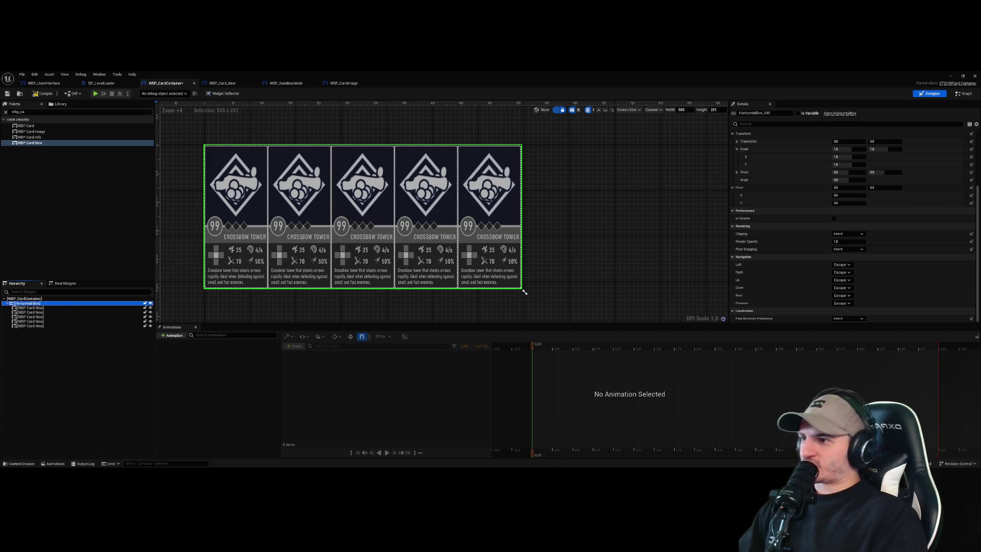
- Cut the five card widgets and delete the now-empty Horizontal Box
left_click(557, 230)
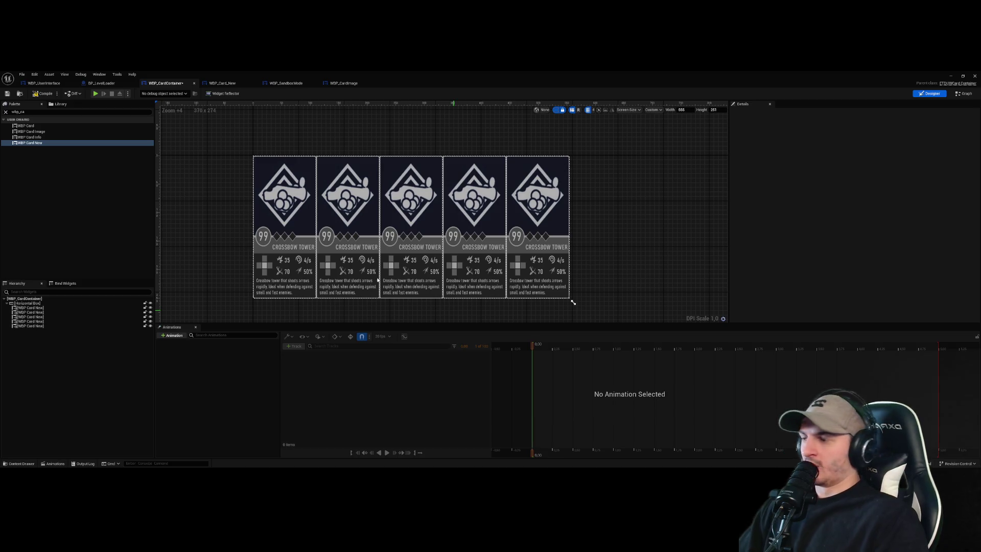
left_click(32, 312)
left_click(36, 321)
left_click(39, 308, "shift")
left_click(38, 326, "shift")
left_click(39, 326)
left_click(39, 309, "shift")
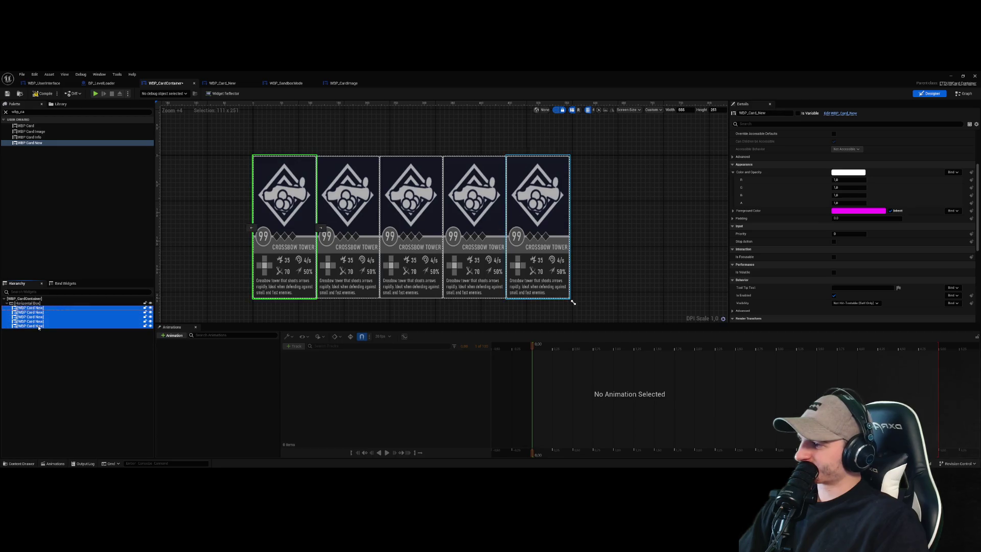
key("Delete")
left_click(40, 305)
key("Delete")
- Add a Canvas Panel from the Palette and paste the cards into it
left_click(31, 112)
type("canvas")
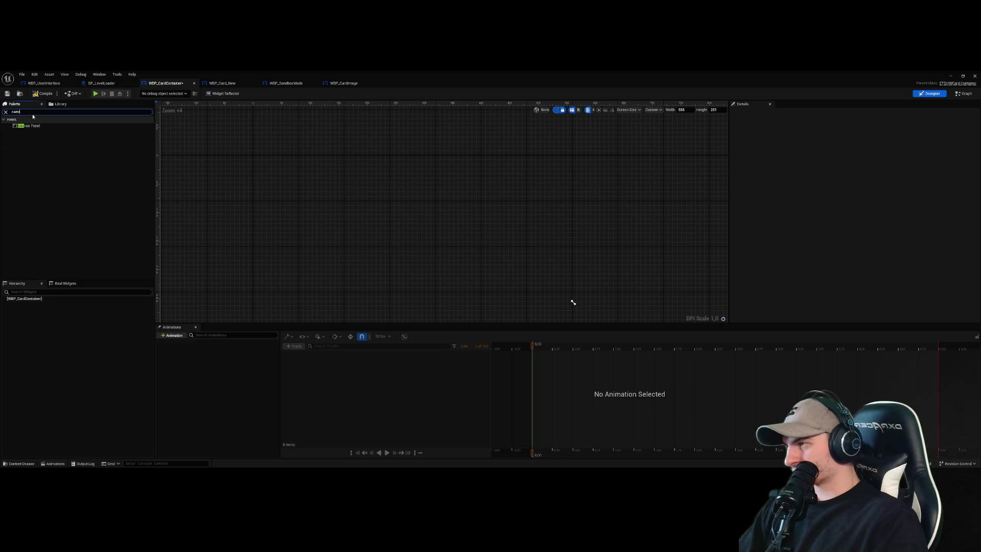
left_click_drag(30, 126, 26, 299)
left_click(35, 303)
key("ctrl+v")
- Delete four of the pasted cards, leaving a single WBP Card New
left_click(41, 326)
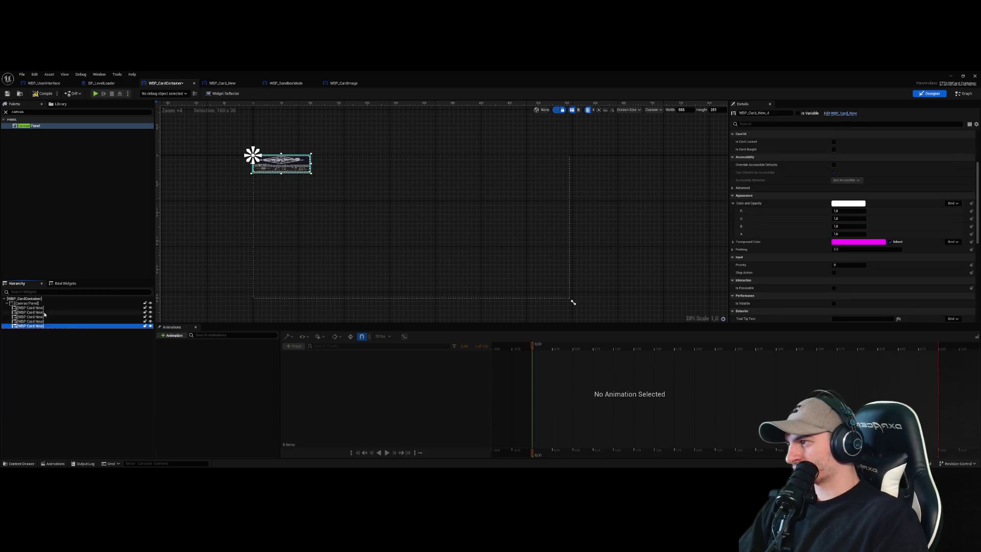
left_click(44, 312, "shift")
key("Delete")
left_click(46, 308)
left_click(61, 354)
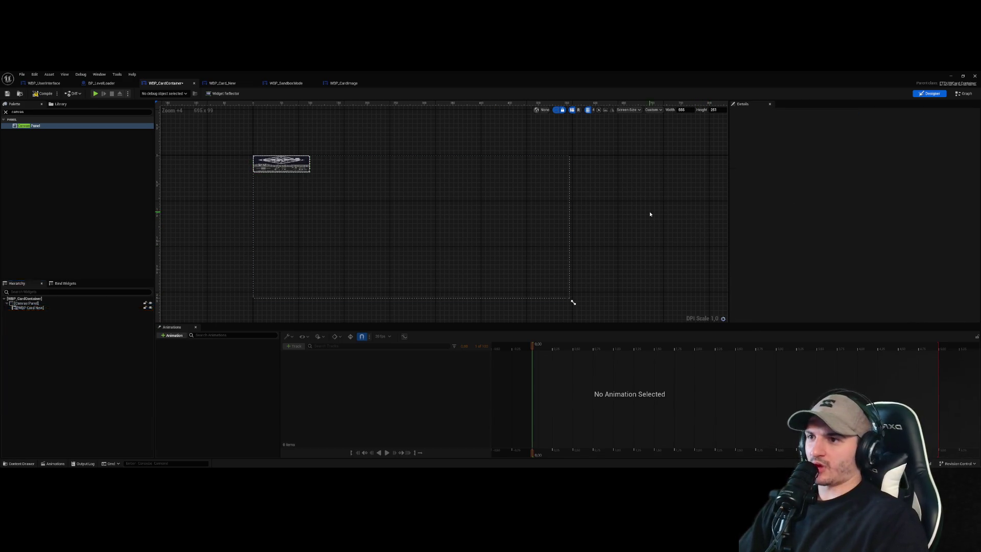
left_click(432, 229)
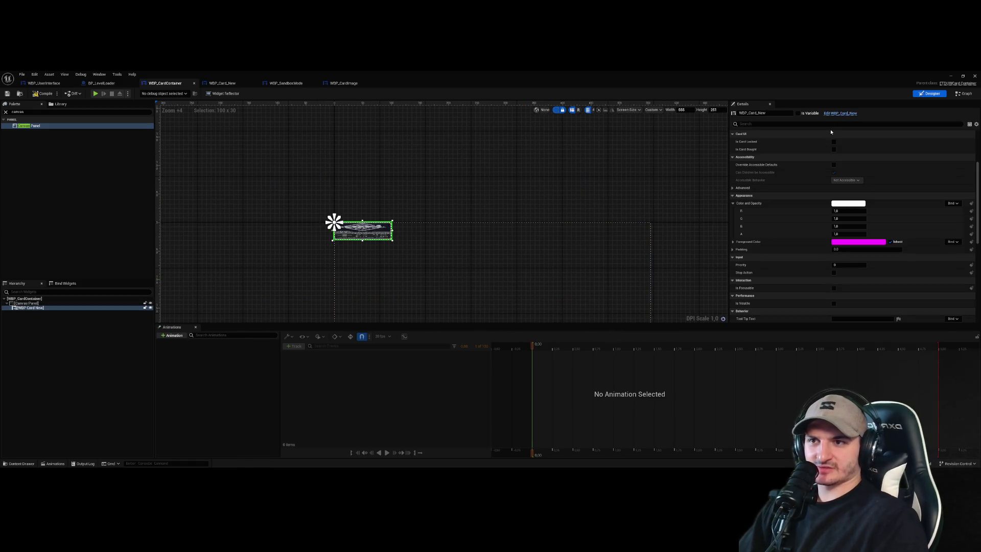
scroll(817, 161, "up", 3)
scroll(817, 163, "up", 1)
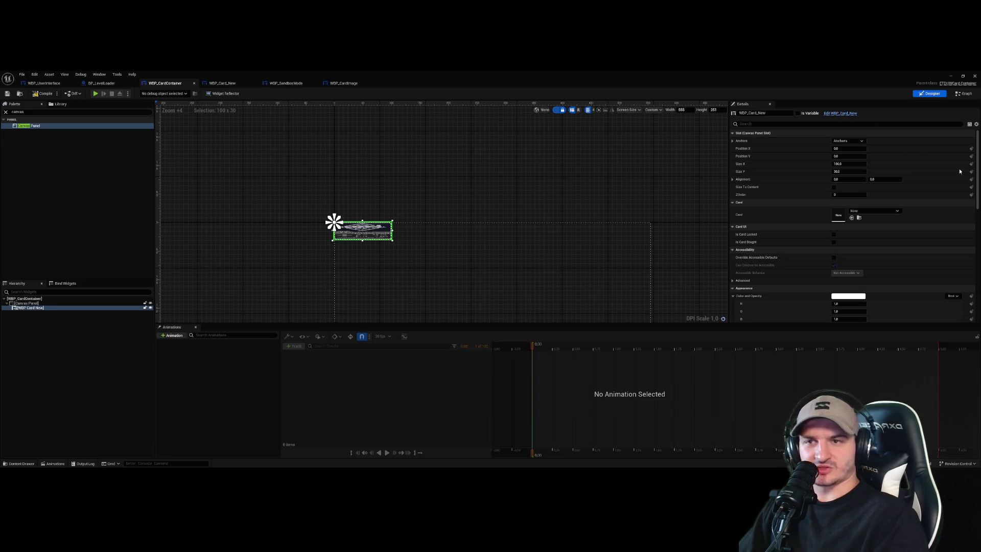
left_click(964, 93)
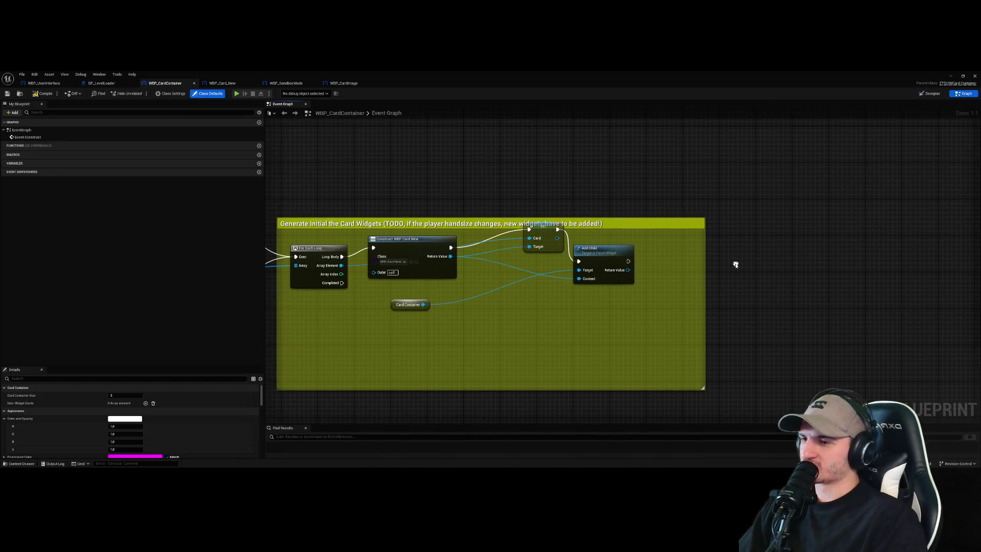
- Add a Slot as Canvas Slot node from the constructed card's Return Value
left_click_drag(450, 256, 484, 309)
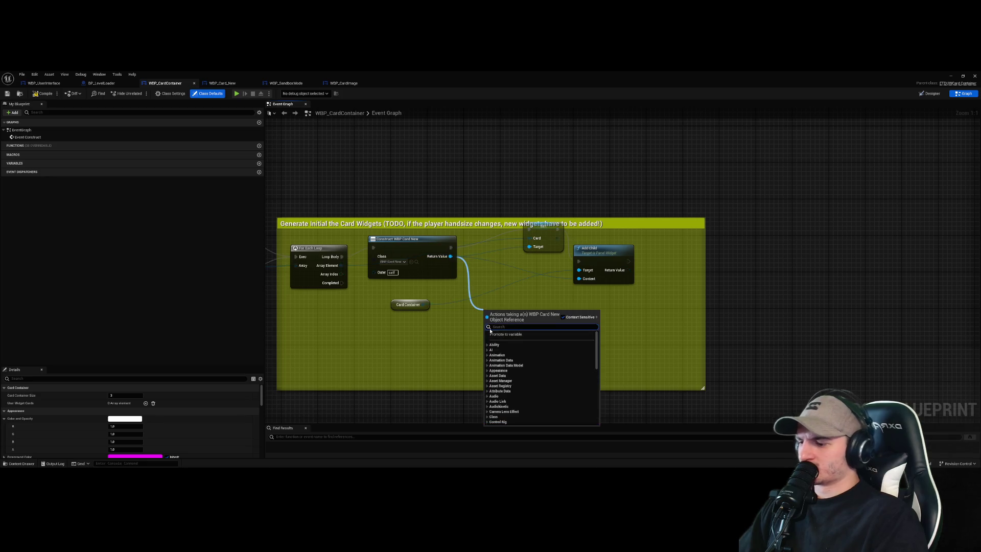
type("card as")
key("BackSpace")
key("BackSpace")
key("BackSpace")
type("slo")
key("BackSpace")
key("BackSpace")
key("BackSpace")
type("slot as")
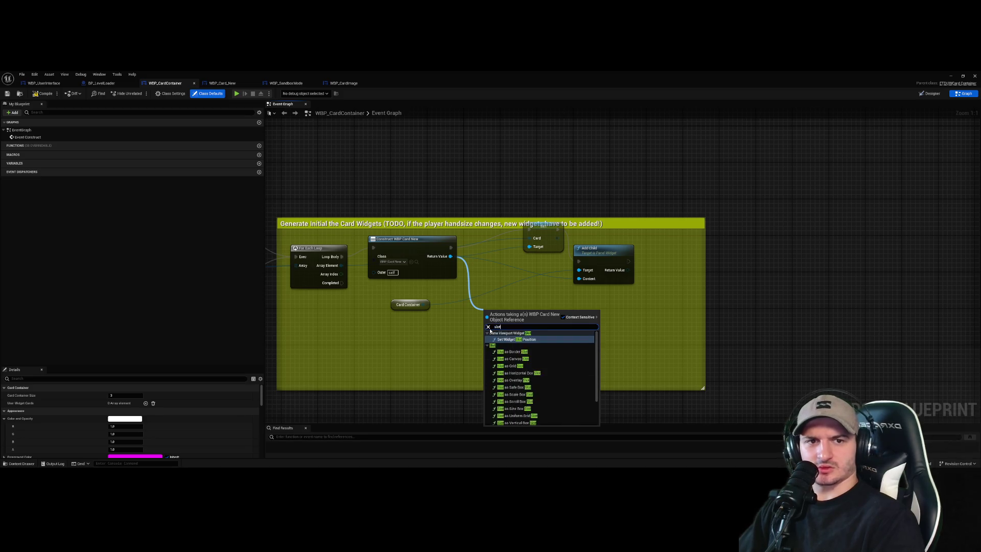
key("Return")
- Add a Set Position node running after Add Child, leaving the position at zero
left_click_drag(535, 320, 615, 339)
type("set pos")
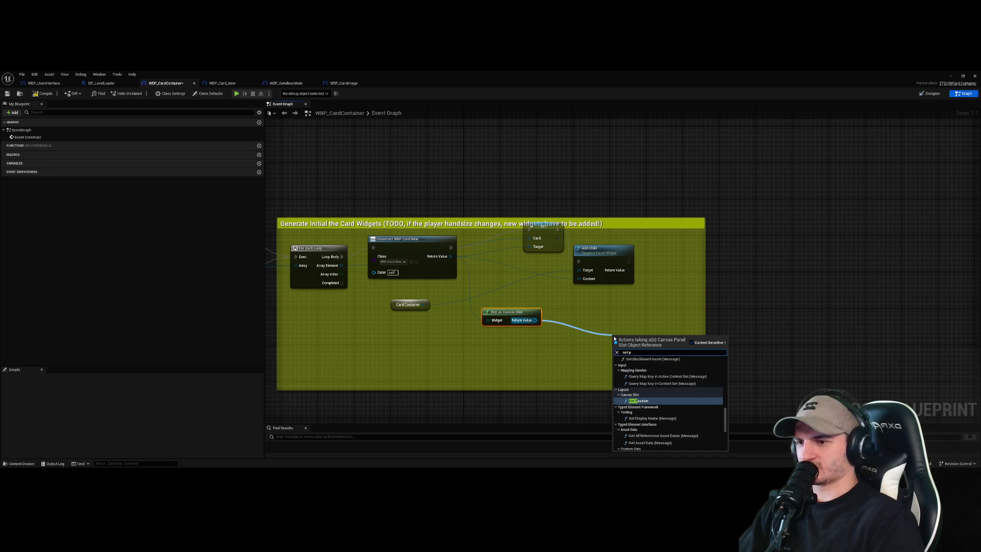
key("Return")
left_click(629, 370)
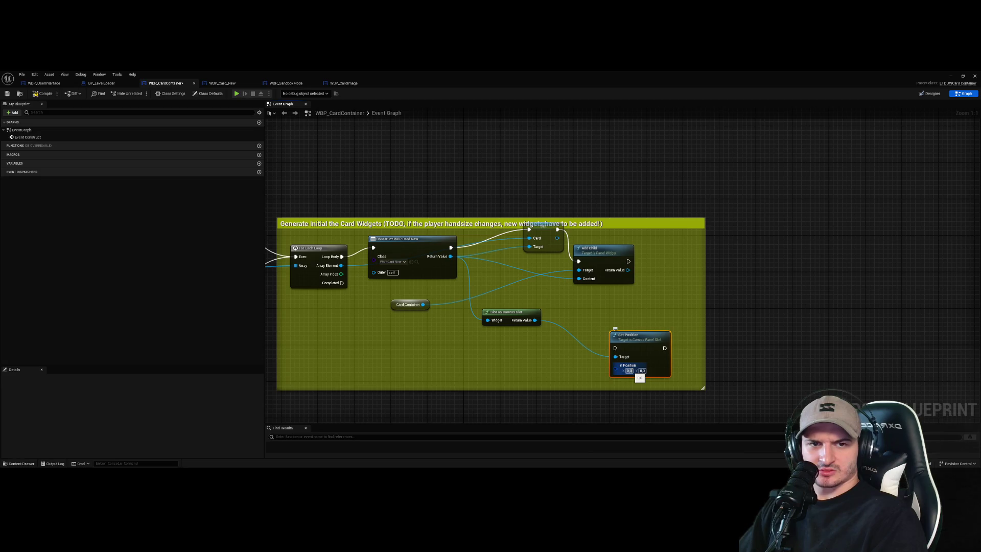
left_click_drag(640, 334, 659, 306)
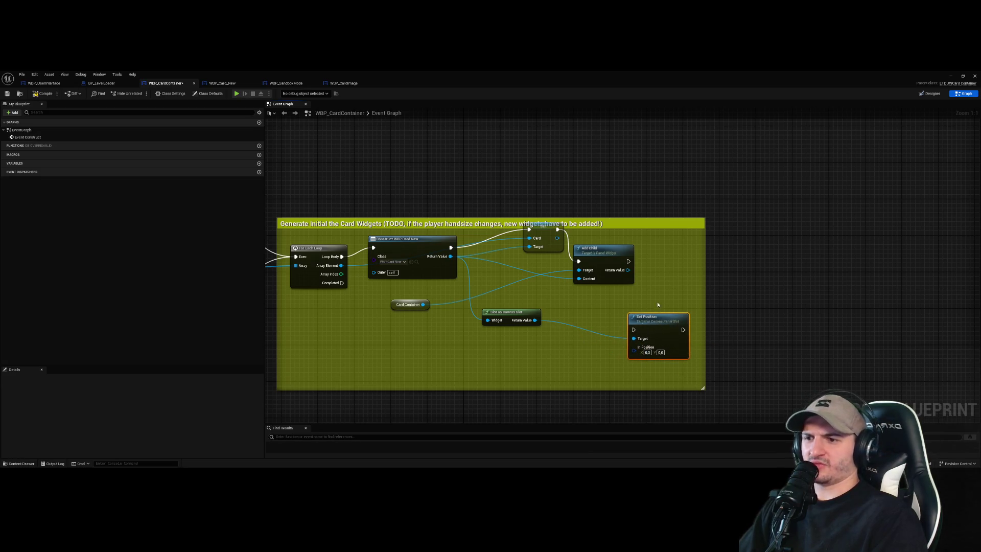
mouse_move(588, 250)
left_mouse_down()
mouse_move(568, 268)
mouse_move(620, 307)
mouse_move(634, 329)
left_mouse_up()
left_click(647, 353)
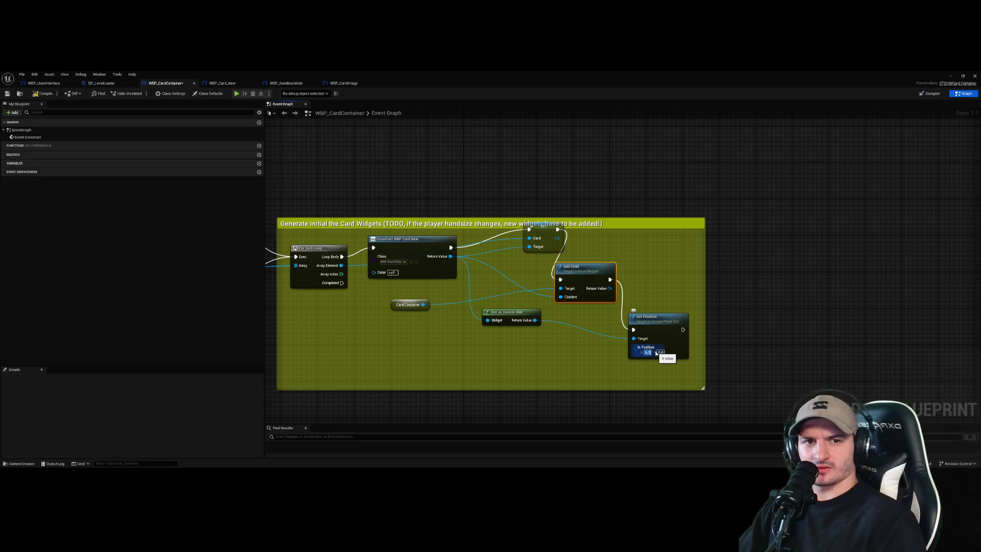
left_click(699, 310)
mouse_move(703, 295)
left_mouse_down()
mouse_move(788, 296)
mouse_move(699, 275)
left_mouse_up()
left_click(525, 299)
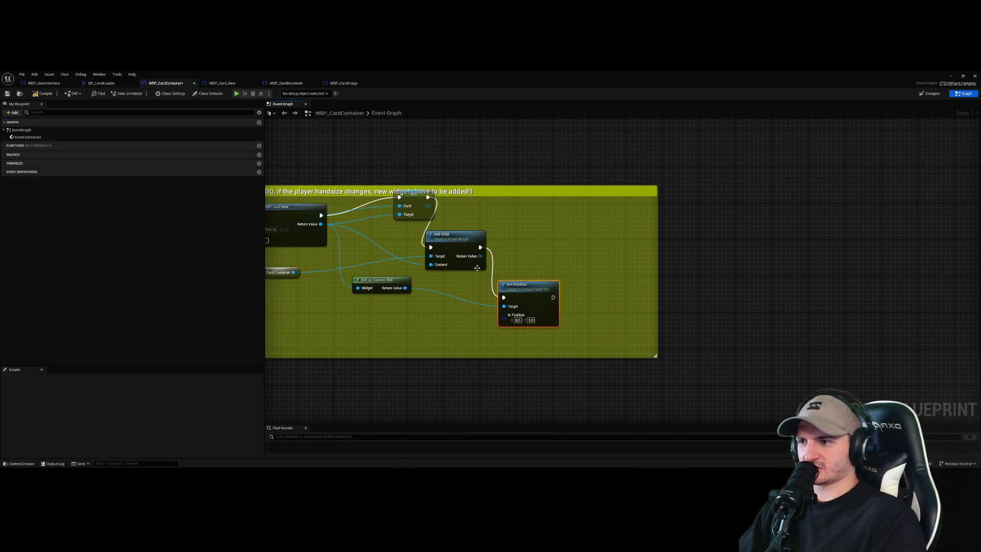
- Add a Set Size node after Set Position with size 150 by 250
left_click_drag(479, 248, 525, 251)
type("set size")
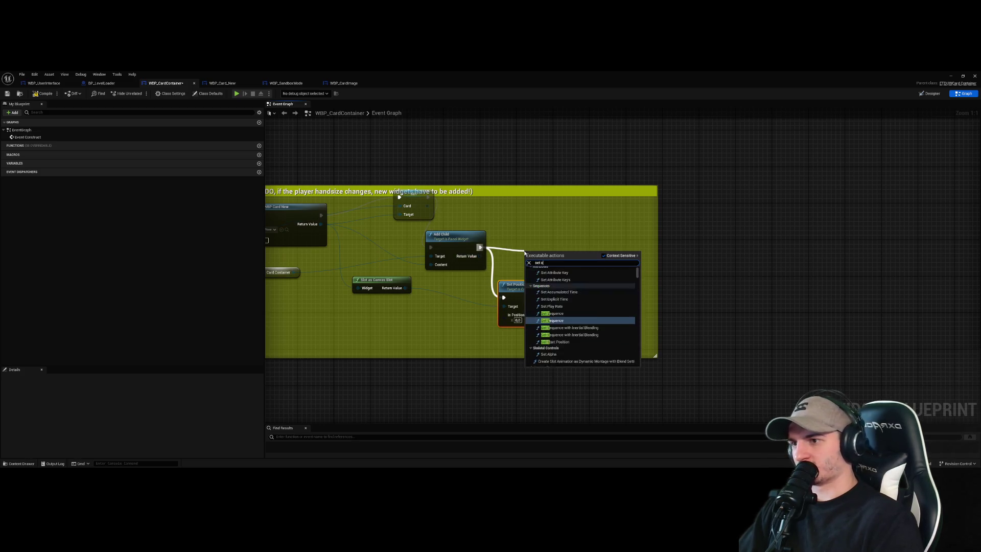
key("BackSpace")
key("BackSpace")
key("BackSpace")
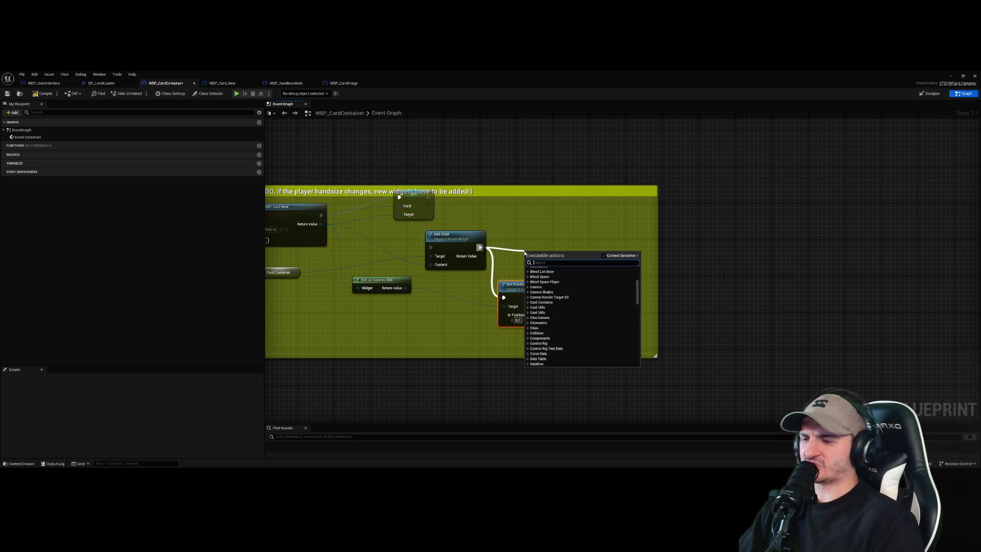
left_click(538, 246)
mouse_move(405, 288)
left_mouse_down()
mouse_move(448, 310)
mouse_move(536, 234)
left_mouse_up()
type("set size")
key("Return")
left_click_drag(553, 297, 536, 247)
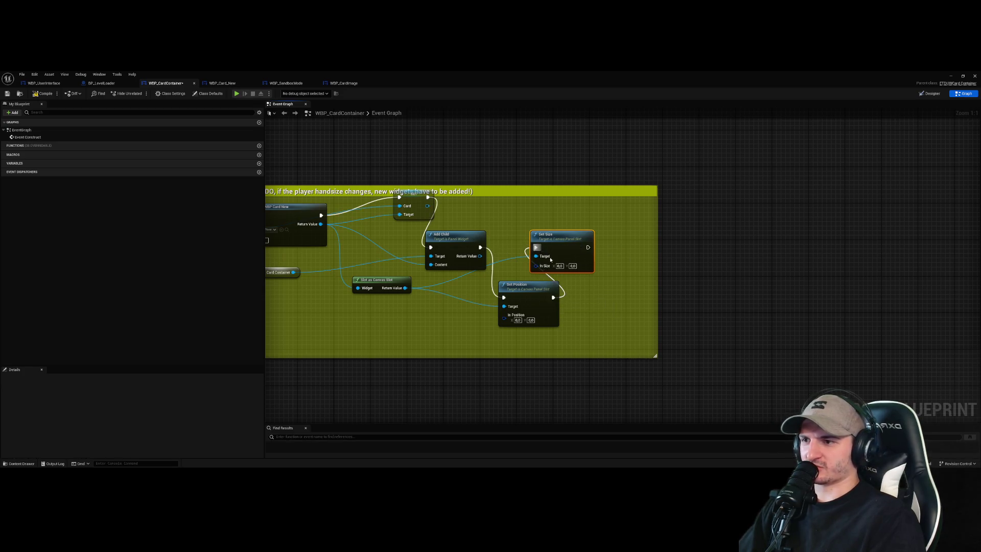
type("150")
key("Return")
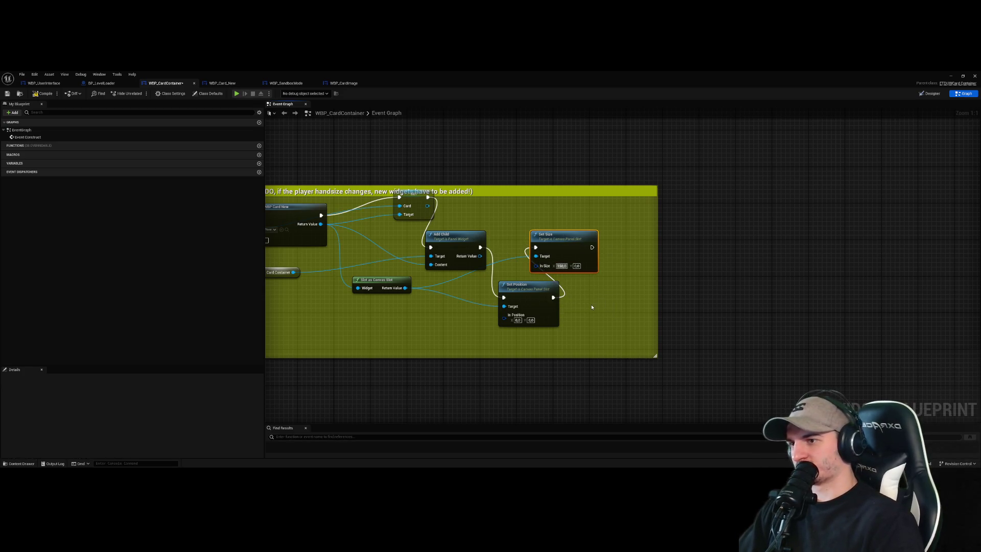
type("250")
key("Return")
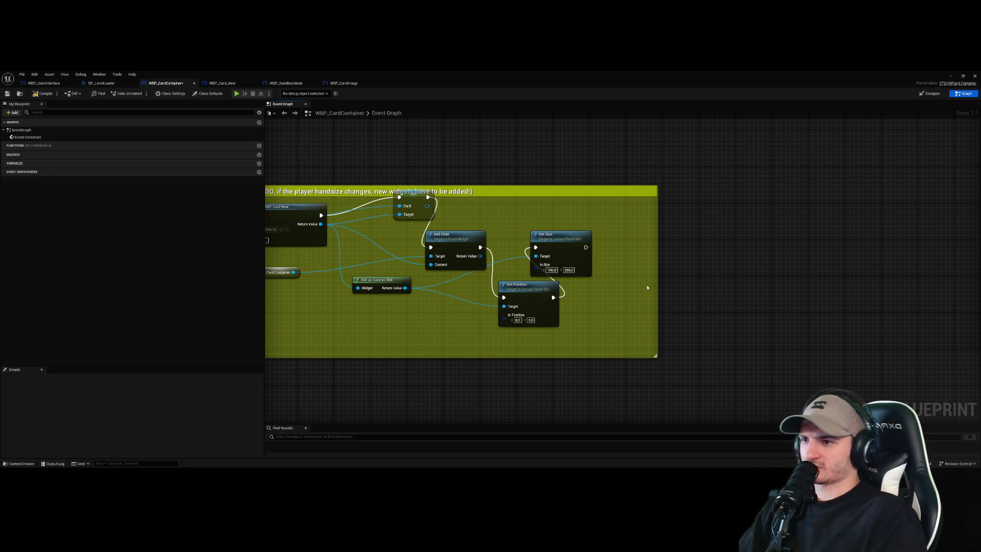
- Compile the blueprint and select the erroring Card Container node
left_click(49, 95)
left_click_drag(496, 284, 582, 287)
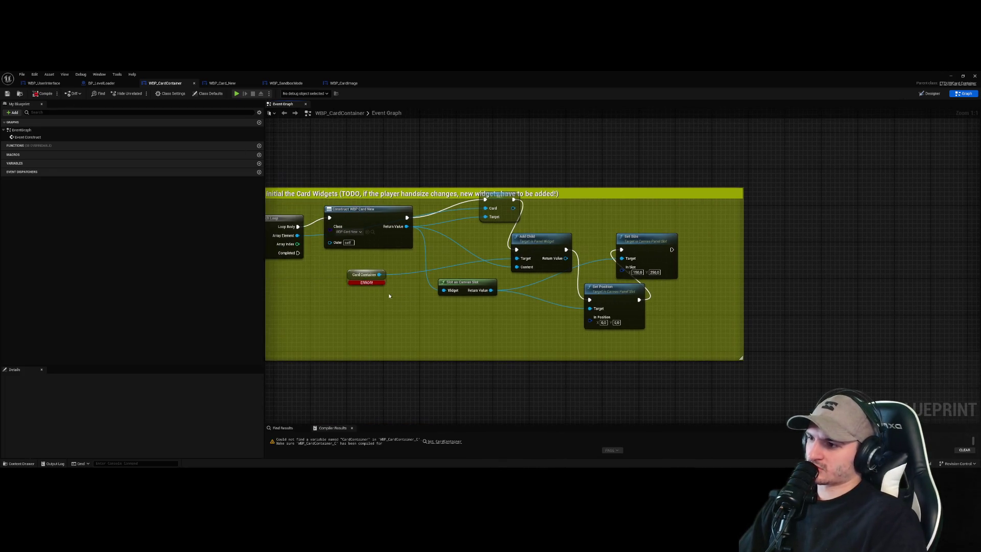
left_click(366, 275)
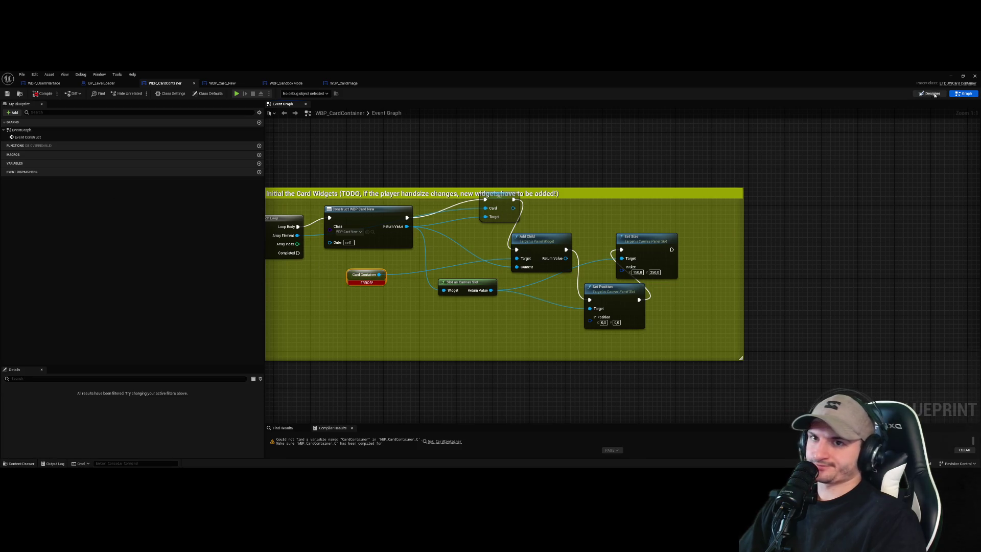
- Rename the canvas panel to CardContainer in the Designer's Details panel
left_click(931, 93)
left_click(760, 113)
type("CardContainer")
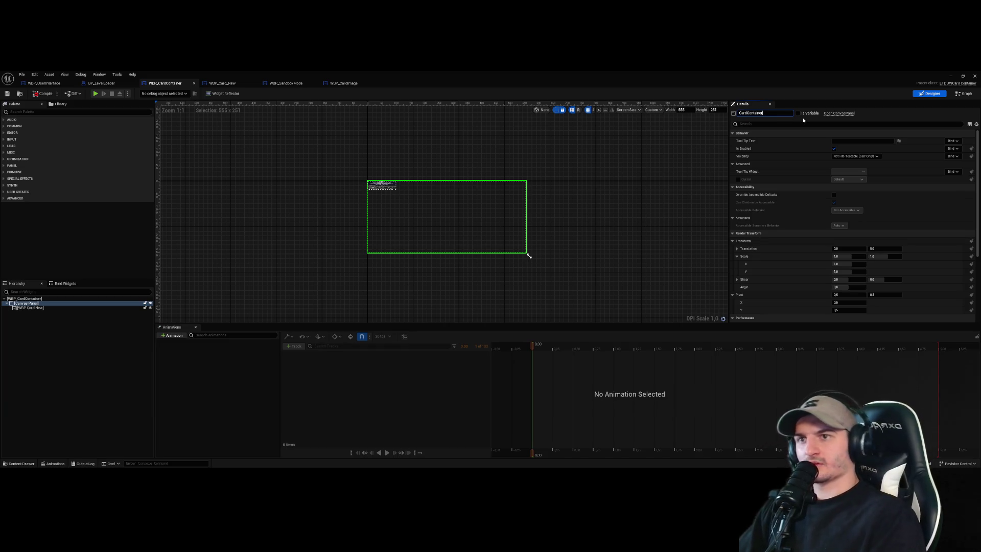
key("Return")
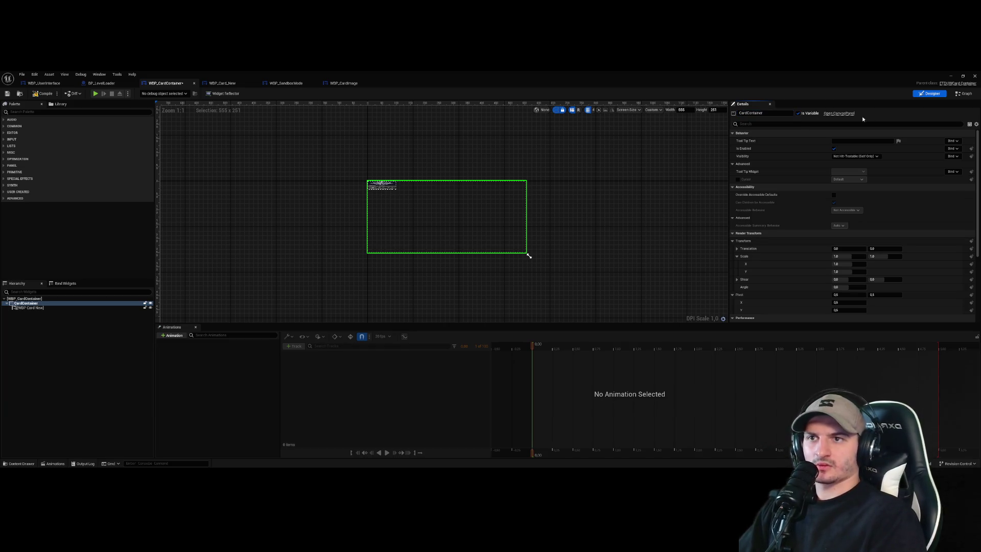
- Add a CardContainer getter to the Event Graph, delete the broken node, and save
left_click(963, 93)
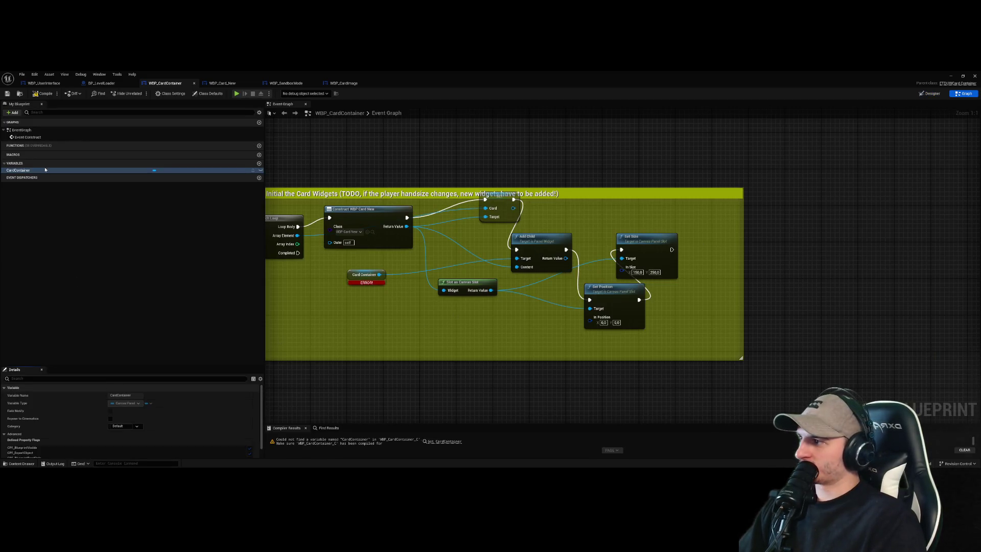
mouse_move(41, 171)
left_mouse_down()
mouse_move(538, 315)
mouse_move(520, 312)
mouse_move(503, 265)
mouse_move(515, 263)
left_mouse_up()
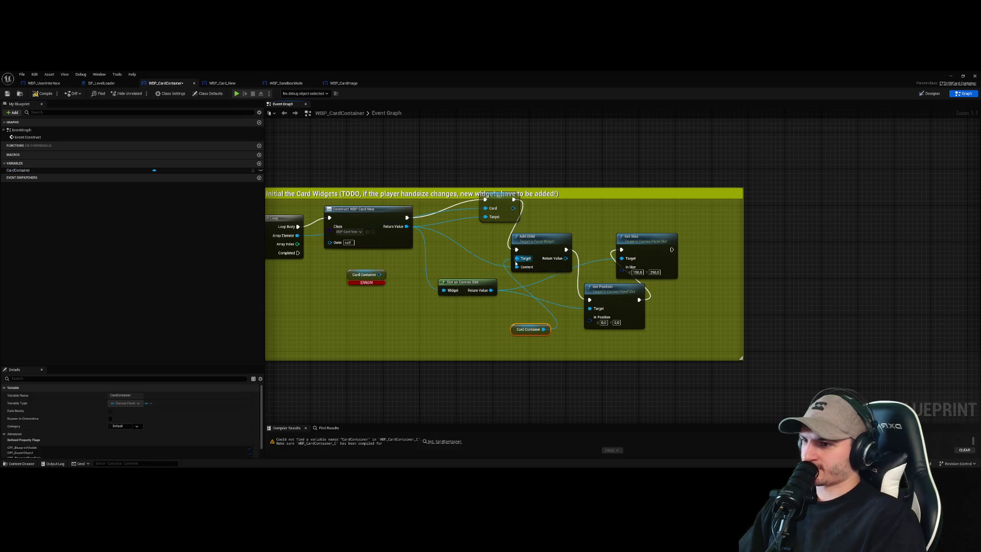
left_click(366, 276)
key("Delete")
key("ctrl+s")
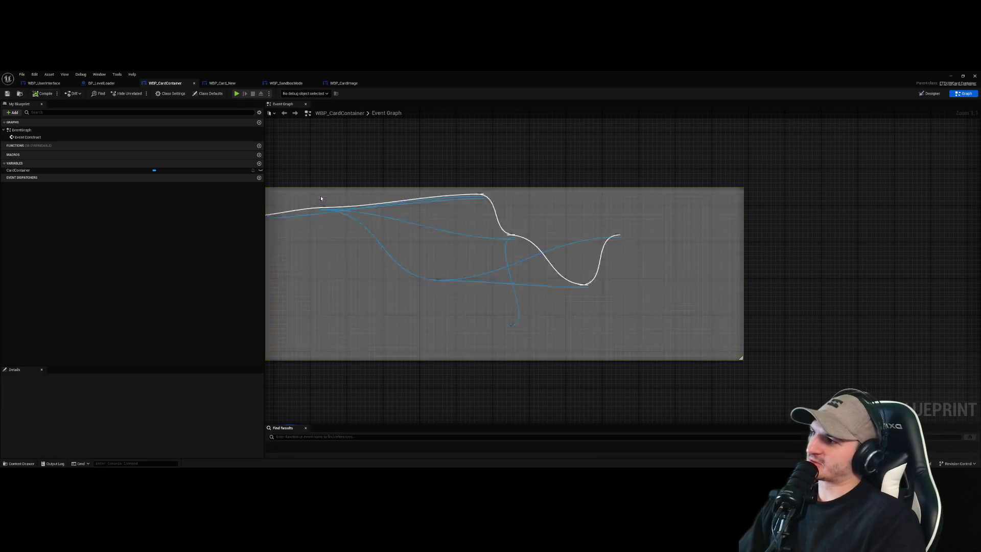
- Run a quick play-in-editor test, then reopen WBP_CardContainer's Event Graph
left_click(974, 76)
left_click(139, 93)
left_click_drag(366, 321, 366, 355)
left_click(424, 129)
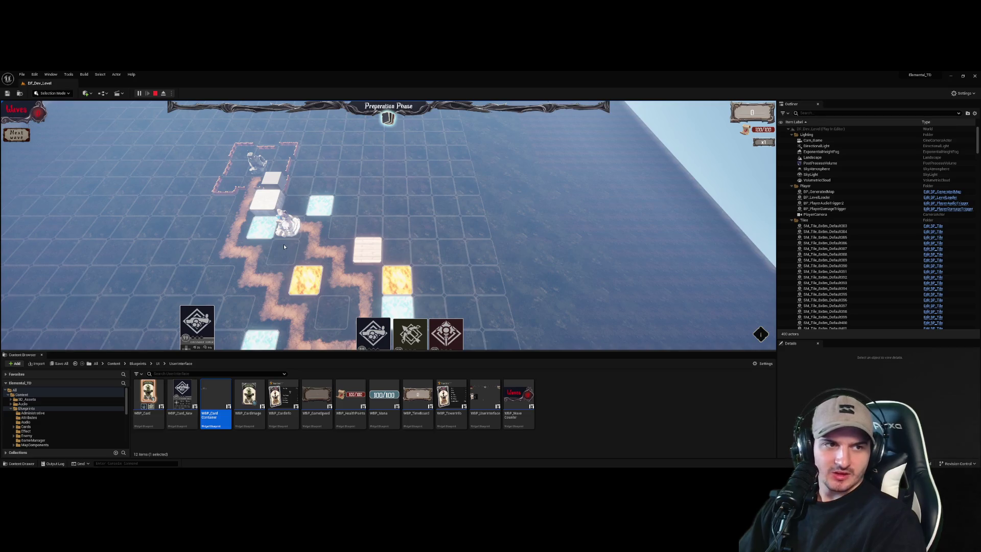
left_click(155, 93)
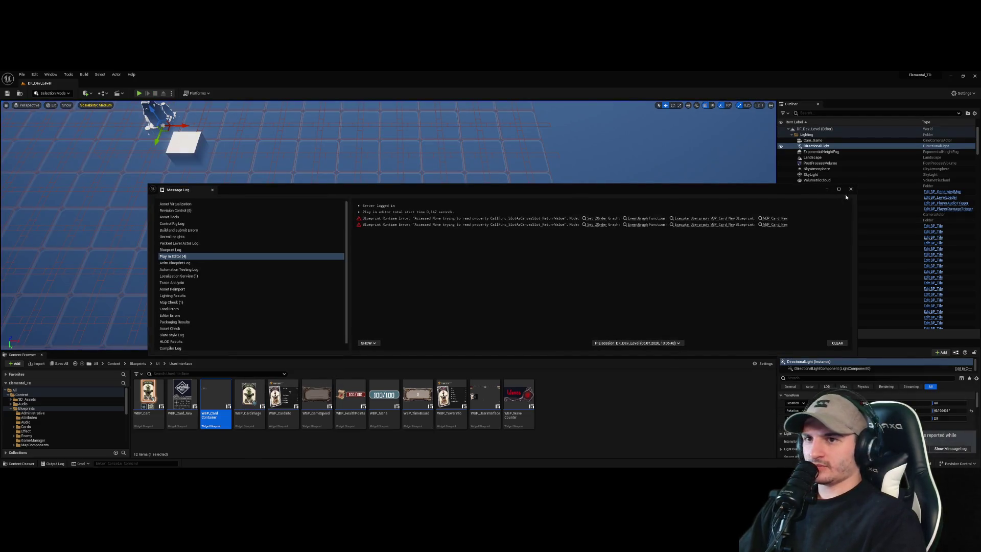
double_click(215, 398)
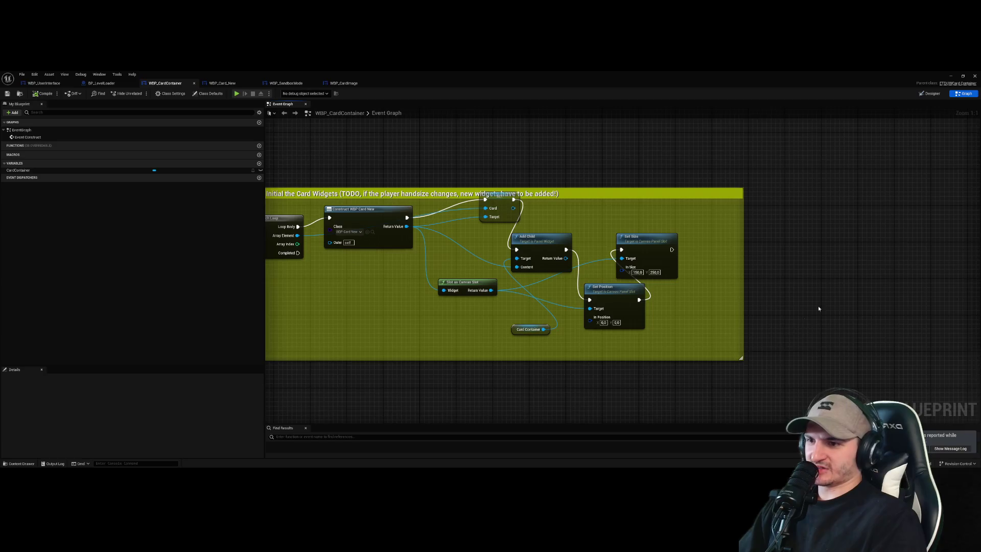
- Widen the comment box and rearrange Set Size, Set Position and Card Container inside it
left_click_drag(620, 234, 671, 221)
left_click_drag(716, 262, 828, 262)
left_click(596, 324)
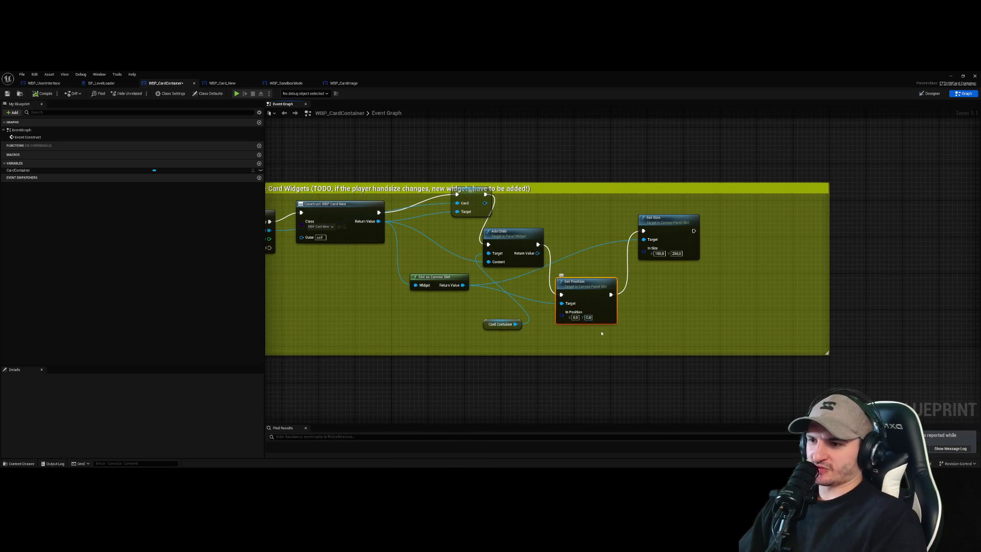
mouse_move(591, 306)
left_mouse_down()
mouse_move(600, 273)
mouse_move(591, 288)
left_mouse_up()
mouse_move(557, 372)
left_mouse_down()
mouse_move(563, 361)
mouse_move(478, 269)
left_mouse_up()
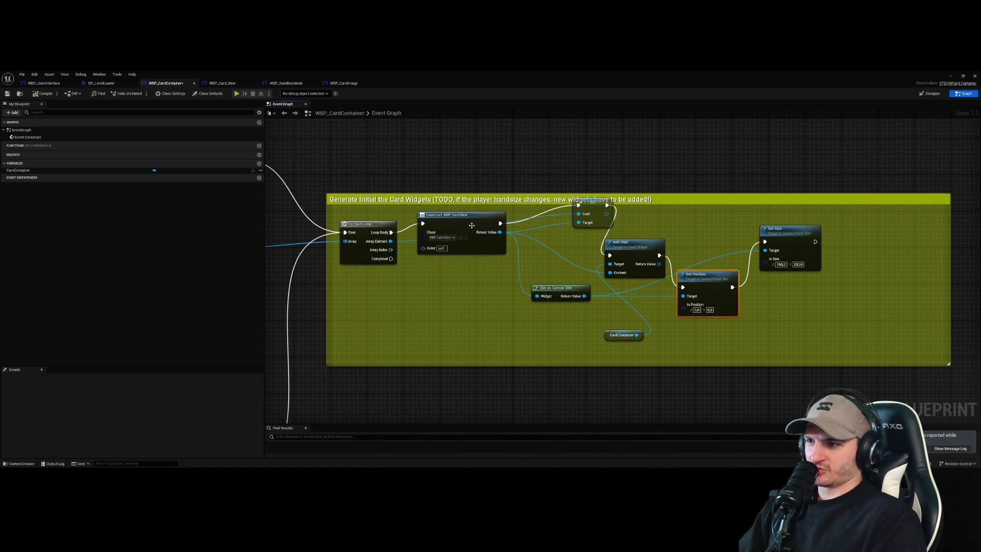
left_click_drag(472, 225, 403, 223)
left_click_drag(630, 329, 635, 339)
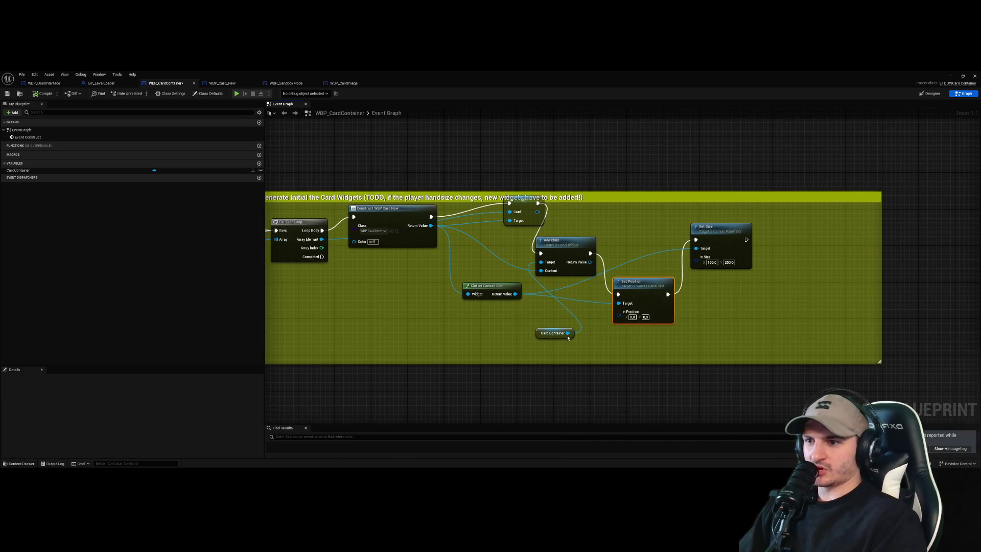
left_click_drag(553, 334, 453, 333)
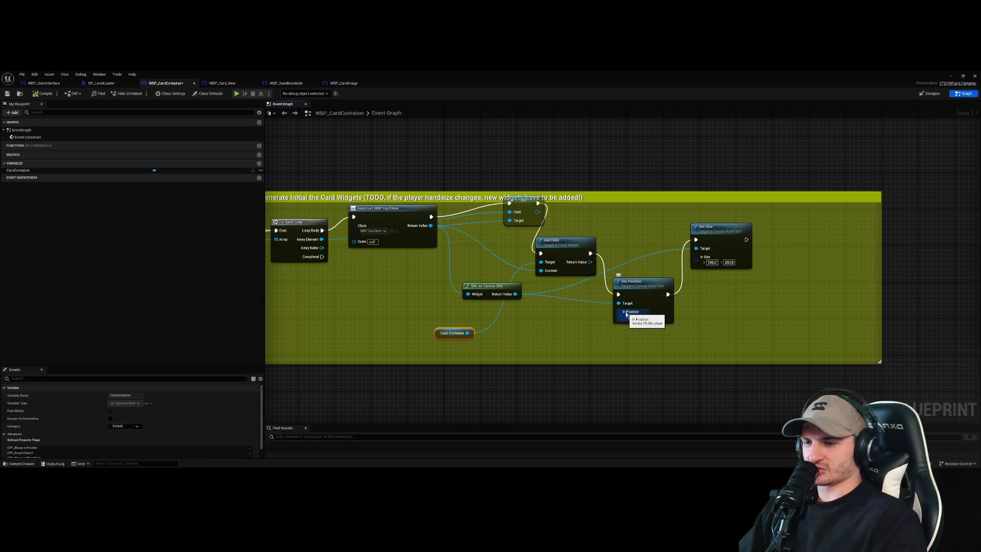
- Try a Break Vector 2D node for In Position, then delete it
right_click(512, 325)
type("v")
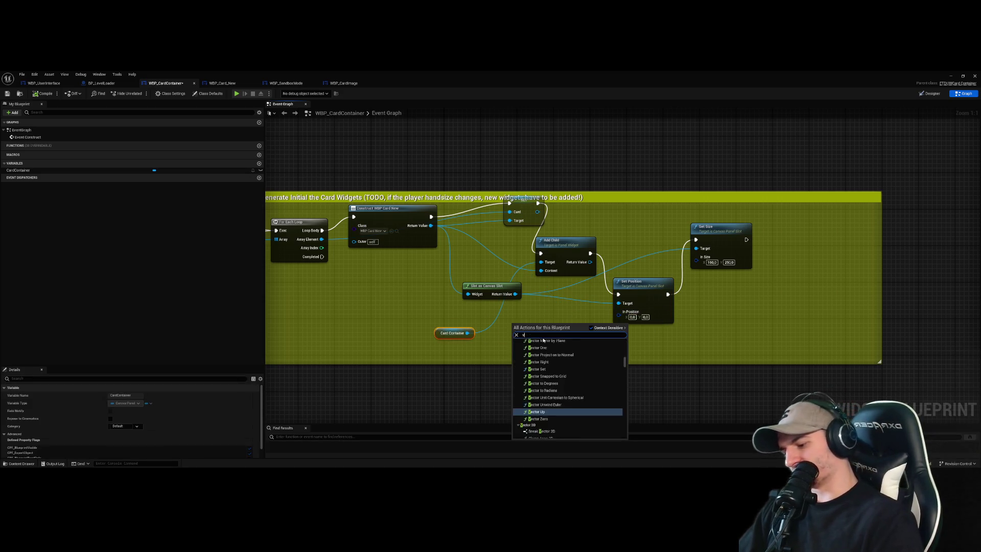
type("ector 2d")
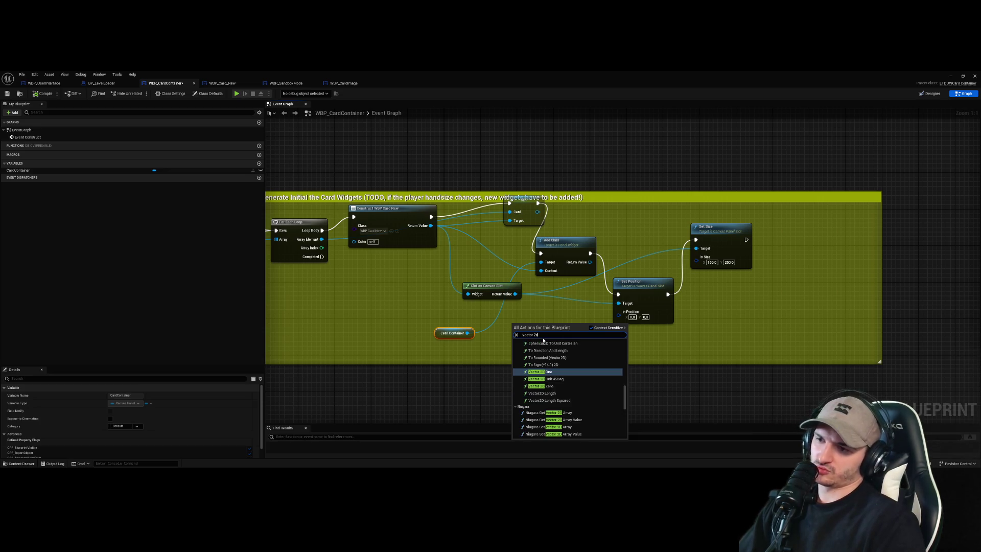
scroll(573, 358, "up", 5)
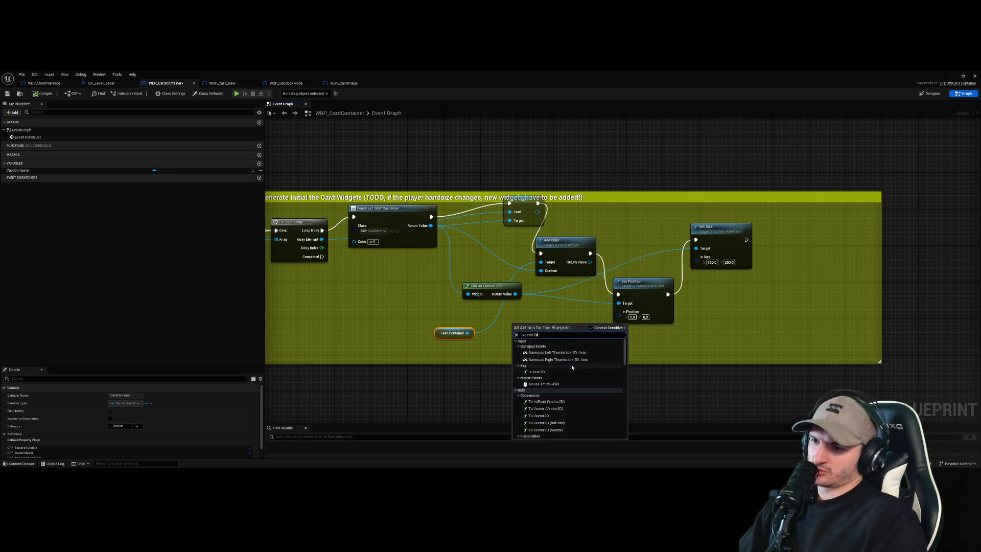
key("ctrl+a")
type("new o")
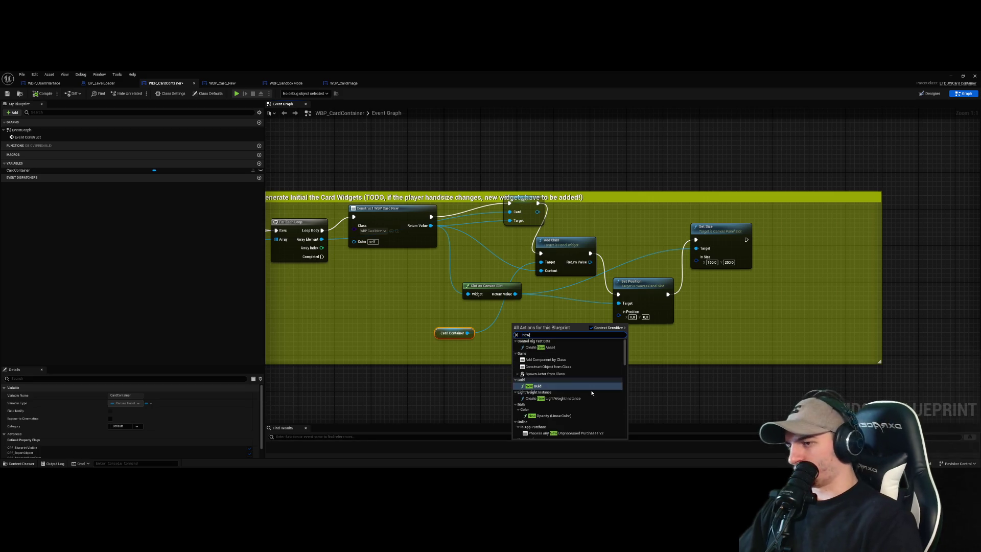
key("BackSpace")
type("vector")
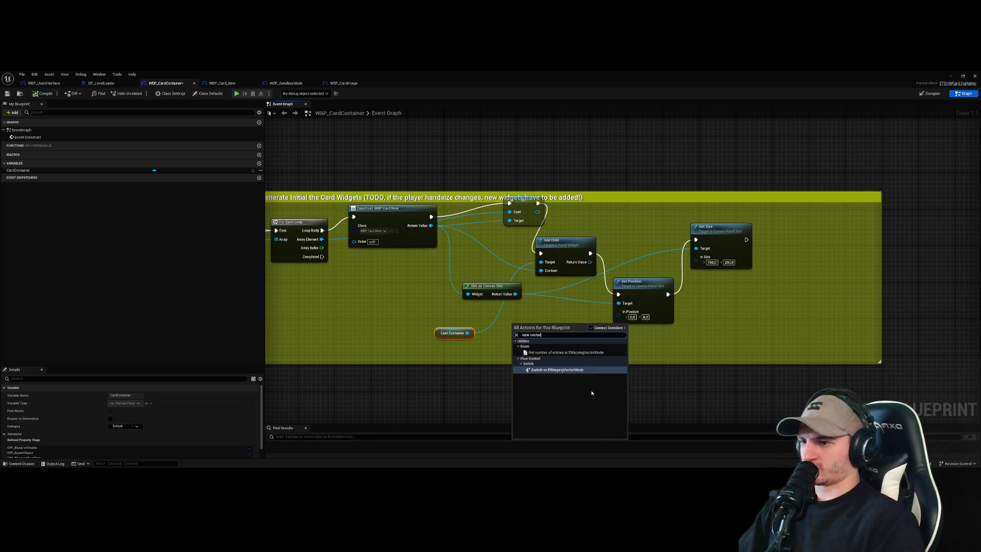
type("create vec")
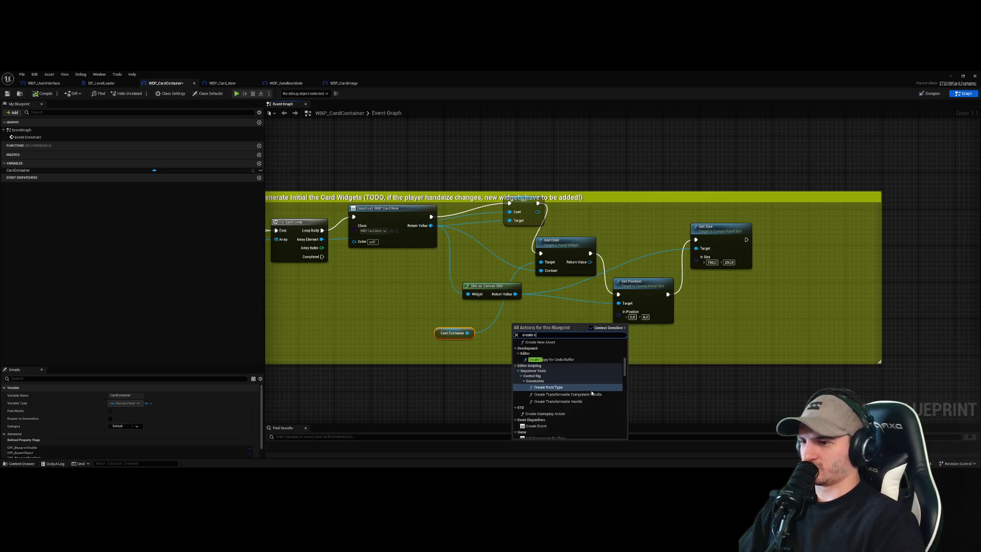
key("ctrl+a")
type("vector")
scroll(591, 392, "down", 5)
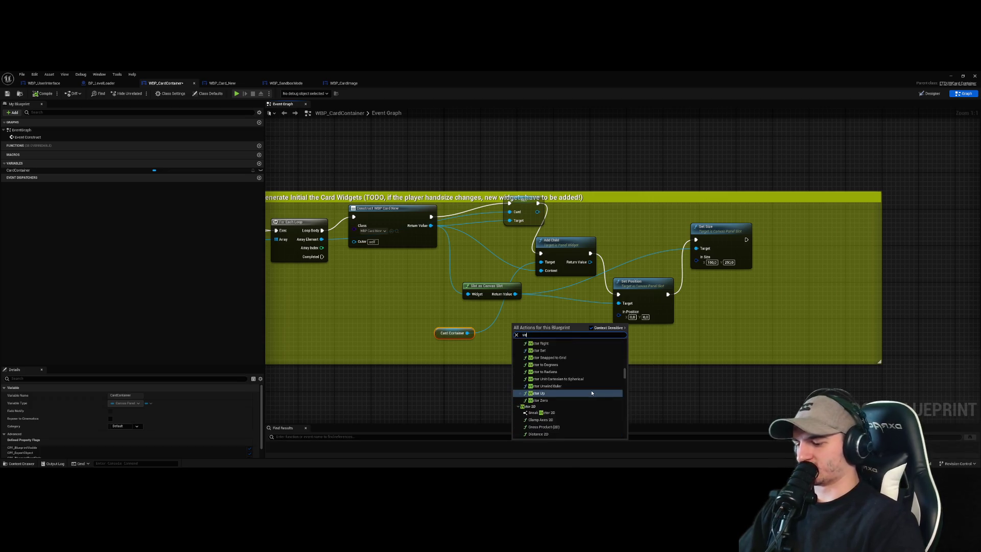
left_click(567, 412)
left_click(585, 372)
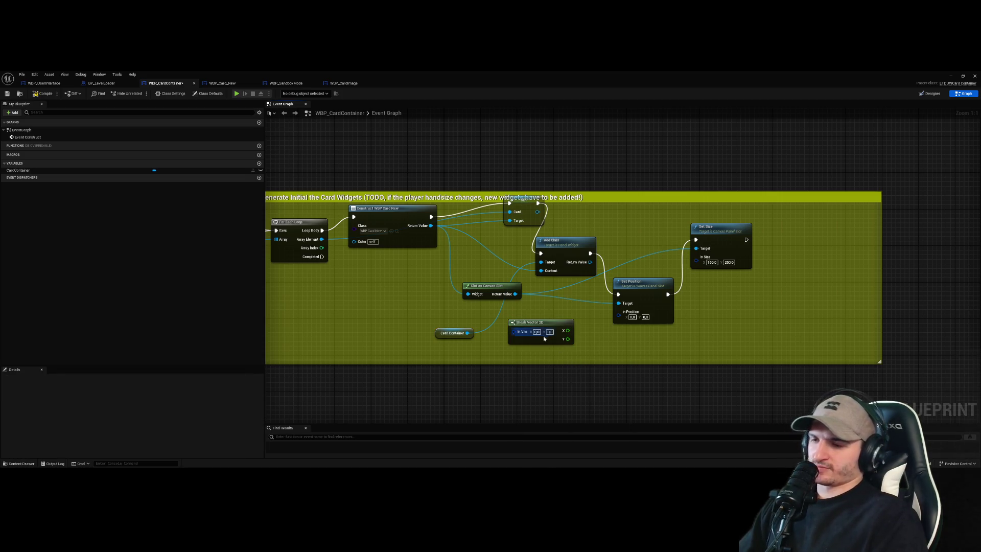
left_click_drag(566, 332, 618, 312)
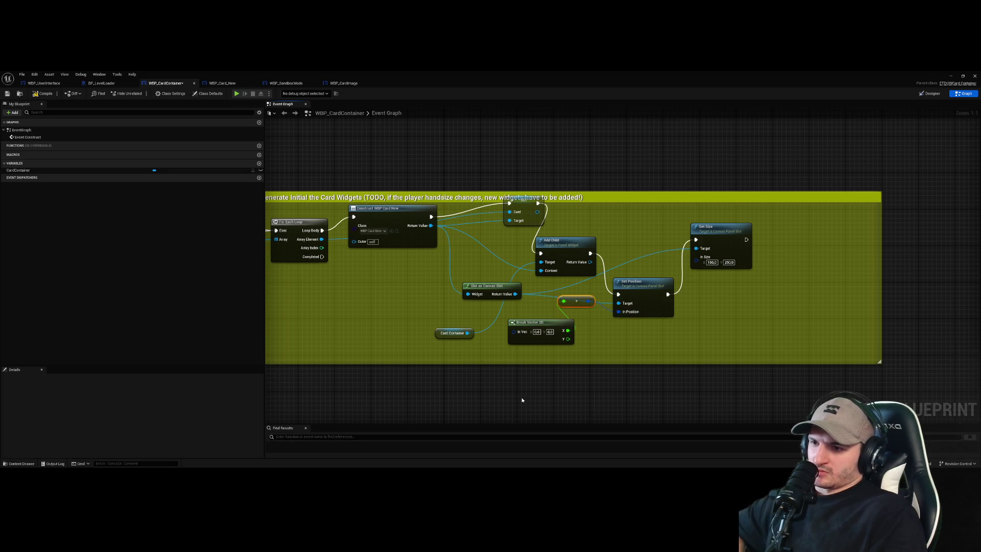
key("Delete")
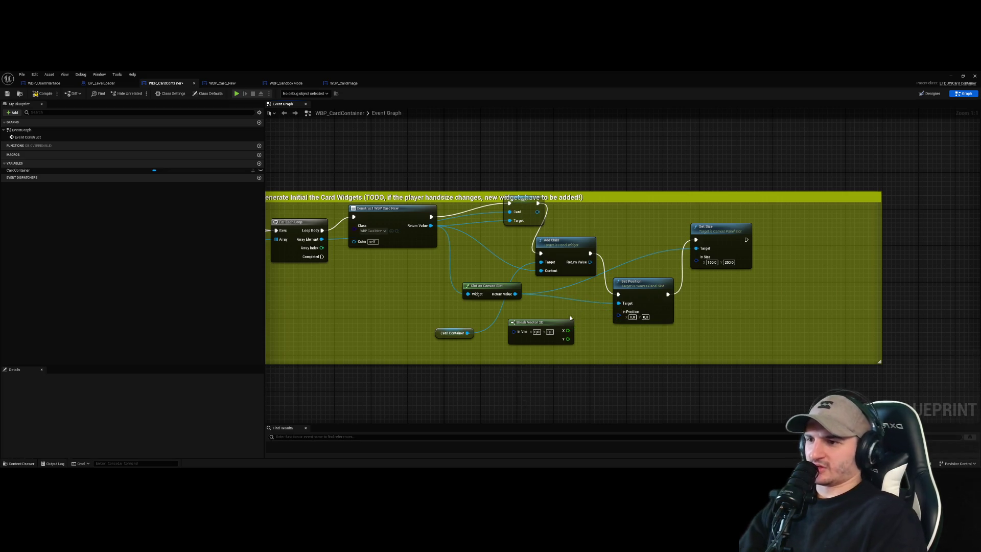
left_click(557, 327)
key("Delete")
- Add a Make Vector 2D node and wire it into Set Position's In Position
right_click(558, 327)
type("floa")
key("BackSpace")
key("BackSpace")
key("BackSpace")
type("ve")
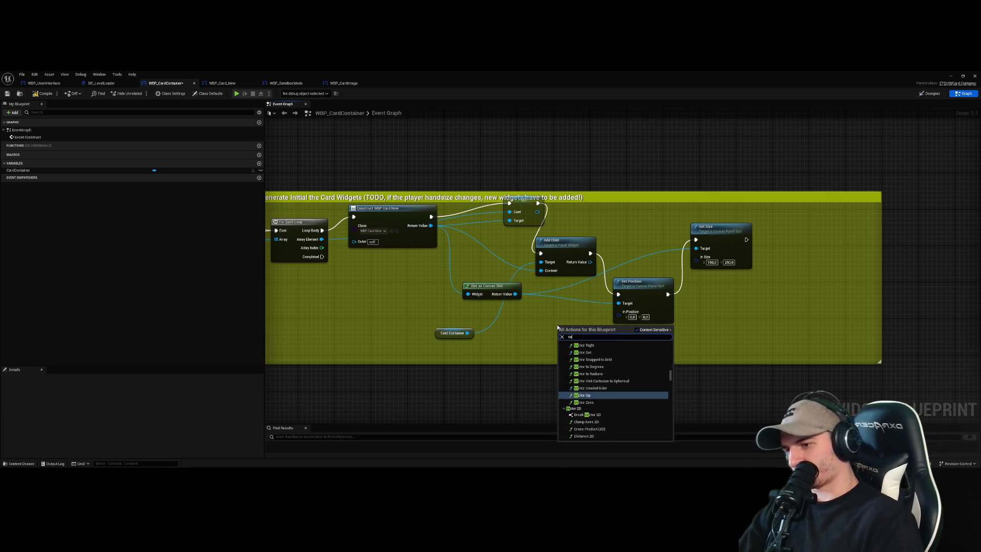
key("Down")
key("Down")
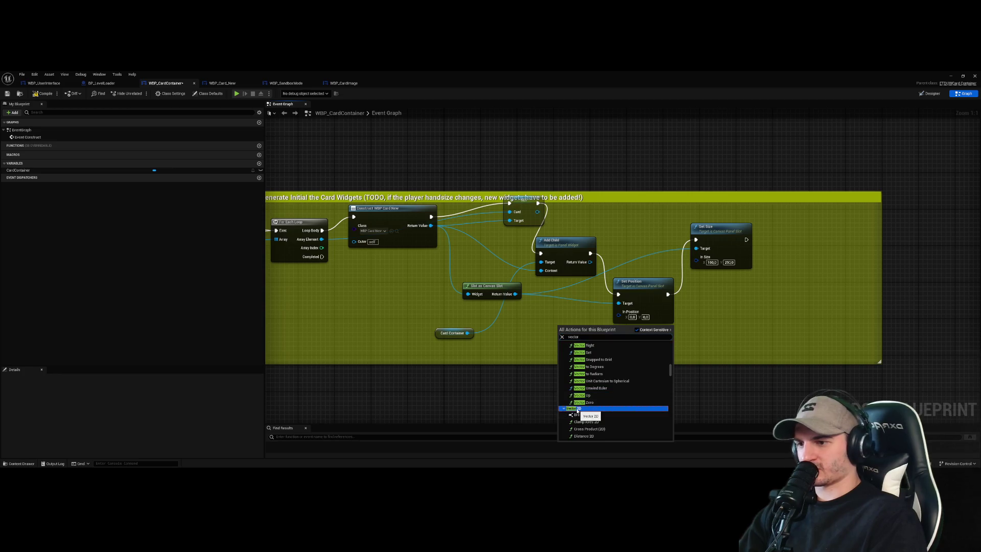
scroll(638, 412, "down", 2)
scroll(637, 412, "down", 3)
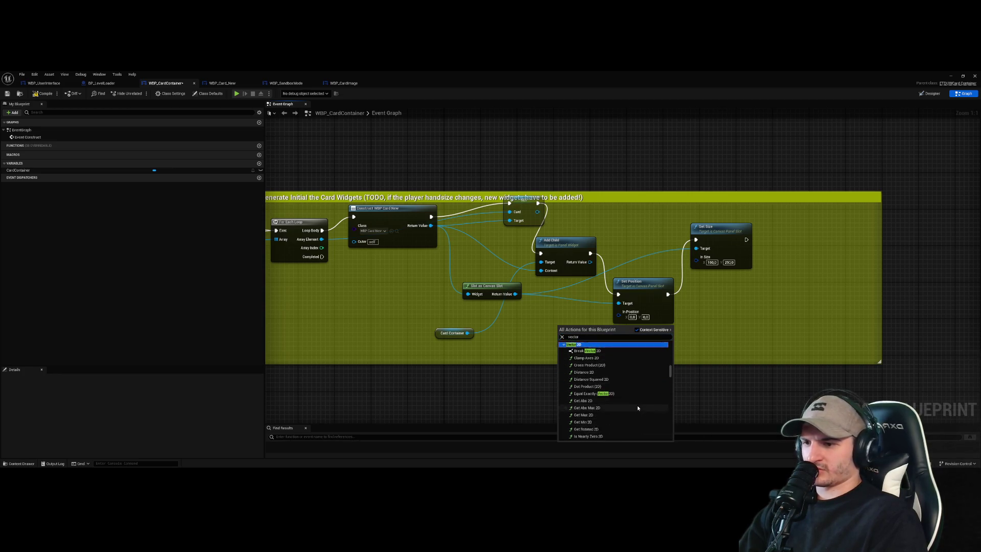
scroll(599, 351, "up", 1)
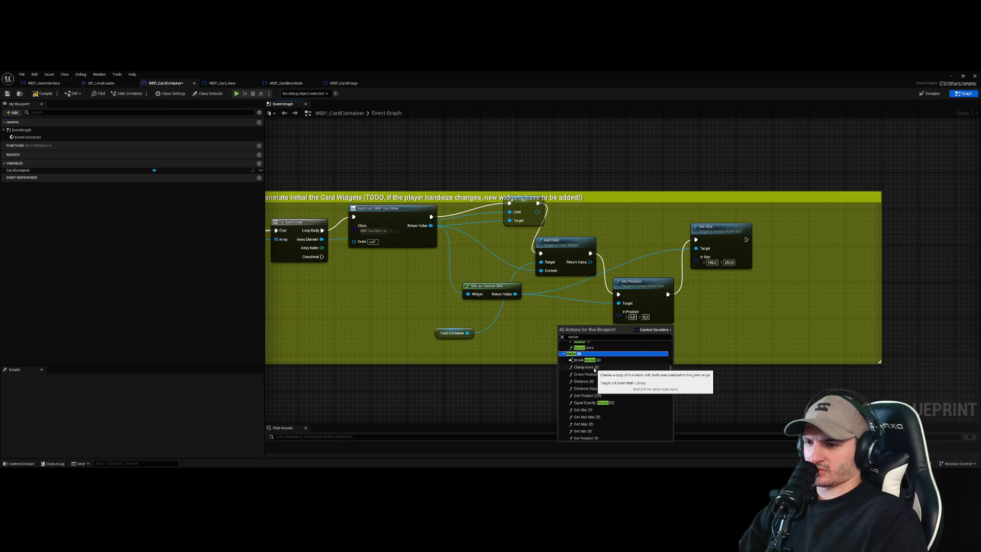
scroll(595, 369, "down", 3)
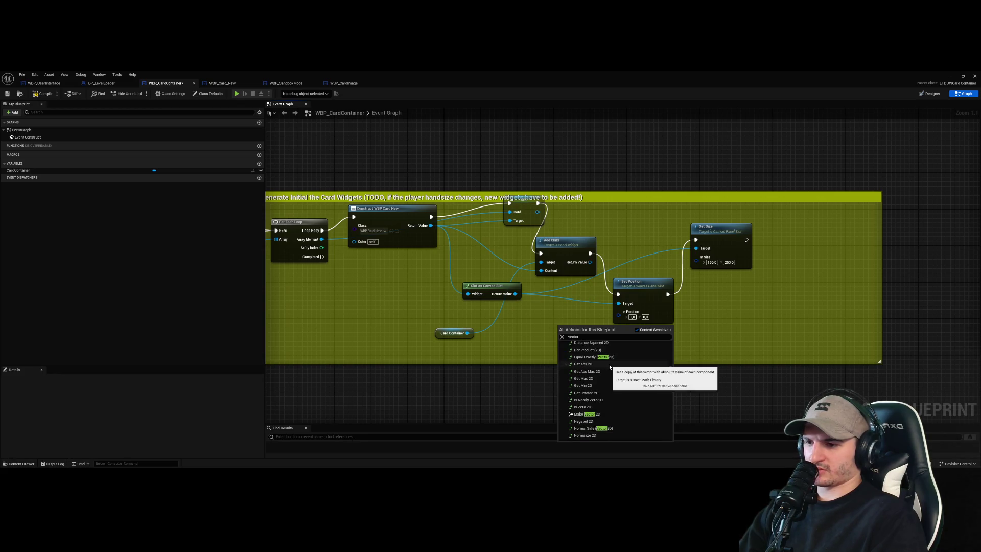
left_click(599, 417)
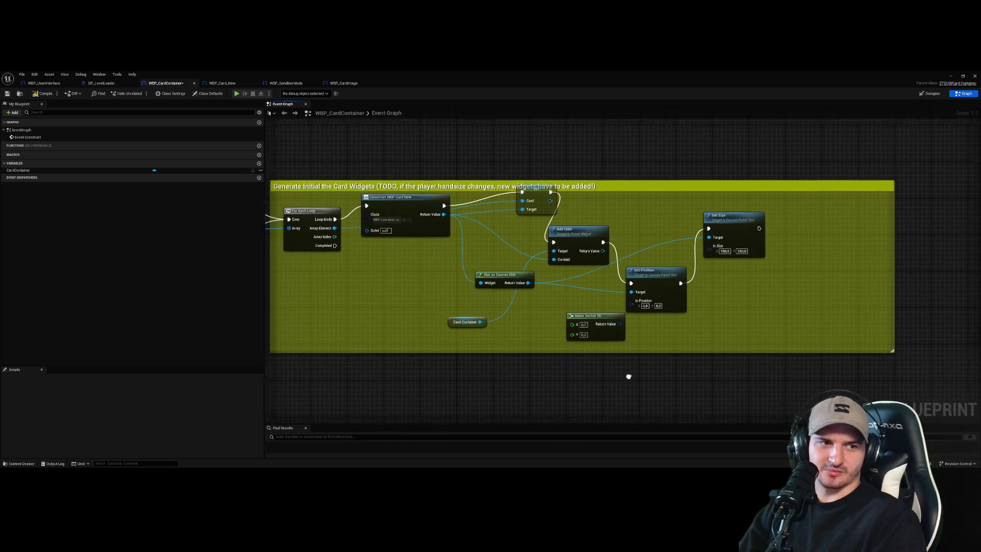
mouse_move(620, 315)
left_mouse_down()
mouse_move(627, 306)
mouse_move(605, 319)
mouse_move(626, 303)
mouse_move(587, 328)
mouse_move(636, 300)
left_mouse_up()
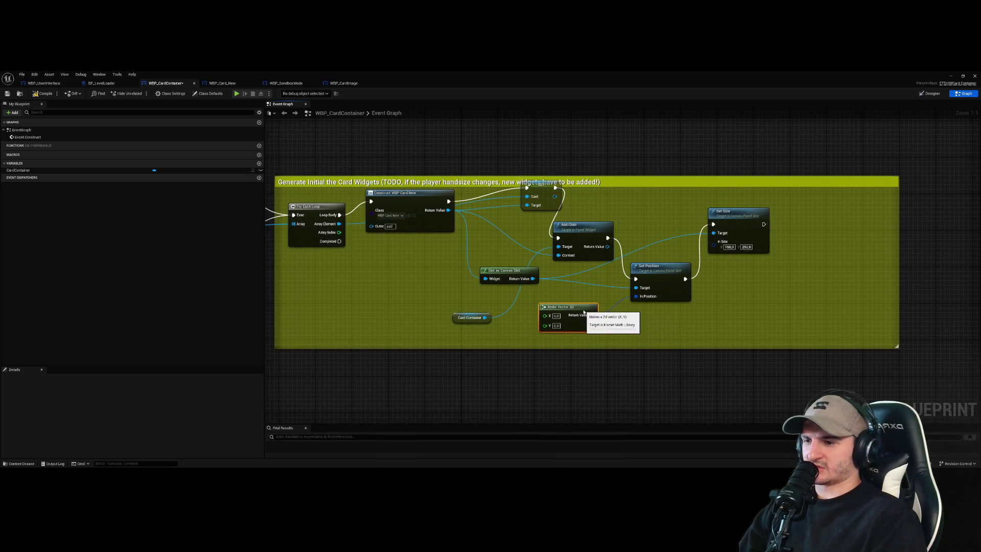
left_click_drag(609, 367, 670, 389)
mouse_move(567, 357)
left_mouse_down()
mouse_move(536, 301)
mouse_move(561, 302)
mouse_move(506, 298)
mouse_move(515, 302)
mouse_move(438, 280)
left_mouse_up()
left_click(436, 247)
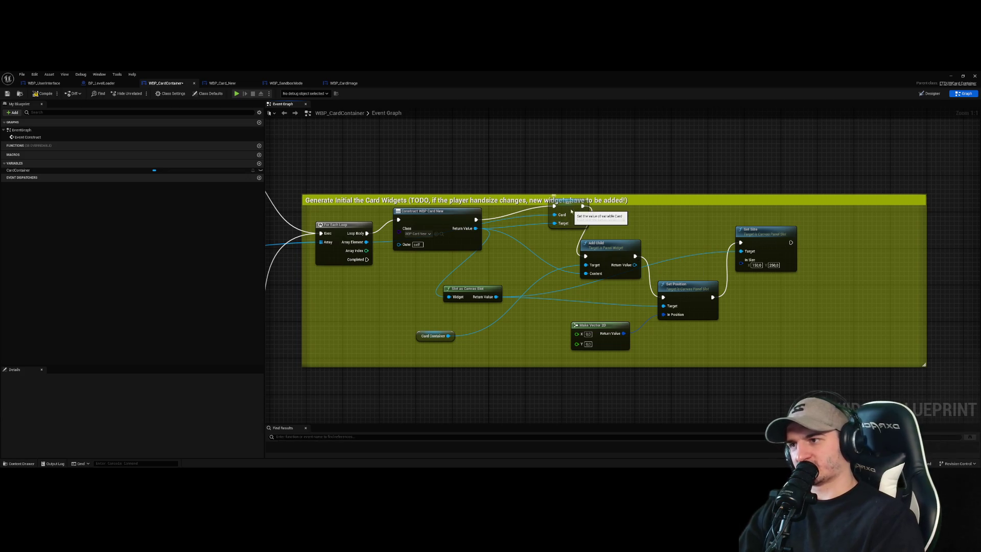
- Move the SET Card node left, abandon a trial wire, and pull from Array Index
left_click_drag(568, 206, 553, 211)
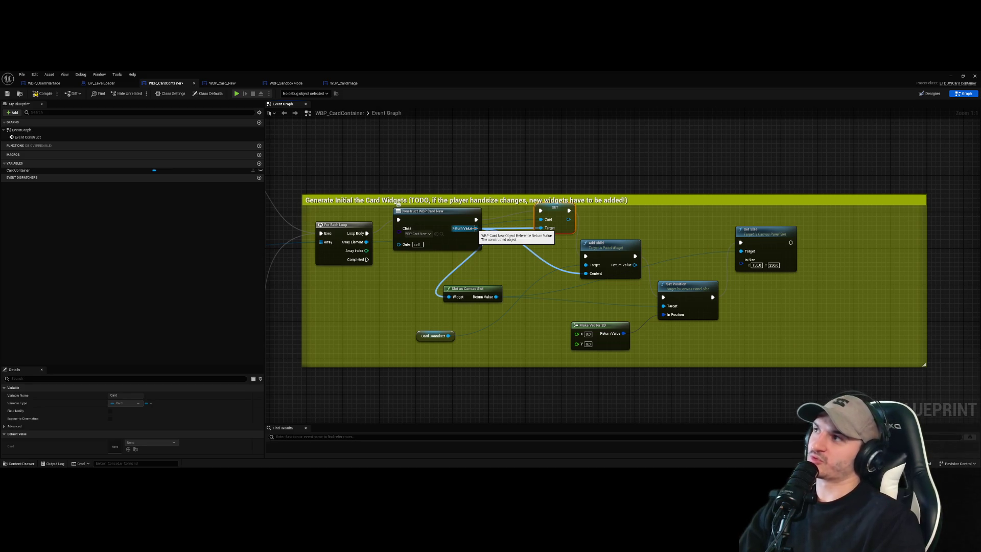
left_click_drag(475, 228, 537, 321)
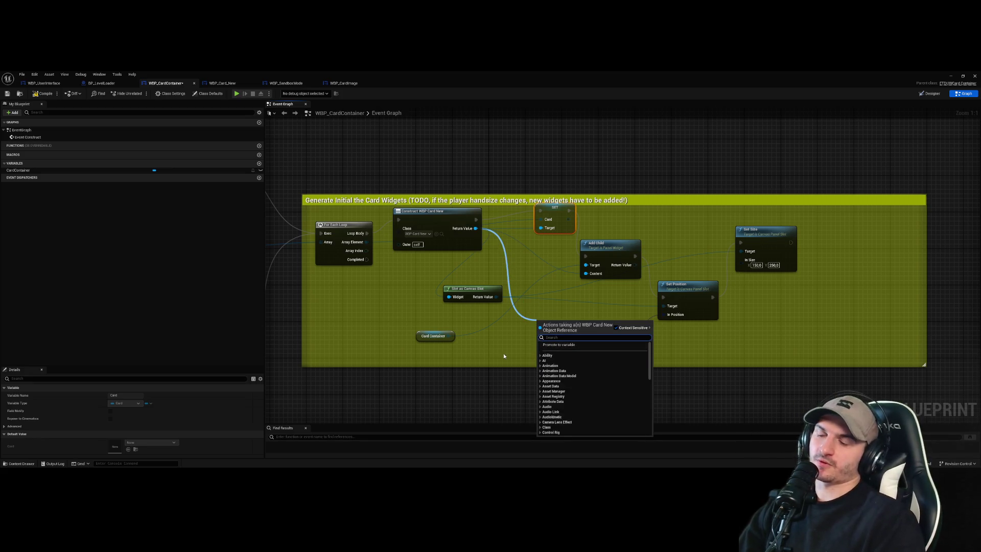
left_click(487, 391)
left_click(487, 391)
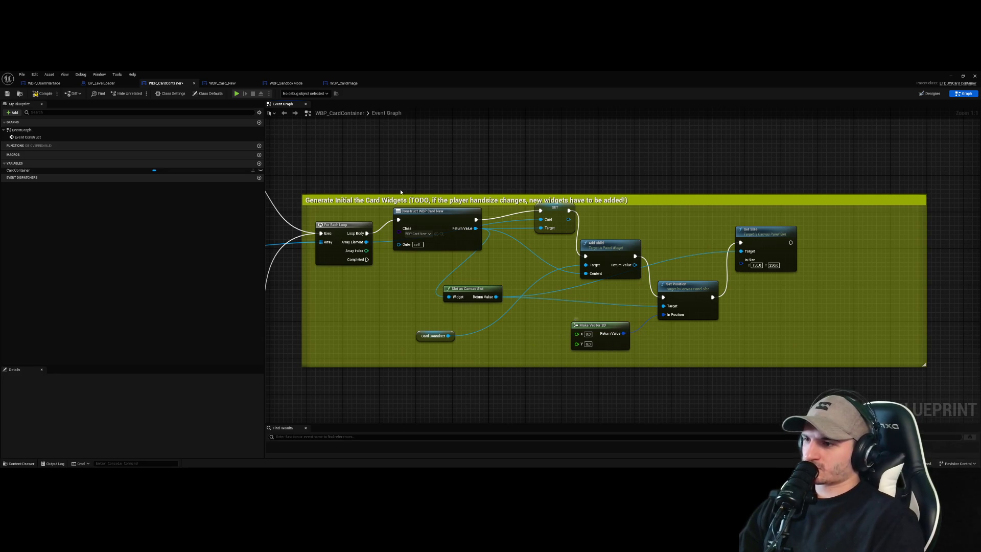
left_click_drag(366, 251, 395, 308)
- Add a Greater comparison node on the Array Index beside Card Container
type("great")
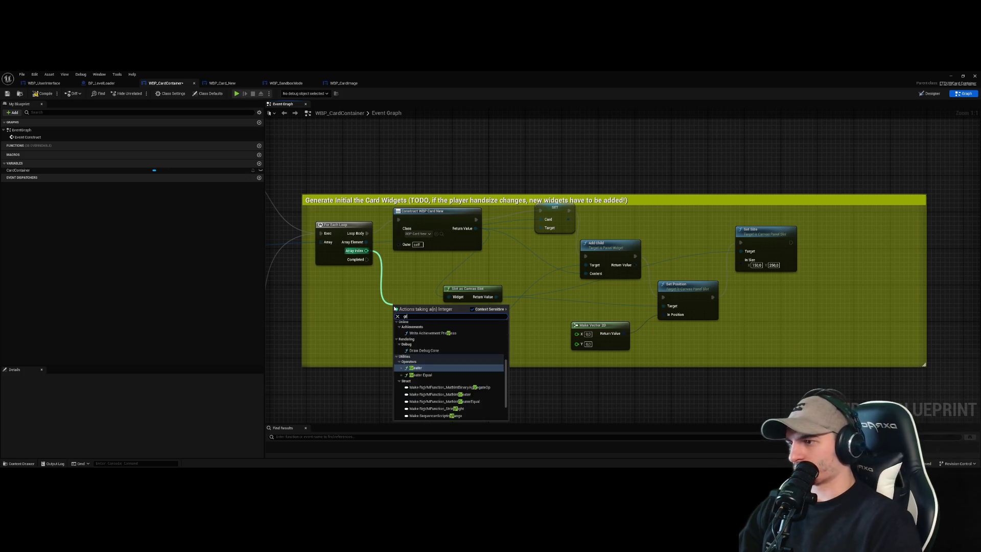
key("Return")
mouse_move(416, 309)
left_mouse_down()
mouse_move(475, 329)
mouse_move(528, 331)
left_mouse_up()
left_click(547, 392)
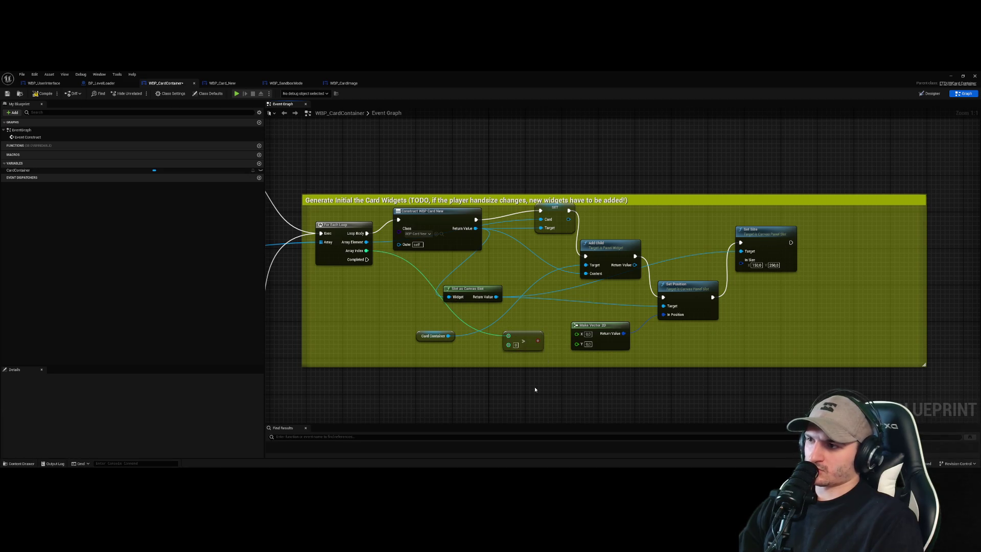
left_click_drag(551, 378, 547, 387)
left_click_drag(524, 348, 491, 348)
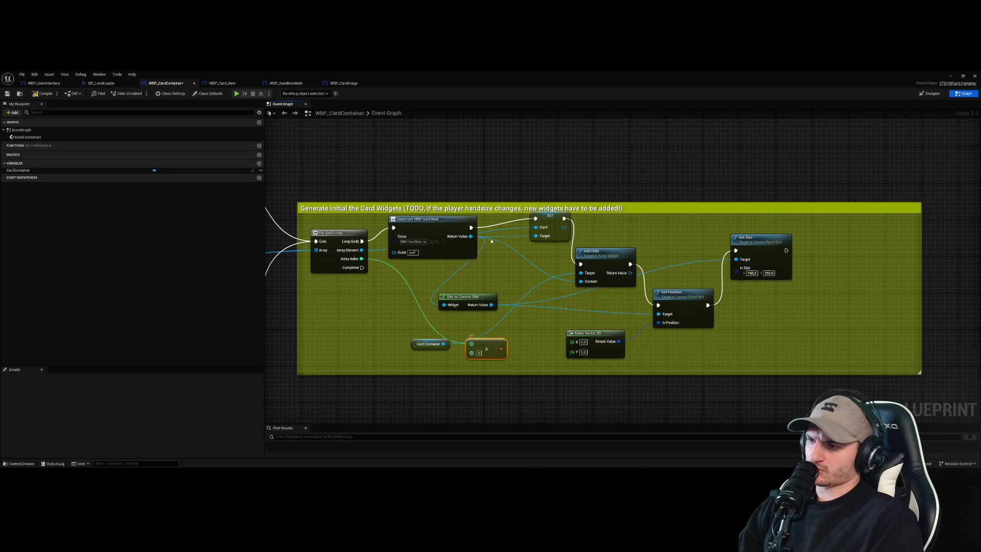
- Add a Branch after Construct, tidy the nodes, and wire the Greater result into its Condition
left_click_drag(471, 227, 493, 260)
type("branch")
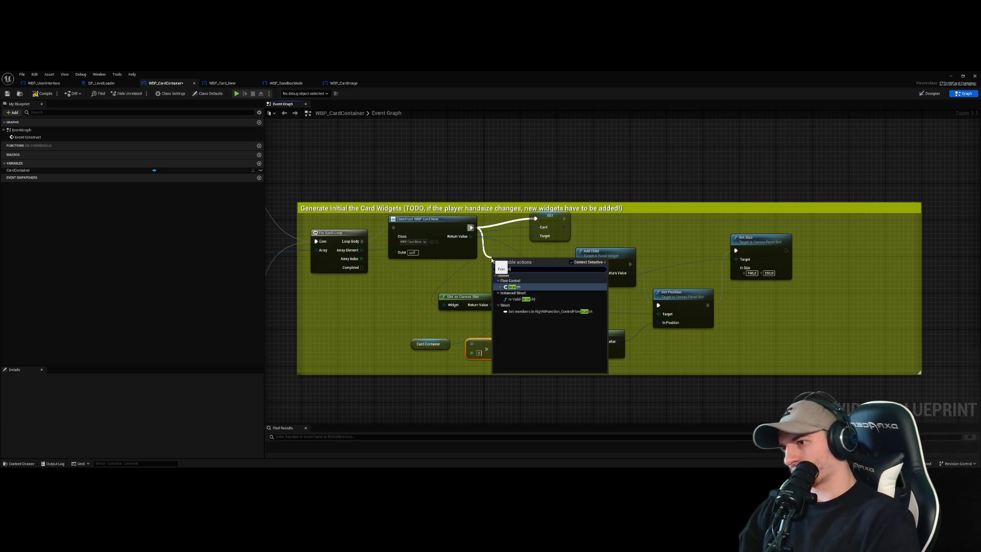
key("Return")
left_click_drag(588, 329, 602, 301)
left_click_drag(545, 245, 559, 278)
left_click_drag(500, 307, 436, 311)
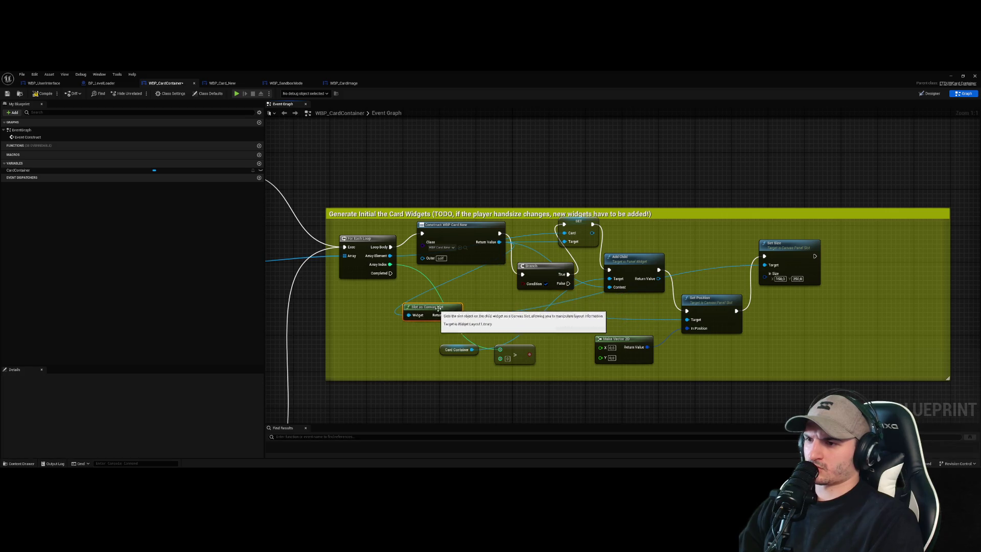
mouse_move(543, 272)
left_mouse_down()
mouse_move(512, 291)
mouse_move(525, 299)
left_mouse_up()
mouse_move(561, 341)
left_mouse_down()
mouse_move(506, 320)
mouse_move(510, 204)
left_mouse_up()
left_click_drag(498, 286, 475, 281)
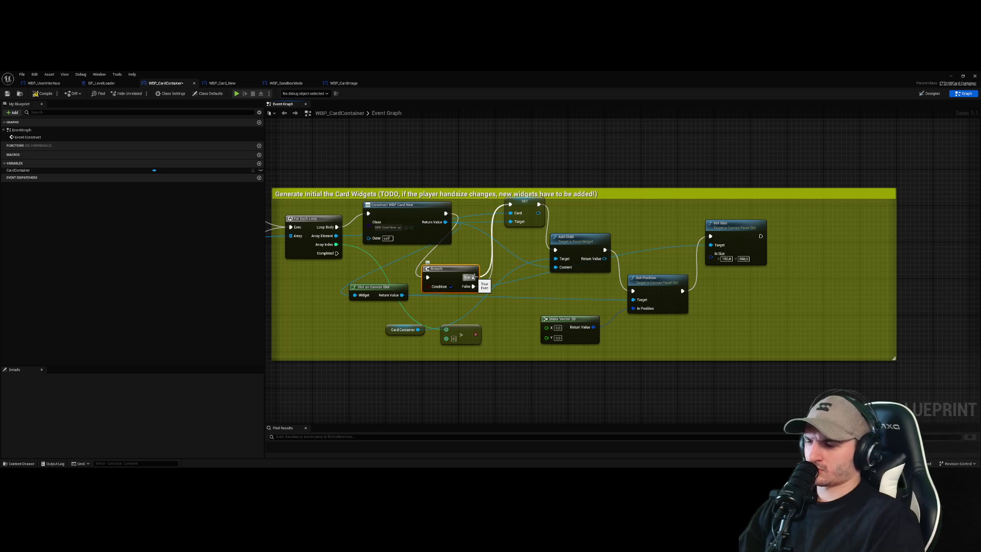
mouse_move(476, 334)
left_mouse_down()
mouse_move(428, 290)
mouse_move(503, 313)
mouse_move(498, 324)
left_mouse_up()
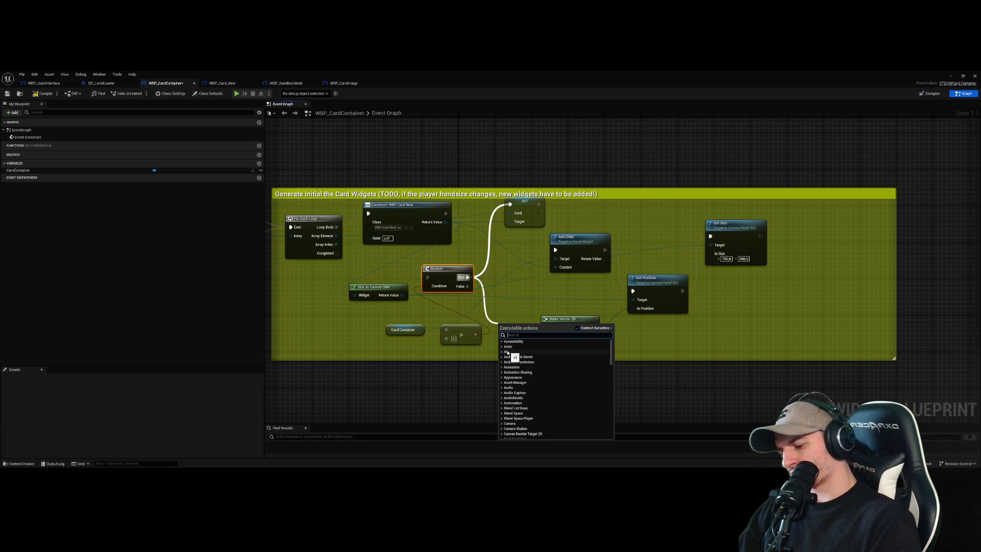
- Try out an Add node and a float search near Make Vector 2D, then discard both
type("add")
left_click(540, 384)
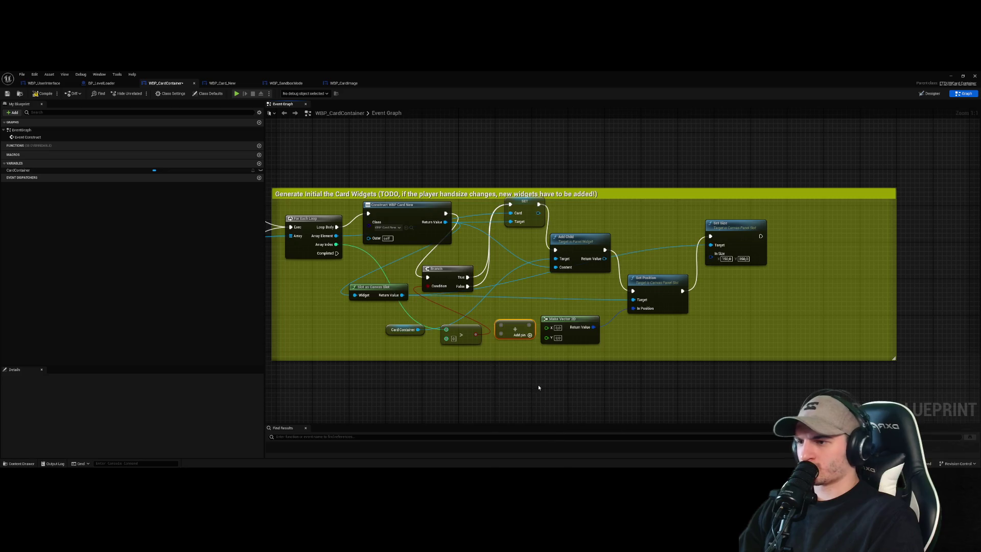
left_click_drag(524, 329, 524, 297)
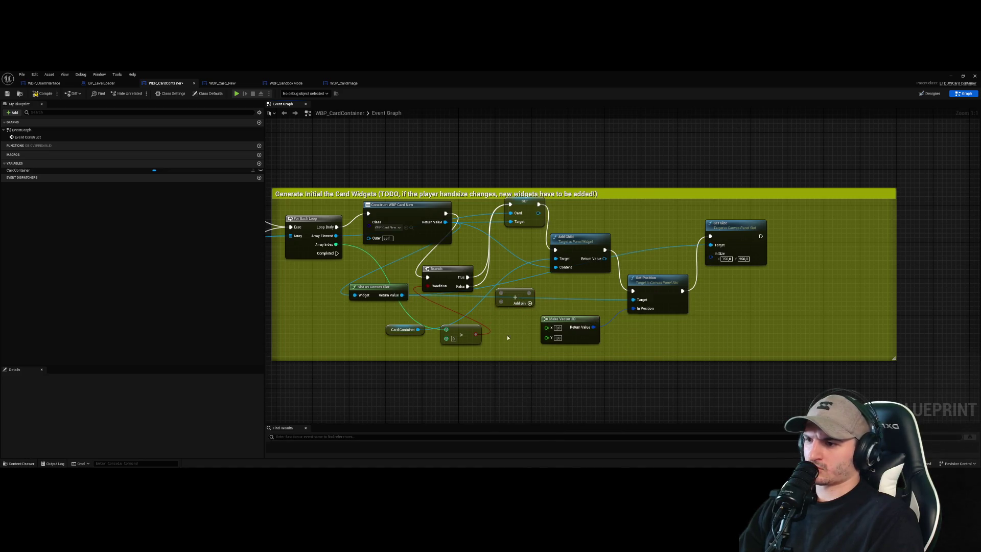
key("Delete")
right_click(523, 306)
type("float")
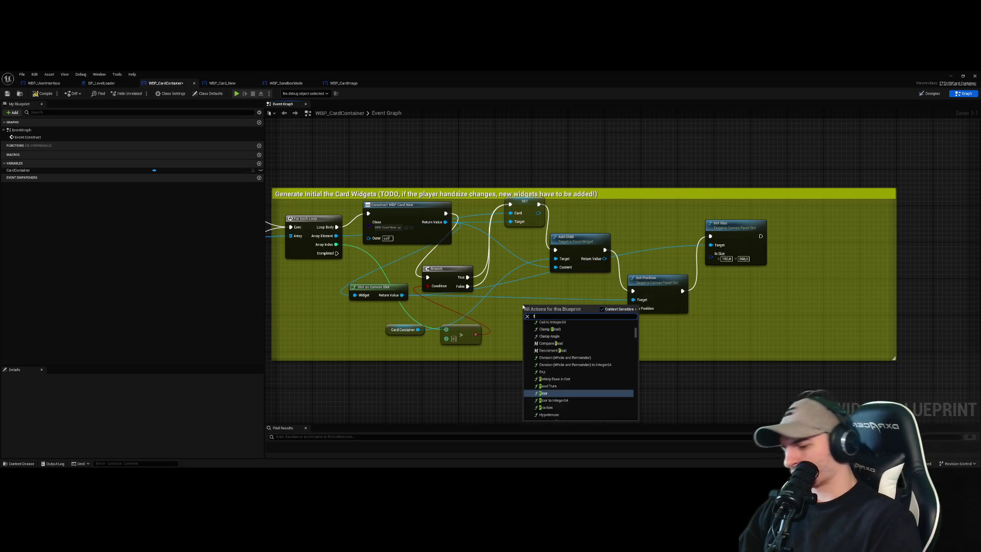
type("make floa")
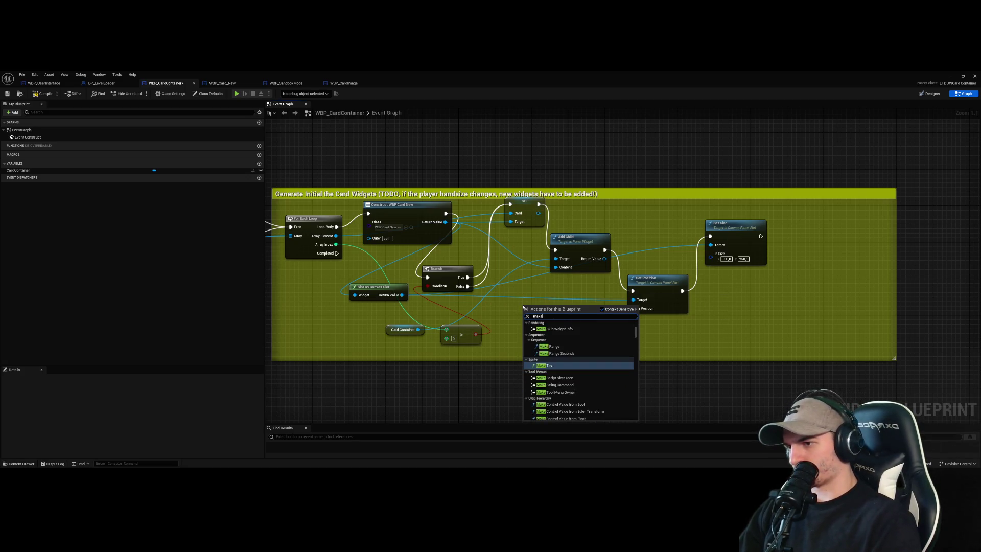
key("Escape")
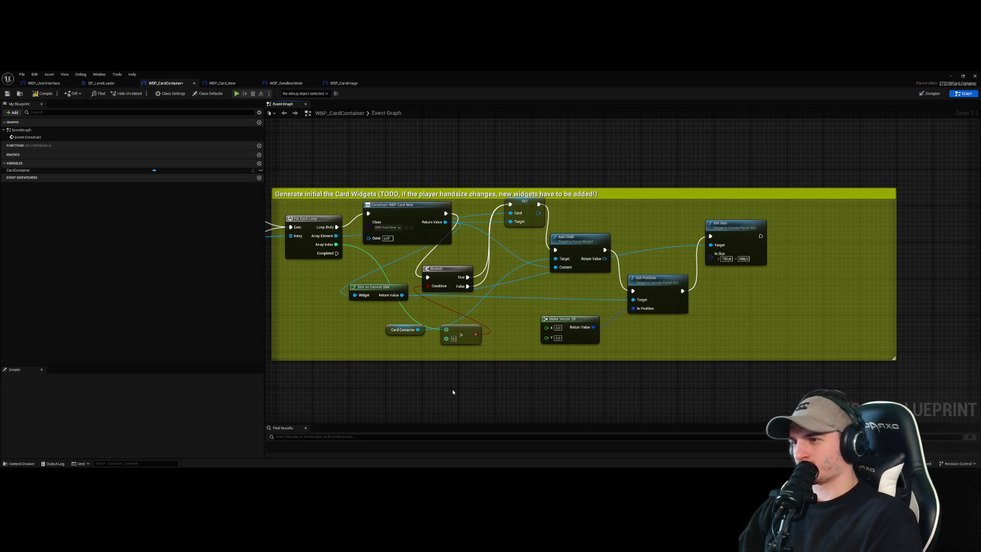
- Add a Set Position node from the canvas slot, remove the extra copy, and nudge the remaining one
left_click_drag(467, 286, 499, 312)
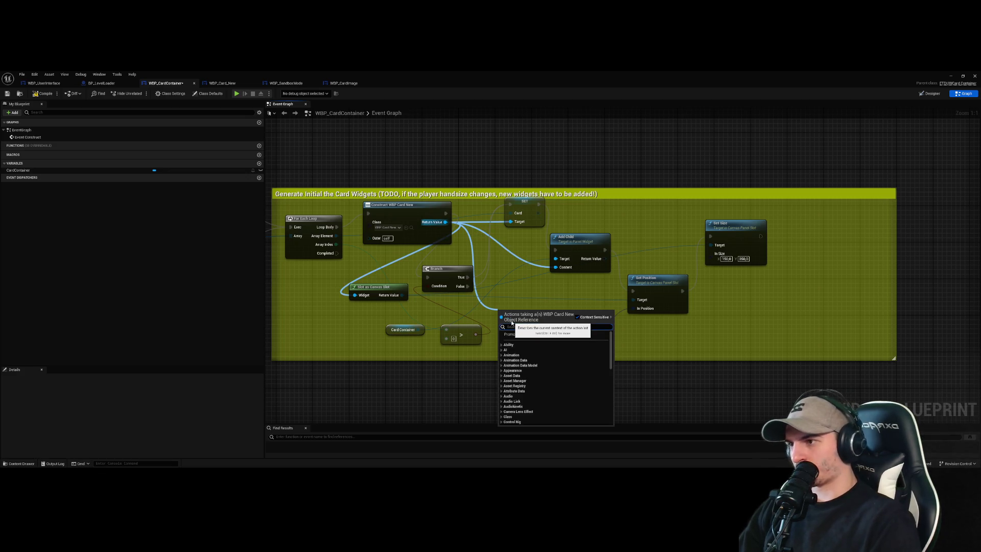
key("Escape")
left_click_drag(402, 294, 490, 310)
type("posi")
key("Return")
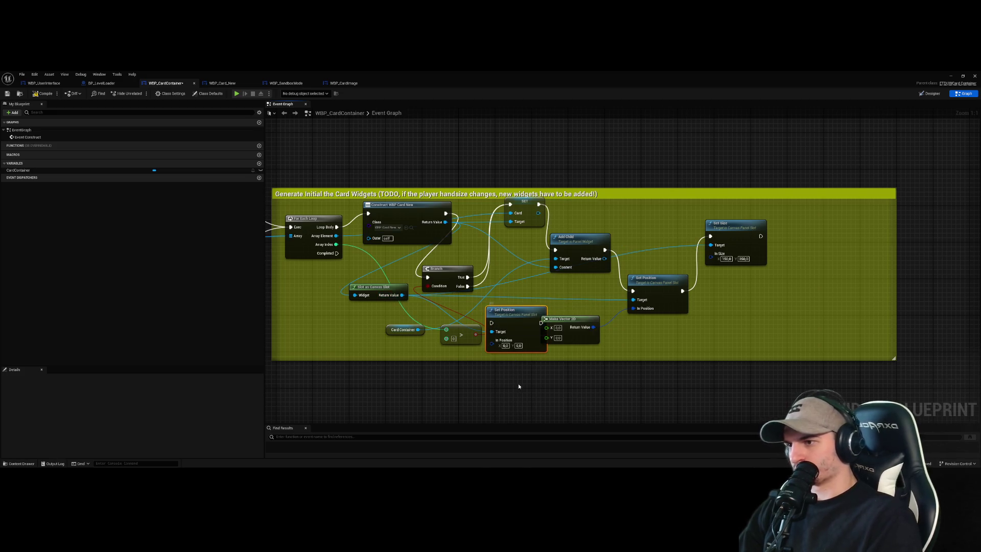
key("Delete")
left_click_drag(645, 276, 654, 286)
- Run Set Size after Construct, lift it above the comment, and shift Set Position and Add Child rightward
mouse_move(453, 226)
left_mouse_down()
mouse_move(711, 236)
mouse_move(499, 243)
mouse_move(519, 215)
mouse_move(527, 227)
mouse_move(515, 205)
mouse_move(591, 202)
left_mouse_up()
mouse_move(505, 249)
left_mouse_down()
mouse_move(513, 176)
mouse_move(545, 162)
left_mouse_up()
left_click_drag(690, 300, 731, 268)
key("Escape")
mouse_move(649, 303)
left_mouse_down()
mouse_move(707, 294)
mouse_move(675, 280)
left_mouse_up()
mouse_move(567, 237)
left_mouse_down()
mouse_move(581, 256)
mouse_move(685, 202)
left_mouse_up()
mouse_move(691, 272)
left_mouse_down()
mouse_move(673, 291)
mouse_move(639, 293)
mouse_move(757, 293)
left_mouse_up()
left_click(677, 397)
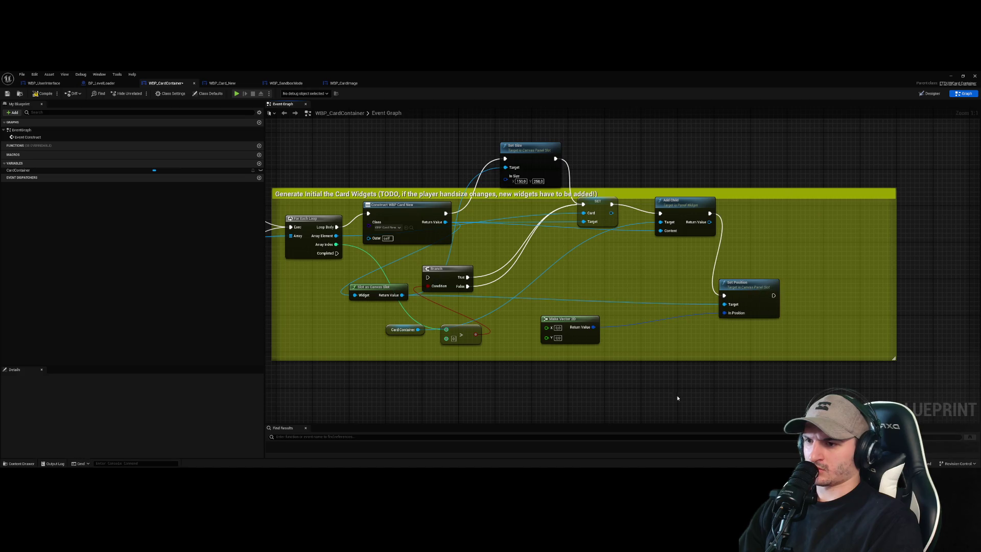
- Replace Set Position with a fresh copy run from Branch False and fed by Make Vector 2D
left_click(752, 299)
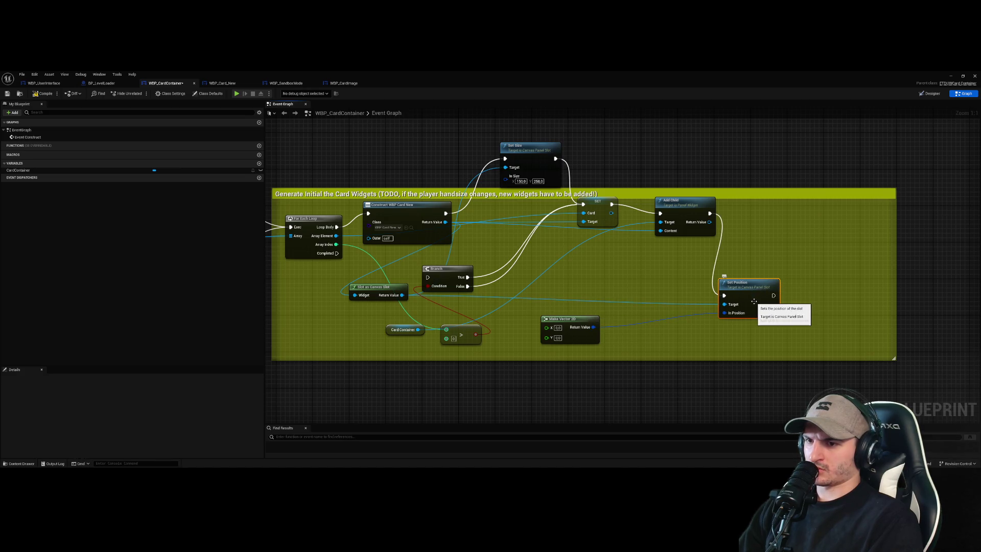
key("Delete")
key("ctrl+v")
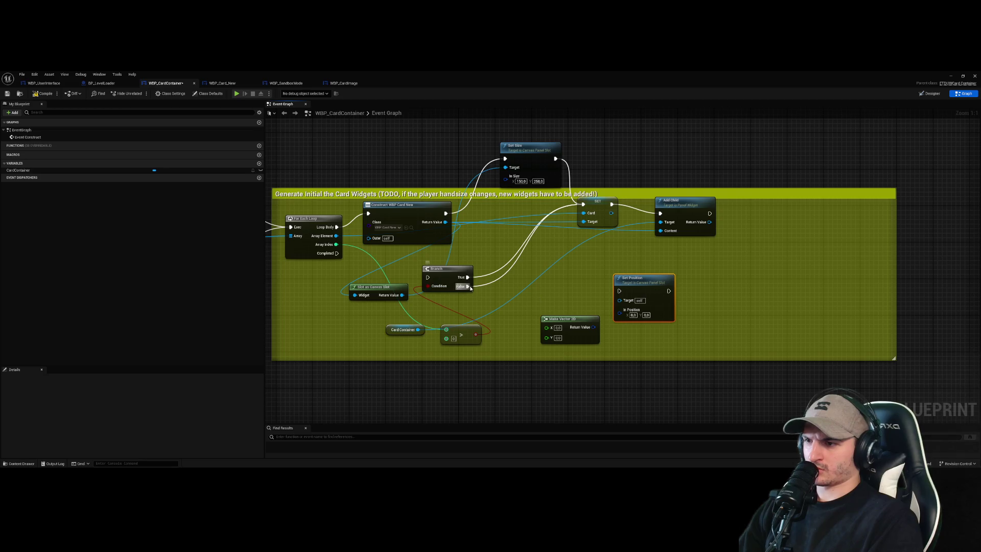
left_click_drag(468, 286, 619, 290)
mouse_move(638, 278)
left_mouse_down()
mouse_move(630, 264)
mouse_move(664, 272)
mouse_move(582, 205)
mouse_move(594, 279)
mouse_move(580, 279)
left_mouse_up()
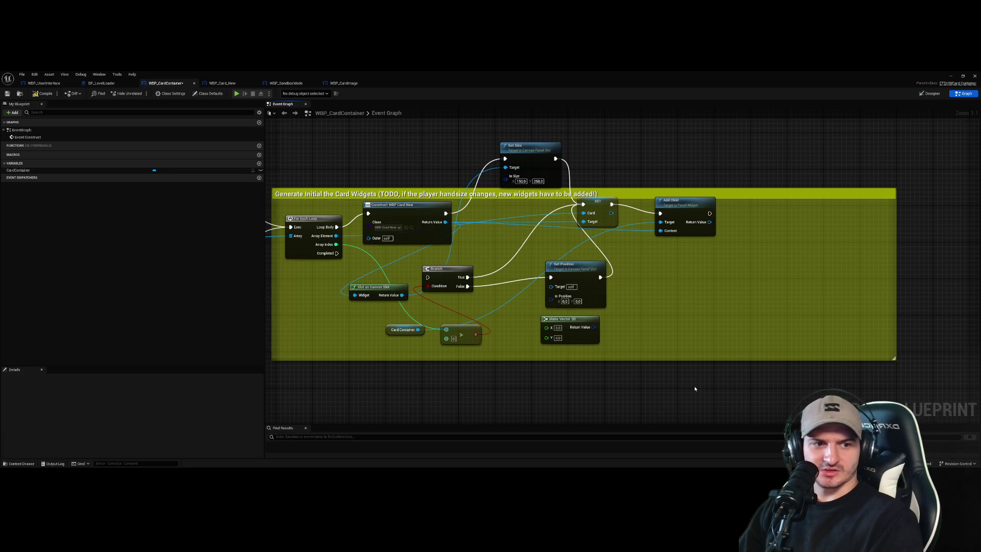
mouse_move(592, 326)
left_mouse_down()
mouse_move(552, 296)
mouse_move(539, 314)
left_mouse_up()
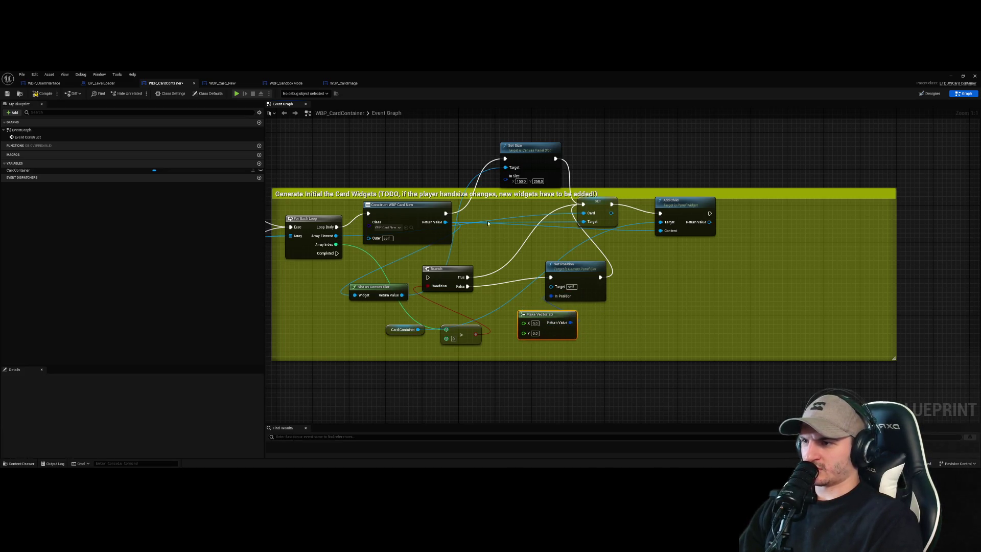
left_click_drag(542, 157, 527, 153)
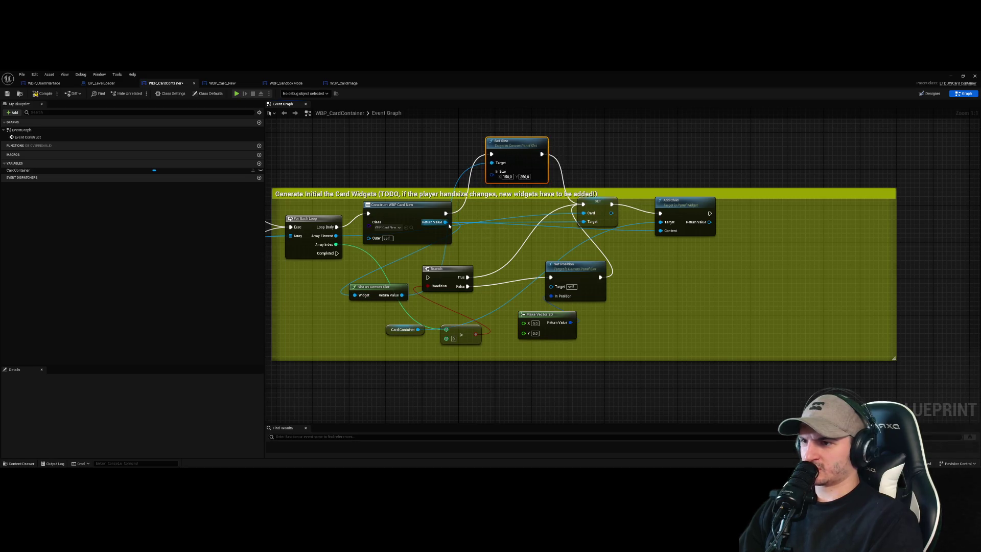
- Wire the canvas slot into Set Size, add Get Position, and split it with Break Vector 2D
left_click_drag(446, 223, 484, 245)
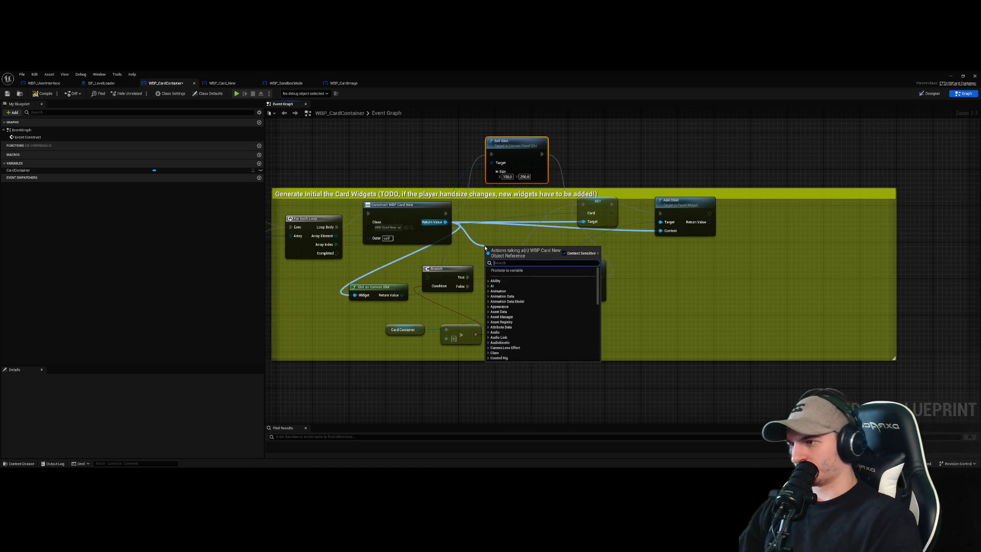
left_click(390, 302)
mouse_move(402, 295)
left_mouse_down()
mouse_move(491, 162)
mouse_move(508, 238)
left_mouse_up()
type("get position")
key("Return")
mouse_move(585, 328)
left_mouse_down()
mouse_move(541, 258)
mouse_move(711, 274)
left_mouse_up()
mouse_move(564, 249)
left_mouse_down()
mouse_move(592, 282)
mouse_move(654, 317)
left_mouse_up()
type("break")
key("Return")
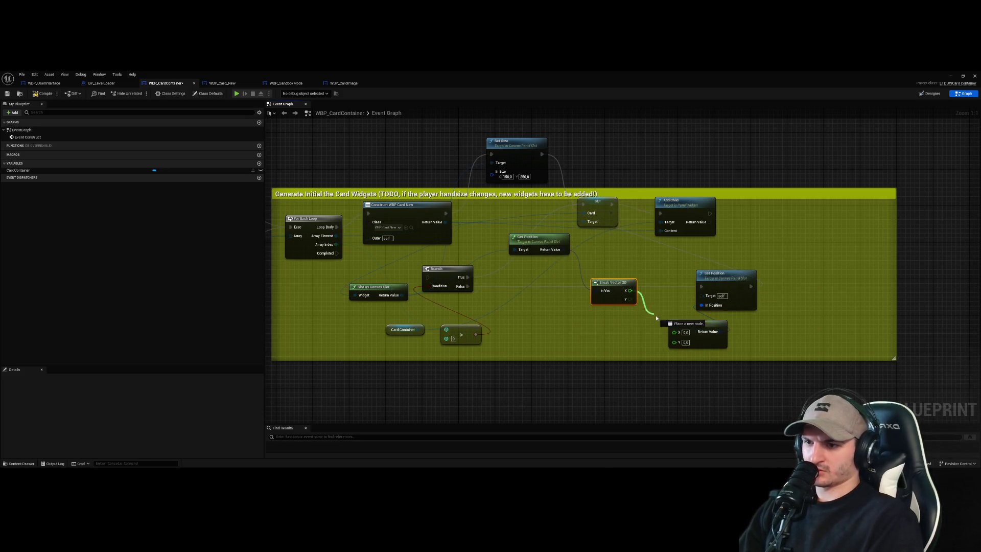
left_click_drag(601, 300, 541, 315)
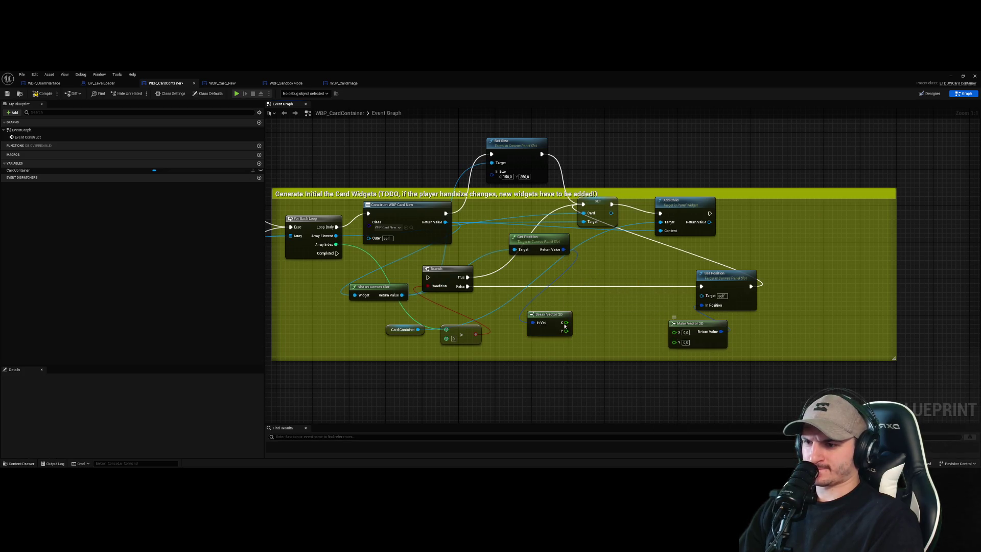
left_click_drag(564, 323, 628, 326)
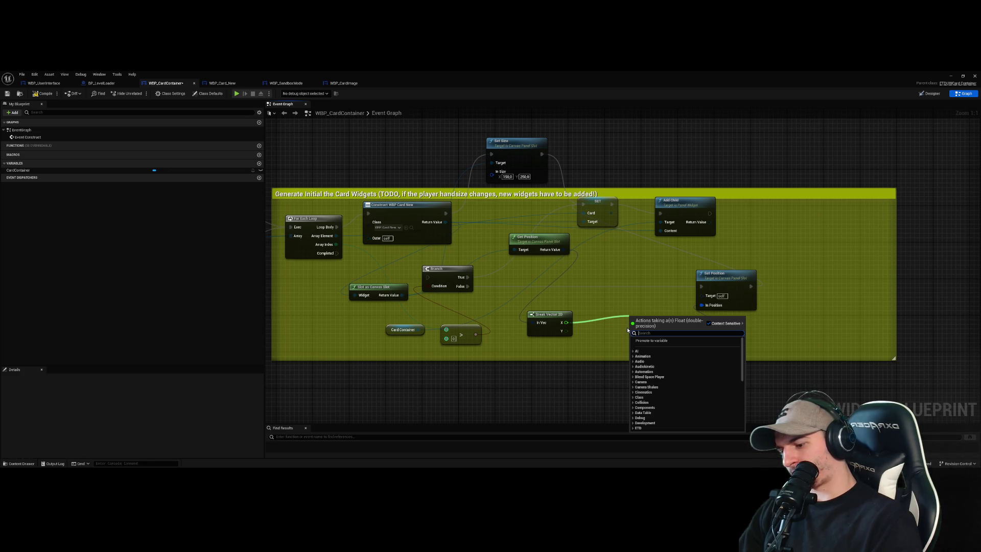
- Add an Add node fed by Break Vector 2D's X and give it a third input
type("plus")
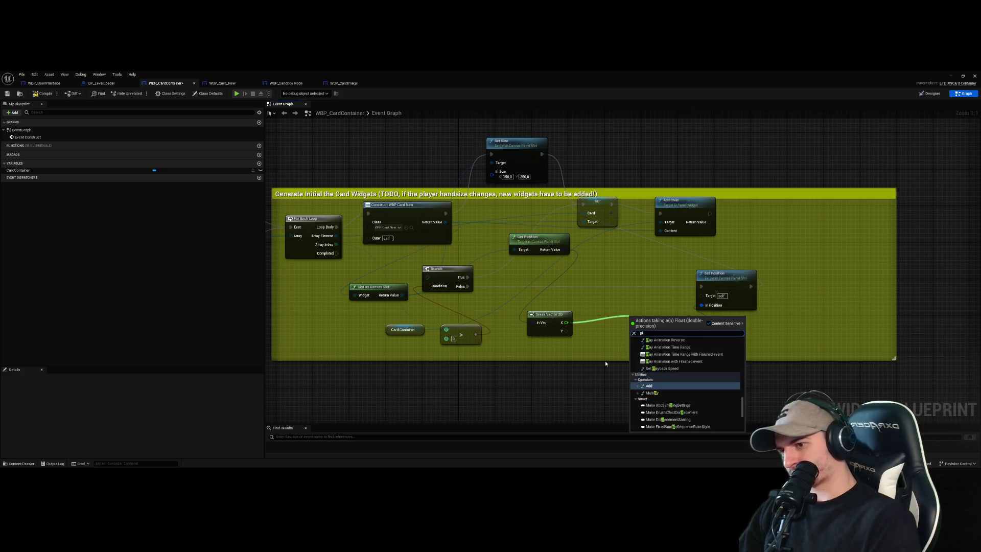
key("Return")
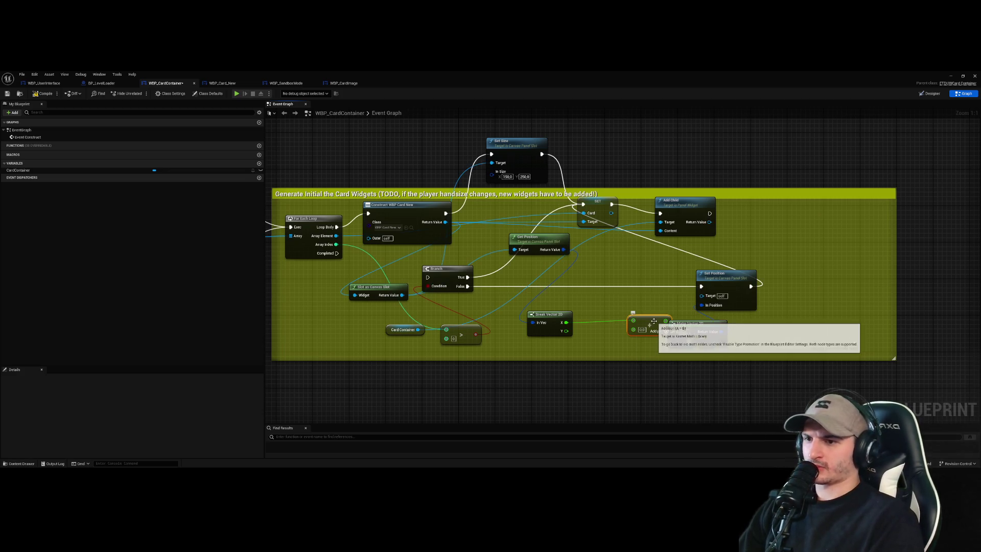
left_click_drag(606, 306, 624, 328)
left_click(564, 323, "alt")
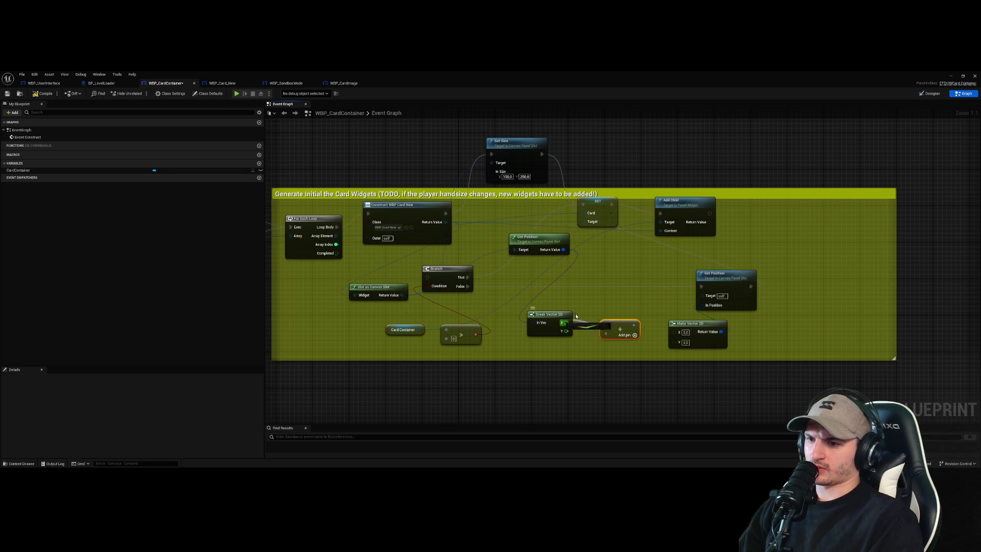
mouse_move(567, 323)
left_mouse_down()
mouse_move(606, 325)
mouse_move(598, 335)
mouse_move(607, 336)
mouse_move(612, 315)
left_mouse_up()
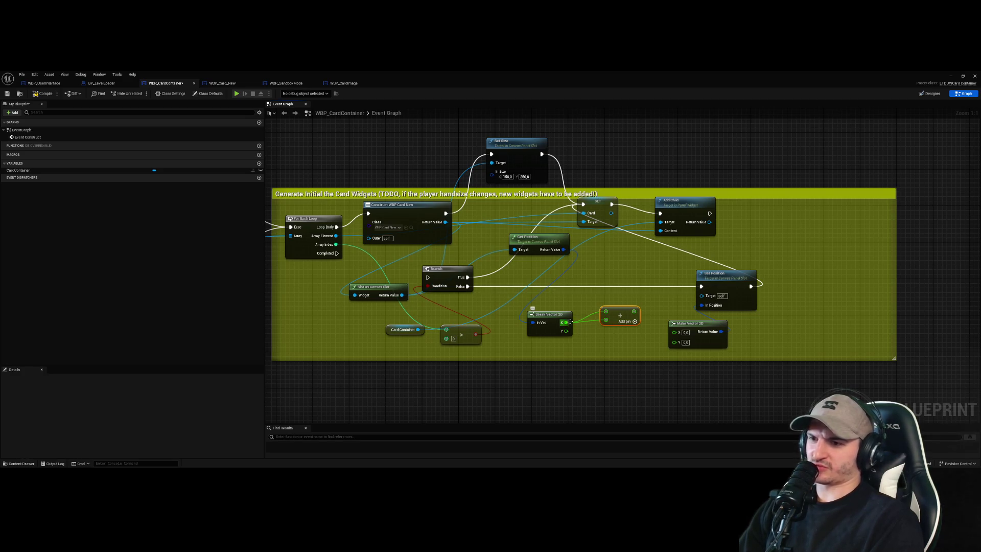
key("q")
left_click_drag(623, 319, 605, 305)
left_click(616, 312)
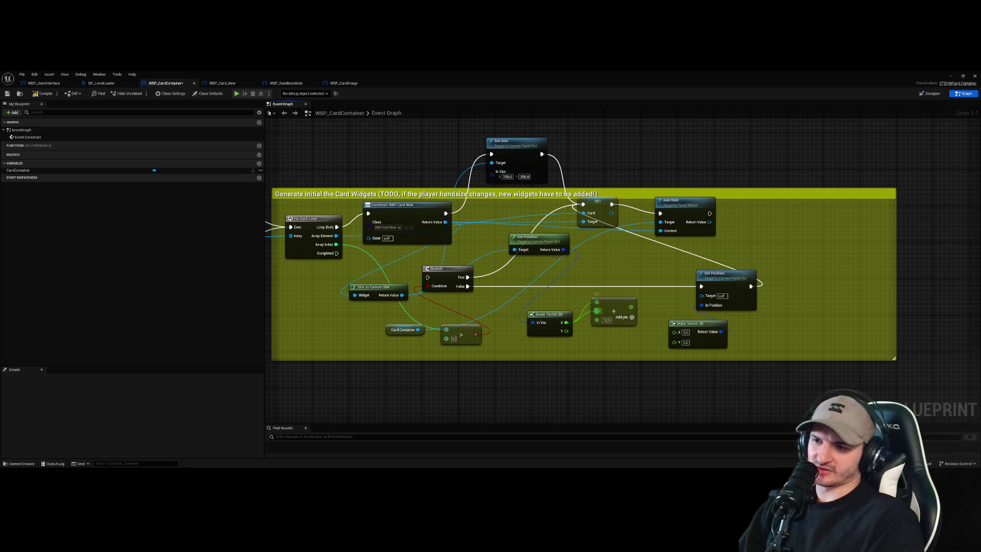
left_click_drag(602, 304, 607, 281)
- Duplicate the Add node and place the copy below the original
key("ctrl+c")
key("ctrl+v")
left_click_drag(649, 298, 622, 339)
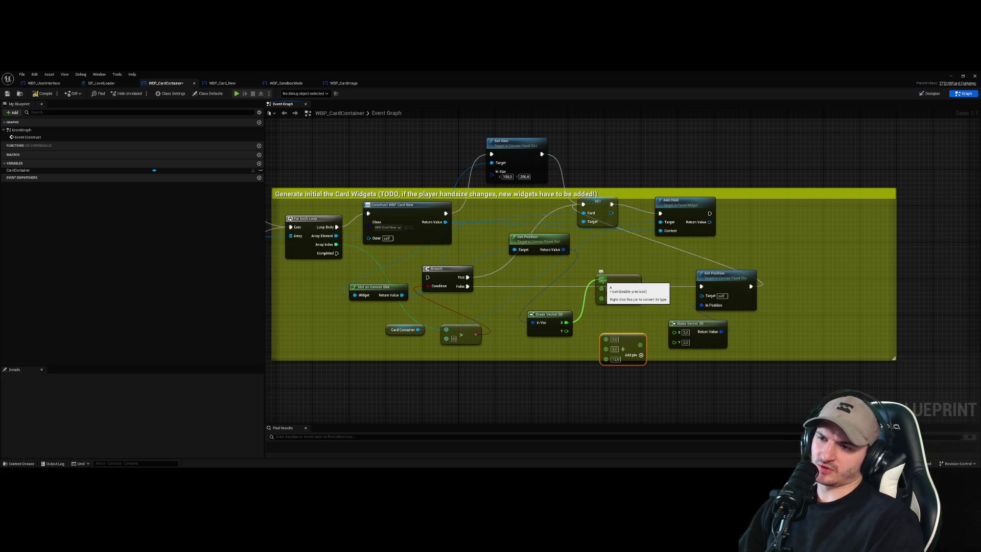
left_click(553, 325)
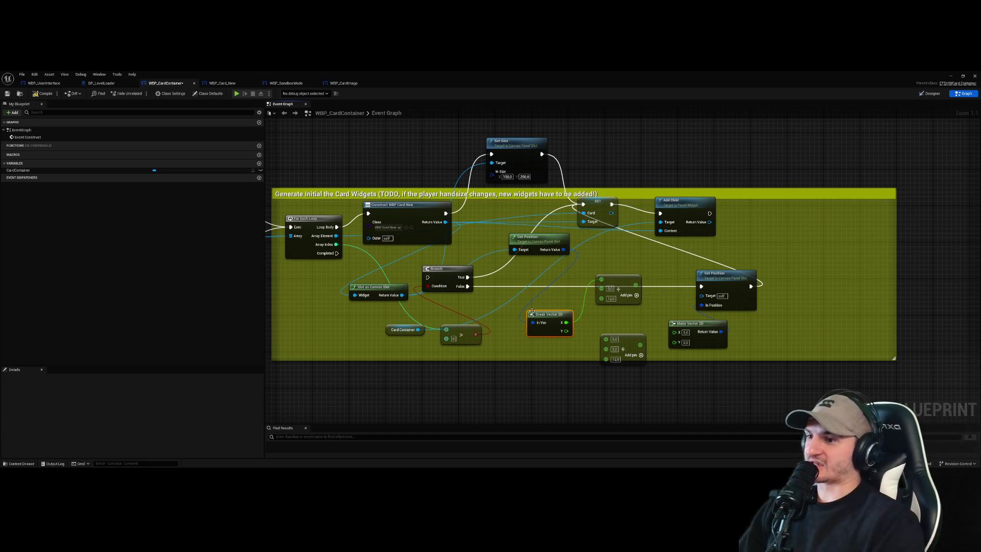
- Discard a trial Set Widget Slot Position node and shift Get Position and Break Vector 2D left
left_click_drag(564, 249, 566, 274)
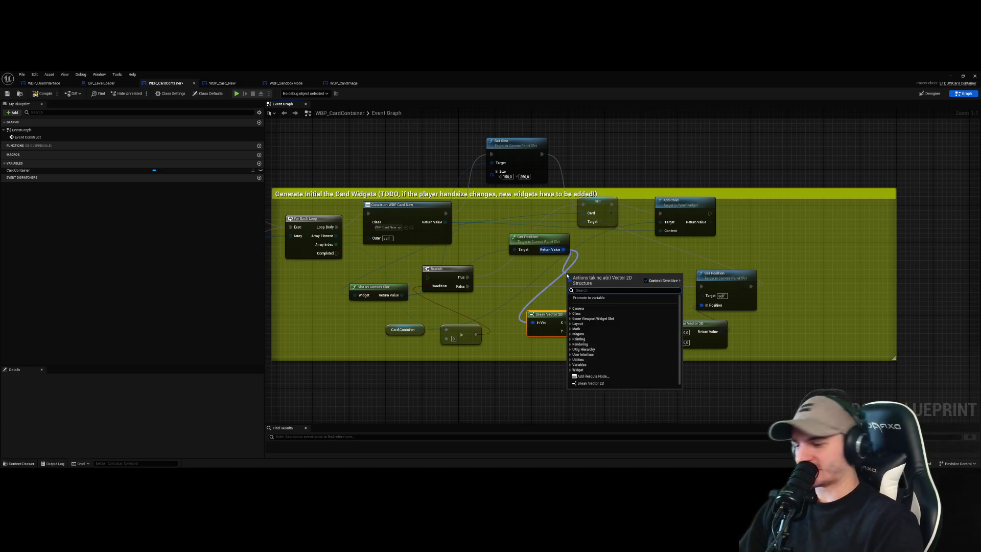
type("ge pos")
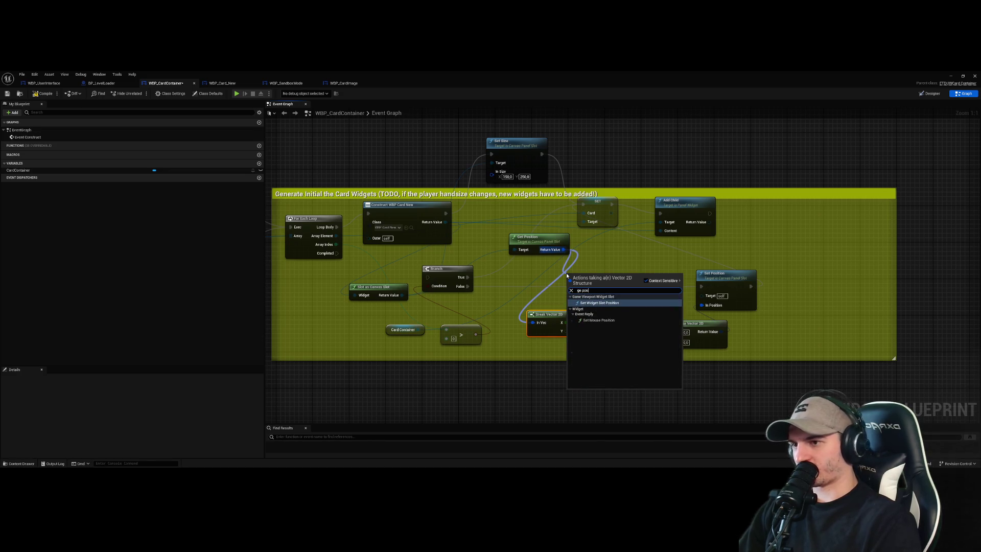
key("Return")
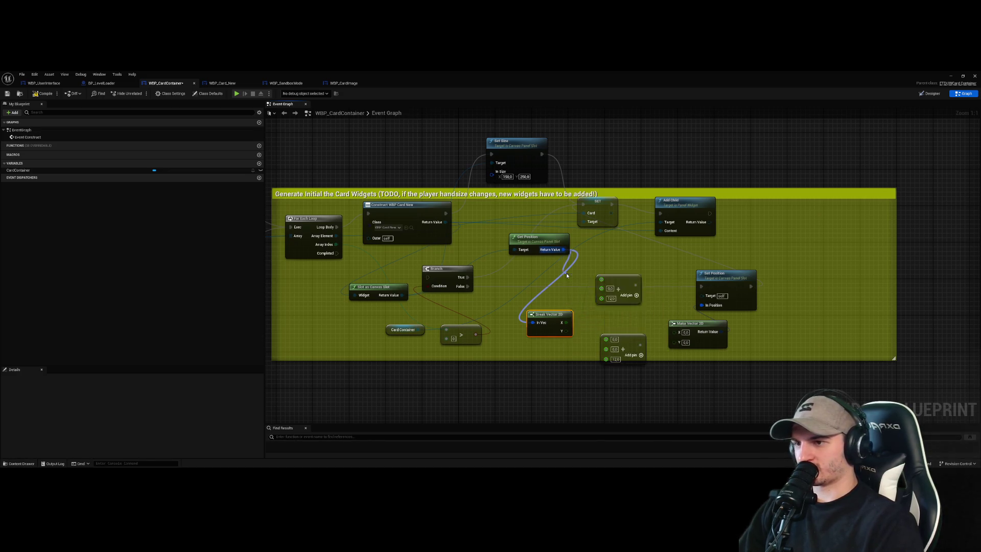
key("Delete")
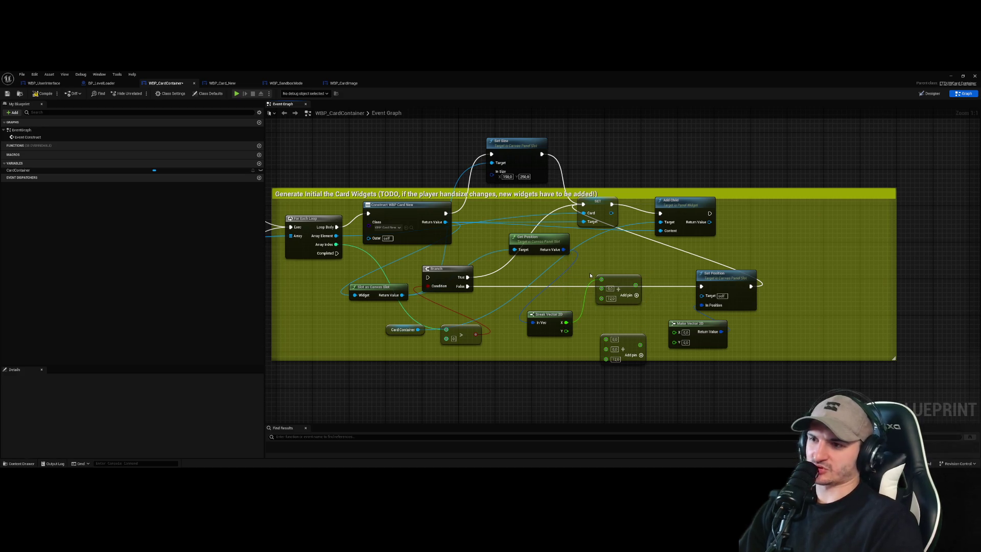
left_click_drag(532, 237, 484, 237)
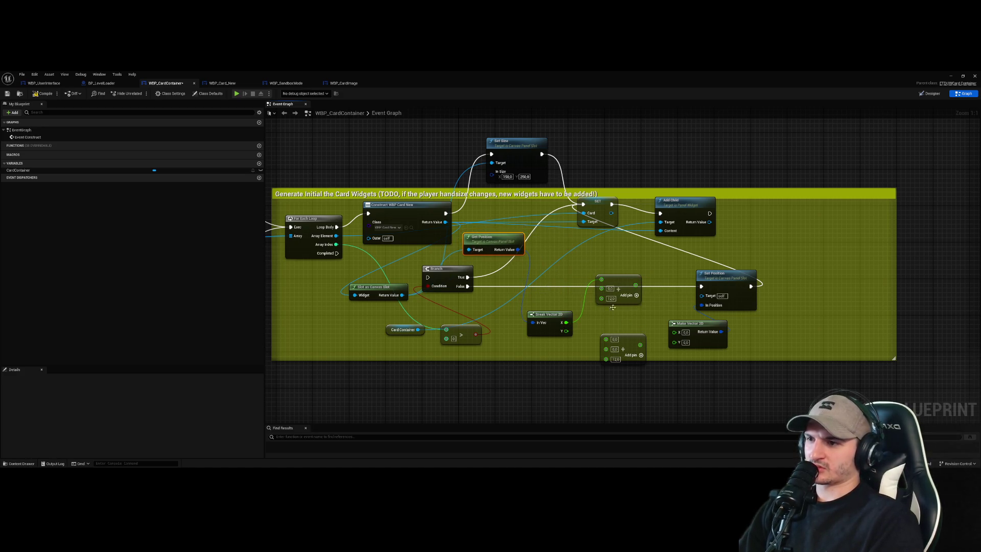
left_click_drag(549, 314, 521, 310)
- Abandon a size search, tidy Get Position and Slot as Canvas Slot, and run Branch after construction
left_click_drag(518, 249, 530, 259)
type("get size")
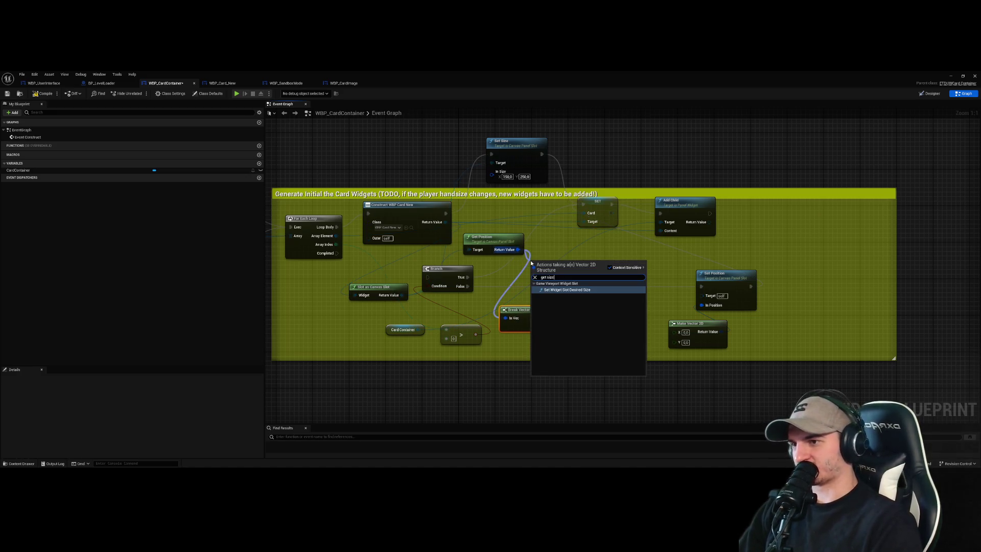
key("BackSpace")
key("BackSpace")
key("BackSpace")
type("size")
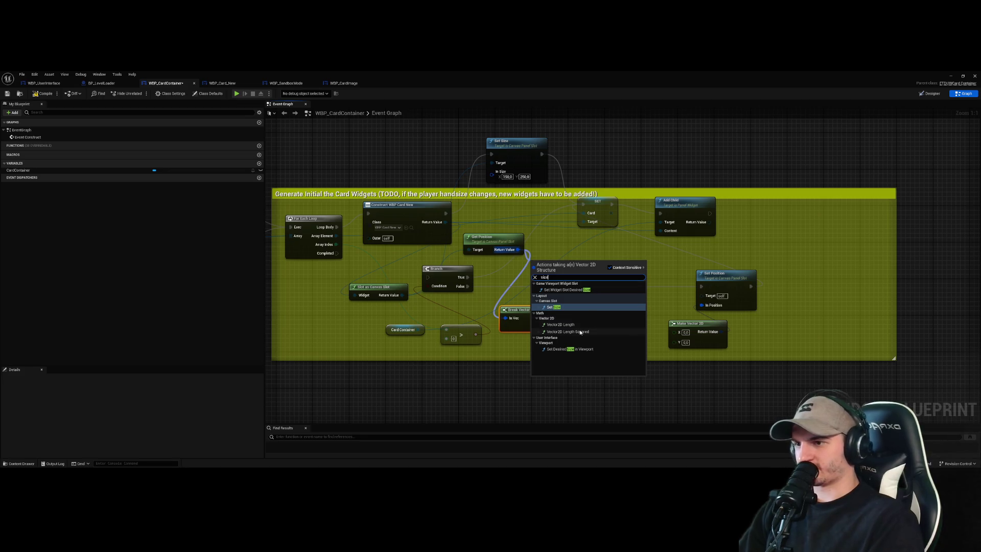
left_click(588, 156)
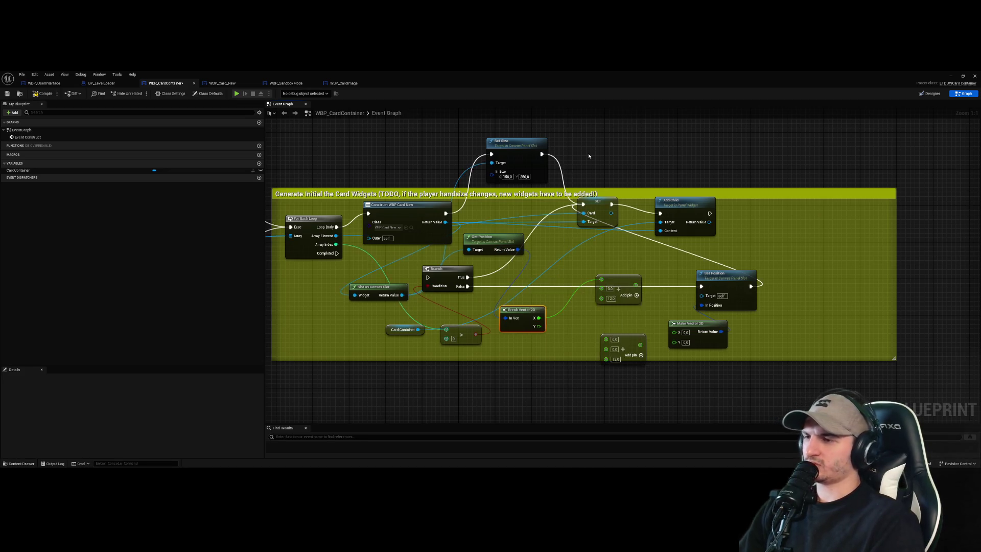
left_click_drag(492, 242, 501, 256)
mouse_move(407, 295)
left_mouse_down()
mouse_move(392, 305)
mouse_move(490, 302)
left_mouse_up()
left_click(414, 290)
mouse_move(444, 216)
left_mouse_down()
mouse_move(429, 298)
mouse_move(427, 277)
left_mouse_up()
left_click_drag(786, 363, 746, 319)
mouse_move(336, 262)
left_mouse_down()
mouse_move(443, 287)
mouse_move(587, 353)
mouse_move(547, 373)
mouse_move(600, 386)
mouse_move(633, 327)
mouse_move(620, 264)
left_mouse_up()
- Add Get Size for the canvas slot, split it with Break Vector 2D, and wire X/Y into the lower Add
type("get size")
key("Return")
type("break vector")
key("Return")
left_click_drag(644, 404, 589, 354)
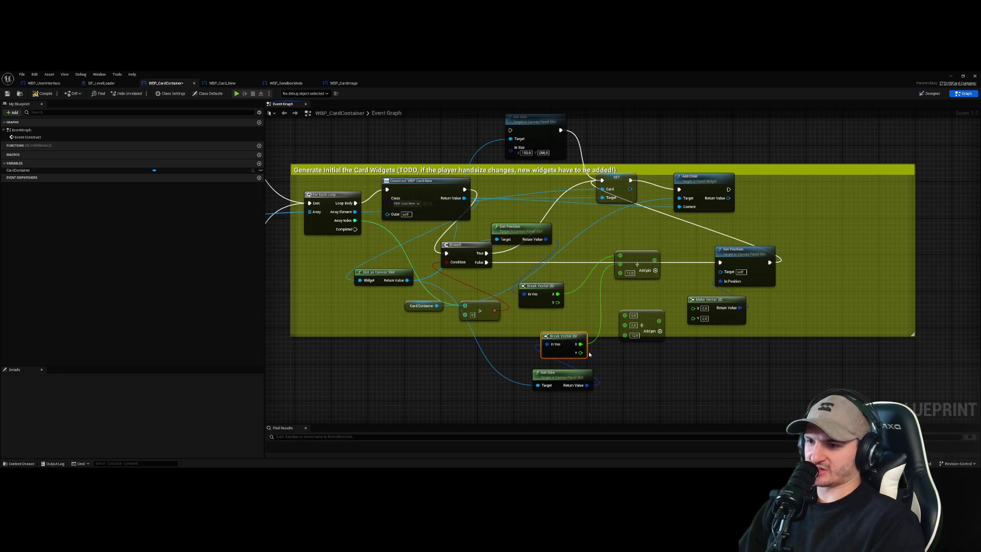
mouse_move(557, 302)
left_mouse_down()
mouse_move(626, 325)
mouse_move(624, 315)
left_mouse_up()
- Swap the two Add nodes' positions and save the blueprint
mouse_move(619, 254)
left_mouse_down()
mouse_move(628, 272)
mouse_move(672, 289)
mouse_move(693, 309)
mouse_move(681, 317)
mouse_move(693, 316)
left_mouse_up()
left_click_drag(646, 280, 645, 360)
mouse_move(641, 322)
left_mouse_down()
mouse_move(644, 275)
mouse_move(641, 301)
left_mouse_up()
left_click(758, 390)
key("ctrl+s")
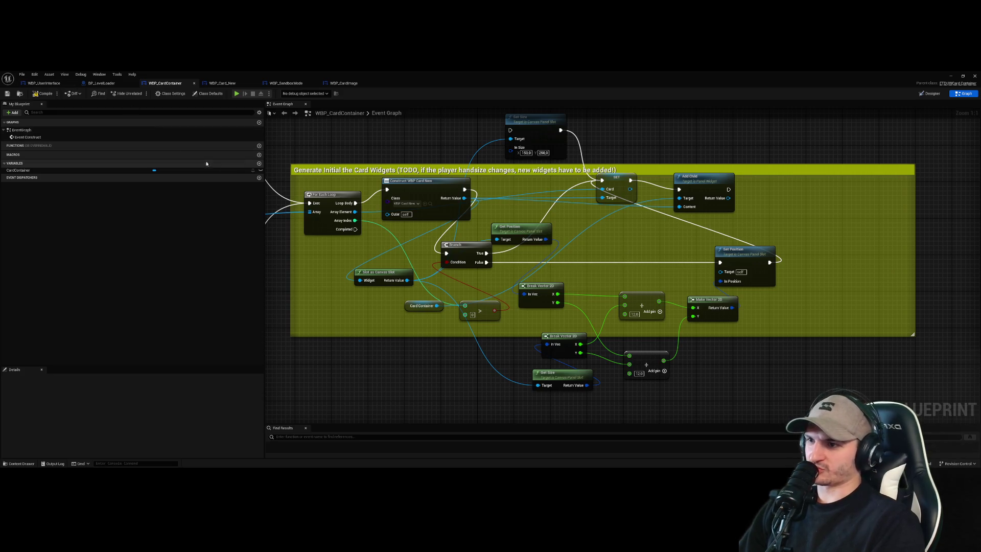
left_click_drag(477, 263, 494, 268)
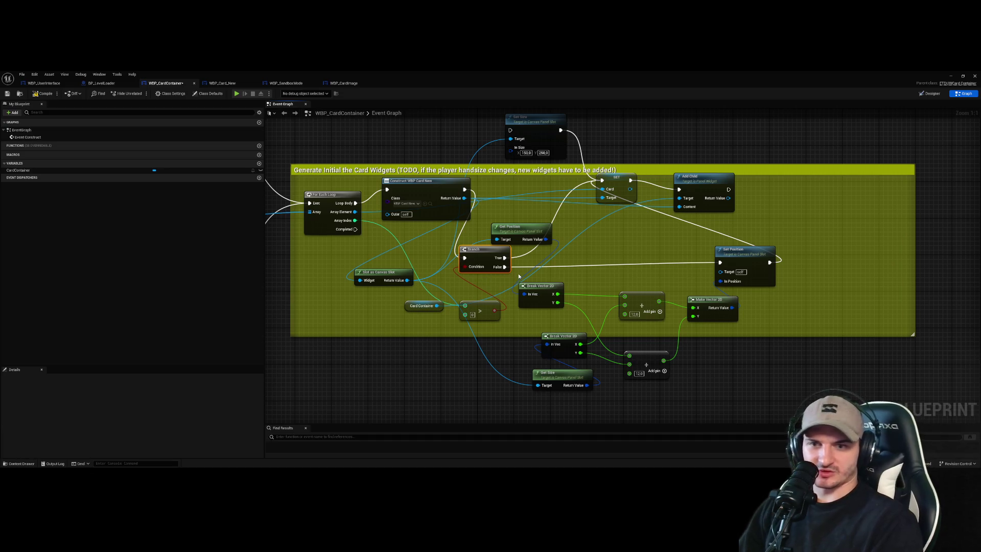
- Wire Slot as Canvas Slot into Set Position's Target and recompile to clear the error
key("F7")
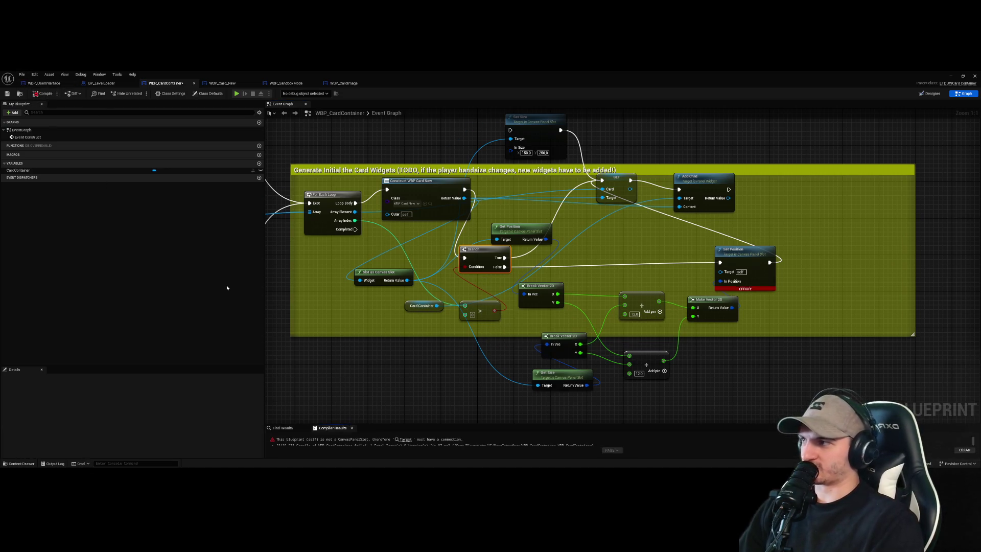
left_click_drag(752, 264, 801, 248)
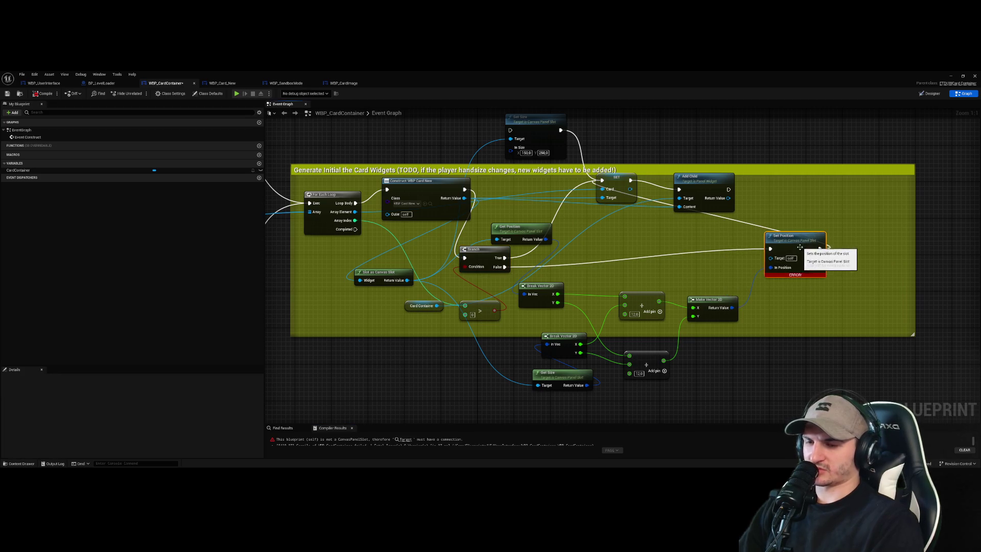
left_click_drag(407, 280, 770, 258)
left_click(43, 94)
- Test the cards in play mode, then stop and reopen WBP_CardContainer
left_click(974, 76)
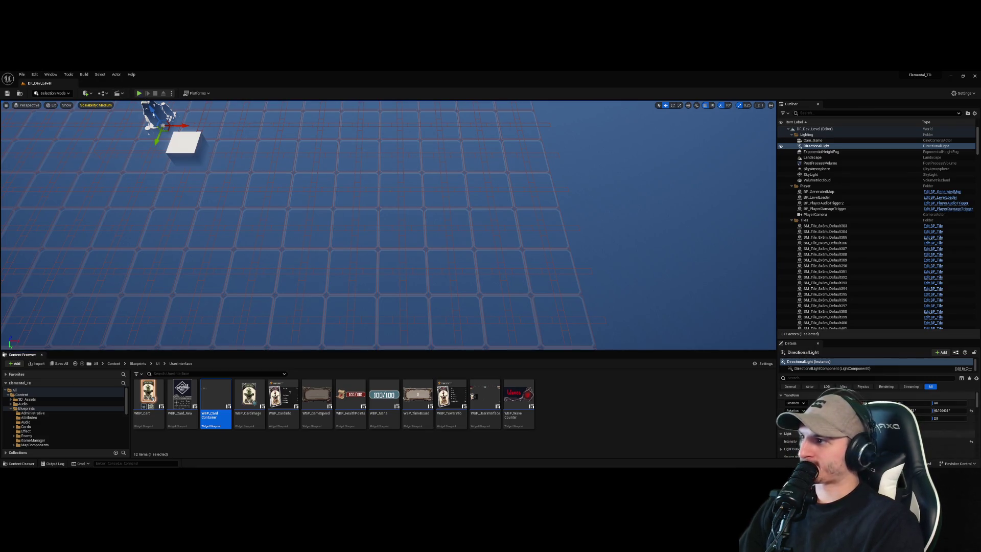
left_click(143, 93)
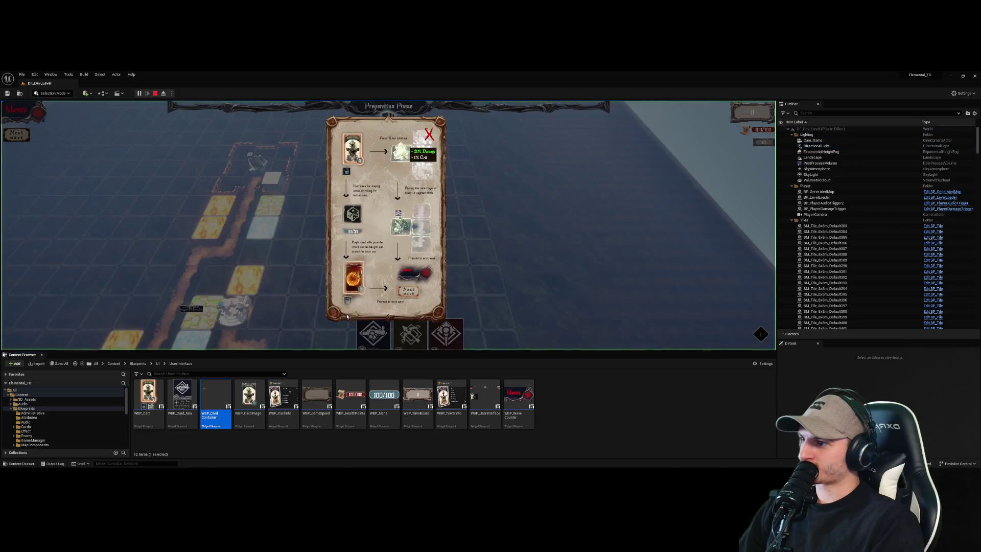
left_click(429, 139)
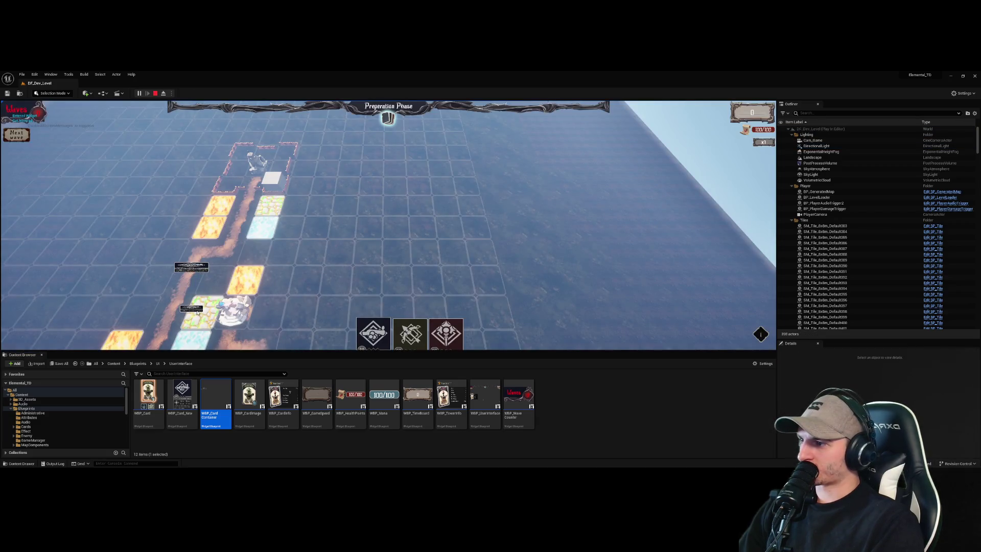
key("Escape")
double_click(216, 395)
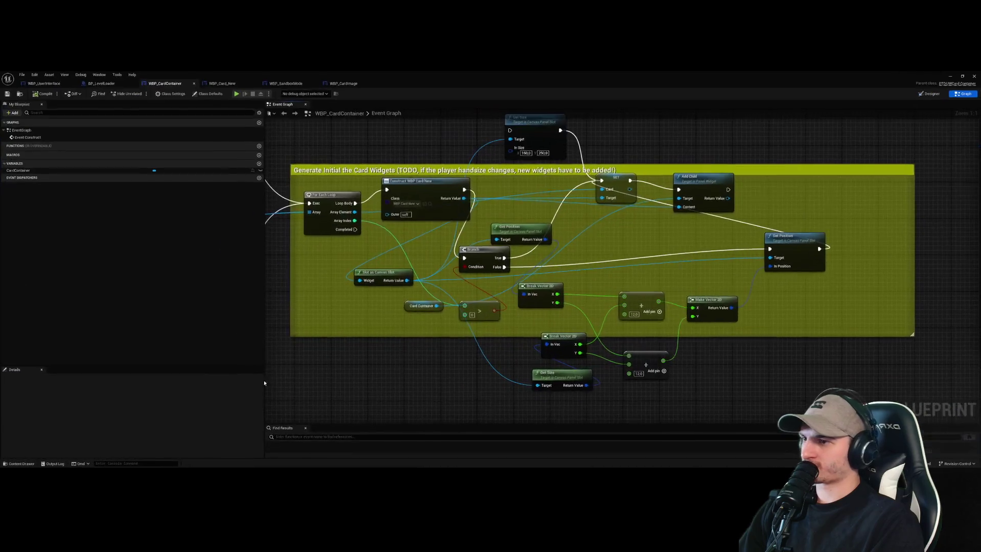
- Move For Each Loop, Construct WBP Card New, Branch and Set Size above the comment box
scroll(645, 277, "down", 4)
scroll(629, 270, "up", 1)
left_click_drag(477, 276, 473, 185)
scroll(513, 160, "up", 3)
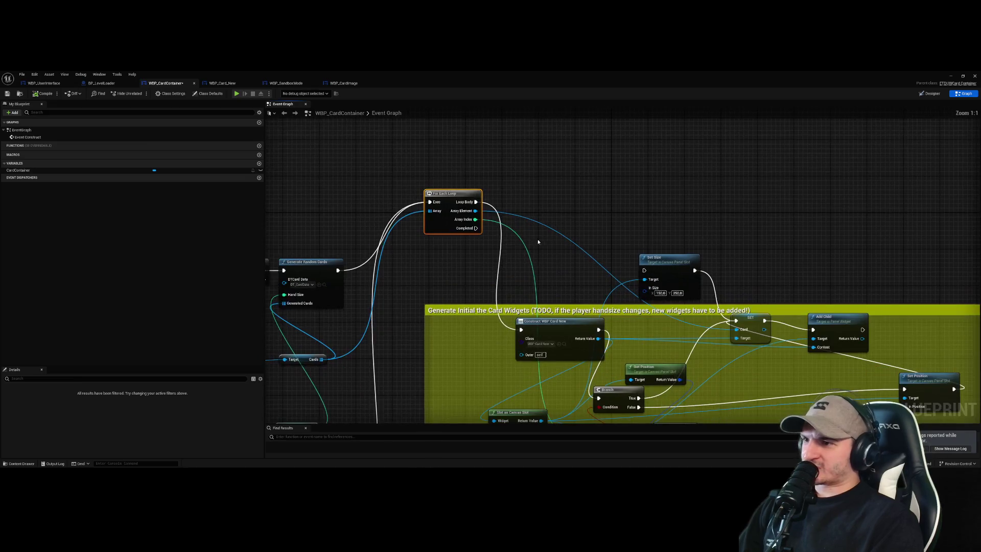
left_click_drag(657, 279, 707, 206)
left_click_drag(617, 260, 531, 215)
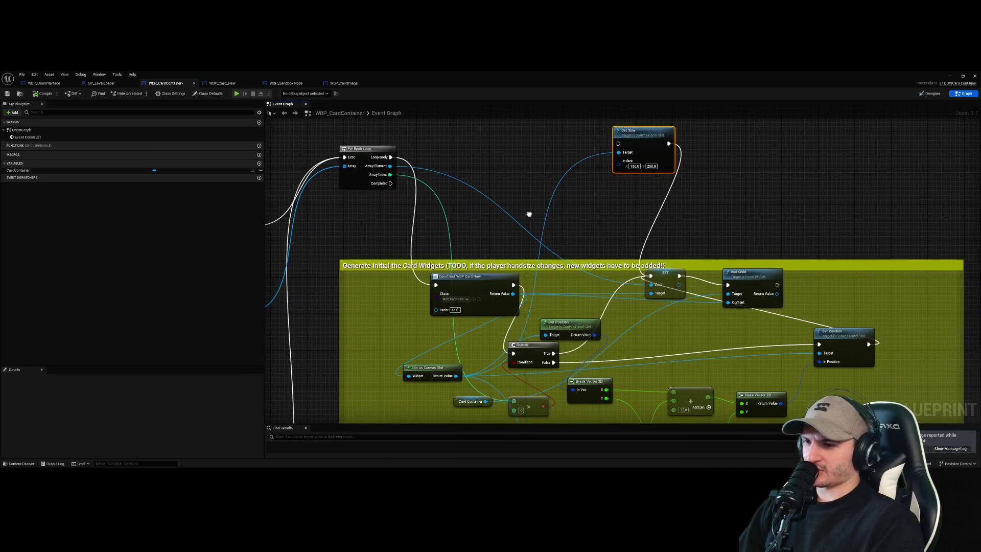
mouse_move(499, 289)
left_mouse_down()
mouse_move(435, 239)
mouse_move(485, 145)
mouse_move(470, 150)
left_mouse_up()
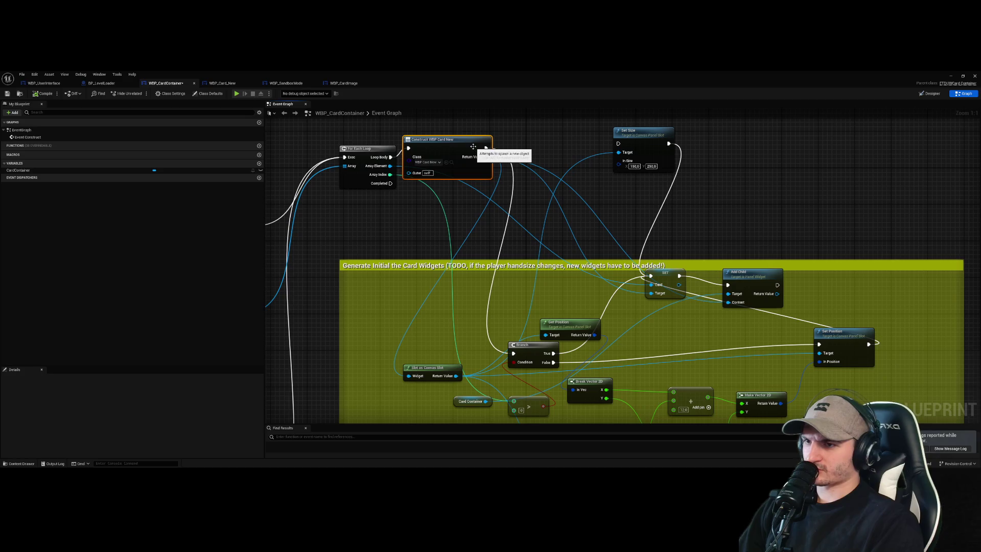
left_click_drag(367, 159, 357, 144)
left_click_drag(444, 145, 439, 136)
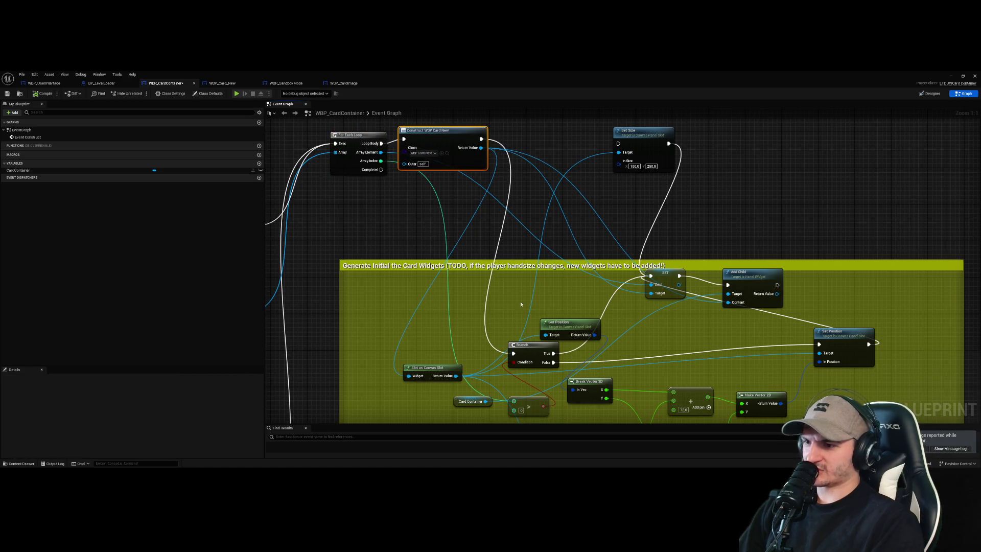
mouse_move(526, 348)
left_mouse_down()
mouse_move(537, 142)
mouse_move(526, 134)
mouse_move(502, 177)
left_mouse_up()
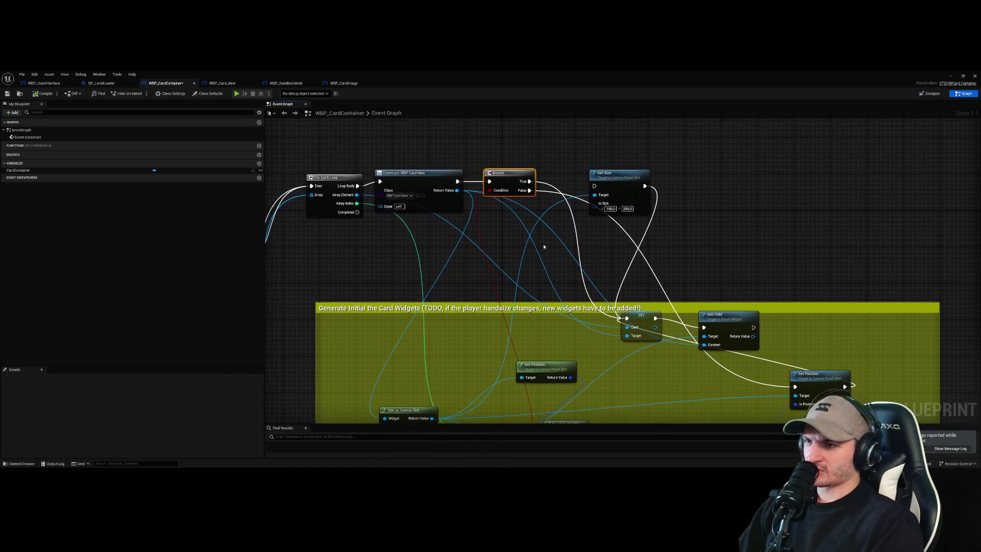
mouse_move(613, 173)
left_mouse_down()
mouse_move(685, 160)
mouse_move(619, 222)
mouse_move(631, 188)
left_mouse_up()
left_click_drag(640, 252, 649, 273)
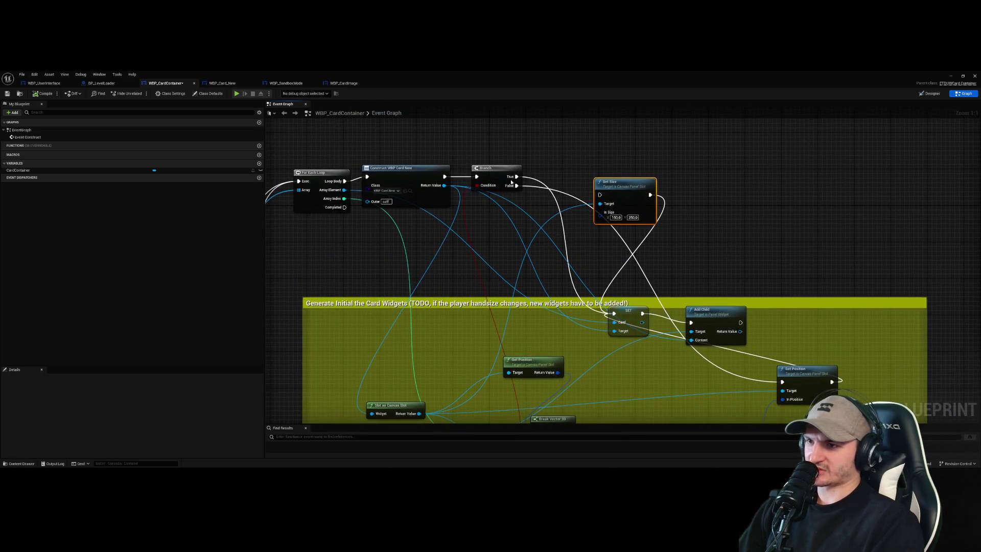
mouse_move(497, 175)
left_mouse_down()
mouse_move(570, 171)
mouse_move(474, 215)
mouse_move(496, 182)
mouse_move(467, 195)
mouse_move(486, 164)
mouse_move(565, 172)
mouse_move(500, 165)
left_mouse_up()
- Chain the SET Card node between Set Size and Branch in the top row
mouse_move(629, 317)
left_mouse_down()
mouse_move(630, 175)
mouse_move(638, 184)
left_mouse_up()
left_click_drag(551, 167, 652, 136)
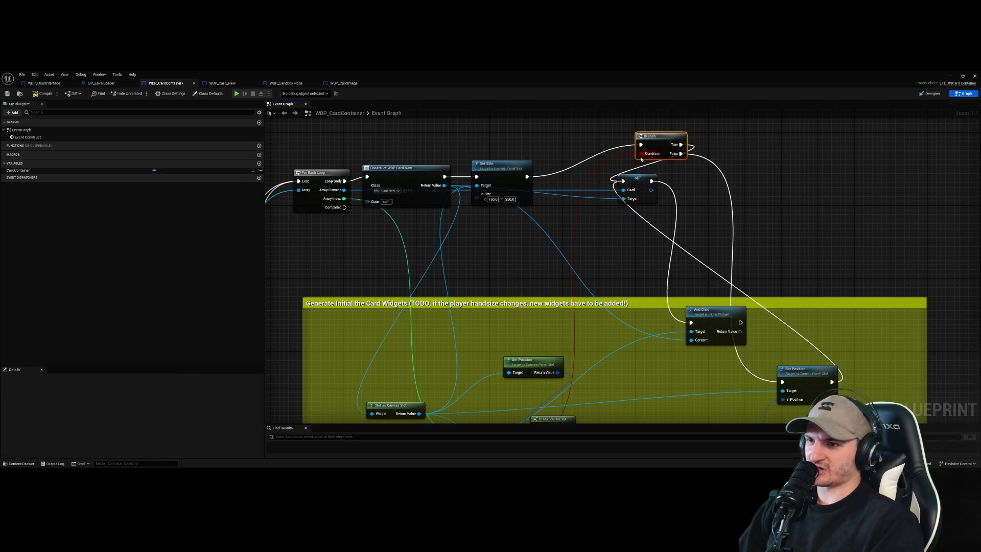
mouse_move(639, 179)
left_mouse_down()
mouse_move(534, 169)
mouse_move(575, 169)
mouse_move(641, 144)
left_mouse_up()
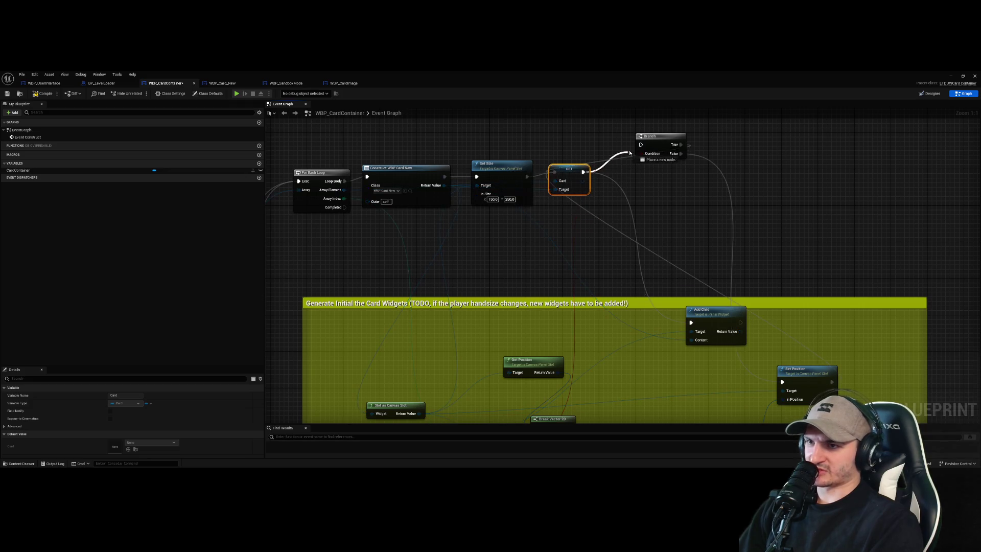
left_click(641, 162)
left_click_drag(830, 384, 850, 329)
key("Escape")
left_click_drag(570, 174, 632, 205)
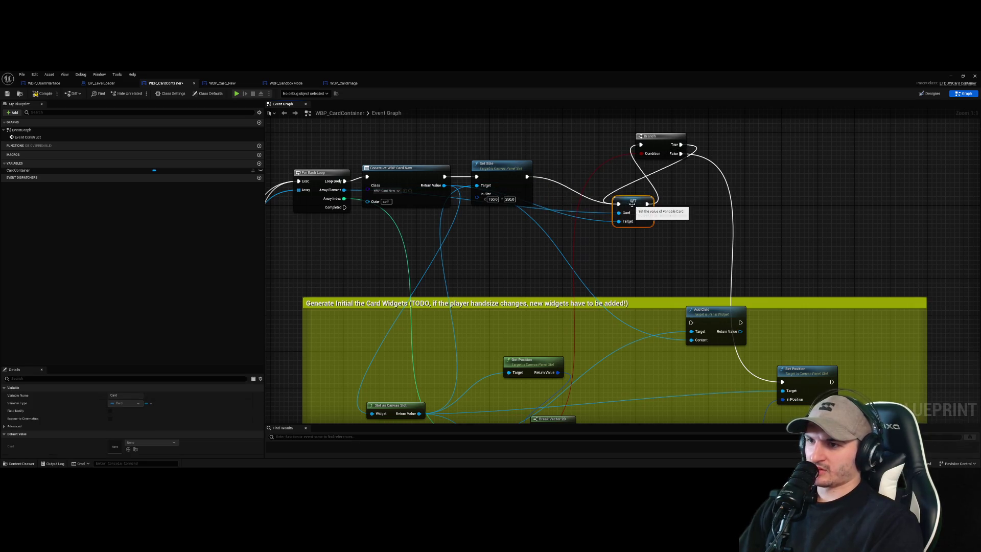
left_click(680, 144, "alt")
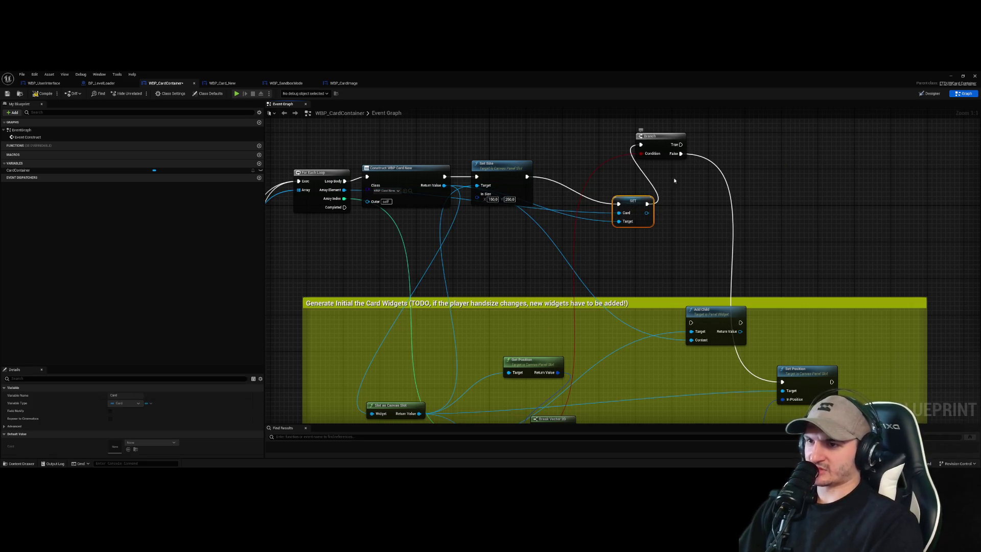
left_click_drag(633, 201, 566, 173)
left_click(529, 185)
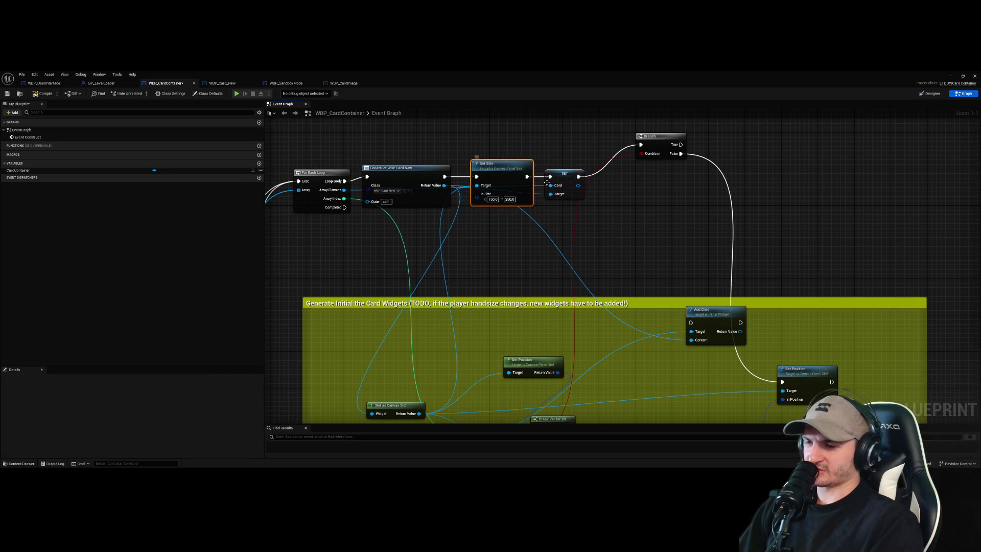
left_click_drag(659, 136, 616, 172)
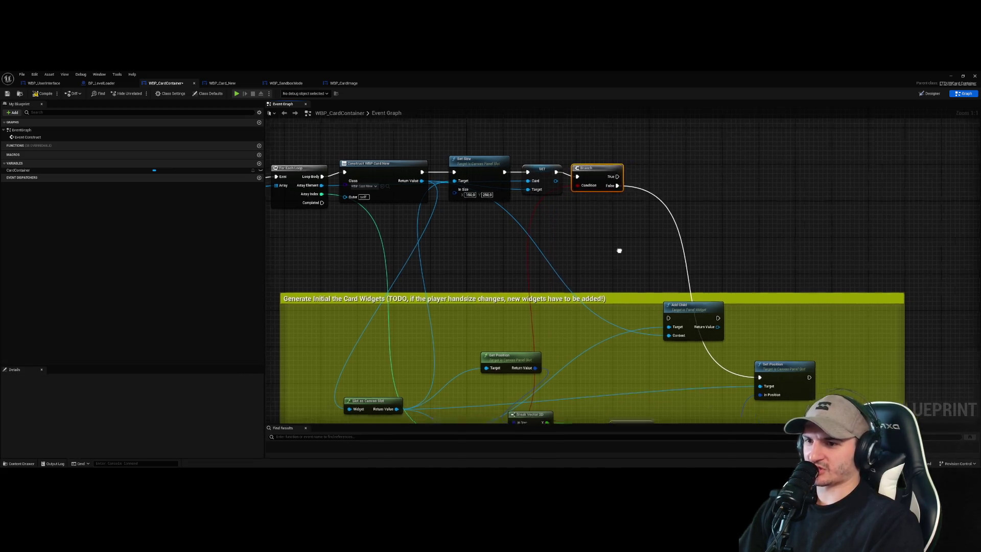
- Pull Add Child out of the comment box and run it right after SET Card
left_click_drag(654, 289, 549, 216)
left_click_drag(531, 158, 667, 172)
mouse_move(539, 220)
left_mouse_down()
mouse_move(557, 188)
mouse_move(558, 223)
left_mouse_up()
mouse_move(494, 153)
left_mouse_down()
mouse_move(517, 226)
mouse_move(554, 140)
left_mouse_up()
left_click(623, 245)
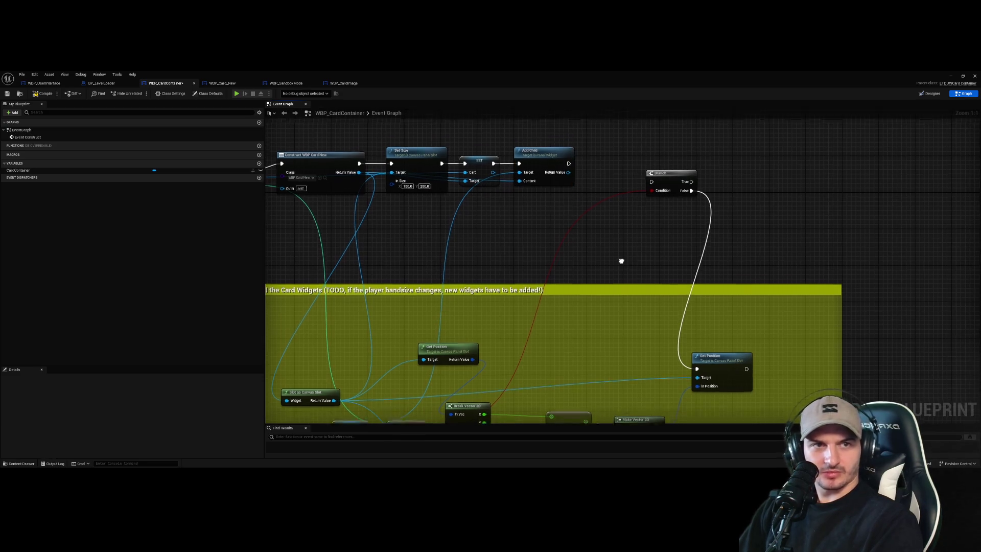
- Pull a wire from Add Child and move the compare node and Set Position up beside Branch
mouse_move(570, 169)
left_mouse_down()
mouse_move(653, 186)
mouse_move(624, 167)
left_mouse_up()
left_click_drag(710, 322, 687, 213)
left_click_drag(636, 239, 636, 230)
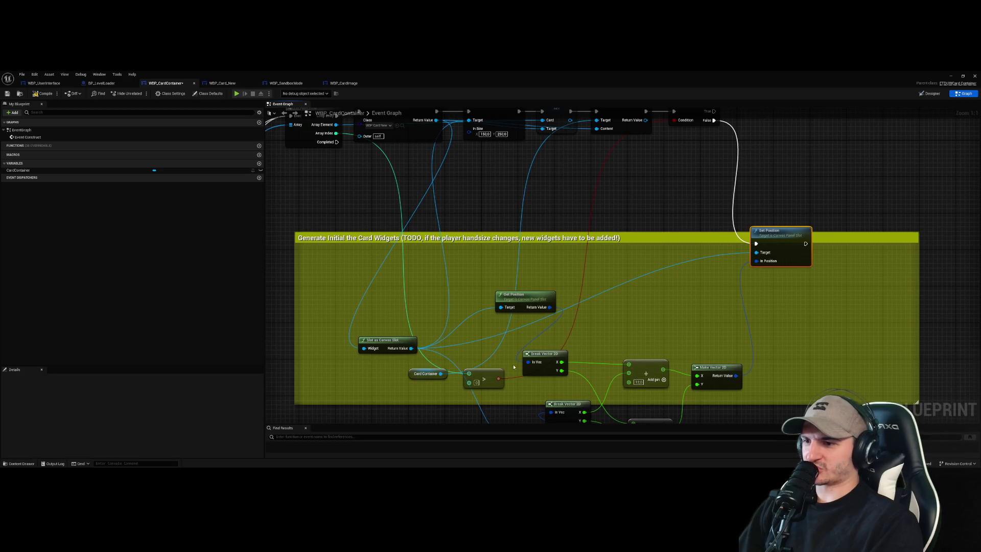
mouse_move(475, 374)
left_mouse_down()
mouse_move(594, 167)
mouse_move(569, 226)
mouse_move(653, 208)
mouse_move(635, 207)
left_mouse_up()
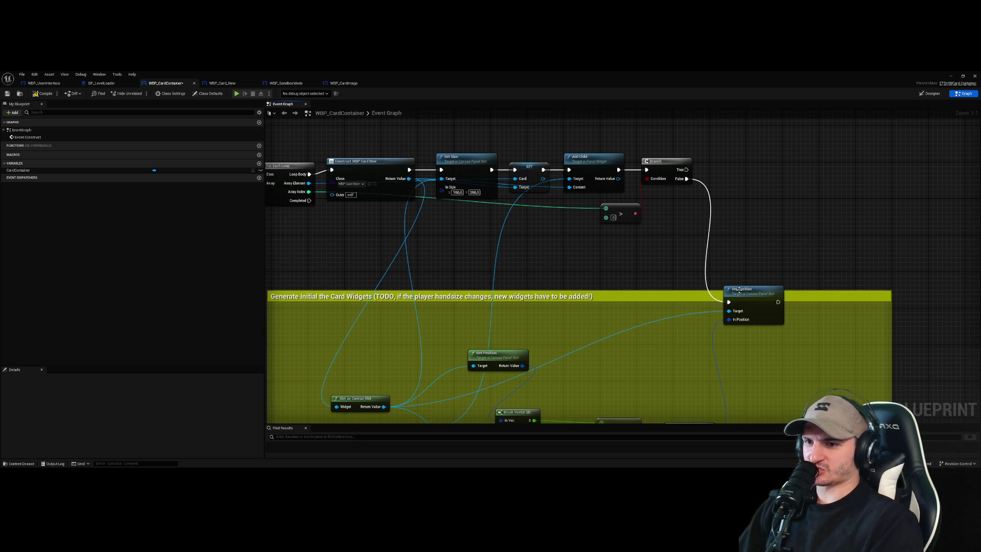
left_click_drag(737, 288, 715, 200)
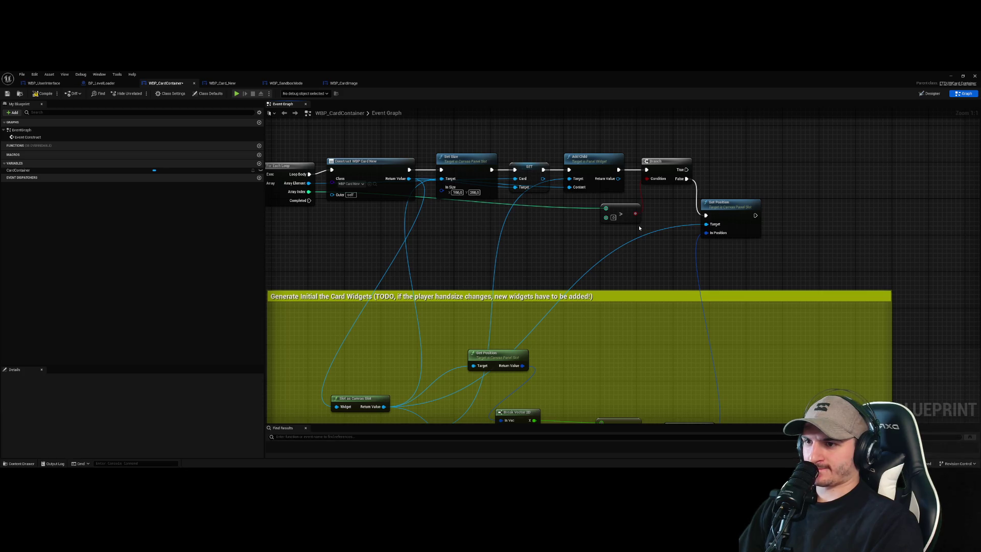
left_click_drag(721, 247, 721, 218)
left_click_drag(726, 173, 747, 179)
mouse_move(580, 304)
left_mouse_down()
mouse_move(633, 258)
mouse_move(573, 305)
left_mouse_up()
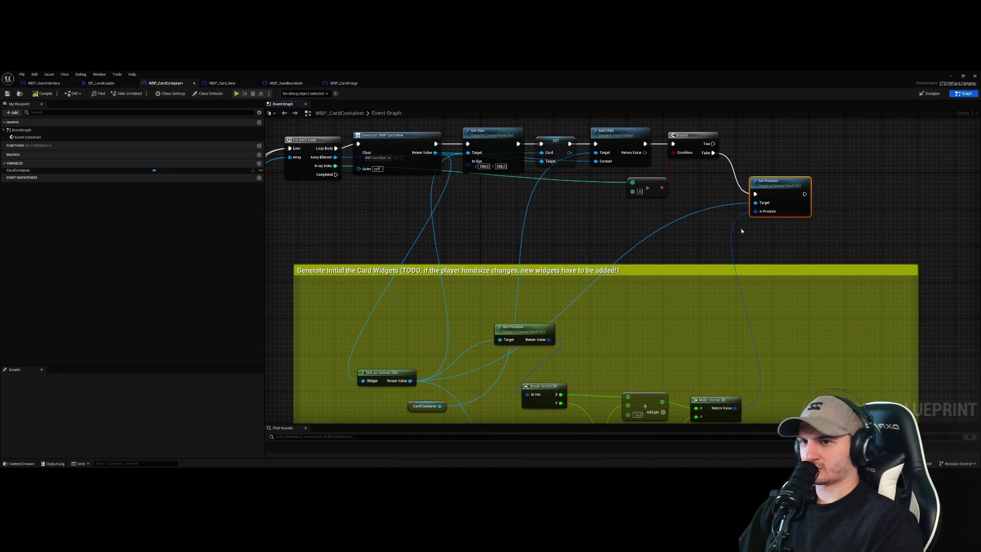
- Reconnect Set Position's execution input to Branch's True output
left_click_drag(713, 143, 755, 194)
left_click(713, 152, "alt")
left_click_drag(713, 153, 705, 195)
left_click(672, 234)
mouse_move(673, 234)
left_mouse_down()
mouse_move(705, 204)
mouse_move(676, 253)
left_mouse_up()
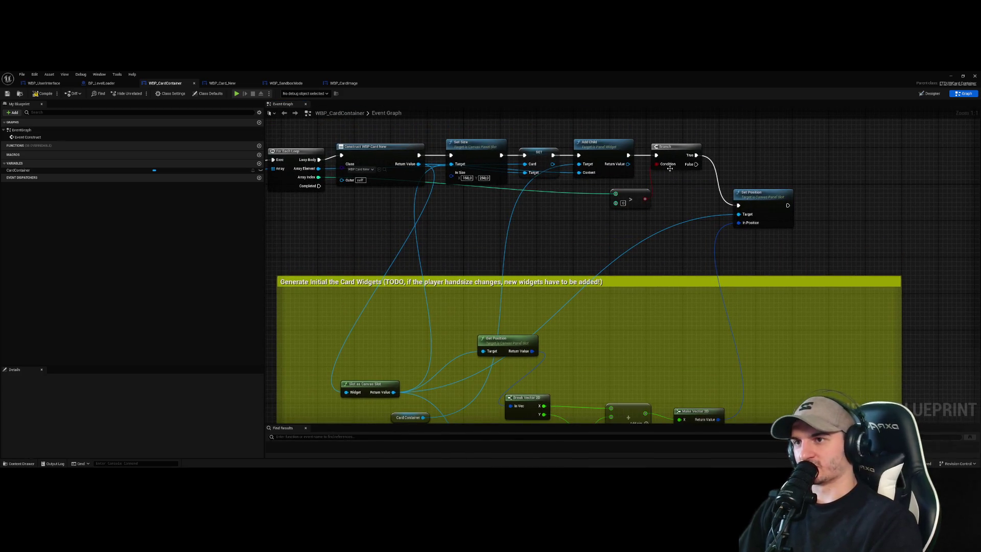
- Move Get Position and Break Vector 2D up next to Set Position
scroll(720, 221, "down", 1)
mouse_move(541, 298)
left_mouse_down()
mouse_move(714, 172)
mouse_move(643, 251)
left_mouse_up()
mouse_move(556, 351)
left_mouse_down()
mouse_move(673, 301)
mouse_move(700, 251)
mouse_move(633, 251)
left_mouse_up()
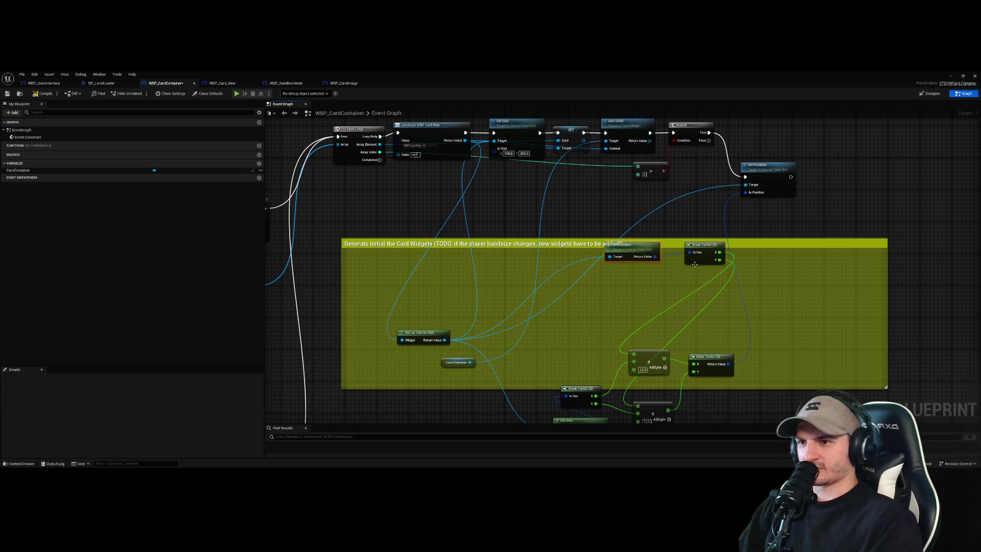
left_click_drag(698, 263, 691, 267)
scroll(699, 235, "up", 1)
scroll(695, 276, "up", 1)
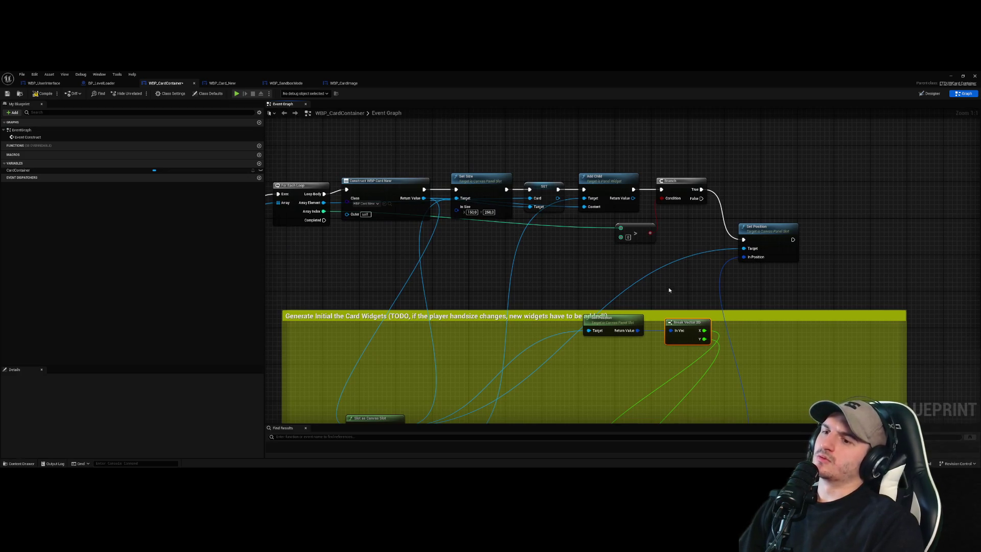
scroll(658, 293, "down", 1)
scroll(638, 306, "up", 1)
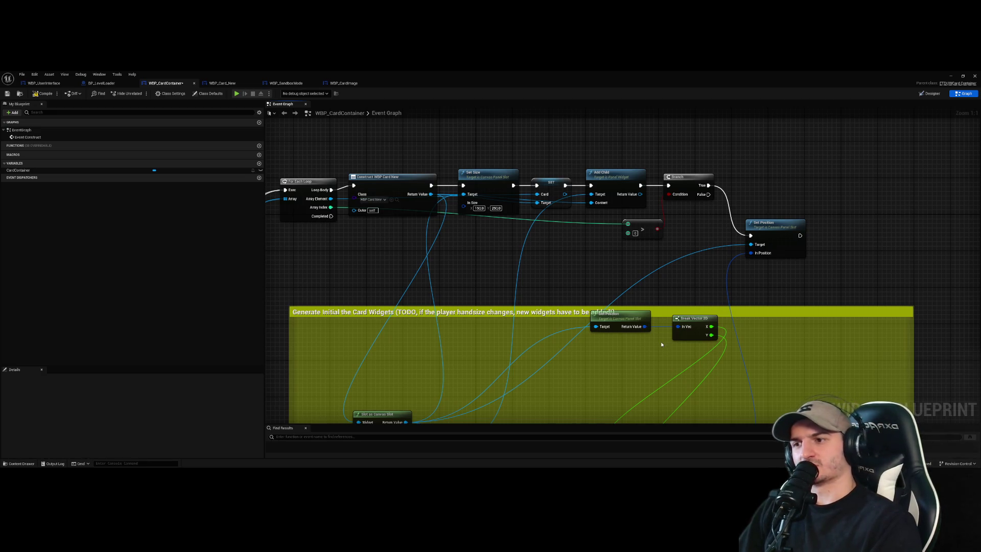
scroll(660, 344, "down", 1)
scroll(654, 338, "up", 1)
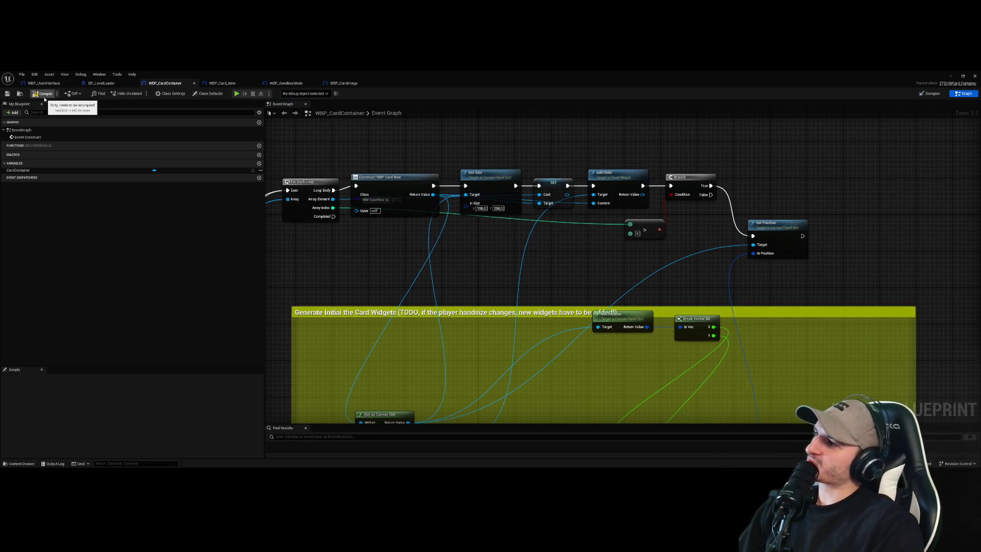
left_click_drag(530, 269, 568, 201)
- Shift Get Position down and left, then compile WBP_CardContainer
scroll(568, 204, "down", 2)
mouse_move(617, 232)
left_mouse_down()
mouse_move(632, 239)
mouse_move(610, 274)
mouse_move(589, 262)
left_mouse_up()
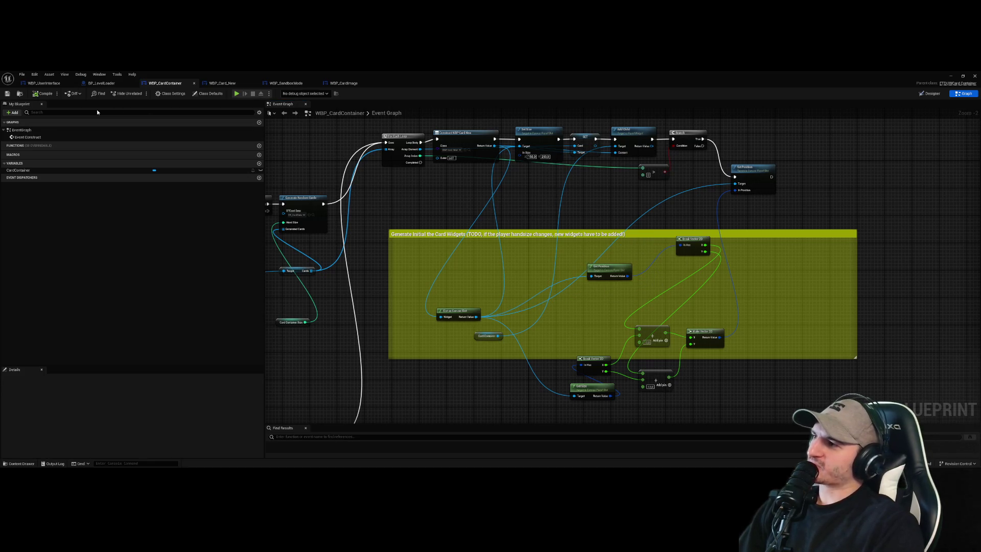
left_click(45, 93)
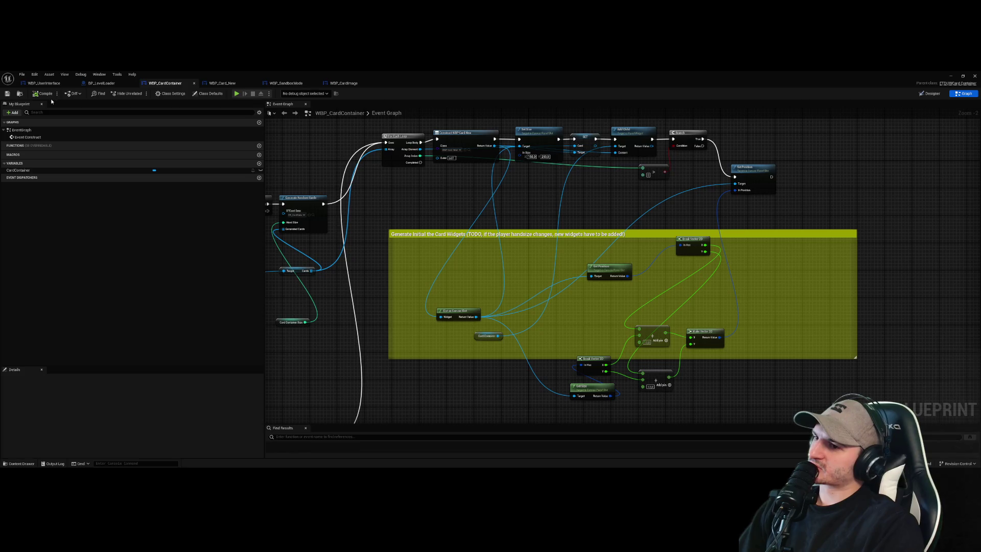
- Test-play the level, stop it, and reopen the WBP_CardContainer Event Graph
left_click(951, 75)
left_click(140, 94)
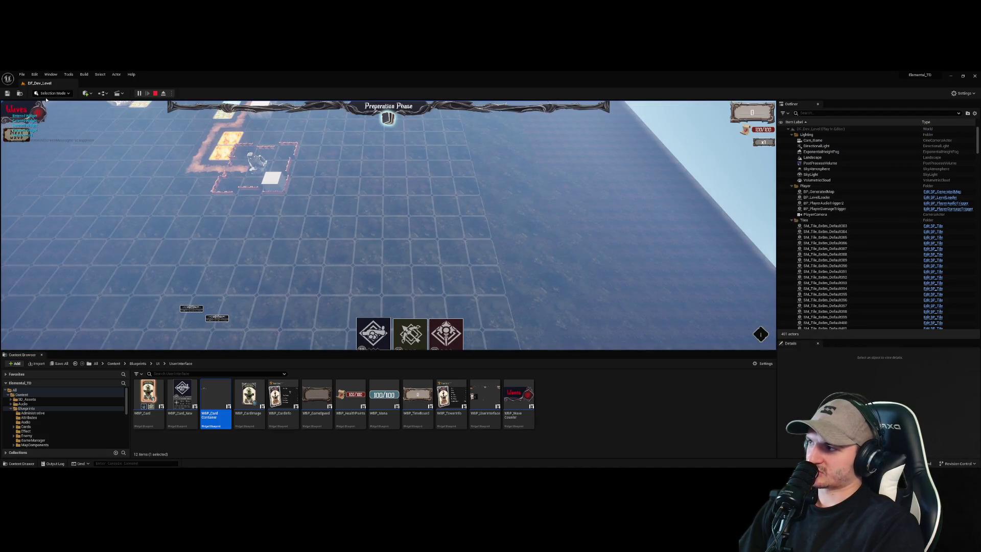
key("Escape")
double_click(204, 401)
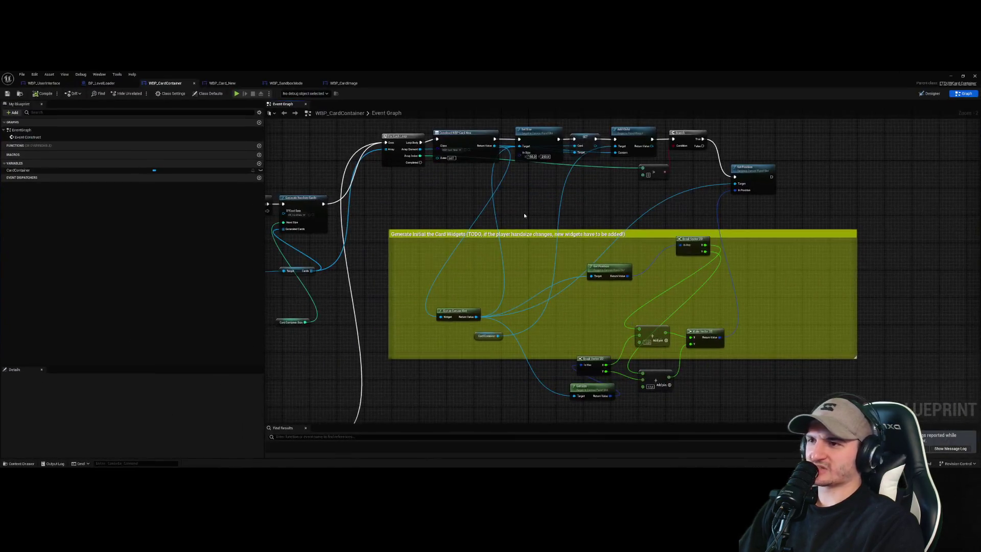
- Move Slot as Canvas Slot and the Card Container getter up near Set Size in the top row
mouse_move(482, 191)
left_mouse_down()
mouse_move(534, 208)
mouse_move(535, 168)
mouse_move(531, 240)
left_mouse_up()
left_click_drag(525, 296, 525, 174)
left_click(442, 301)
mouse_move(442, 296)
left_mouse_down()
mouse_move(449, 169)
mouse_move(458, 229)
mouse_move(450, 220)
left_mouse_up()
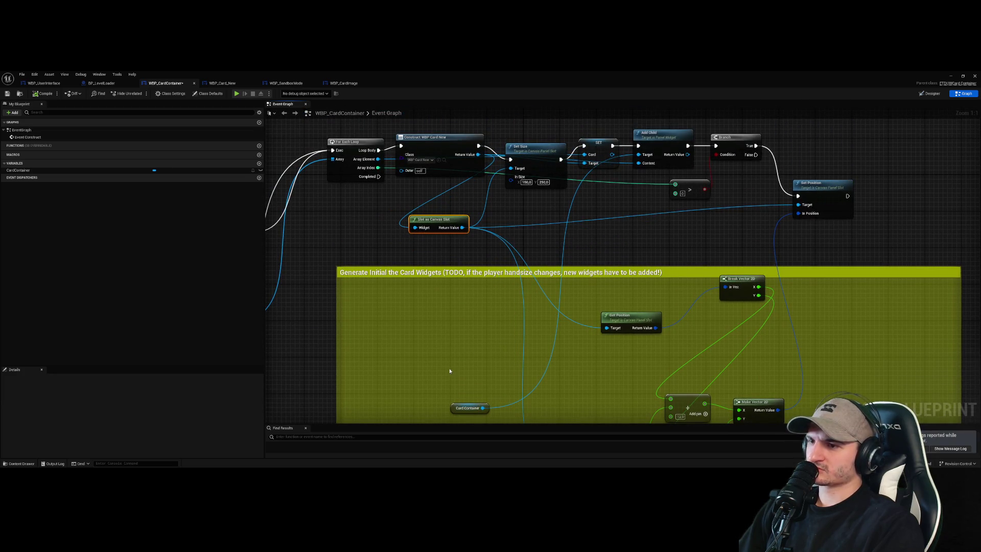
mouse_move(462, 407)
left_mouse_down()
mouse_move(572, 228)
mouse_move(560, 207)
mouse_move(557, 245)
left_mouse_up()
left_click_drag(521, 183, 521, 147)
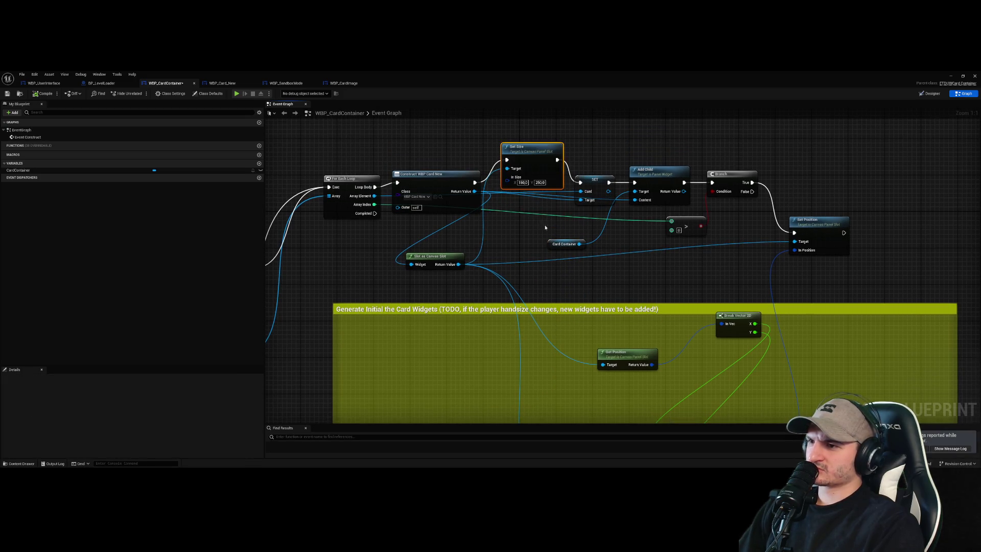
left_click(527, 243)
left_click(531, 161)
mouse_move(635, 267)
left_mouse_down()
mouse_move(608, 275)
mouse_move(533, 264)
mouse_move(531, 200)
mouse_move(590, 362)
mouse_move(567, 276)
left_mouse_up()
- Cut the Add Child–Branch execution link, then save and compile the blueprint
left_click(622, 180, "alt")
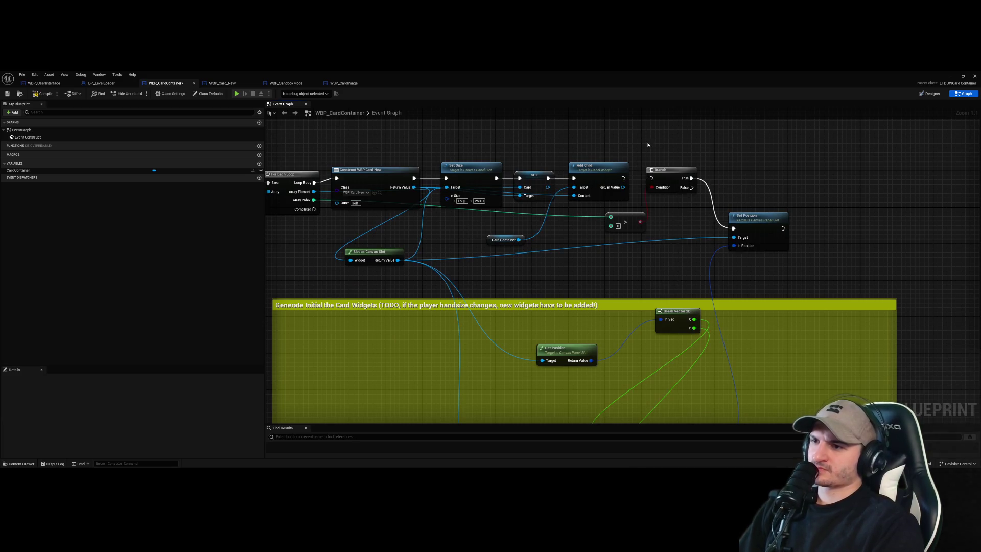
key("ctrl+s")
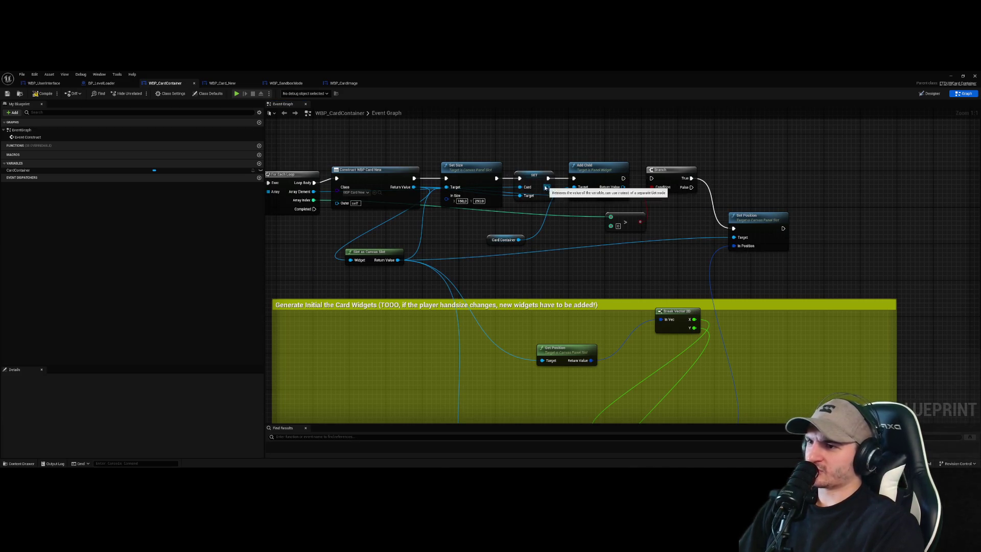
left_click(45, 95)
scroll(553, 138, "down", 2)
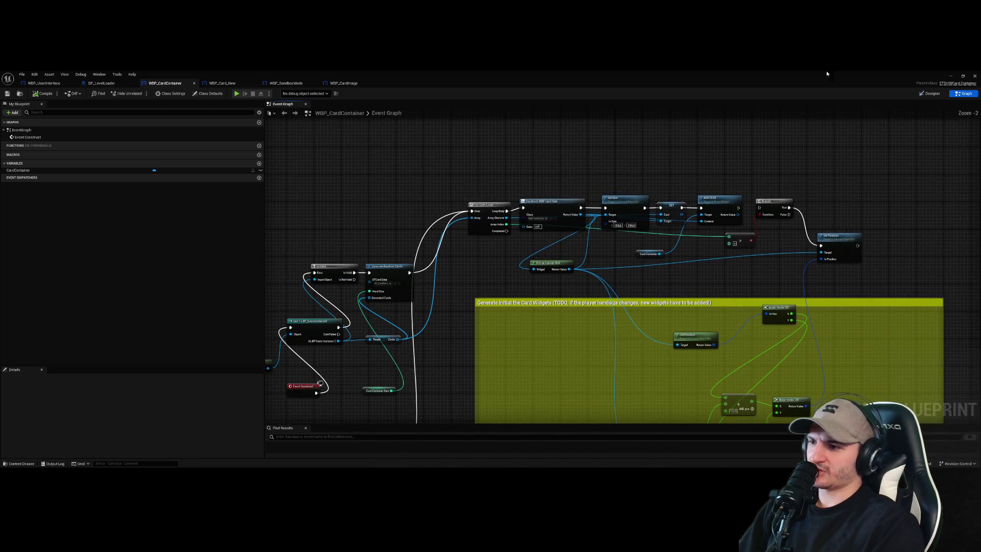
- Test-play the level, start the next wave, stop, and reopen WBP_CardContainer's Event Graph
left_click(949, 77)
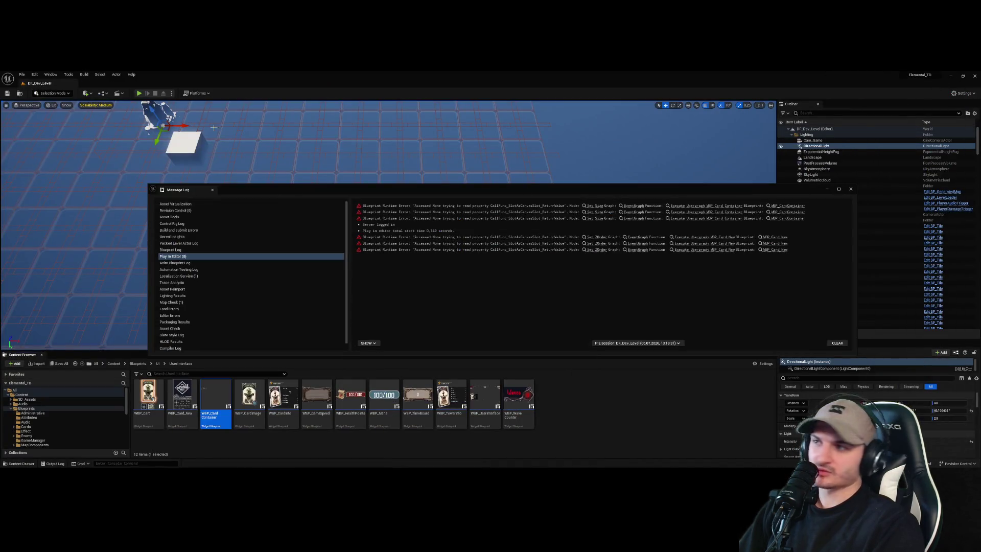
key("alt+p")
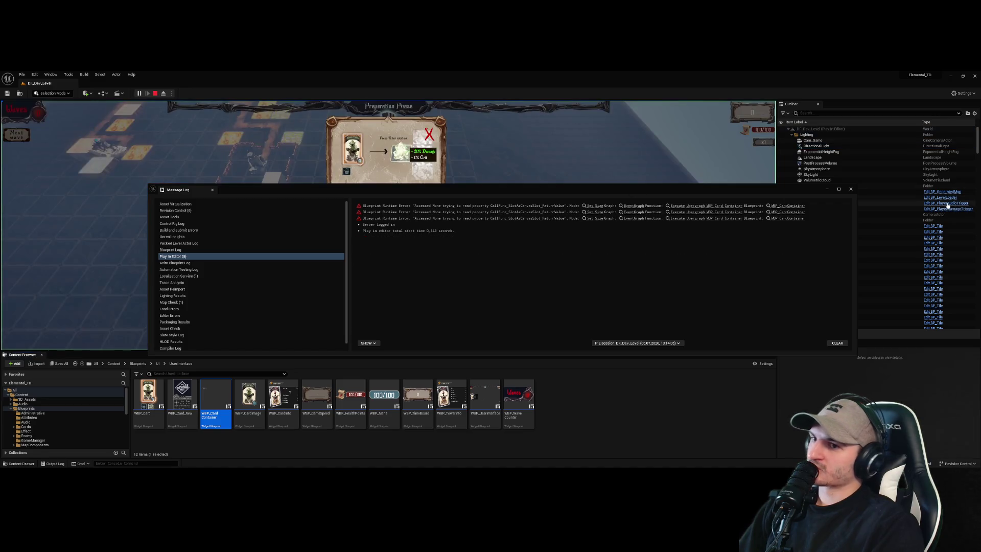
left_click(851, 189)
left_click(435, 132)
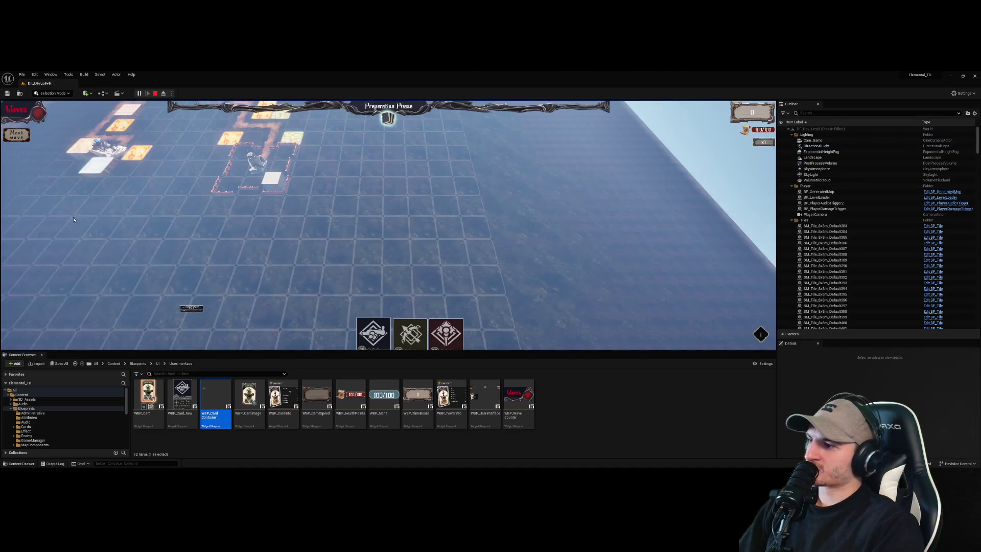
left_click(28, 139)
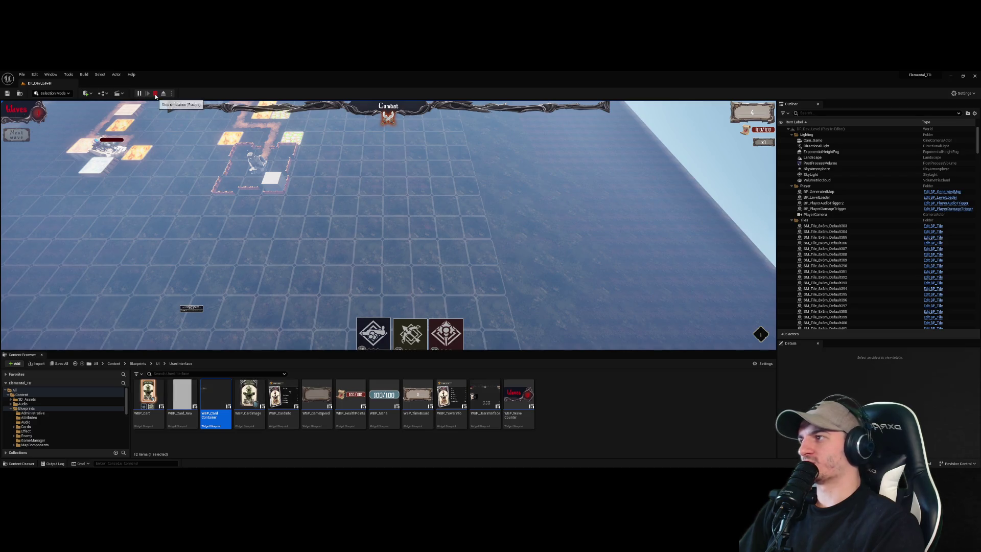
key("Escape")
double_click(215, 396)
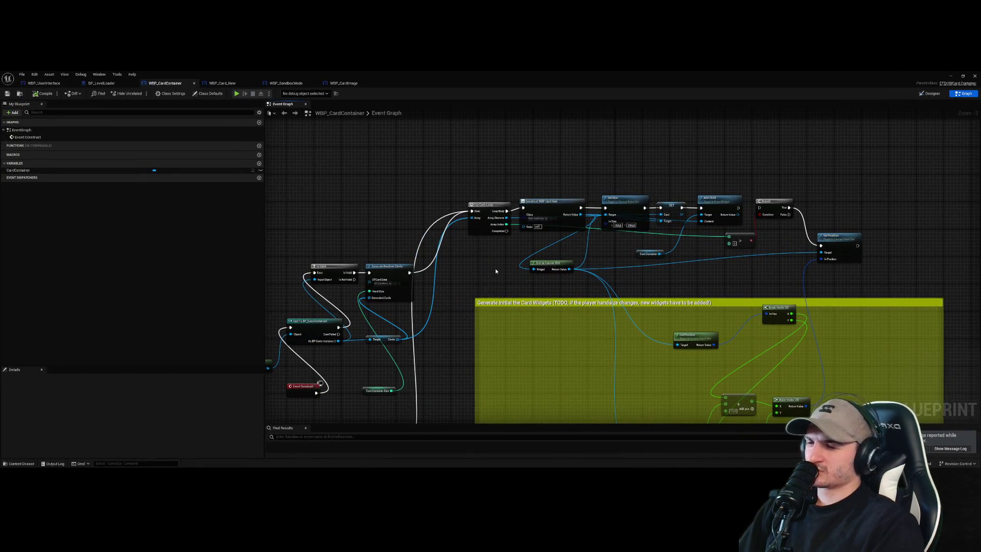
- Reposition Set Size and Slot as Canvas Slot back into the top row of the chain
scroll(550, 286, "up", 2)
left_click(609, 232)
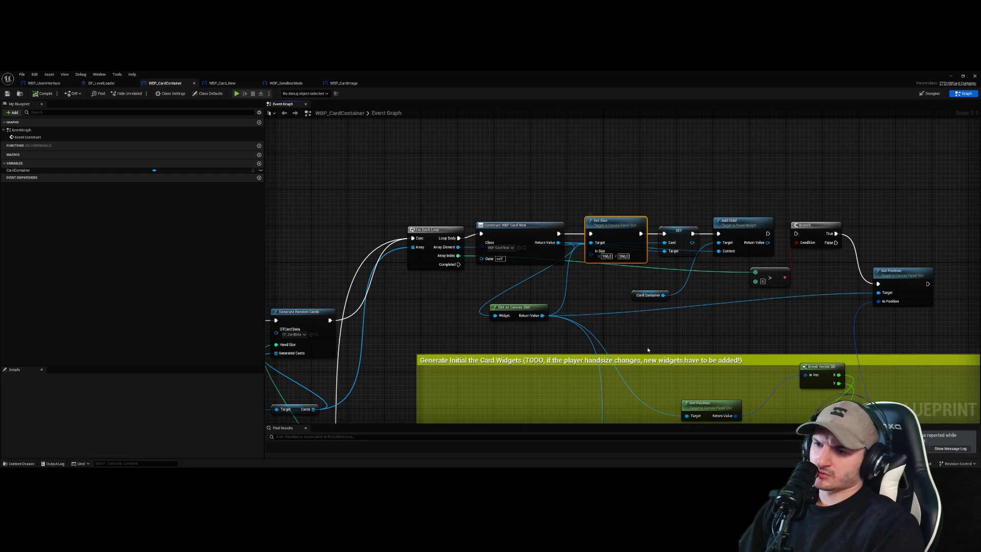
left_click(636, 336)
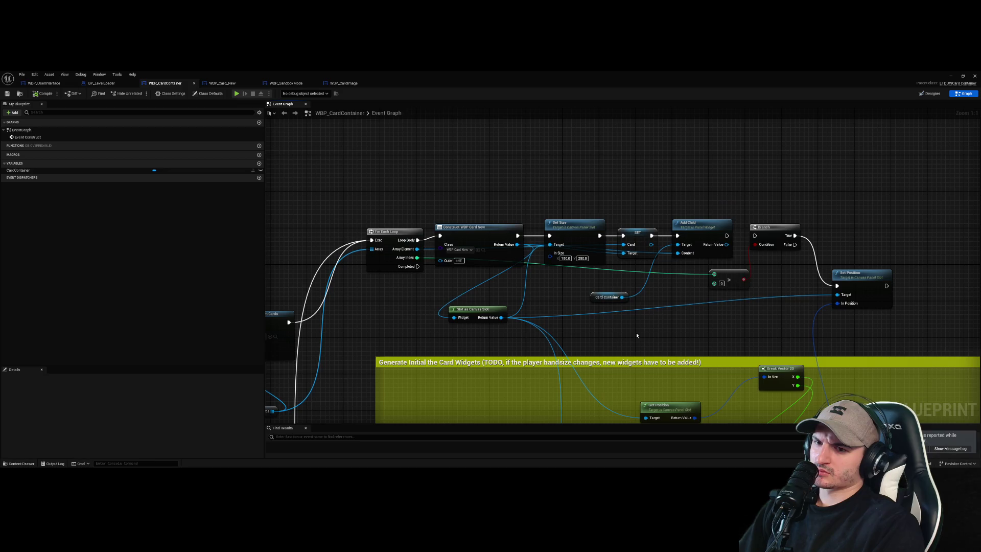
left_click_drag(636, 336, 516, 239)
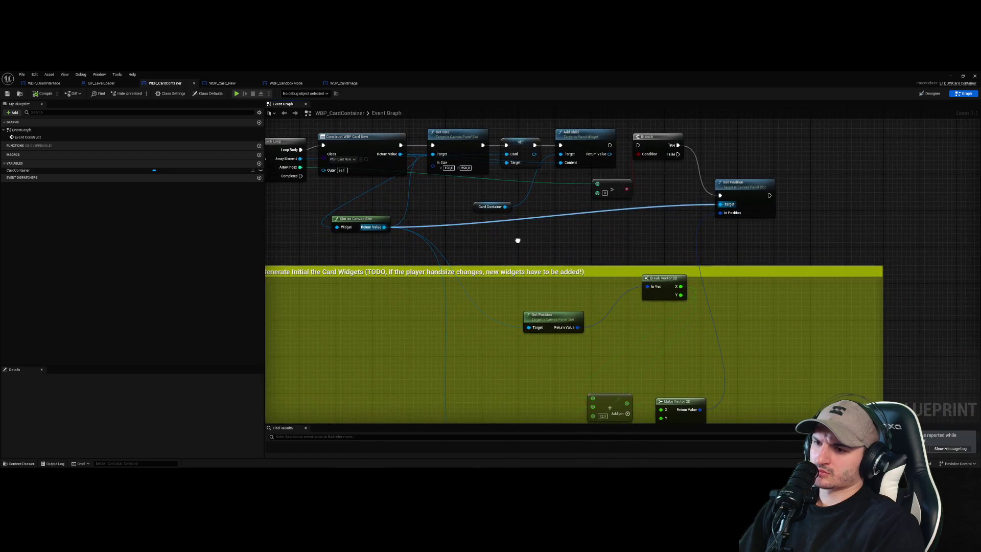
mouse_move(468, 152)
left_mouse_down()
mouse_move(506, 160)
mouse_move(478, 194)
mouse_move(536, 216)
mouse_move(477, 189)
left_mouse_up()
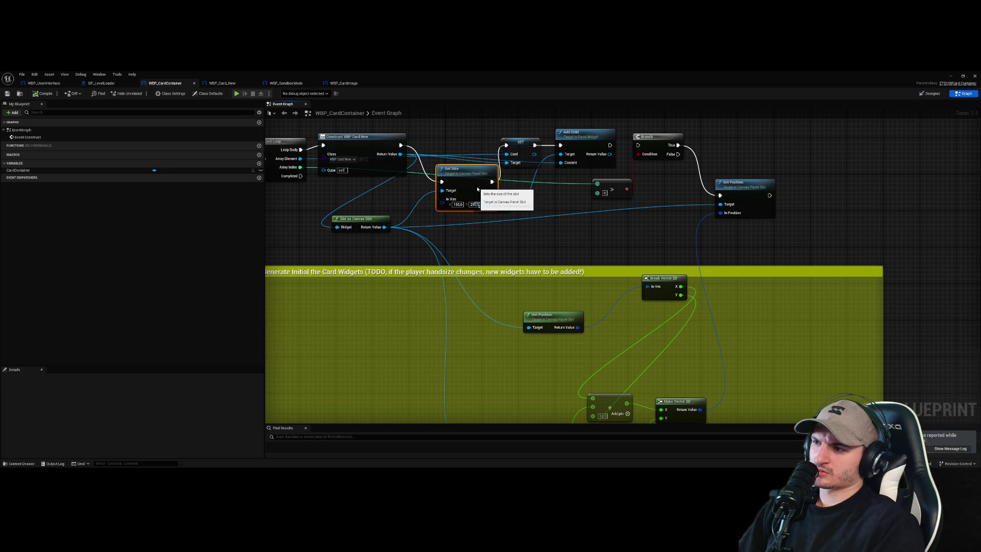
mouse_move(344, 221)
left_mouse_down()
mouse_move(445, 232)
mouse_move(348, 221)
left_mouse_up()
left_click_drag(466, 182, 452, 142)
left_click(441, 203)
left_click_drag(441, 203, 465, 253)
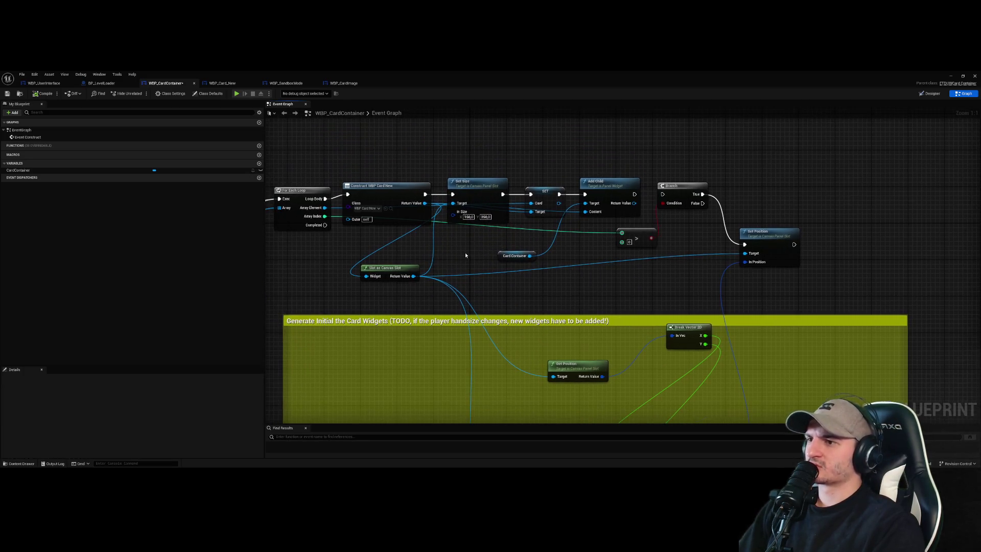
- Inspect the Card Container getter and comparison node, select Set Size, and switch to Designer
left_click(508, 256)
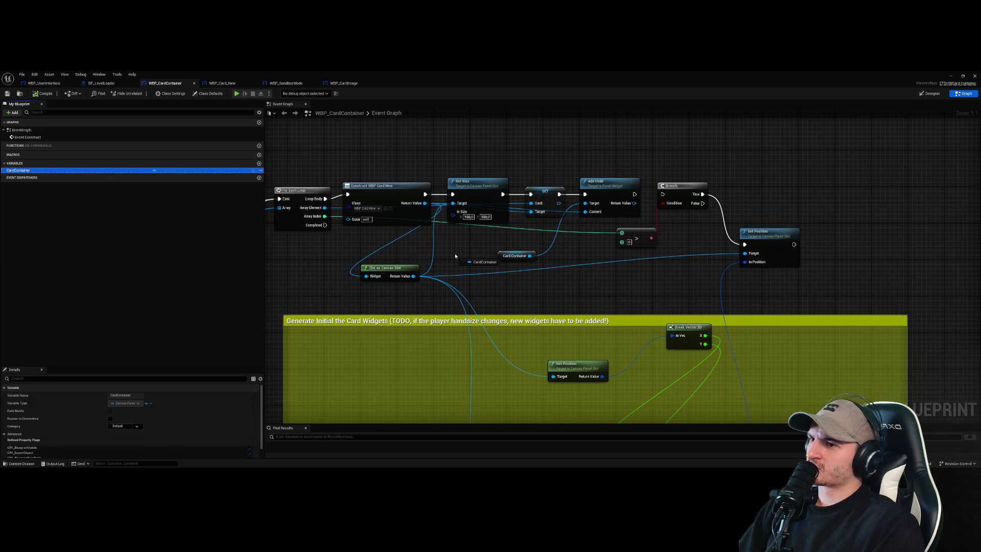
left_click(515, 255)
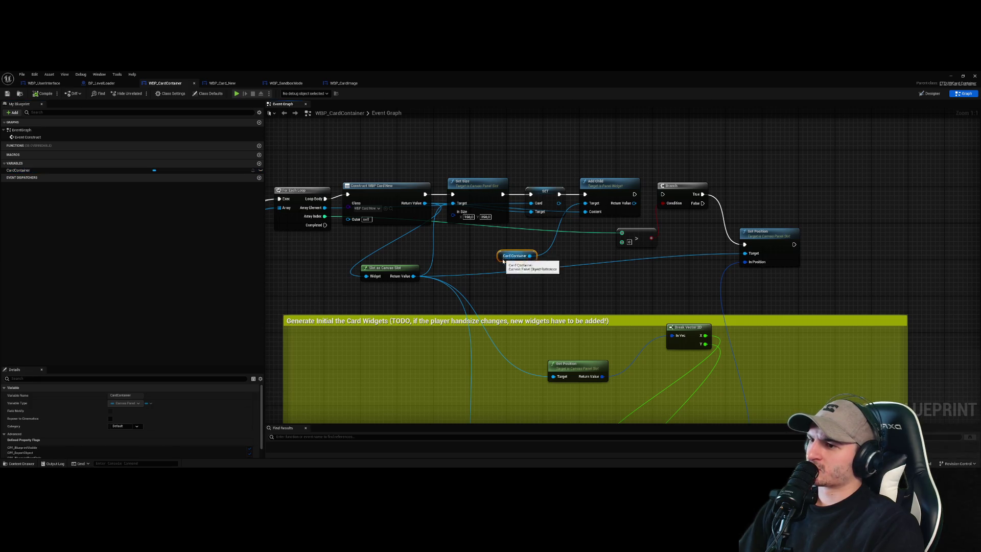
left_click(671, 305)
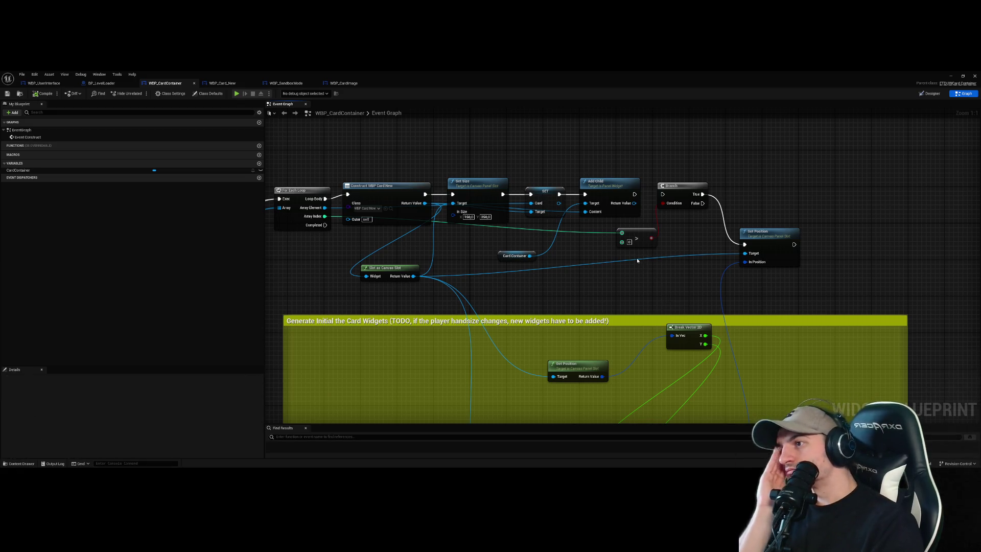
left_click(623, 245)
left_click_drag(620, 252, 648, 205)
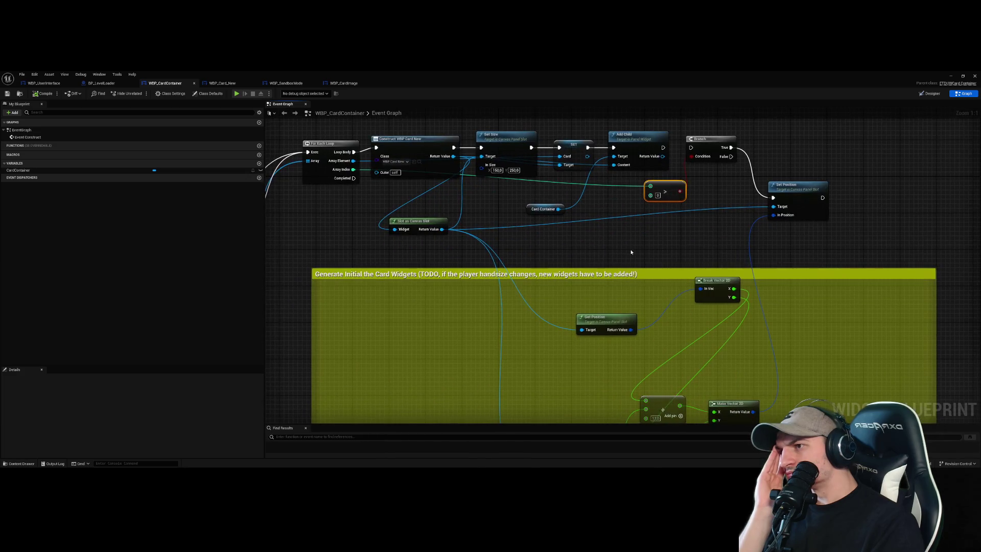
scroll(631, 251, "down", 4)
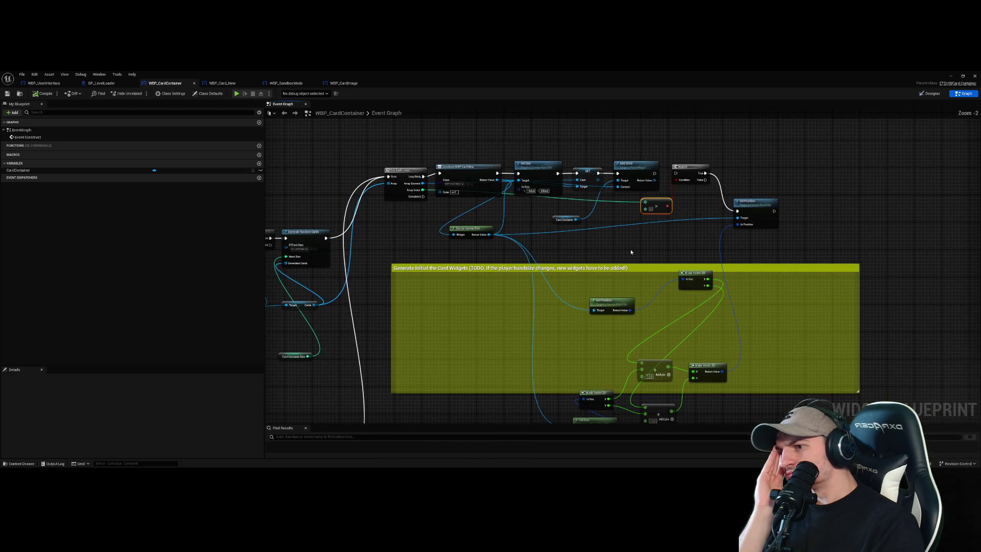
scroll(660, 314, "up", 4)
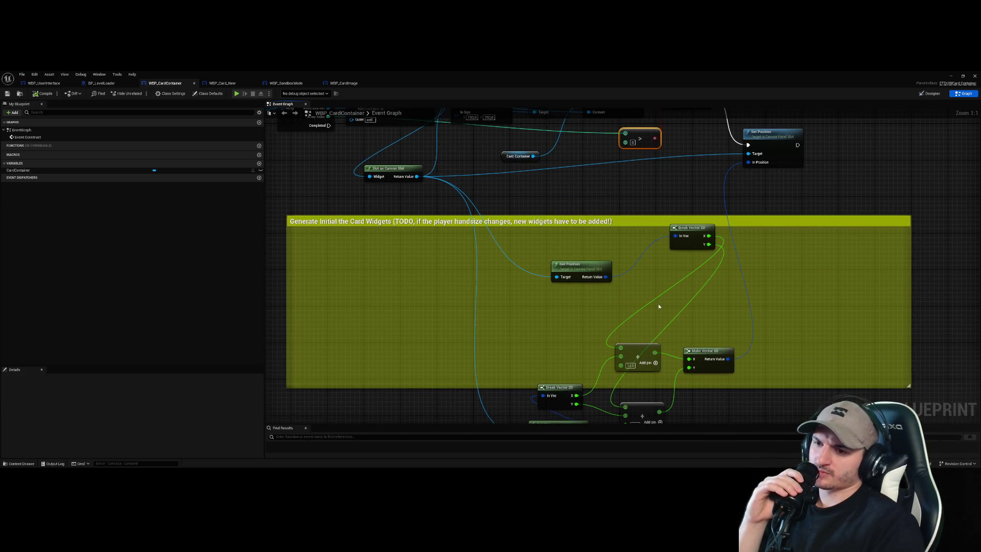
left_click_drag(641, 270, 695, 371)
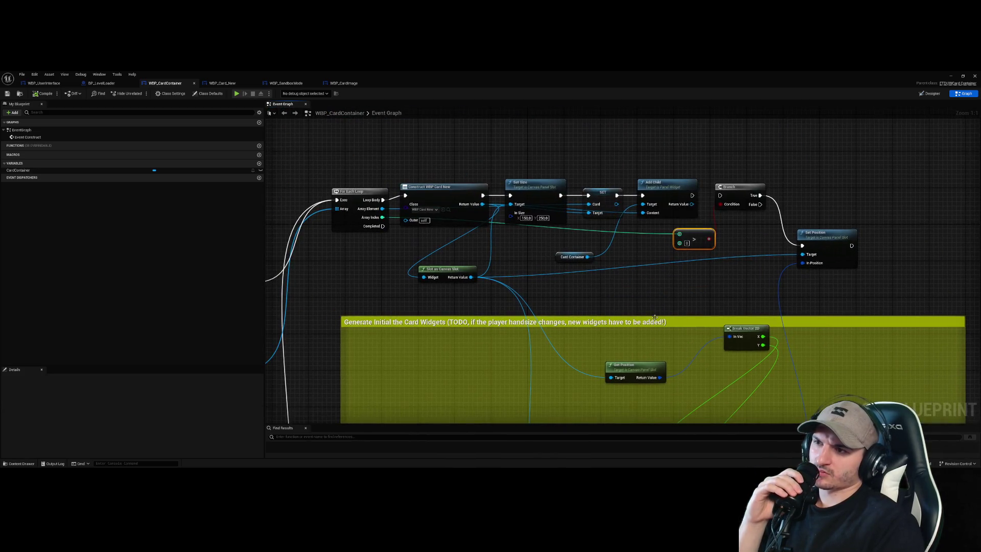
left_click(518, 183)
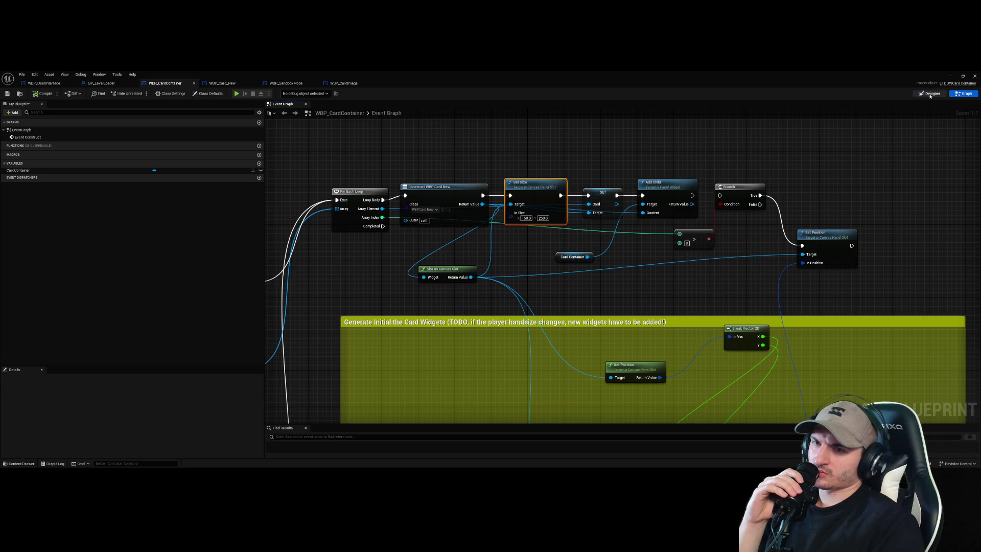
left_click(930, 94)
- Delete the placeholder WBP_Card_New widget from the Hierarchy
left_click(389, 184)
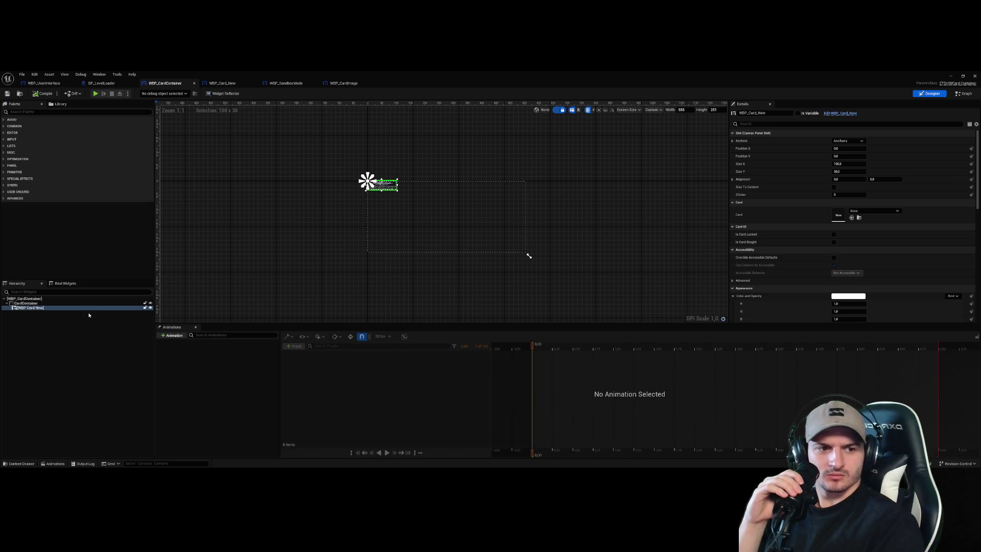
key("Delete")
key("ctrl+z")
key("Delete")
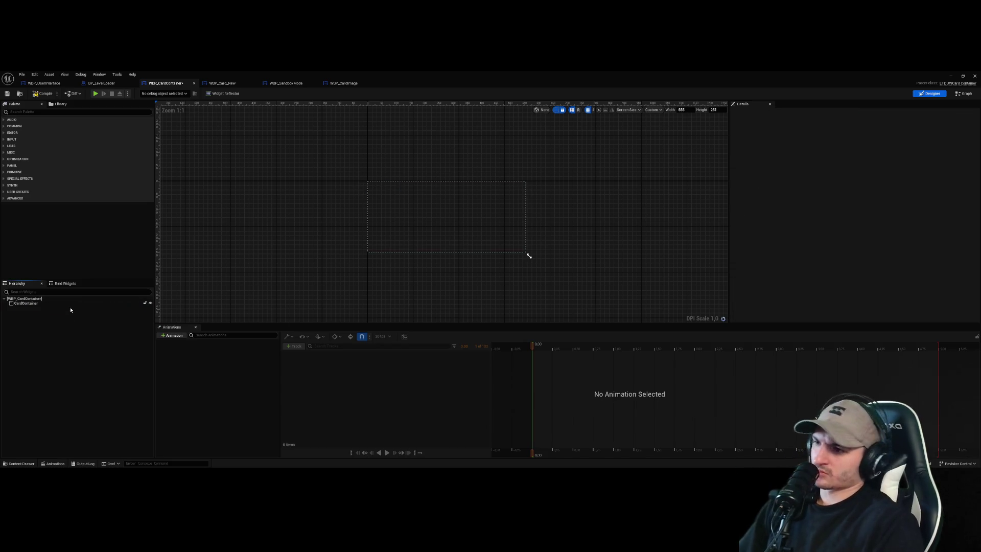
- Return to the Event Graph, test-play the level, dismiss the tutorial card, and stop
left_click(965, 93)
scroll(729, 202, "down", 2)
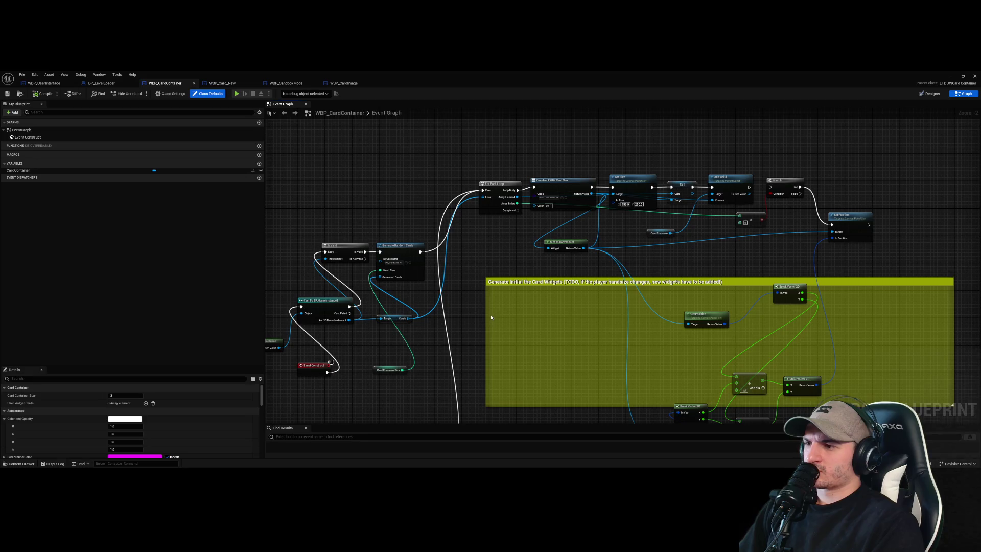
left_click_drag(491, 317, 604, 267)
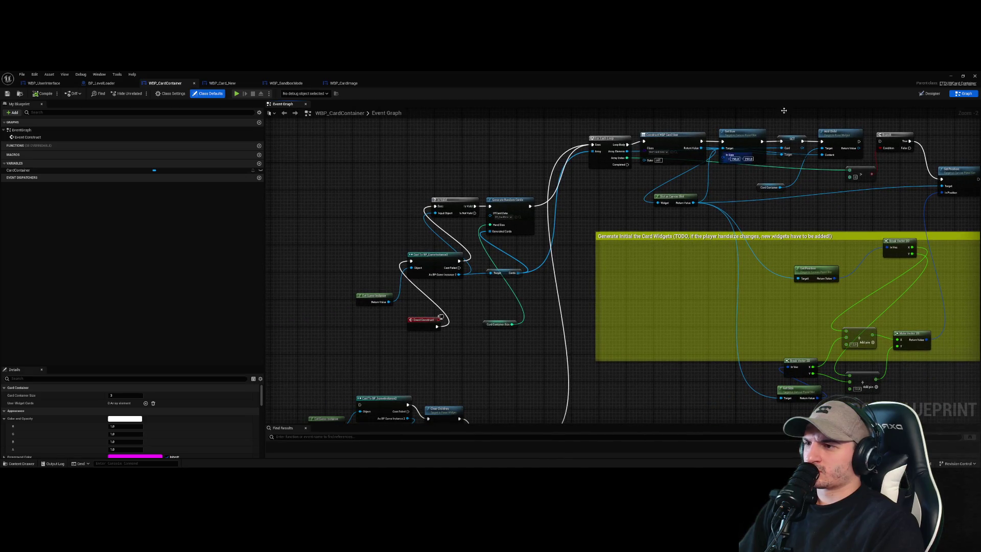
left_click(951, 76)
left_click(139, 93)
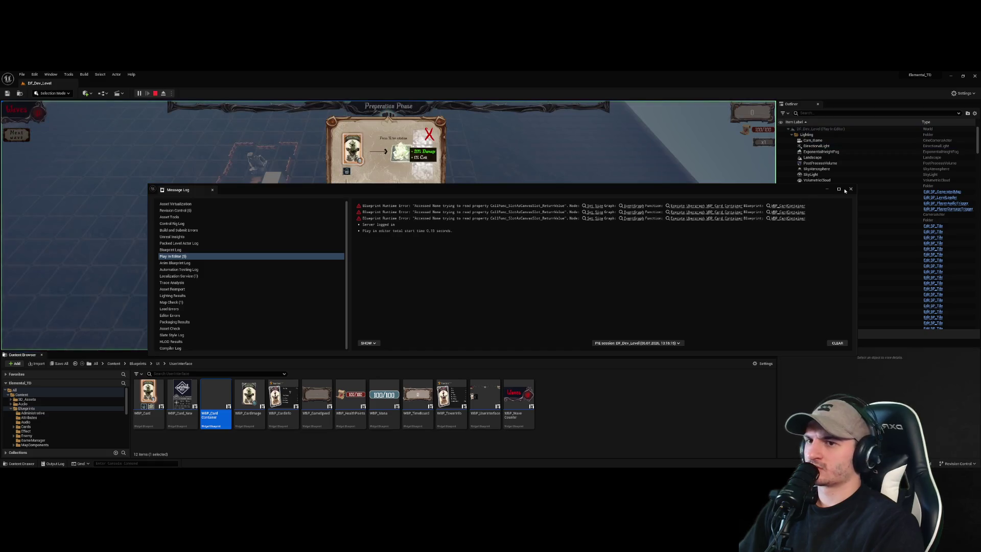
left_click(429, 135)
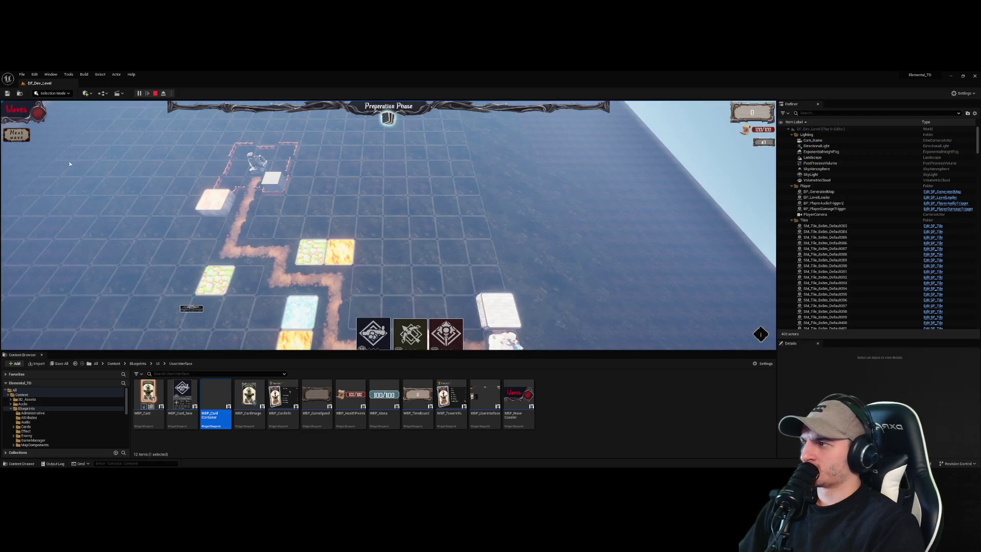
left_click(155, 93)
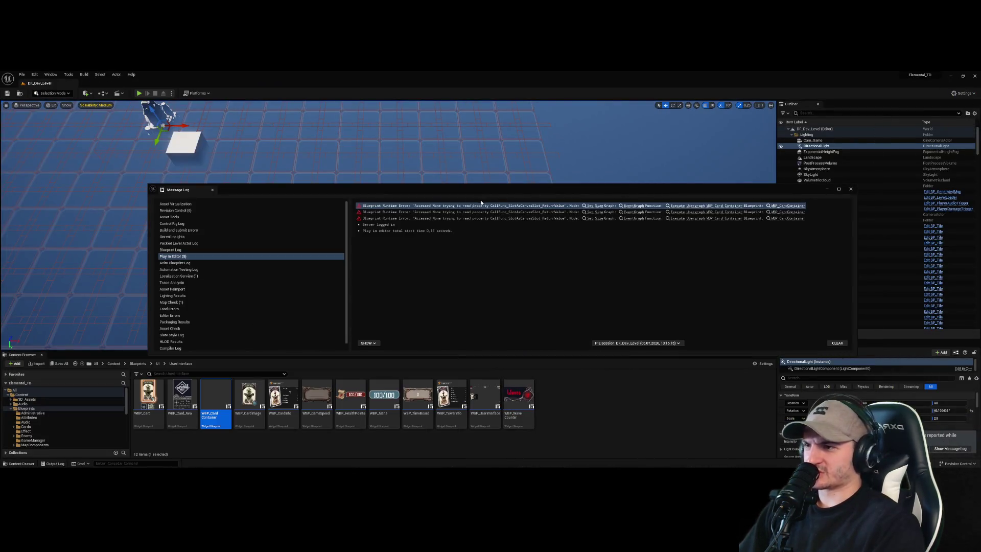
- Jump from the Accessed None error to Set Size and spread out Construct, Set Size and Slot nodes
left_click(435, 207)
left_click(597, 207)
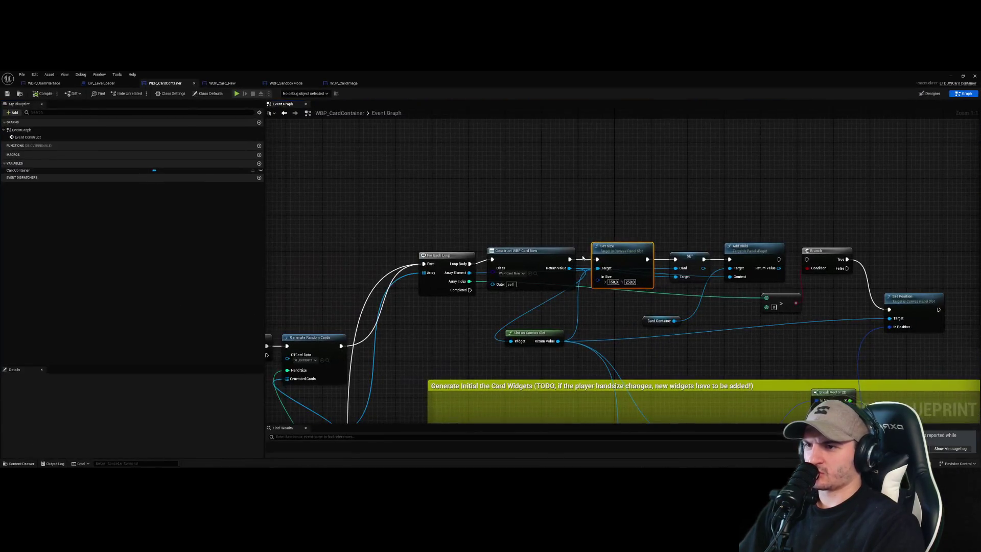
left_click_drag(641, 211, 668, 151)
left_click(535, 213)
left_click_drag(534, 212, 538, 153)
left_click_drag(659, 150, 696, 145)
mouse_move(547, 295)
left_mouse_down()
mouse_move(656, 217)
mouse_move(607, 239)
left_mouse_up()
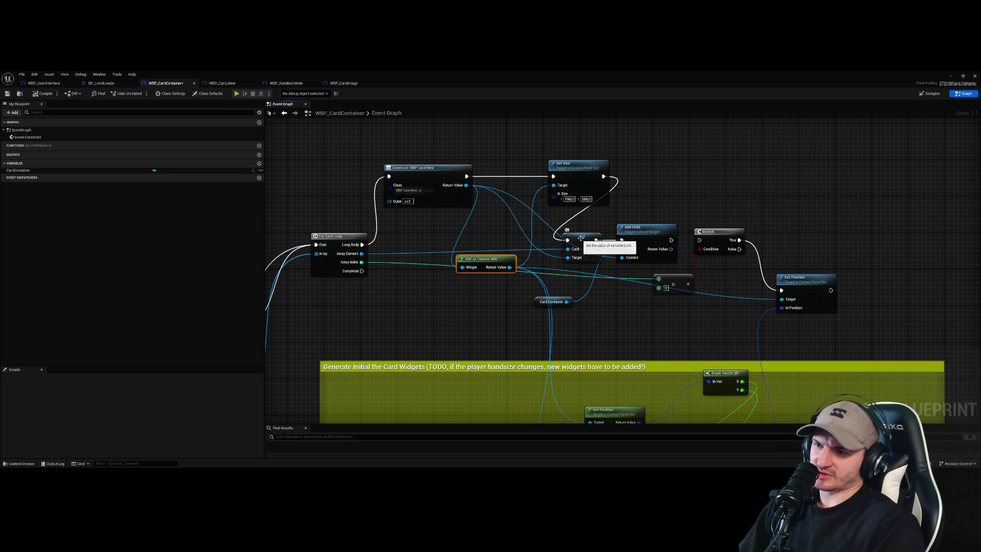
- Rewire the chain as Construct → SET → Add Child → Set Size, then compile and test-play
left_click_drag(552, 179, 545, 178)
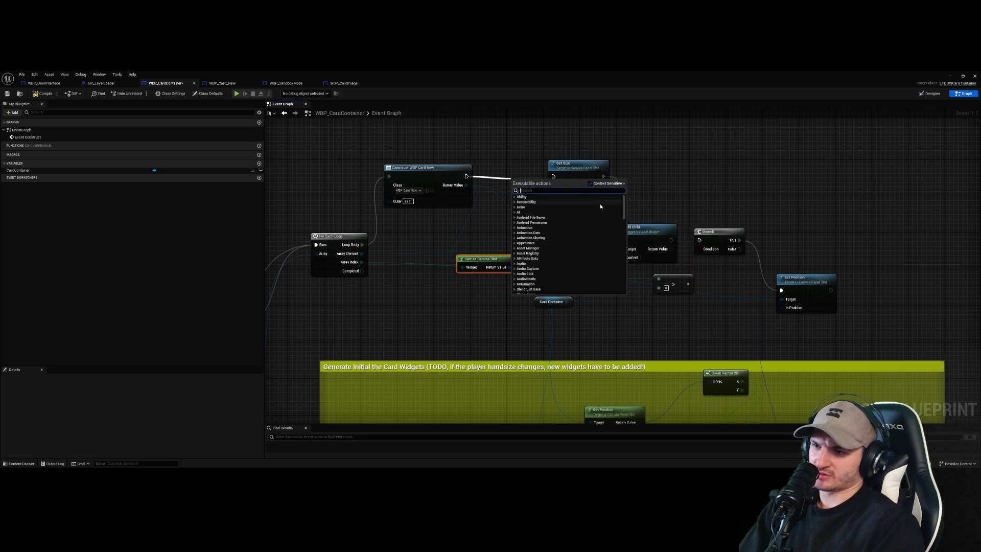
left_click(504, 183)
left_click_drag(466, 176, 567, 240)
right_click(603, 176)
left_click(645, 207)
mouse_move(592, 175)
left_mouse_down()
mouse_move(688, 166)
mouse_move(707, 175)
left_mouse_up()
left_click_drag(633, 228, 601, 154)
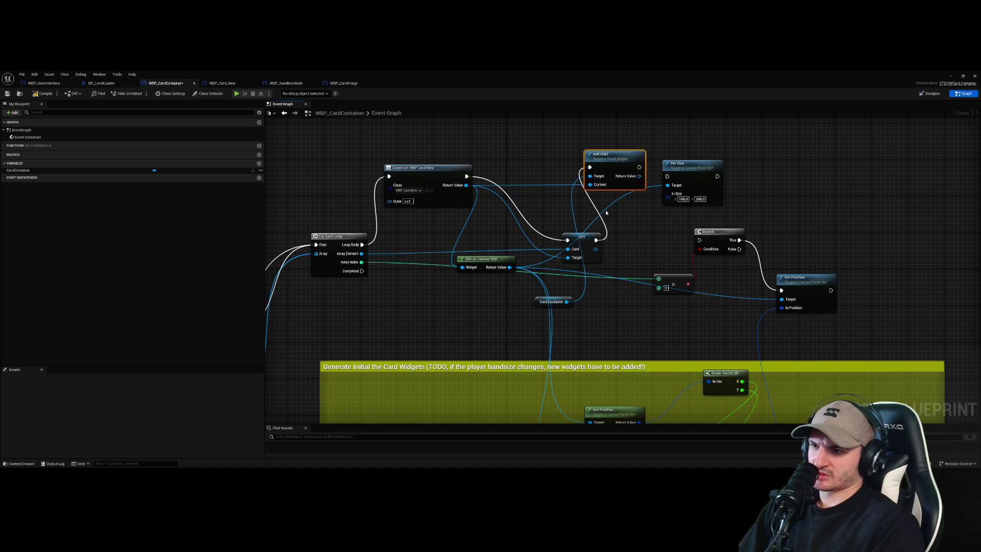
left_click_drag(581, 237, 525, 158)
left_click_drag(639, 167, 667, 176)
left_click(53, 94)
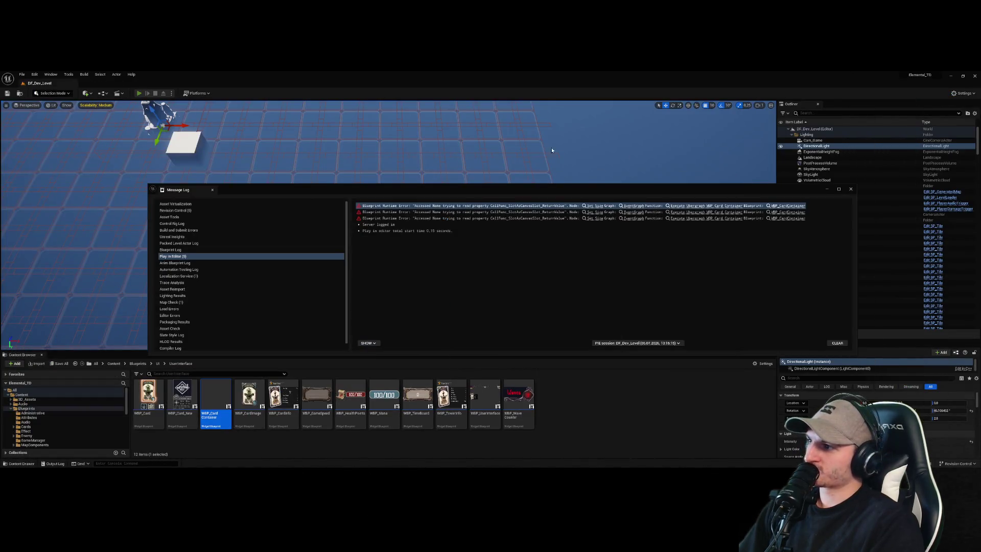
key("alt+p")
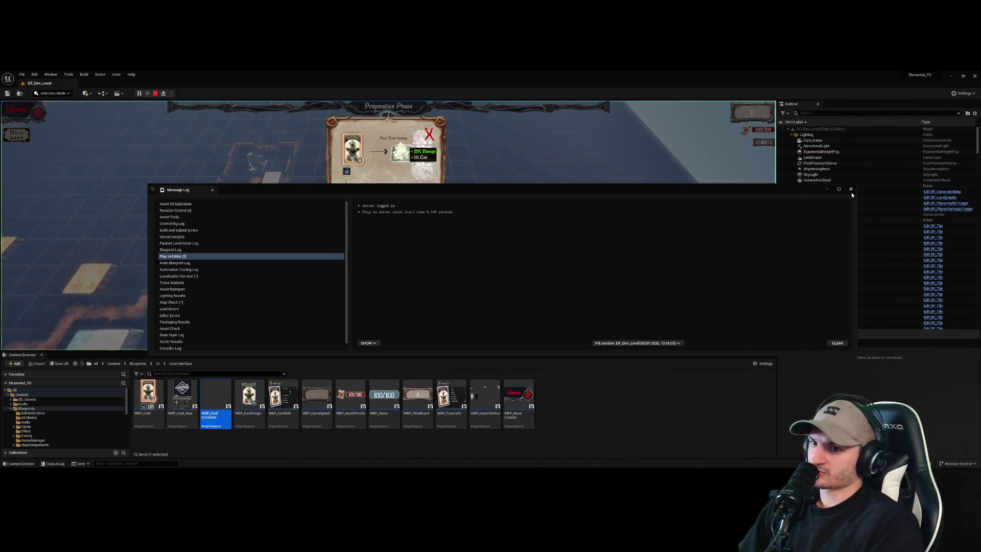
- Stop the play session, wire Set Size's execution output into Branch, and compile
left_click(439, 121)
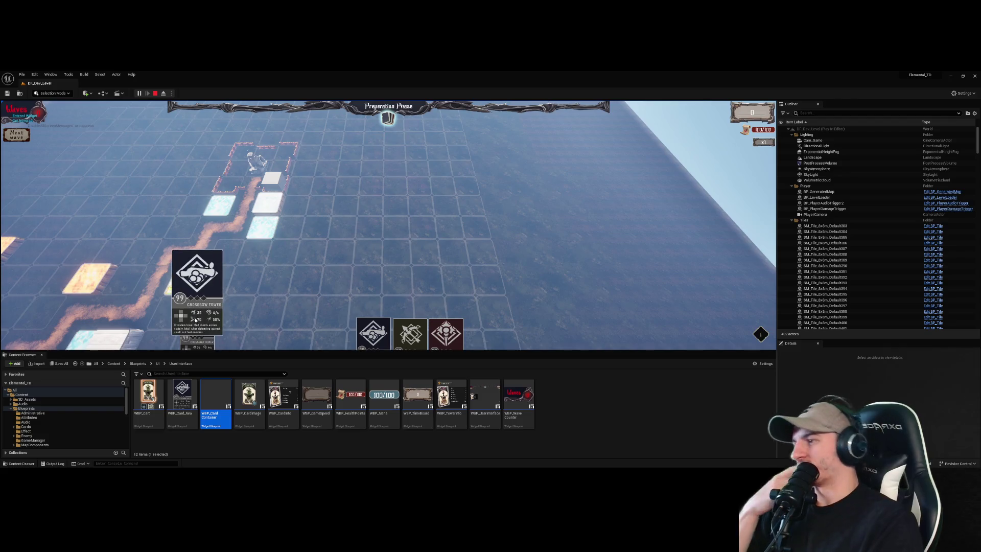
key("Escape")
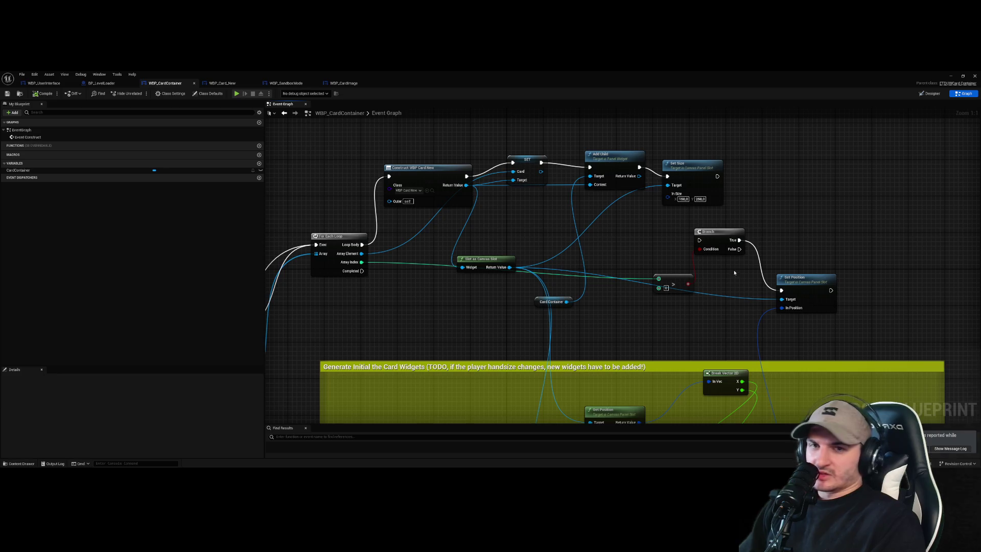
scroll(686, 210, "down", 2)
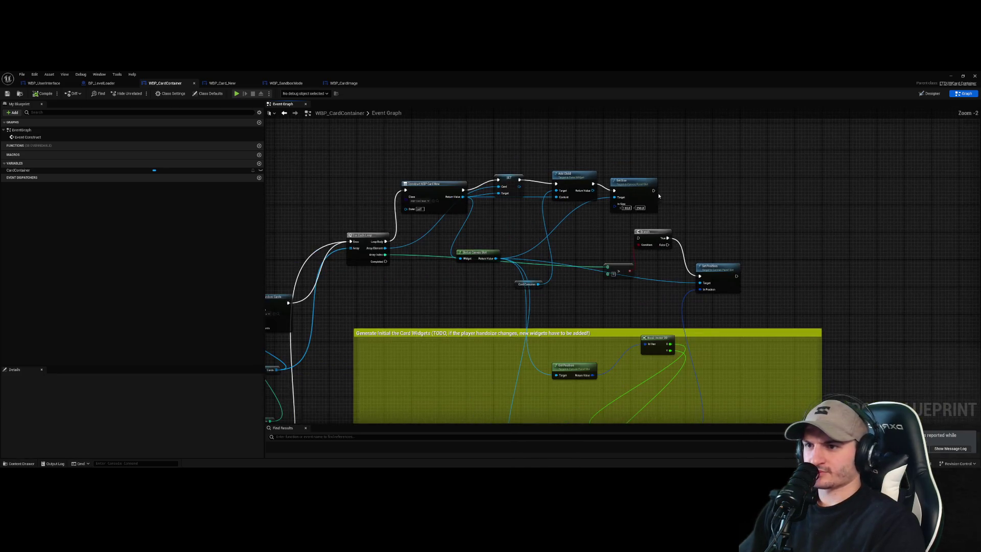
left_click_drag(653, 198, 638, 238)
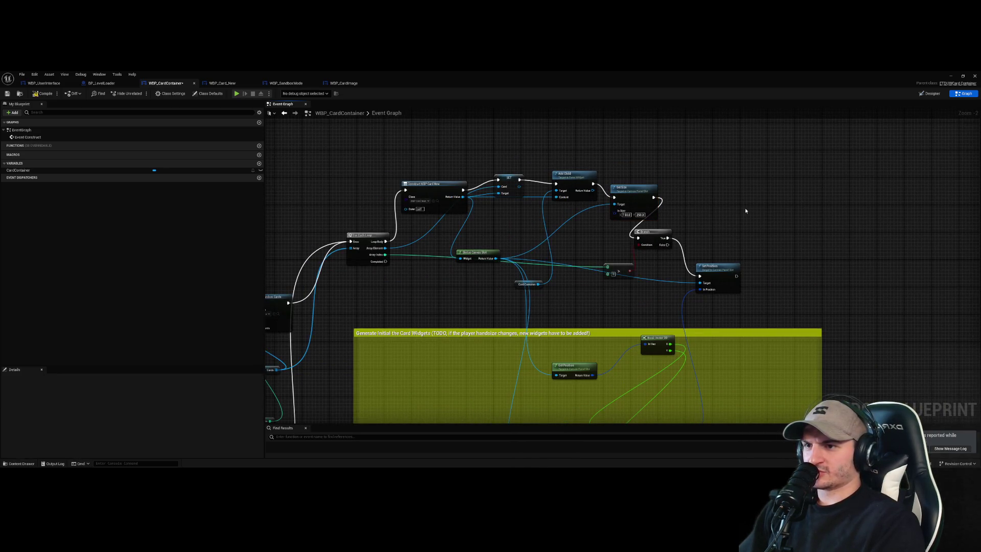
left_click(43, 94)
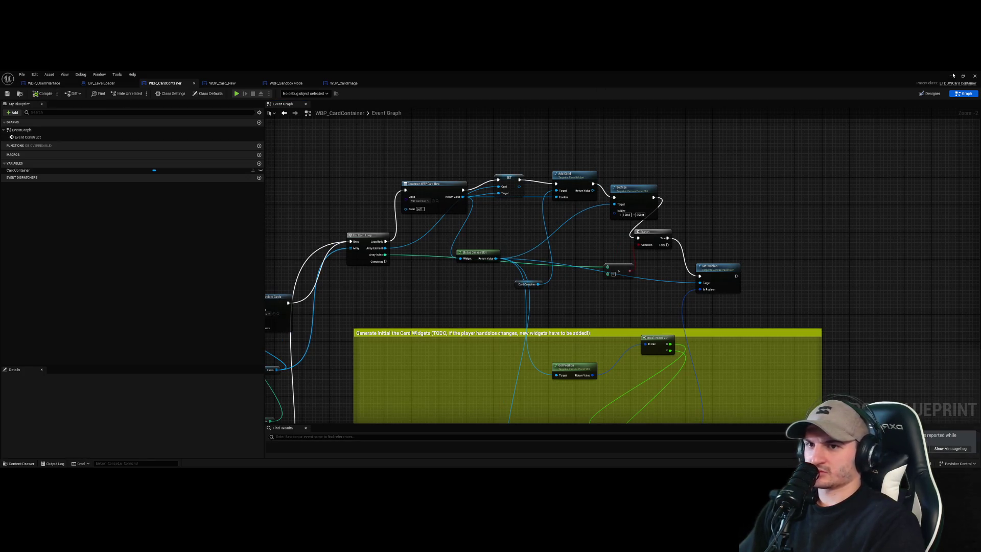
- Test-play again to confirm a card appears without errors, then stop
left_click(953, 75)
key("alt+p")
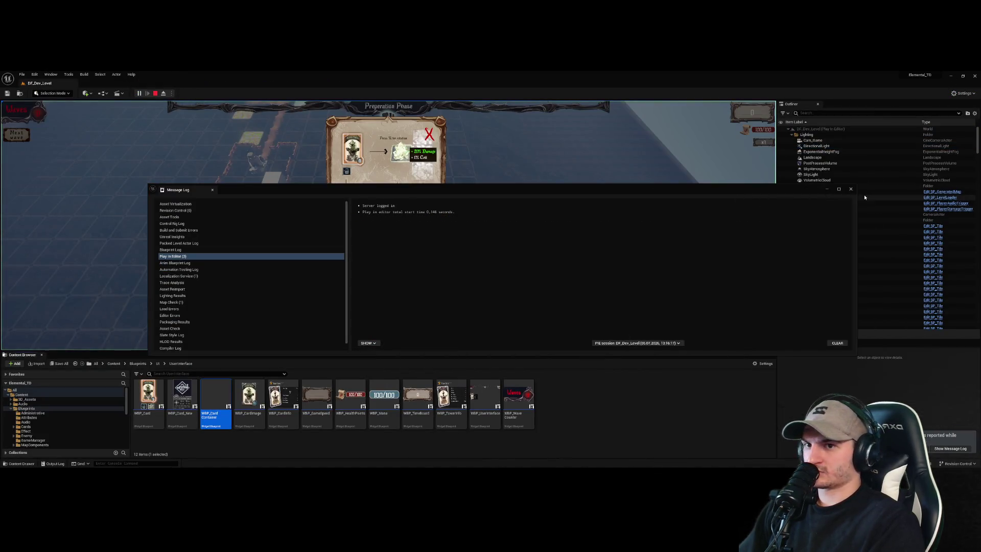
left_click(850, 189)
left_click(429, 134)
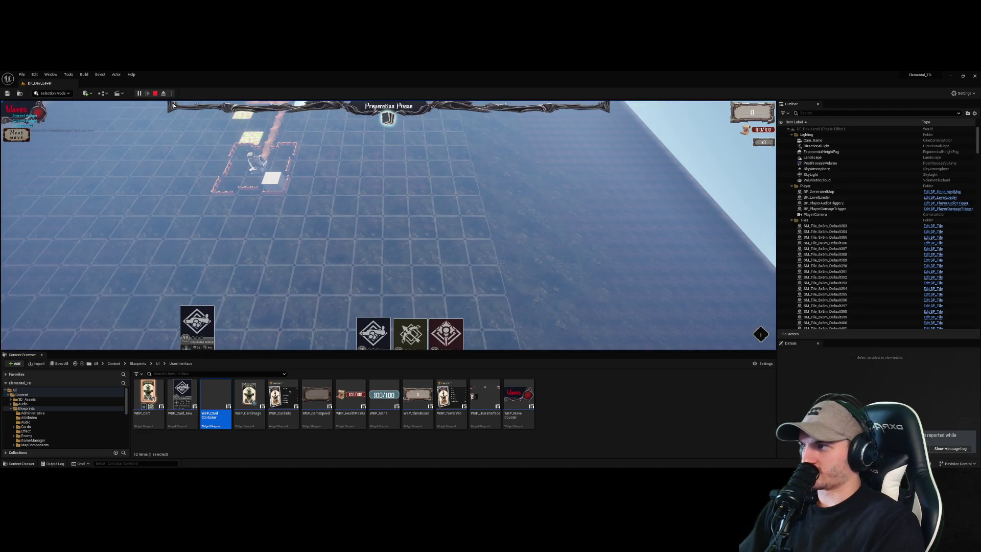
left_click(156, 94)
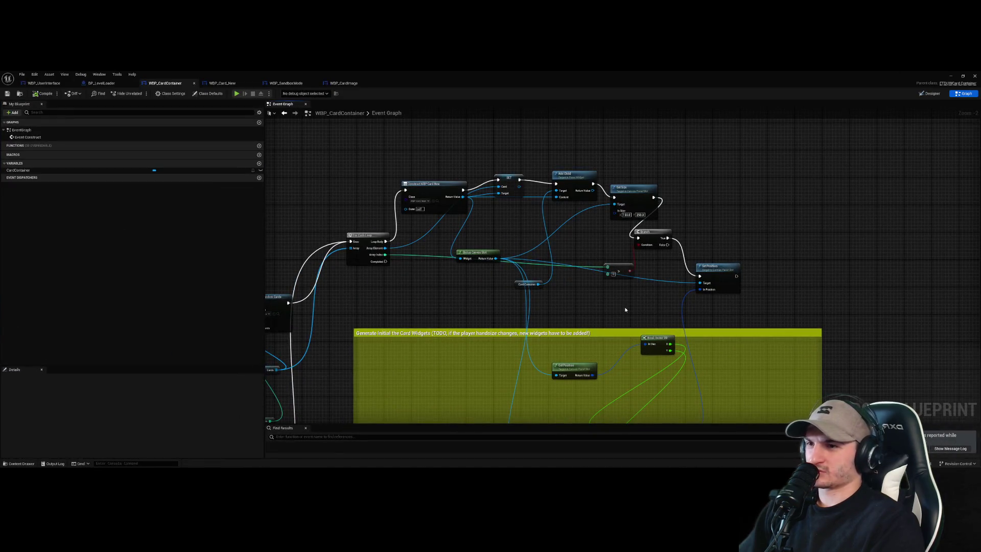
scroll(620, 301, "up", 2)
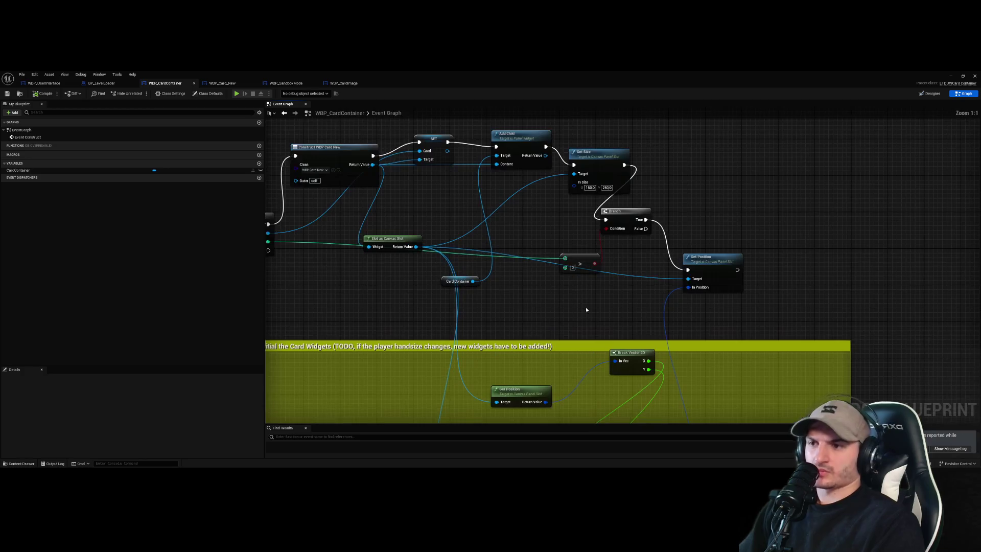
- Move Branch up and right and select the position-calculation nodes in the comment
left_click_drag(613, 240, 770, 215)
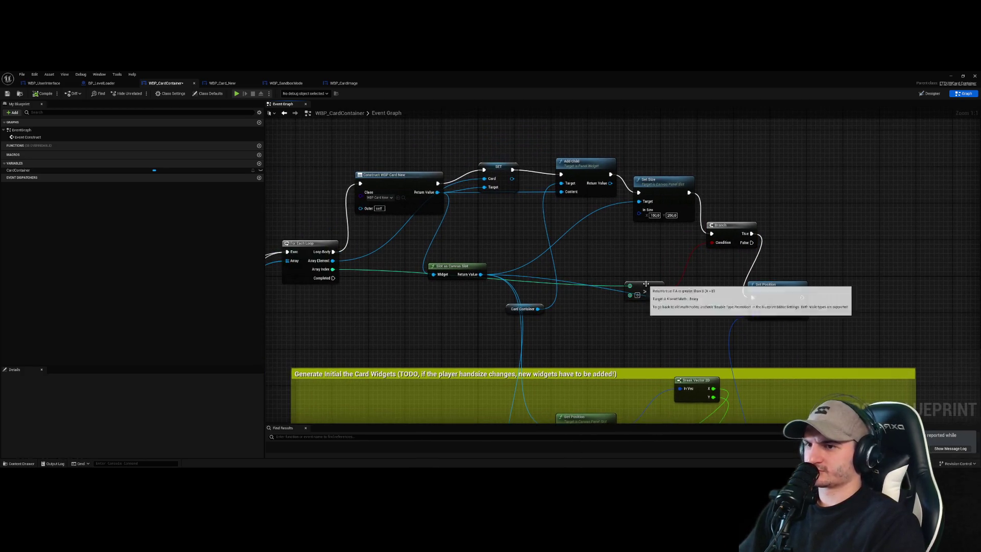
scroll(678, 305, "down", 4)
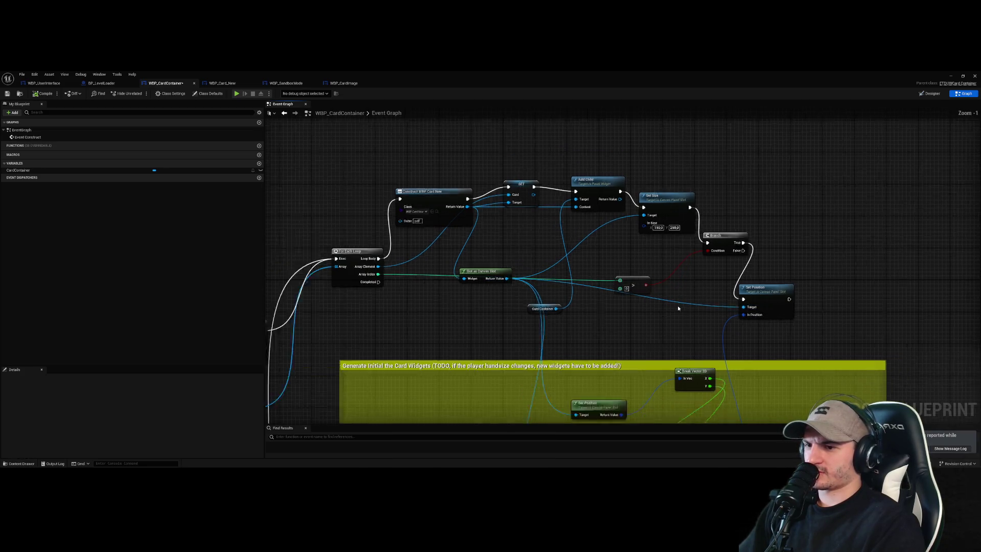
mouse_move(732, 411)
left_mouse_down()
mouse_move(615, 322)
mouse_move(562, 252)
mouse_move(567, 270)
mouse_move(598, 259)
mouse_move(598, 237)
left_mouse_up()
scroll(684, 236, "up", 3)
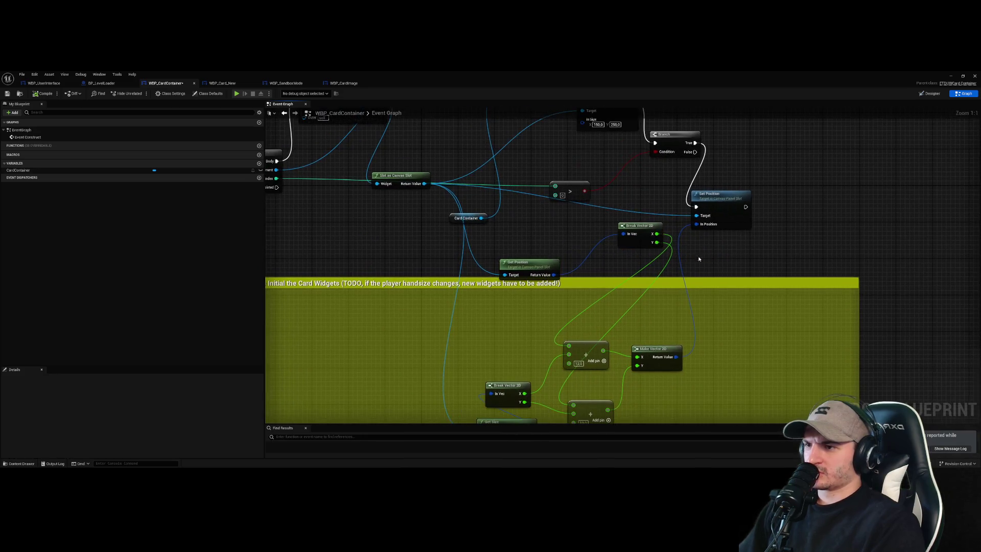
- Arrange both Break Vector 2D nodes and Get Size inside the comment, then add a new variable
left_click(616, 245)
left_click_drag(615, 244, 510, 326)
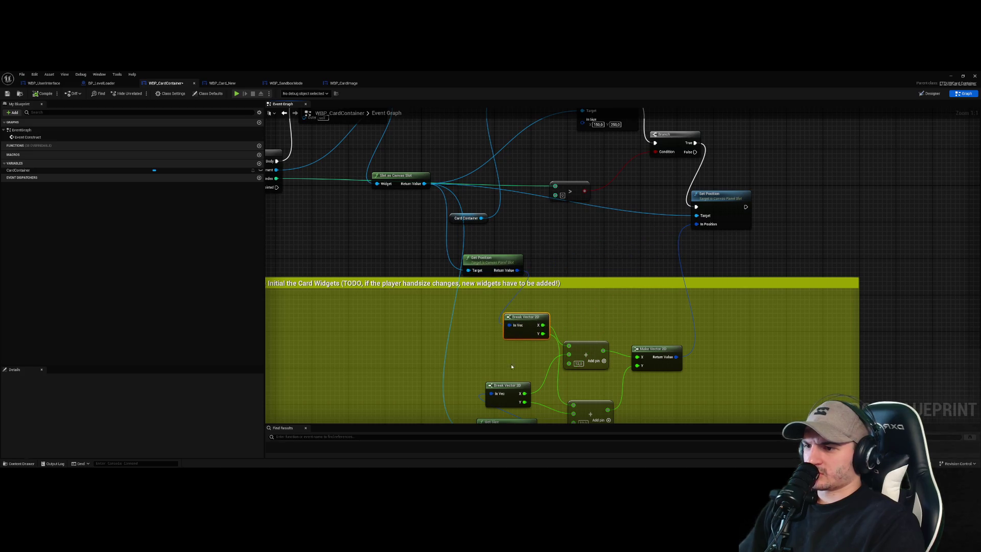
left_click_drag(506, 393, 419, 343)
left_click_drag(587, 326, 439, 299)
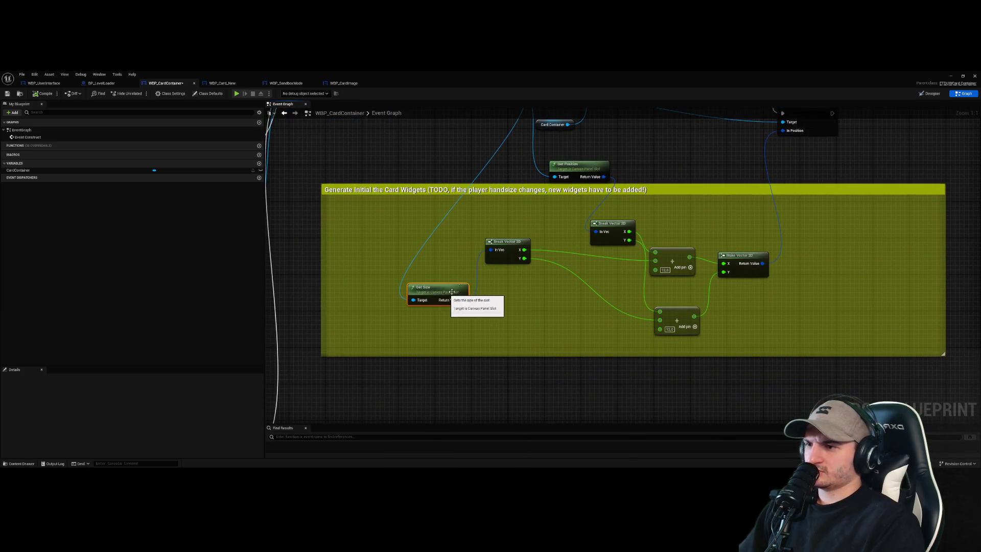
mouse_move(509, 247)
left_mouse_down()
mouse_move(585, 274)
mouse_move(575, 287)
left_mouse_up()
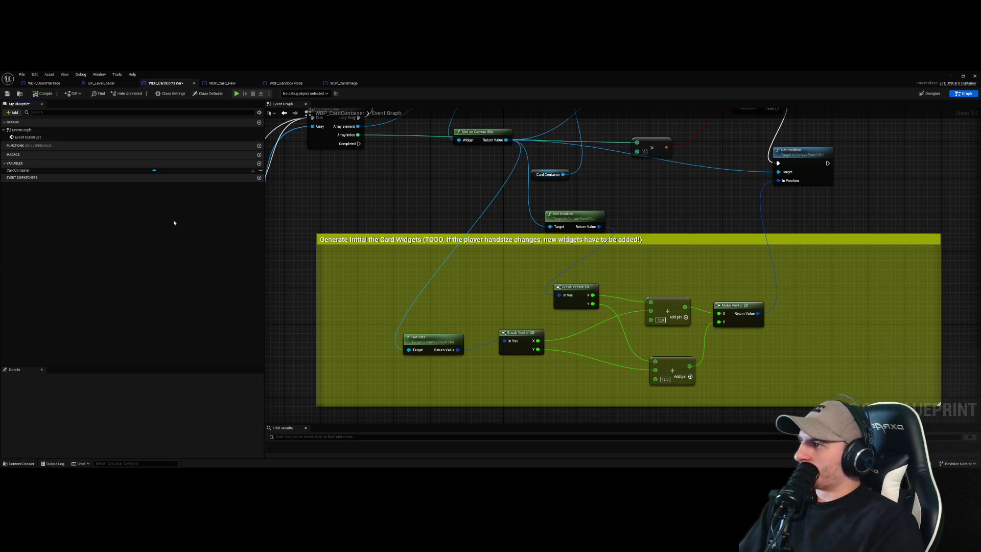
left_click(259, 164)
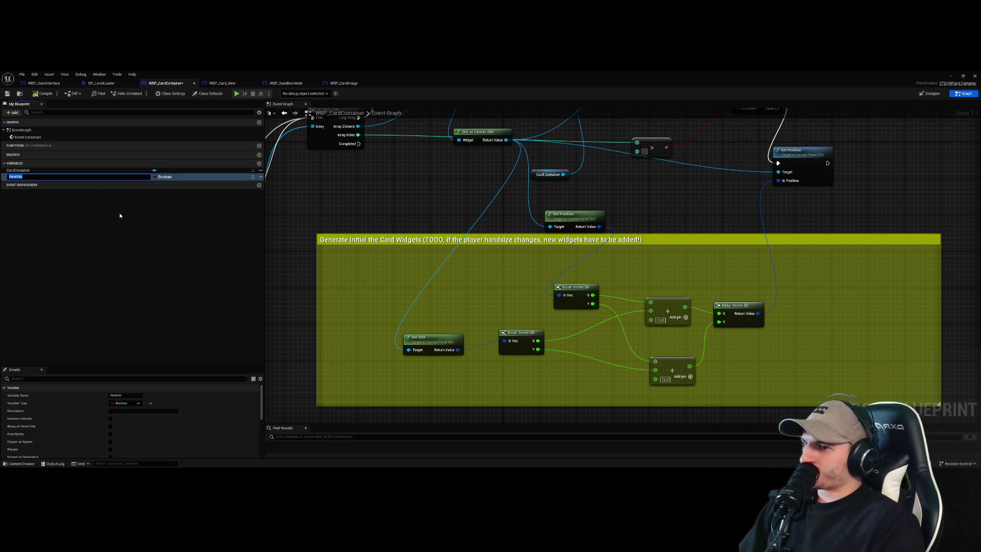
- Name the new variable CardPositionIterator and set its type to Vector
type("CardPositionIterator")
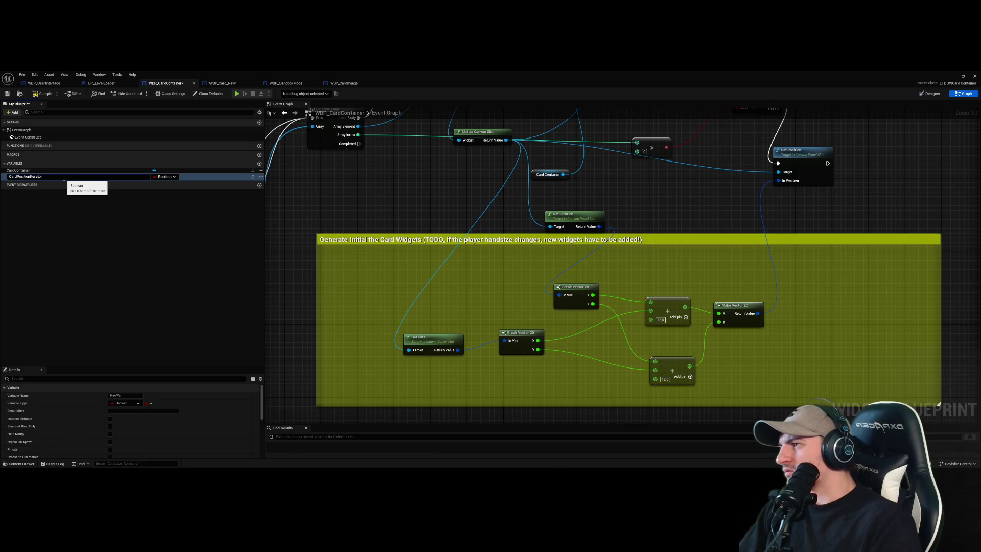
key("Return")
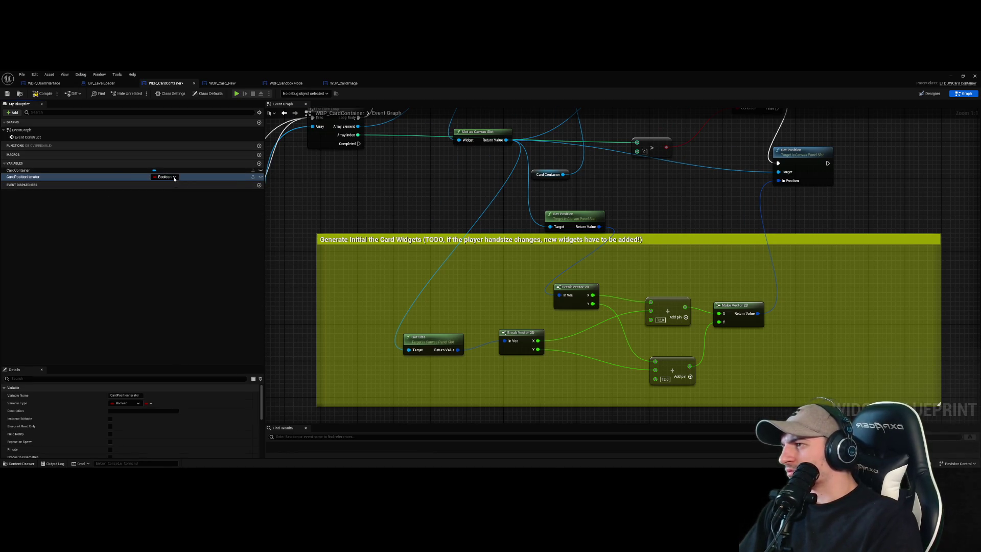
left_click(169, 177)
type("Vector")
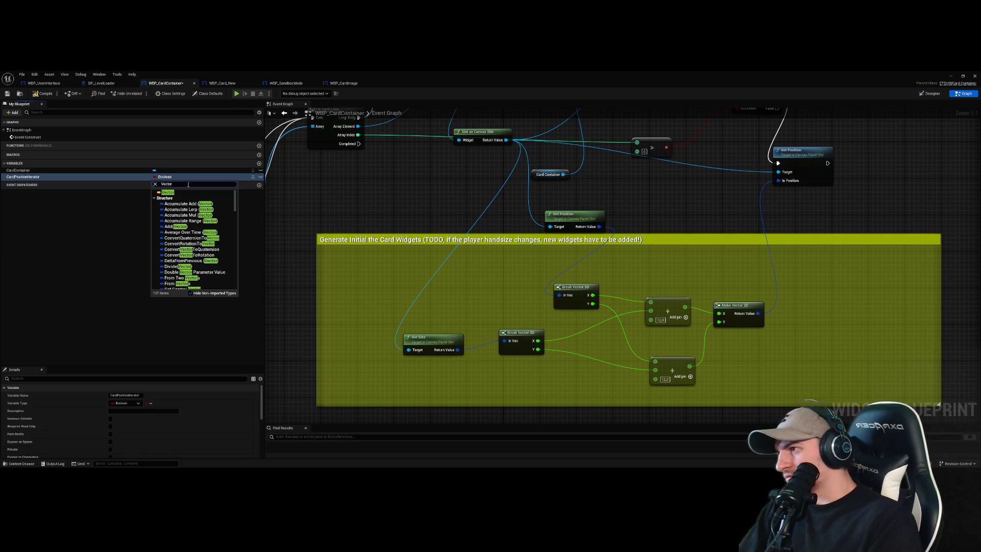
type("2D")
mouse_move(234, 284)
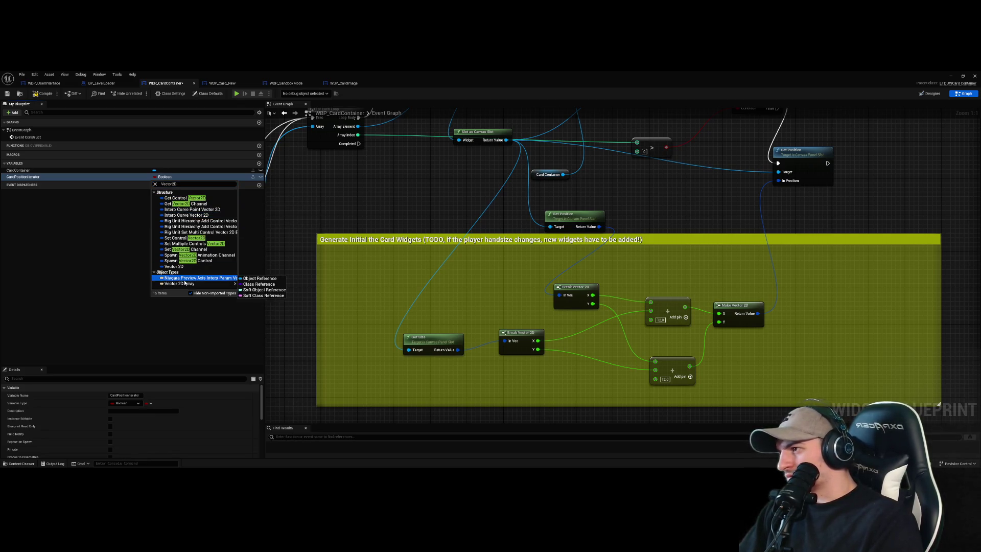
double_click(208, 184)
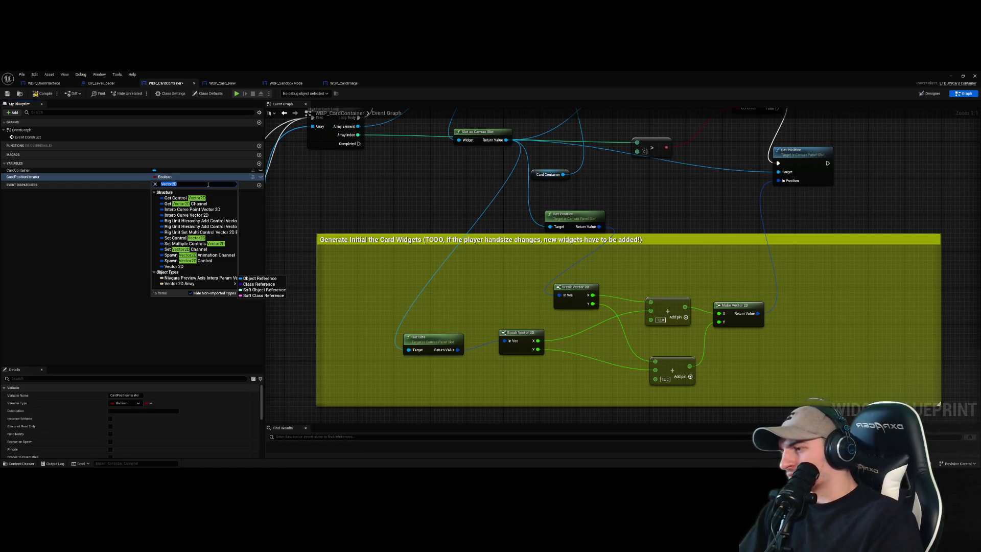
type("or")
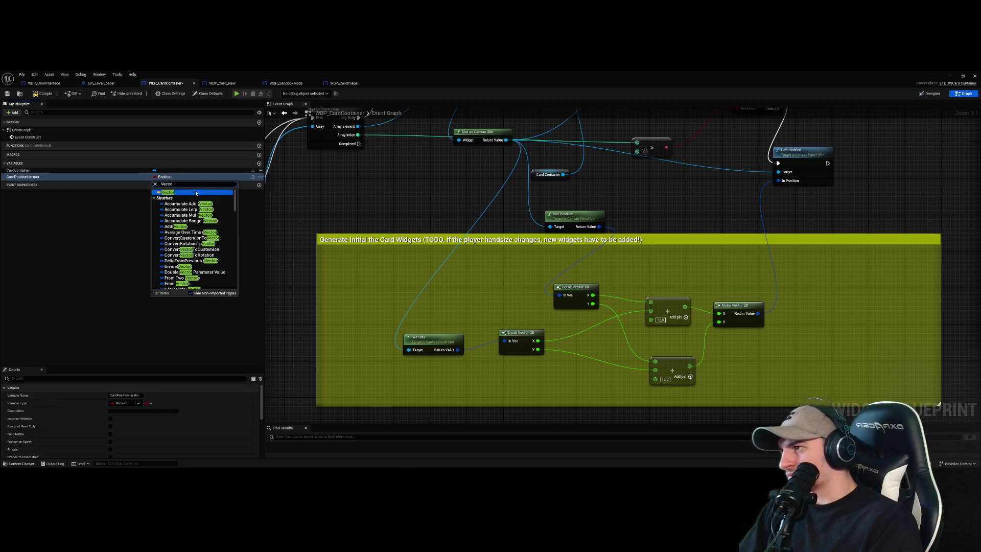
left_click(194, 192)
- Place a SET CardPositionIterator node inside the card-generation comment and begin wiring its vector pin
mouse_move(122, 178)
left_mouse_down()
mouse_move(123, 189)
mouse_move(405, 282)
left_mouse_up()
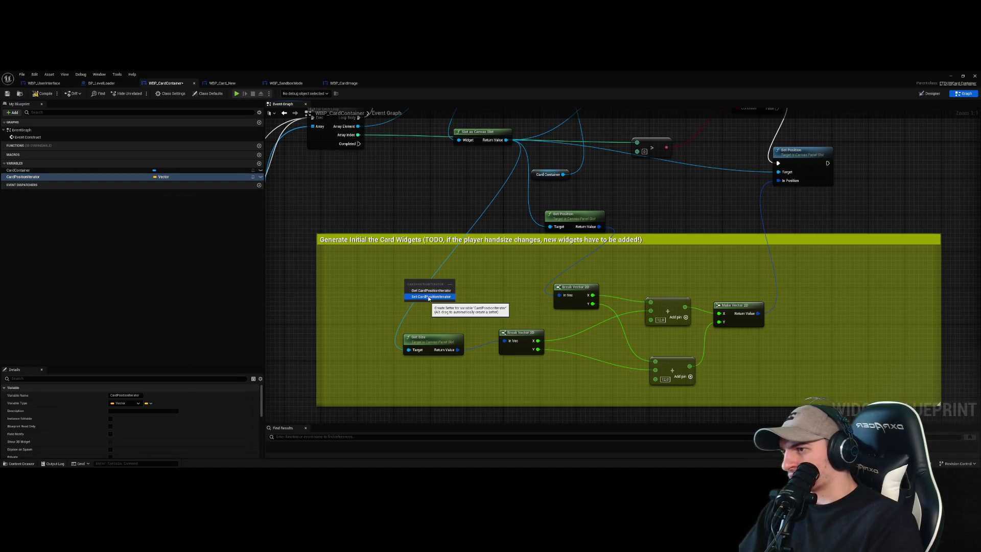
left_click(427, 292)
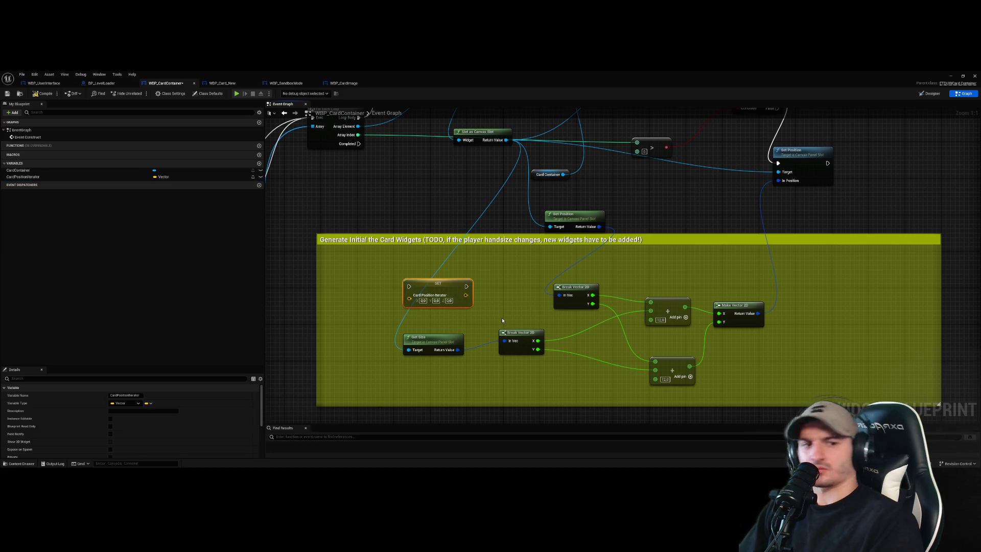
mouse_move(440, 294)
left_mouse_down()
mouse_move(503, 289)
mouse_move(536, 322)
mouse_move(517, 326)
mouse_move(515, 275)
mouse_move(458, 278)
mouse_move(481, 286)
left_mouse_up()
left_click_drag(480, 207, 453, 207)
mouse_move(506, 305)
left_mouse_down()
mouse_move(523, 271)
mouse_move(546, 258)
left_mouse_up()
key("Escape")
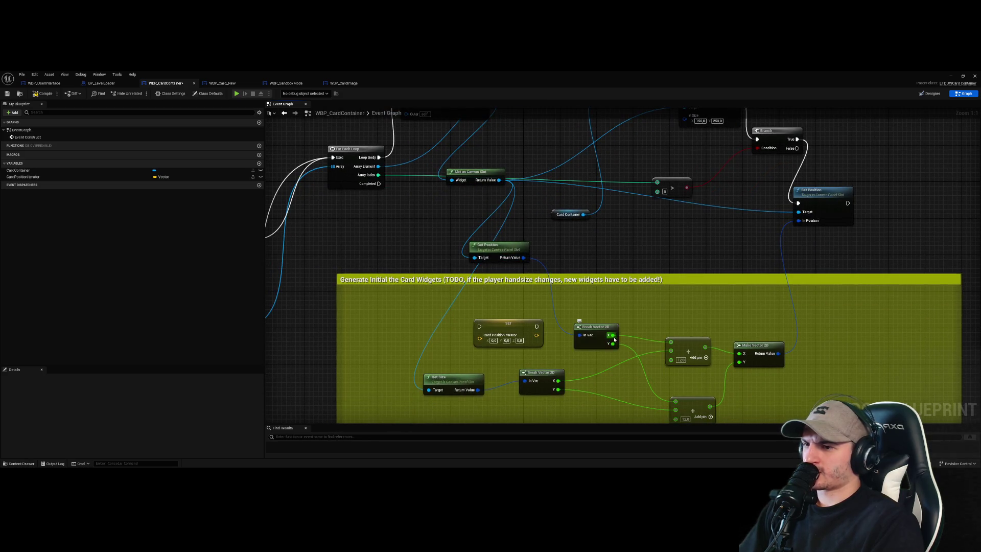
mouse_move(612, 335)
left_mouse_down()
mouse_move(659, 284)
mouse_move(536, 274)
mouse_move(479, 342)
left_mouse_up()
left_click(484, 339)
right_click(485, 339)
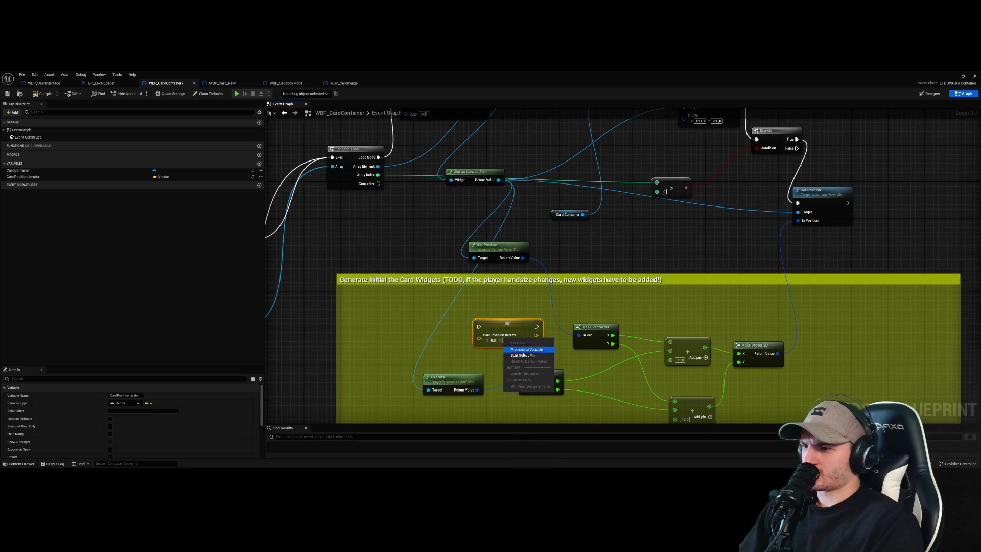
- Split the CardPositionIterator setter's vector pin and wire Break Vector 2D X into its X input
left_click(533, 357)
left_click_drag(506, 330, 656, 261)
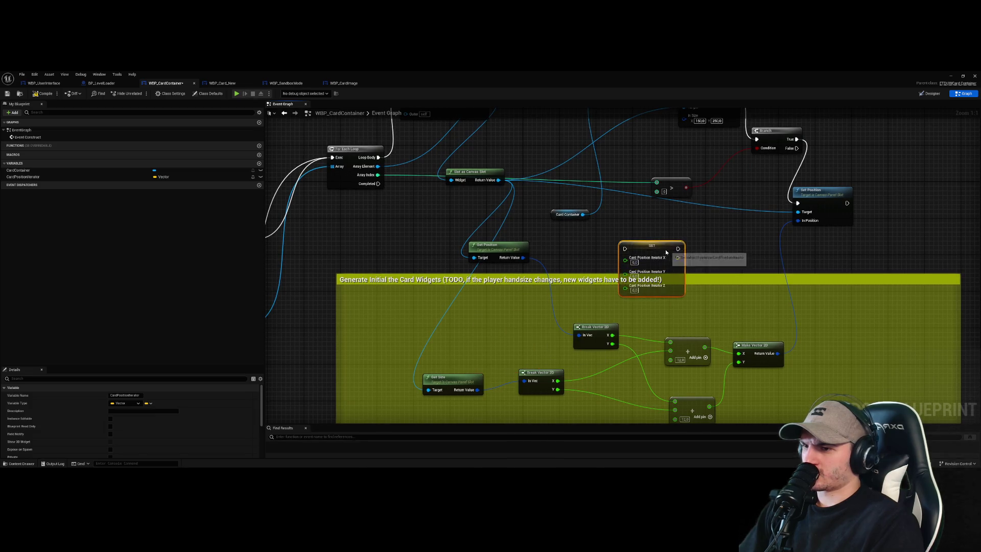
left_click_drag(611, 339, 566, 250)
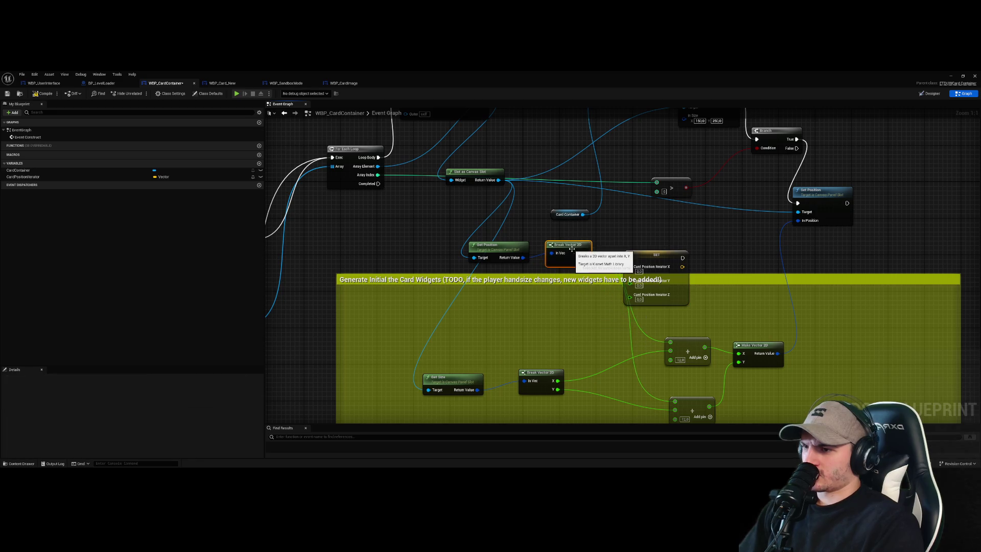
mouse_move(564, 295)
left_mouse_down()
mouse_move(609, 318)
mouse_move(850, 288)
mouse_move(793, 280)
left_mouse_up()
- Reposition the CardPositionIterator SET node beneath Set Position
left_click_drag(797, 233, 925, 219)
mouse_move(793, 280)
left_mouse_down()
mouse_move(789, 259)
mouse_move(601, 289)
mouse_move(686, 248)
mouse_move(602, 279)
mouse_move(613, 245)
mouse_move(591, 238)
mouse_move(682, 247)
mouse_move(664, 263)
mouse_move(688, 264)
left_mouse_up()
left_click(673, 246)
left_click_drag(650, 218, 662, 255)
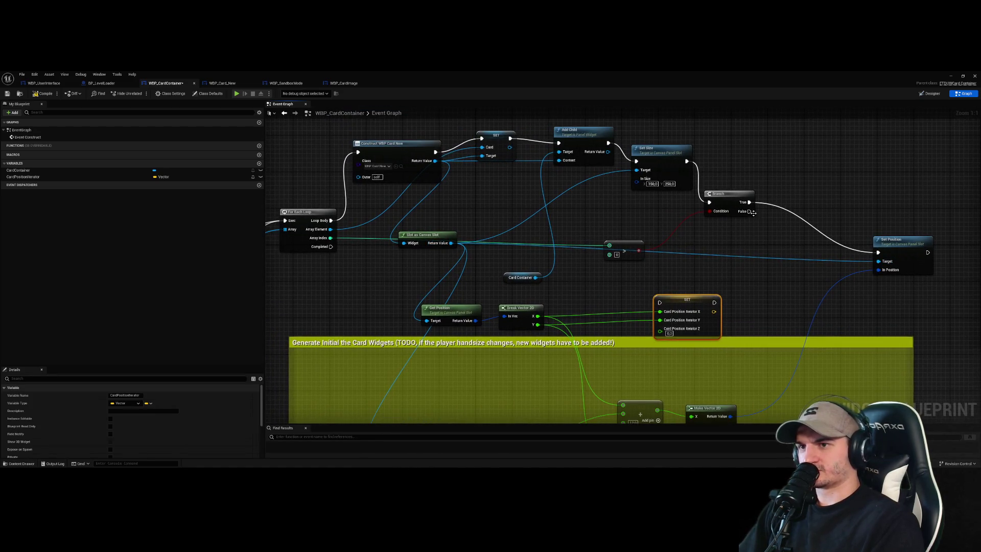
- Route Set Size's execution output into the CardPositionIterator SET node
left_click_drag(749, 202, 799, 276)
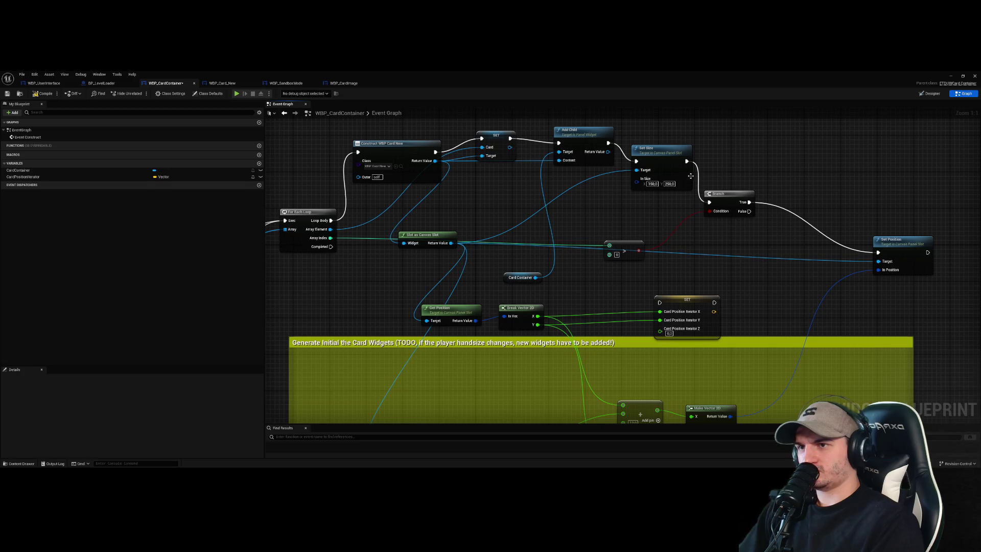
mouse_move(686, 161)
left_mouse_down()
mouse_move(657, 305)
mouse_move(682, 291)
left_mouse_up()
left_click(751, 274)
left_click_drag(751, 274, 741, 226)
left_click_drag(681, 250, 658, 251)
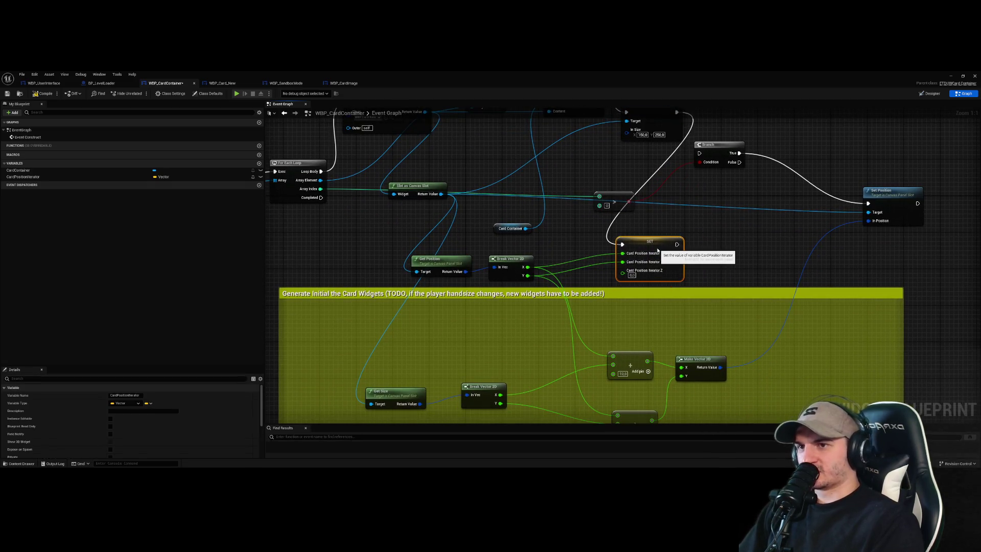
- Chain execution from Set Size through the SET node into the Branch node
left_click(619, 200)
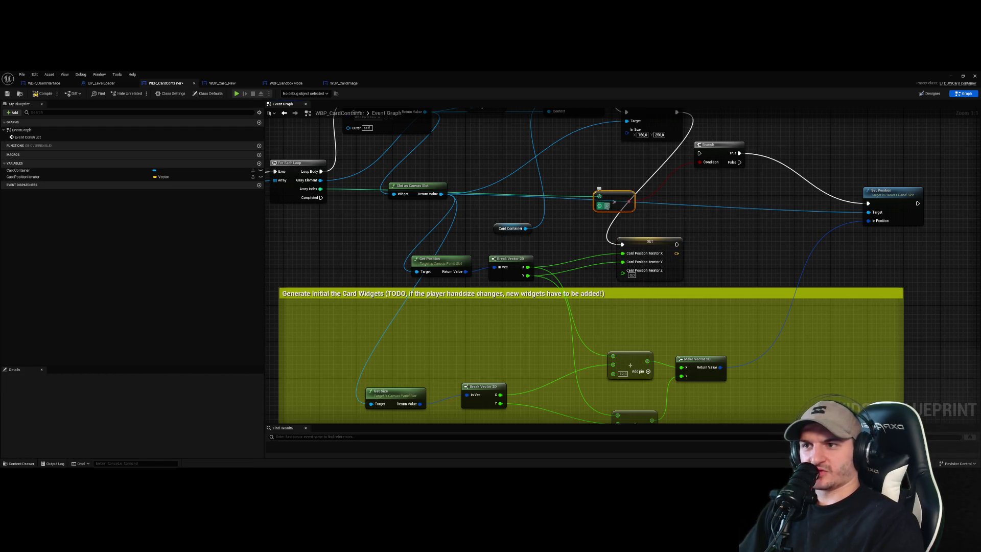
left_click(705, 220)
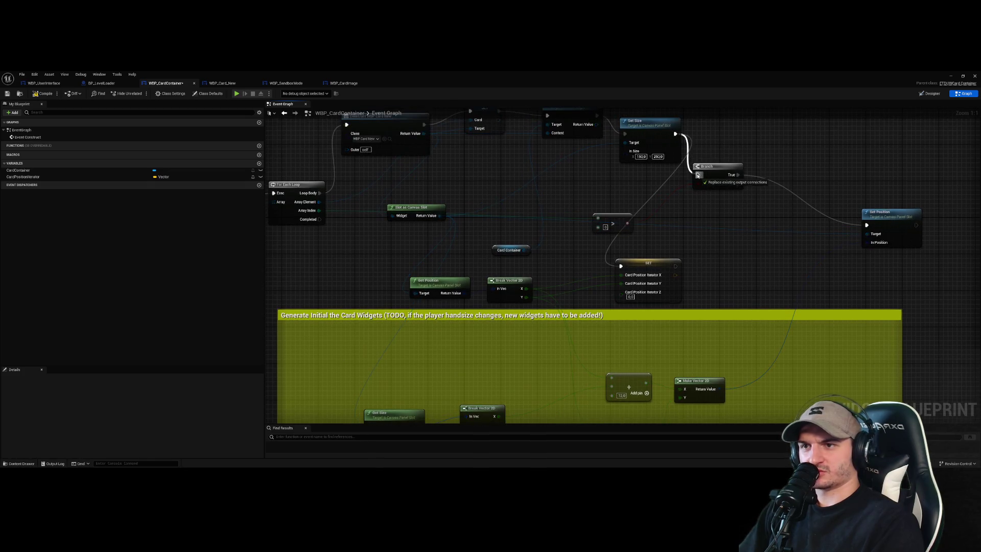
mouse_move(674, 133)
left_mouse_down()
mouse_move(629, 276)
mouse_move(621, 267)
left_mouse_up()
left_click_drag(675, 266, 698, 175)
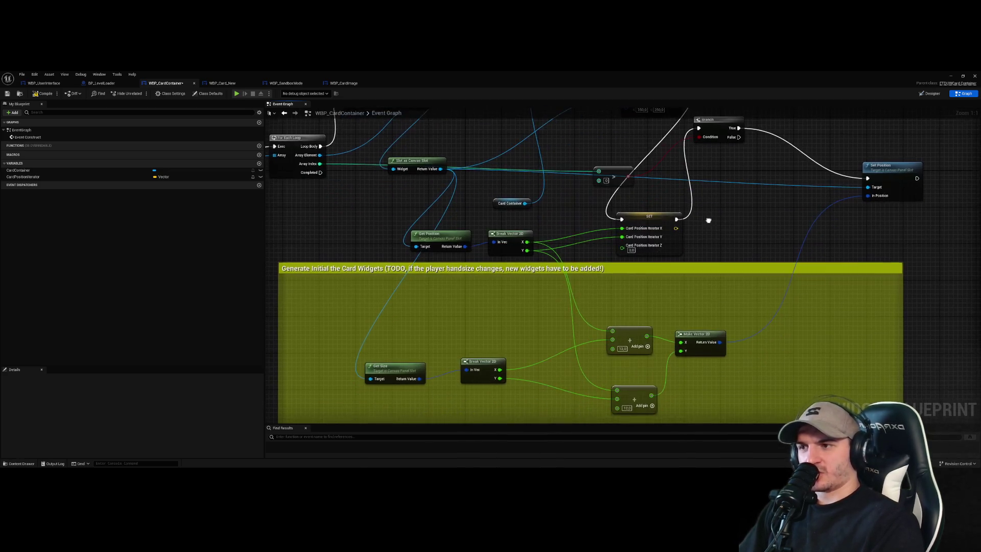
left_click_drag(642, 229, 675, 238)
key("ctrl+z")
- Add a Break Vector node from the setter output and place it beside the Add node
type("break")
key("Return")
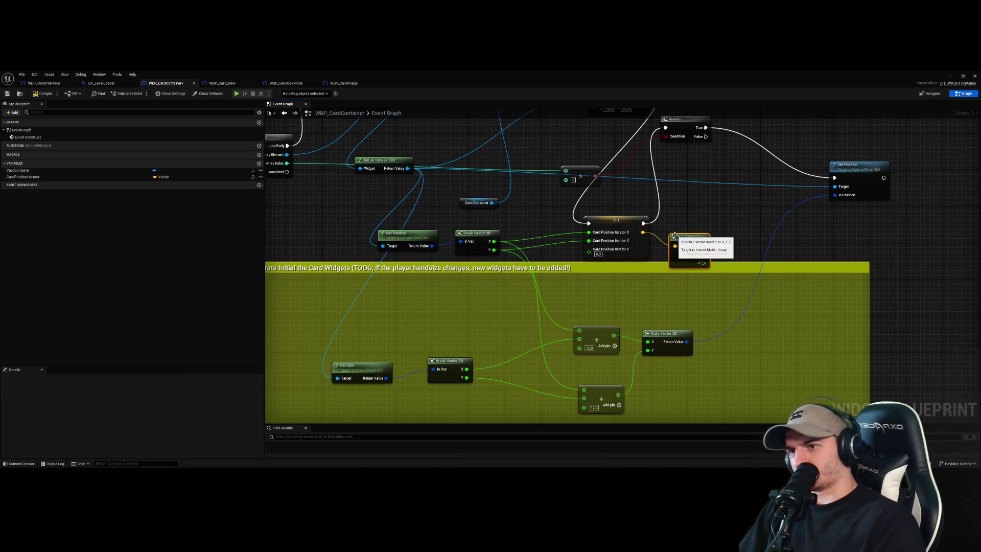
mouse_move(650, 285)
left_mouse_down()
mouse_move(625, 313)
mouse_move(687, 218)
left_mouse_up()
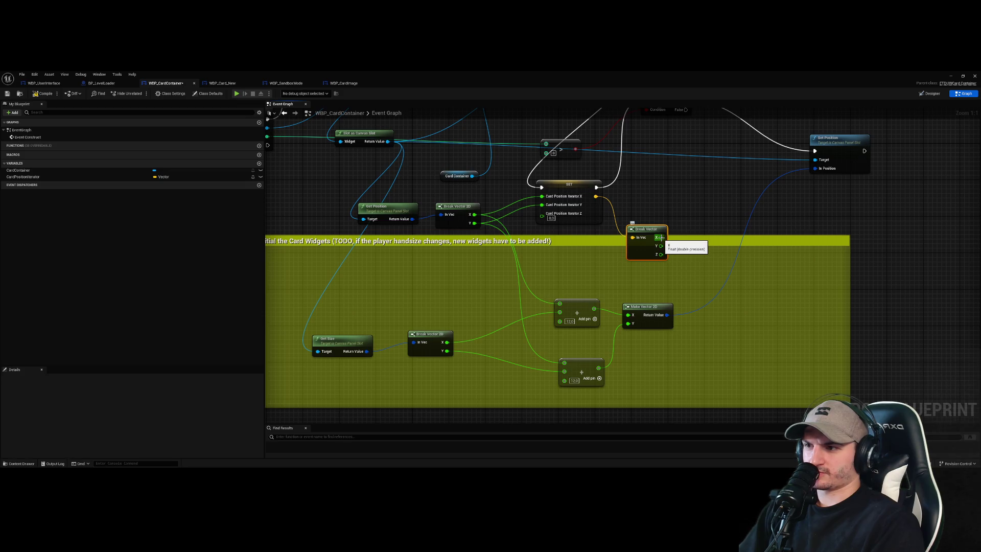
left_click(561, 312, "ctrl")
mouse_move(635, 256)
left_mouse_down()
mouse_move(616, 238)
mouse_move(645, 215)
mouse_move(651, 240)
mouse_move(557, 293)
left_mouse_up()
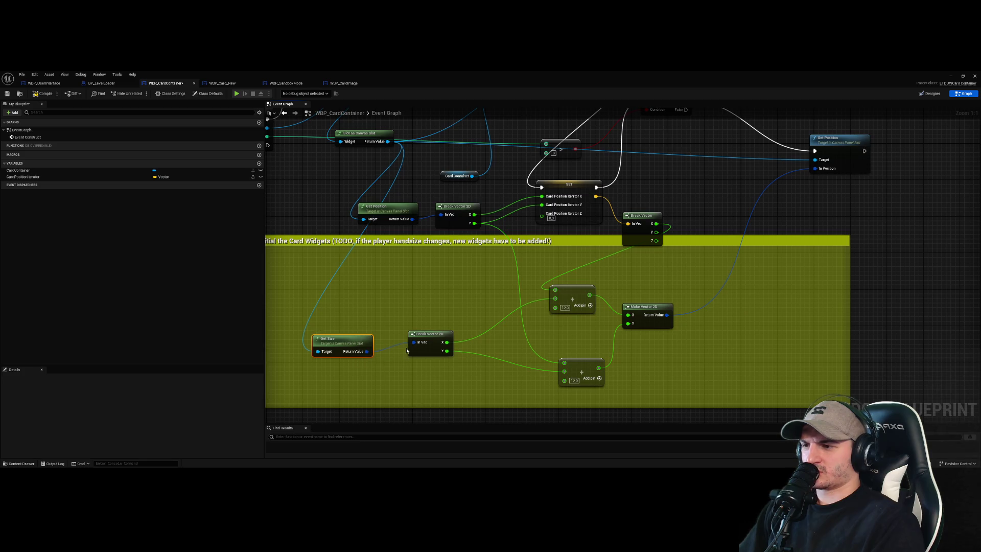
- Replace the upper Add node's X link with 150 and delete the lower Add node
right_click(450, 343)
left_click(498, 352)
type("150")
key("Return")
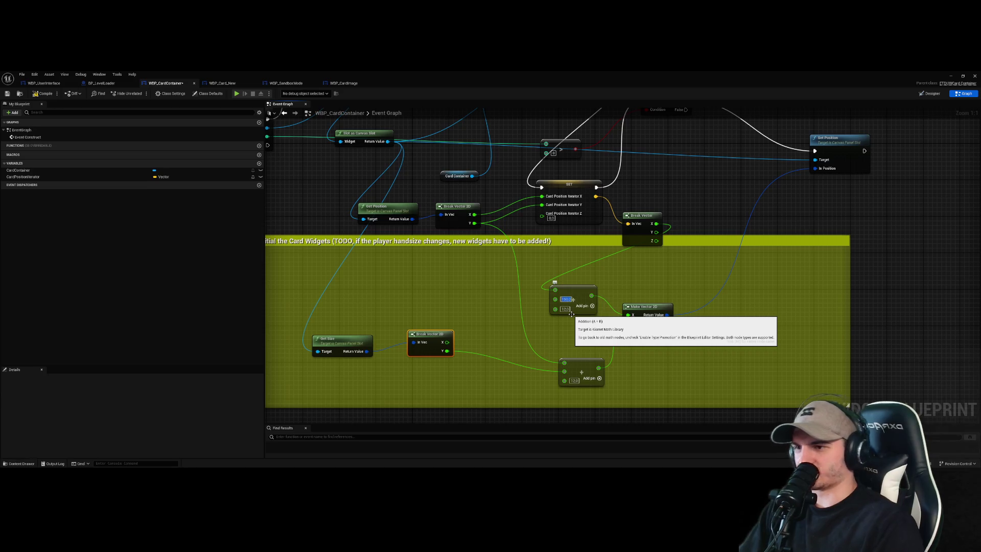
left_click_drag(564, 372, 561, 374)
key("Escape")
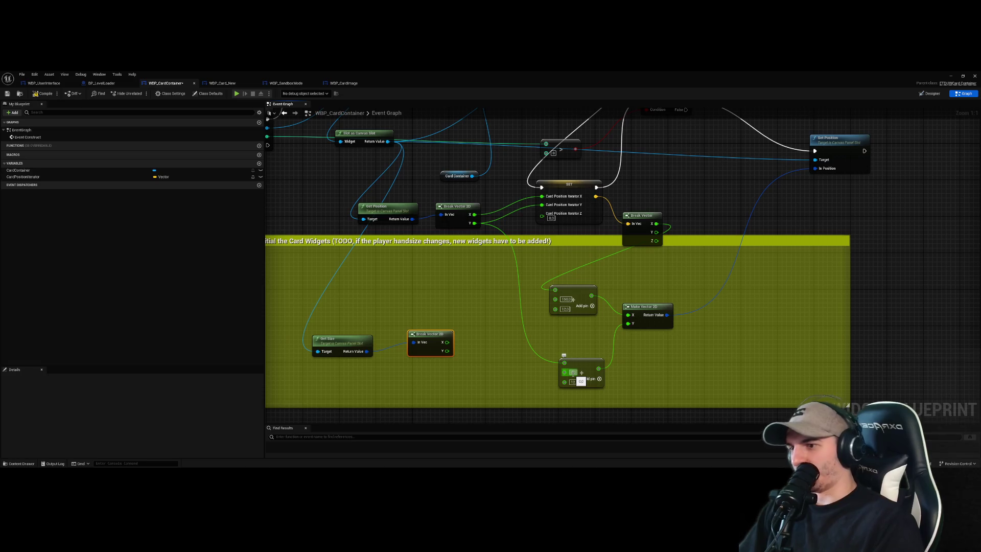
left_click(595, 361)
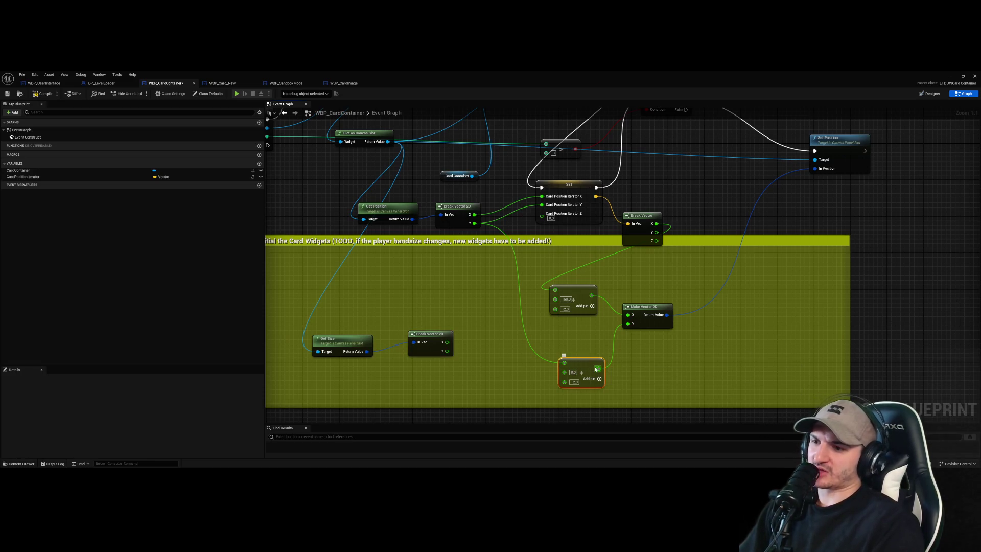
key("Delete")
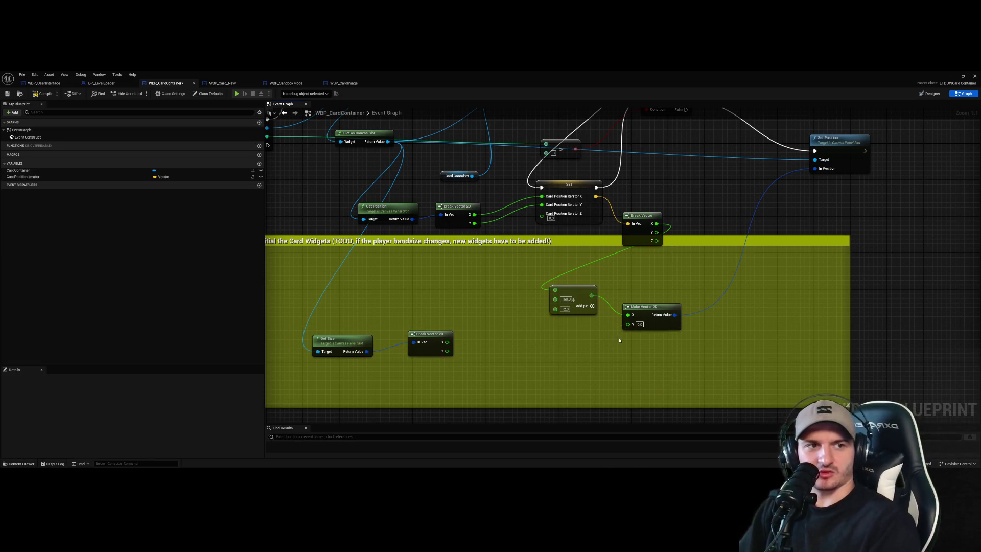
- Wire Break Vector 2D X into the 150 Add and Y directly to Make Vector 2D Y, then save
left_click_drag(616, 341, 614, 373)
left_click_drag(444, 375, 553, 332)
left_click_drag(369, 375, 383, 343)
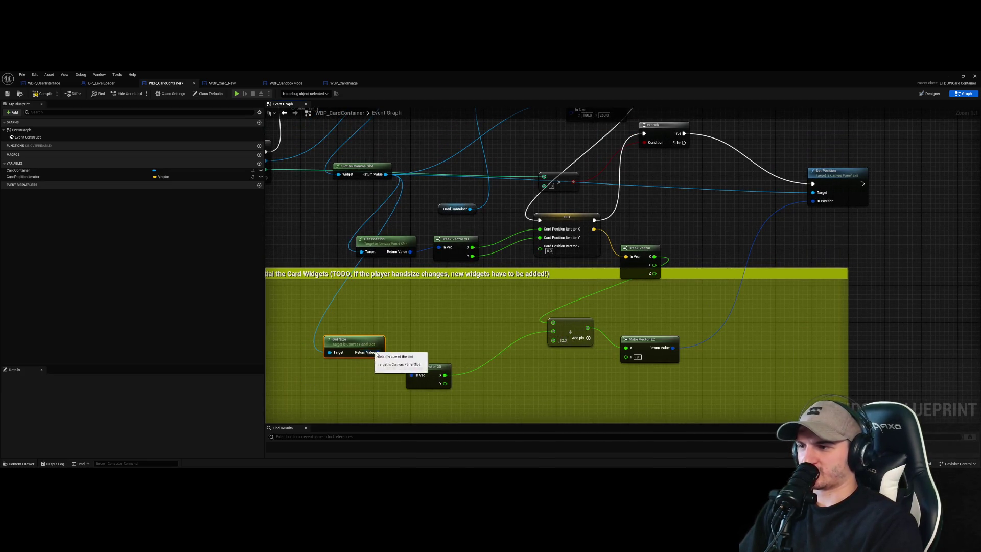
scroll(346, 206, "down", 2)
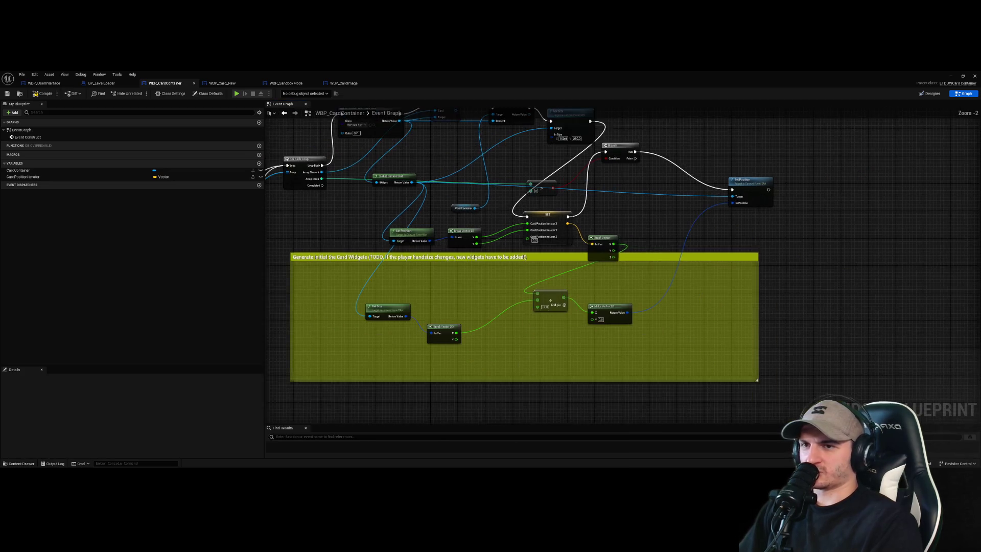
scroll(613, 374, "up", 2)
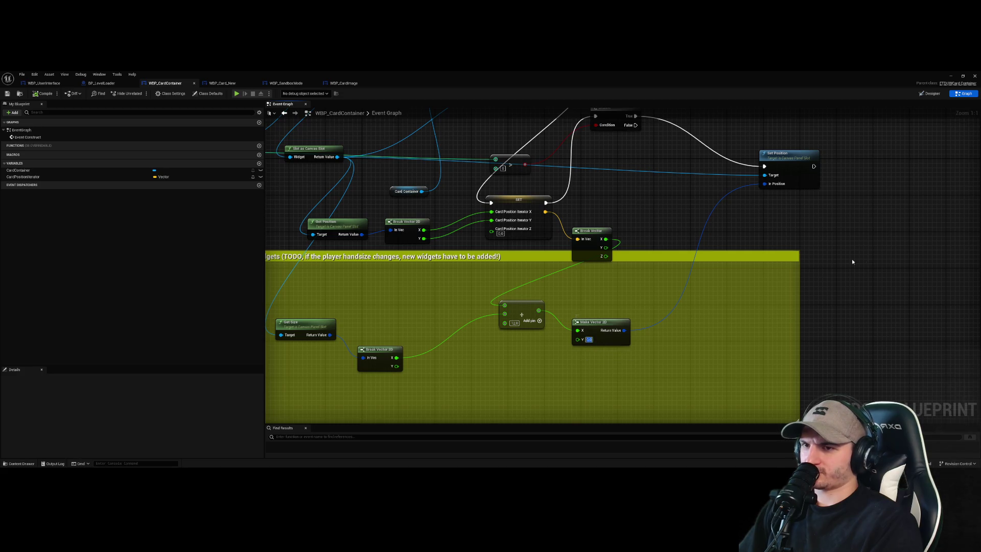
left_click_drag(488, 372, 542, 381)
mouse_move(449, 376)
left_mouse_down()
mouse_move(565, 372)
mouse_move(631, 348)
left_mouse_up()
key("ctrl+s")
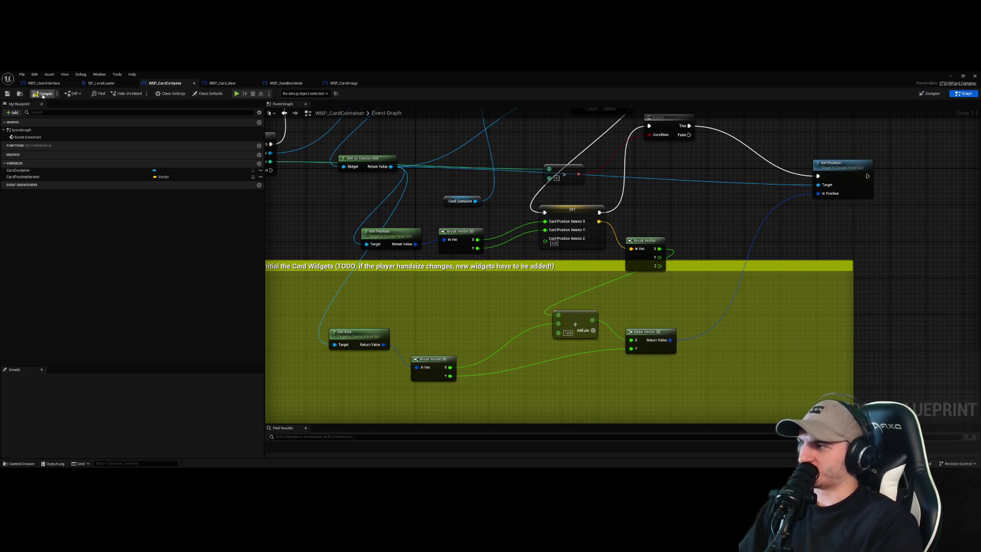
- Play-test the level, dismiss the tutorial card, stop, and reopen WBP_CardContainer maximized
left_click(962, 76)
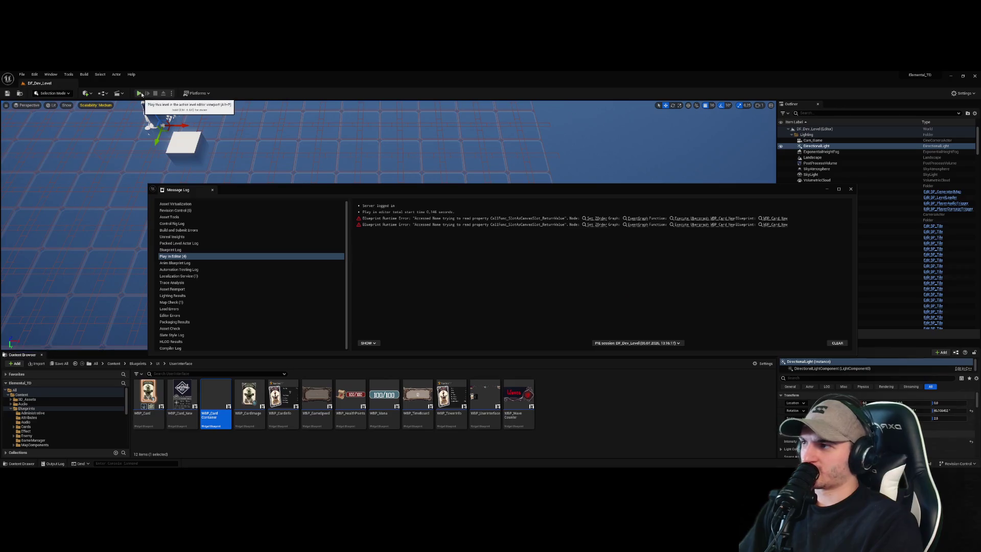
left_click(142, 94)
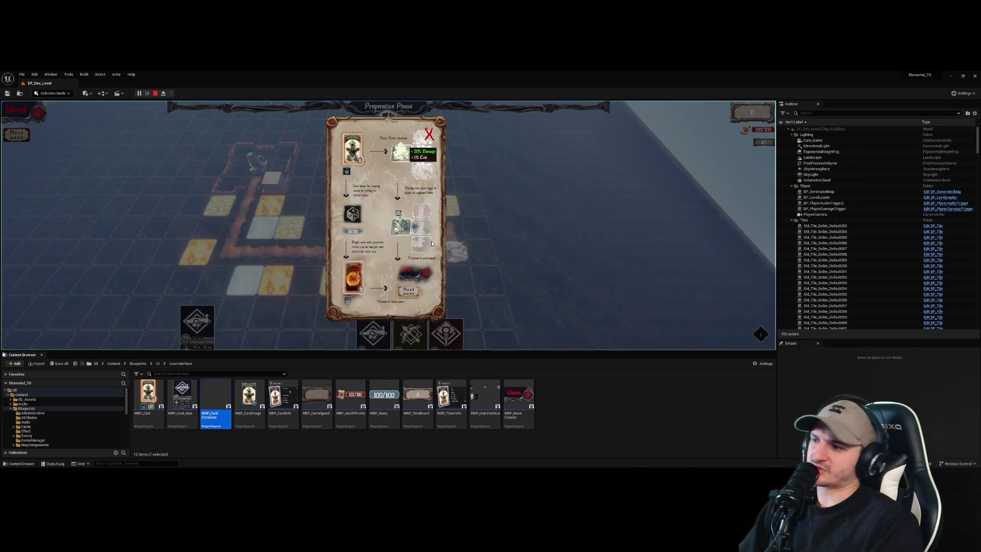
left_click(429, 136)
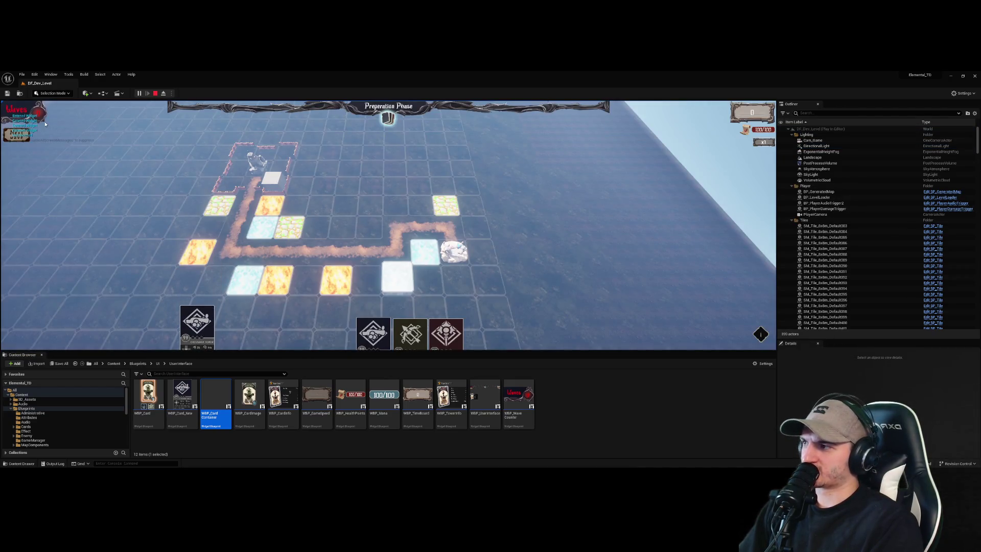
left_click(155, 94)
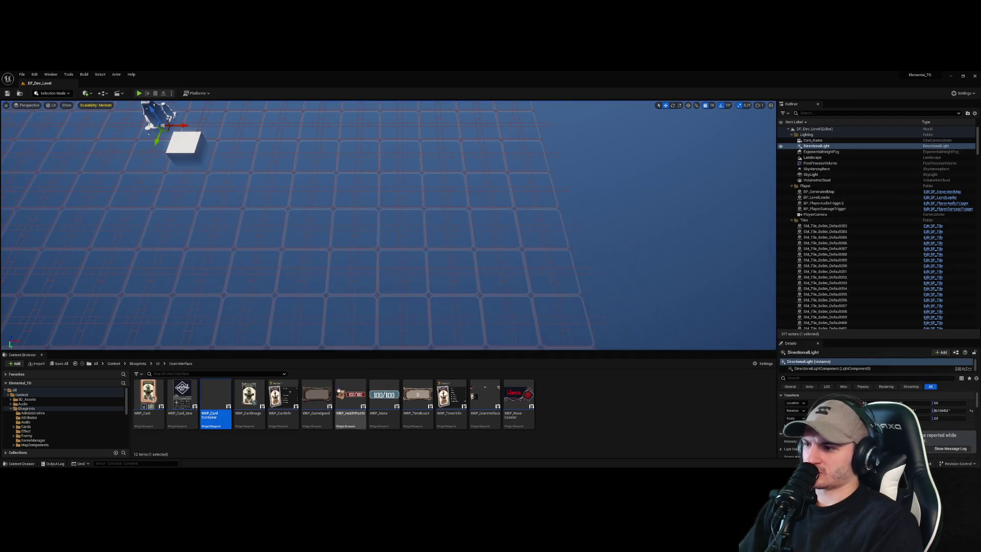
double_click(228, 393)
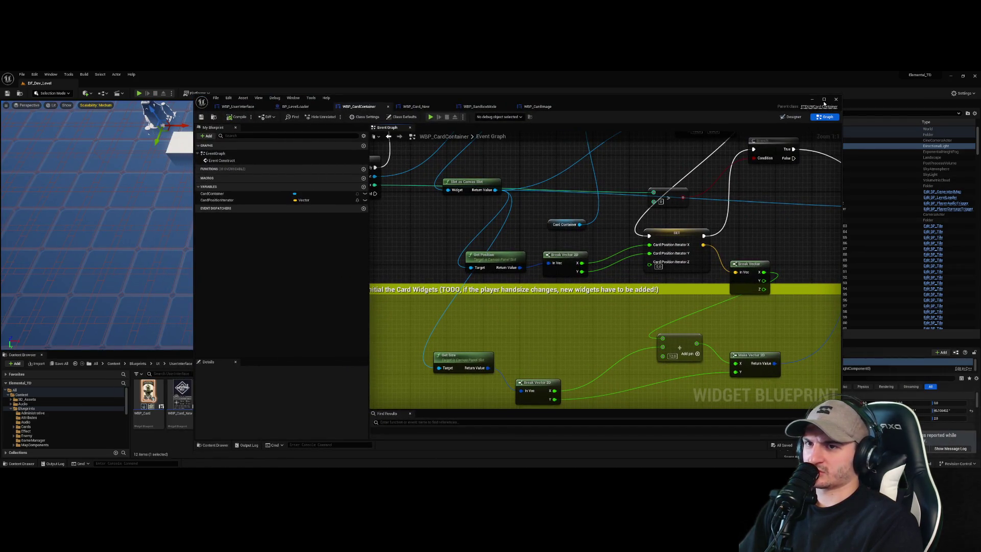
left_click(823, 99)
scroll(615, 276, "down", 4)
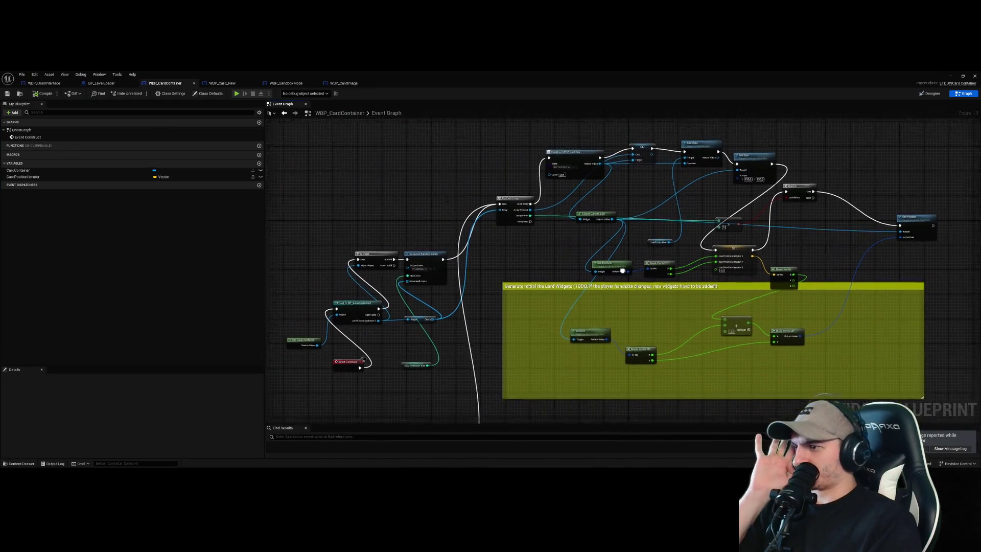
- Rearrange the Branch and compare nodes around the For Each Loop section
left_click_drag(614, 276, 537, 278)
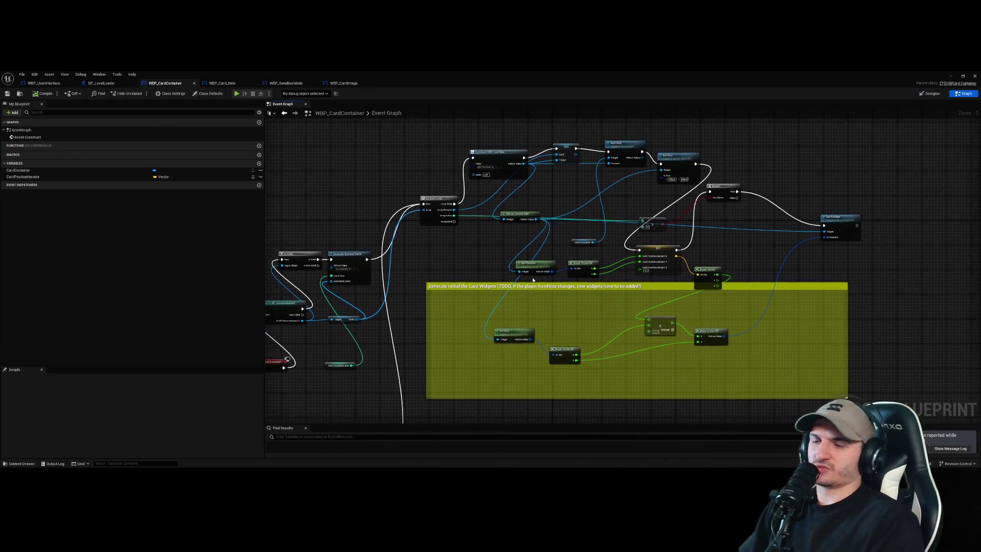
scroll(817, 163, "up", 4)
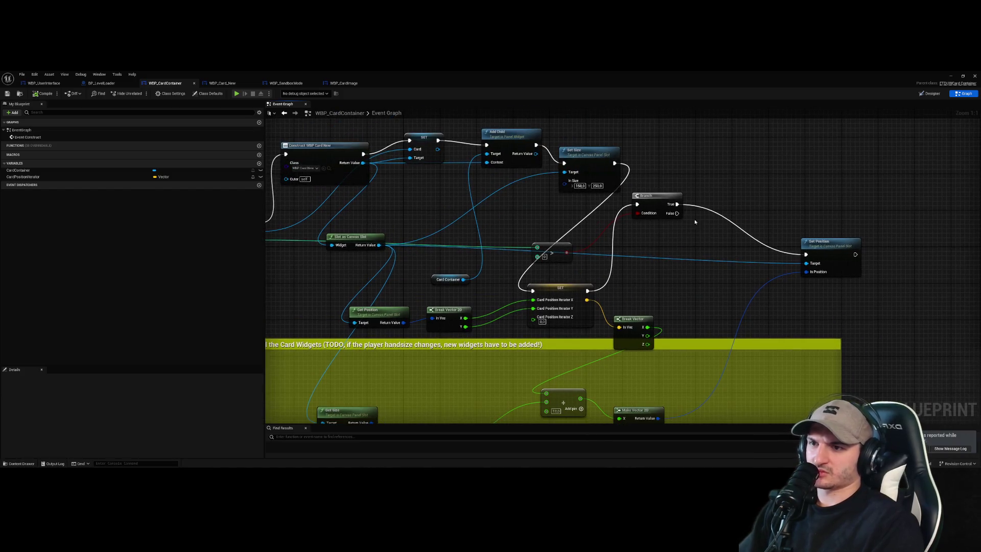
left_click_drag(661, 192, 702, 204)
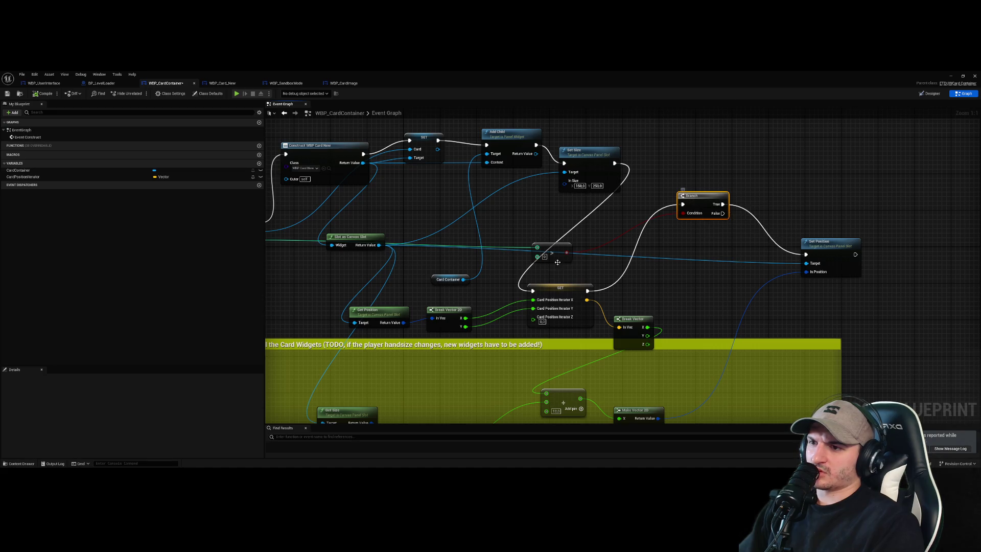
left_click_drag(563, 218, 669, 276)
left_click_drag(506, 266, 429, 261)
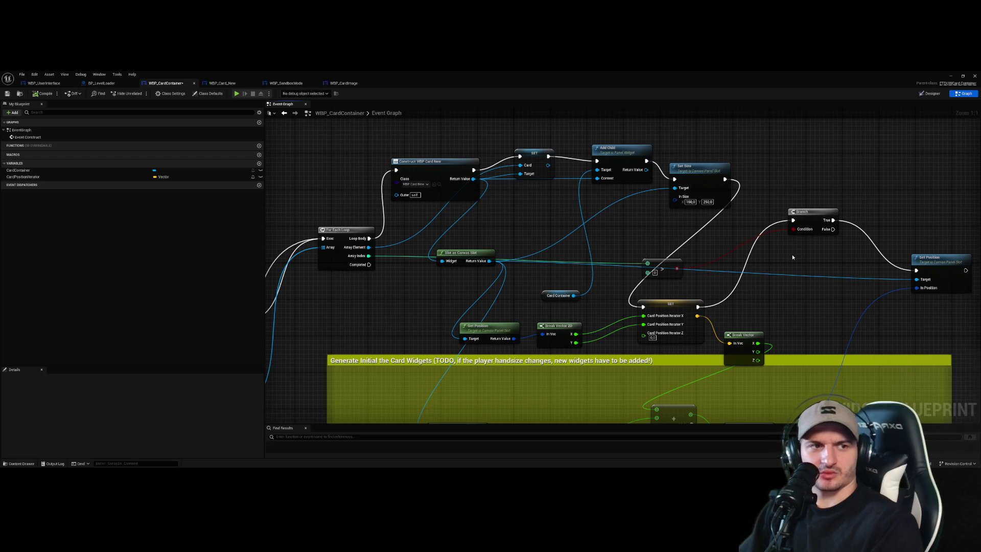
left_click_drag(827, 261, 758, 258)
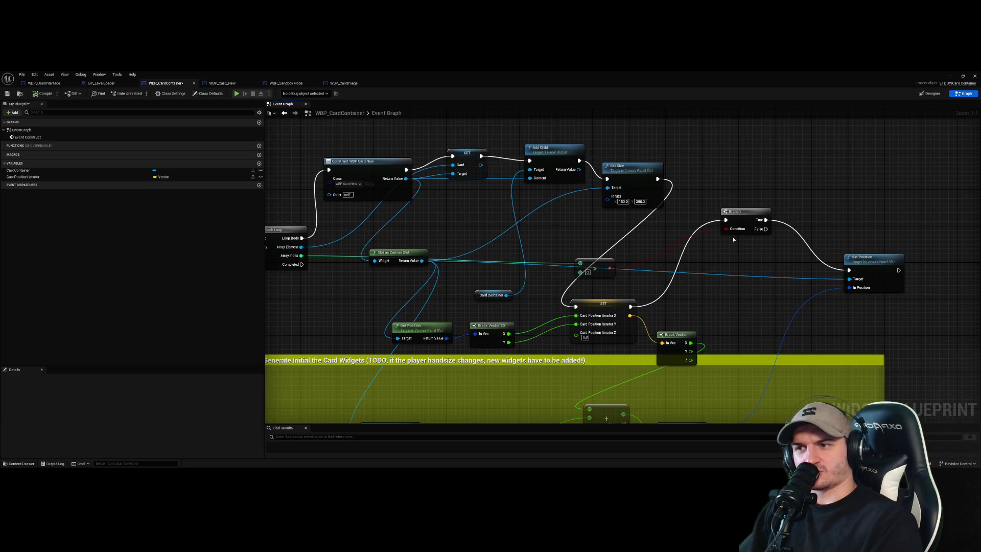
left_click_drag(600, 264, 600, 237)
left_click(739, 257)
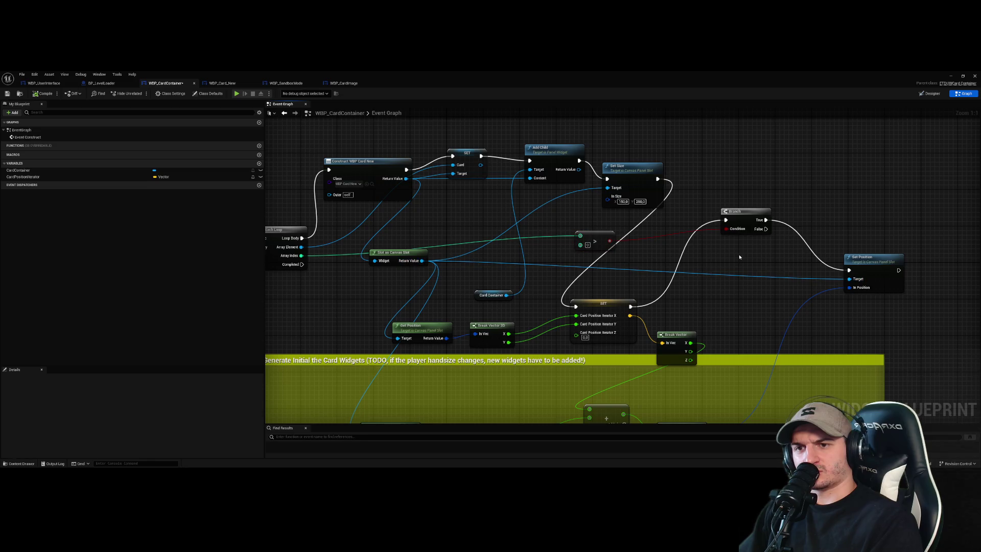
- Move Break Vector and Add up, and wire Break Vector Y to Make Vector 2D Y
left_click(867, 269)
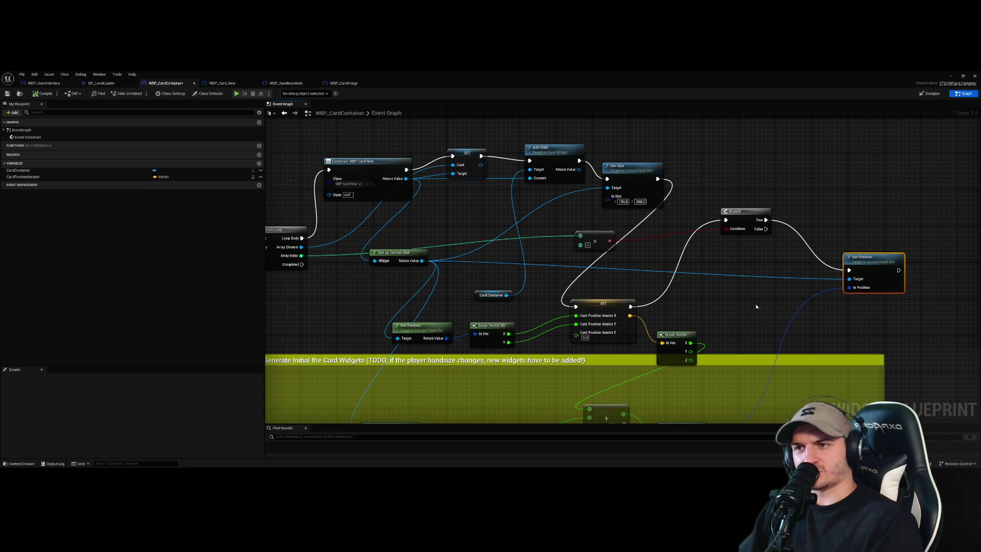
left_click_drag(756, 309, 768, 242)
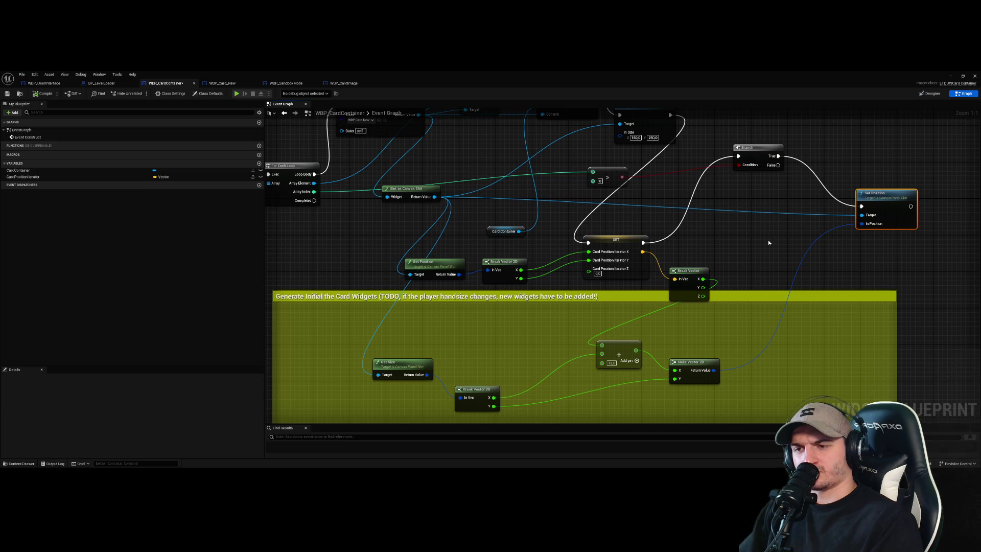
left_click_drag(695, 273, 696, 241)
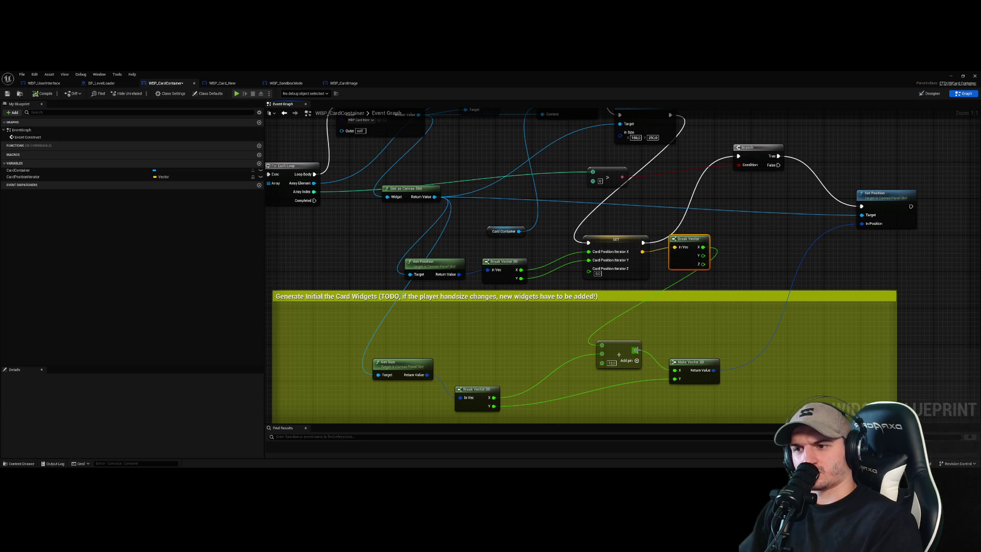
left_click_drag(631, 353, 653, 338)
left_click_drag(703, 255, 675, 379)
left_click_drag(542, 420, 426, 377)
left_click(526, 353)
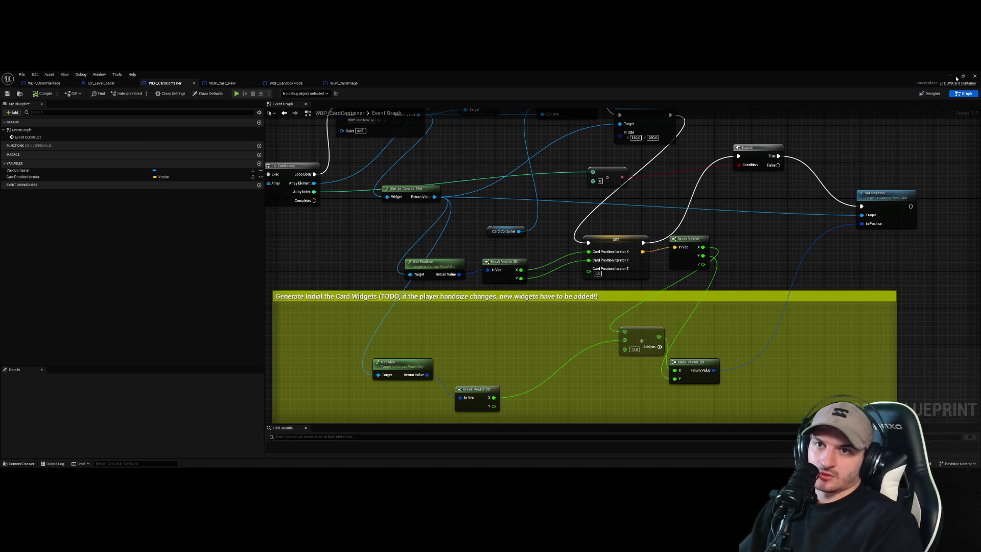
- Play-test the level, stop it, close the Message Log, and reopen WBP_CardContainer
left_click(975, 75)
left_click(139, 93)
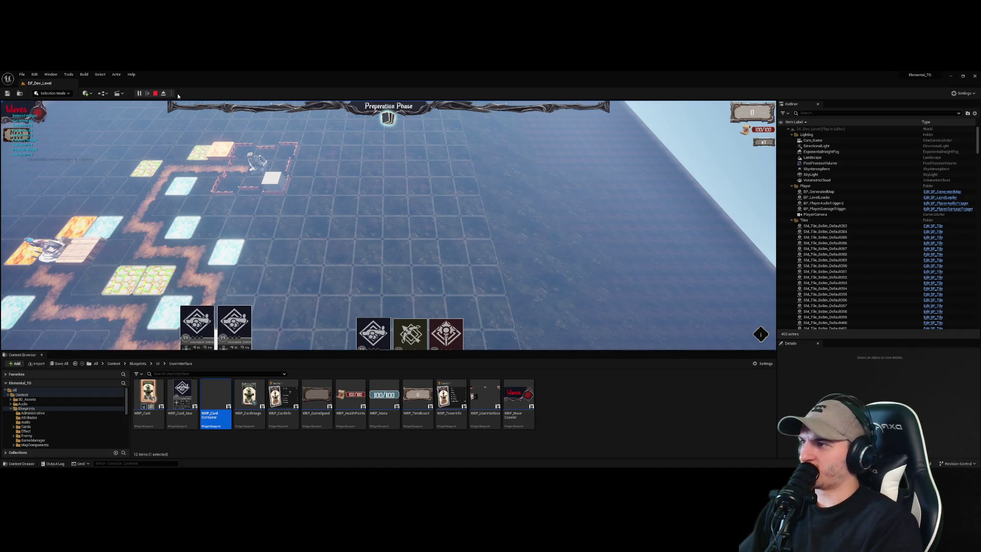
left_click(155, 93)
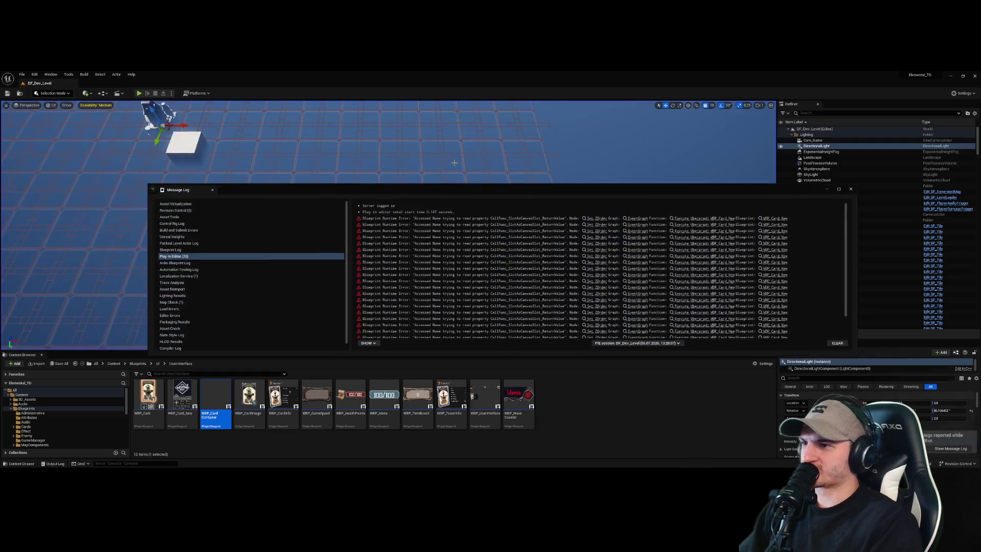
left_click(850, 189)
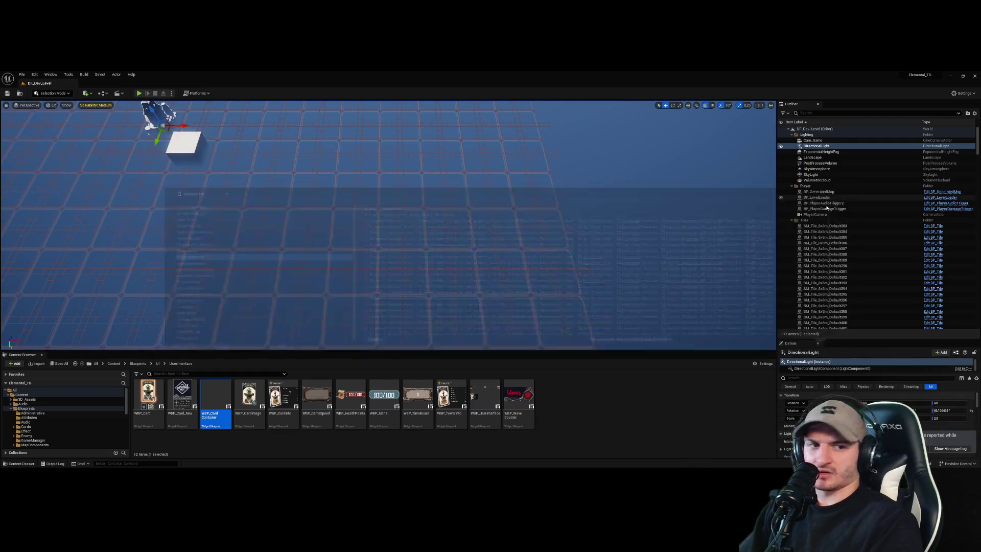
double_click(215, 397)
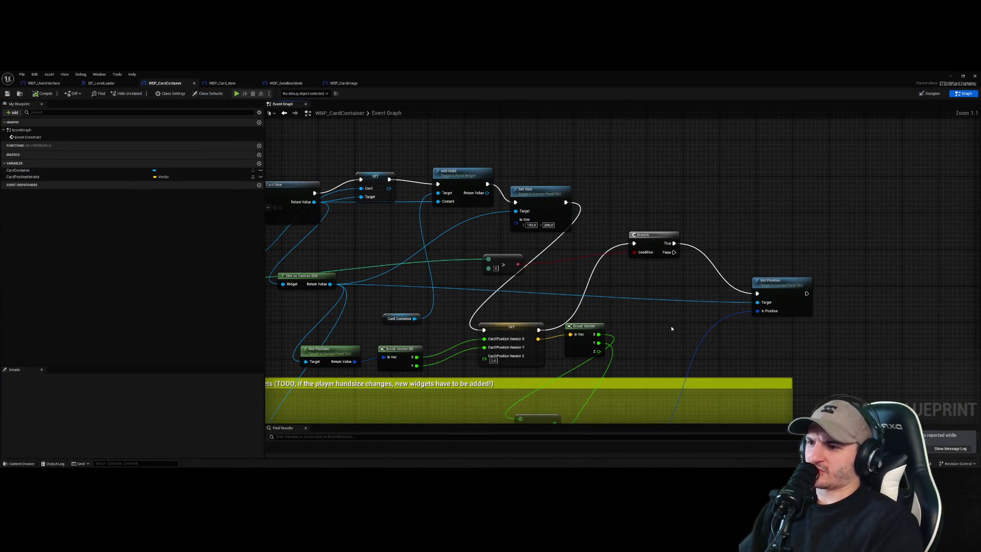
- Drag the CardPositionIterator SET node up to sit just below the Branch
scroll(608, 290, "up", 2)
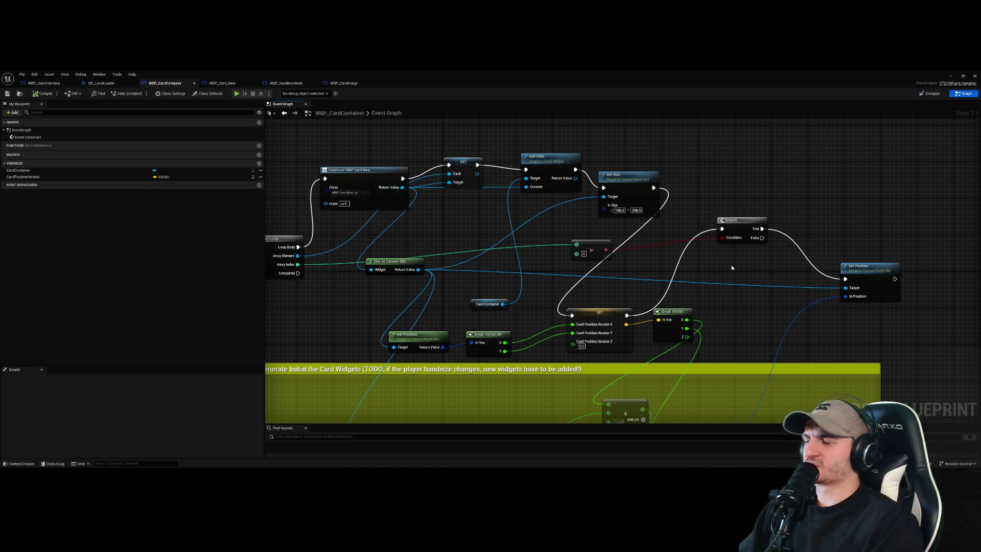
scroll(728, 265, "down", 1)
scroll(714, 267, "up", 1)
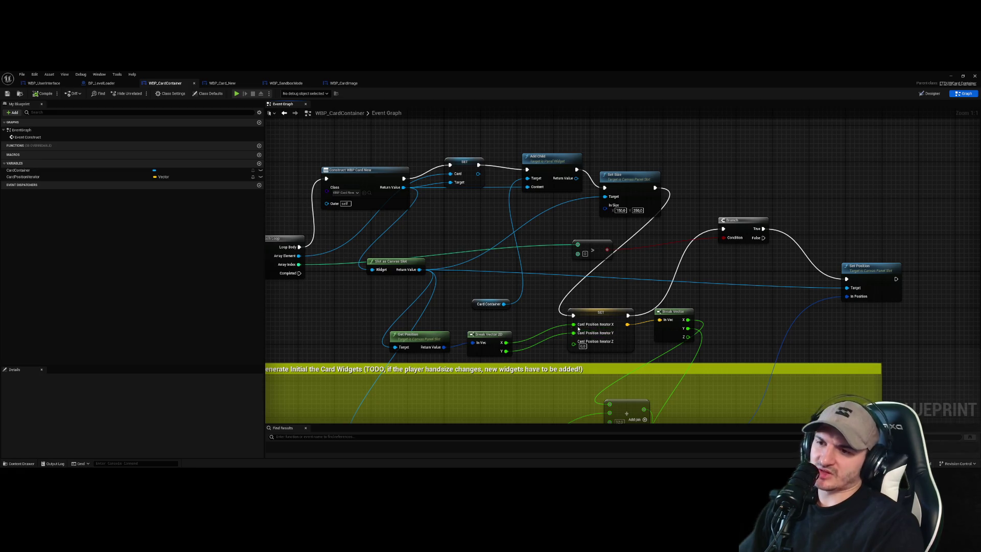
left_click_drag(728, 295, 684, 314)
mouse_move(583, 324)
left_mouse_down()
mouse_move(695, 220)
mouse_move(707, 187)
mouse_move(592, 316)
mouse_move(596, 297)
mouse_move(624, 327)
mouse_move(649, 310)
left_mouse_up()
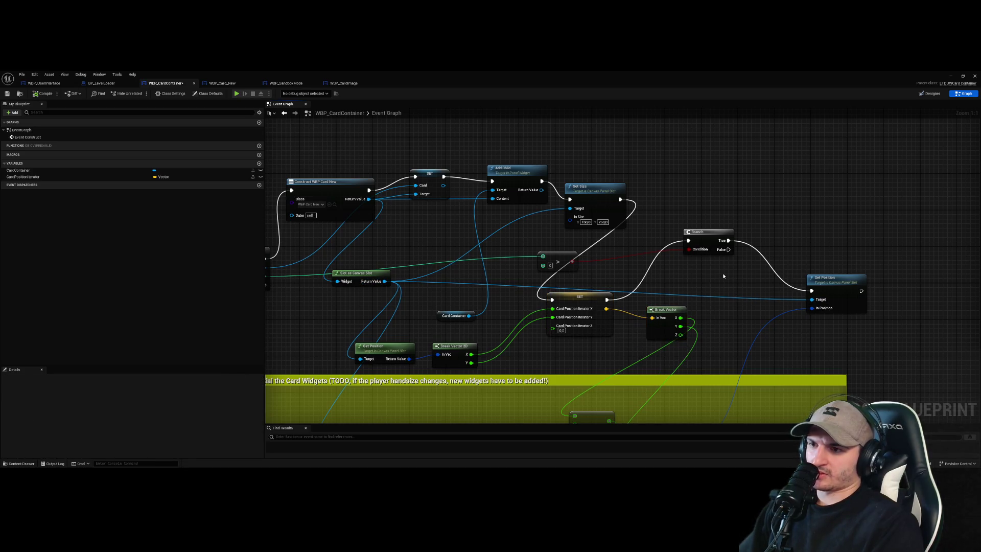
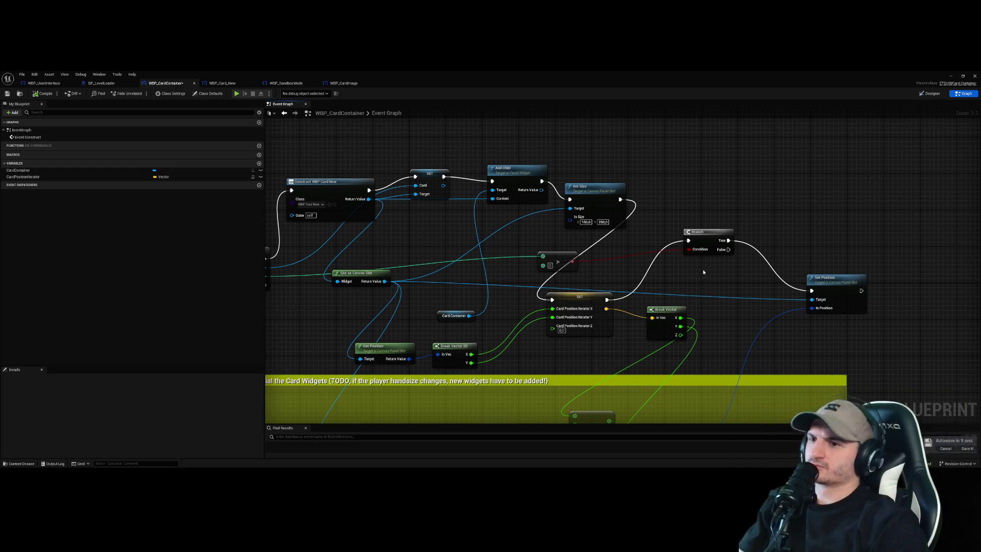
- Wire the Branch's False output to the CardPositionIterator SET, and run the Branch right after Set Size
mouse_move(579, 297)
left_mouse_down()
mouse_move(710, 168)
mouse_move(606, 285)
mouse_move(627, 234)
mouse_move(628, 273)
left_mouse_up()
left_click_drag(684, 286, 654, 282)
mouse_move(664, 239)
left_mouse_down()
mouse_move(539, 261)
mouse_move(607, 253)
left_mouse_up()
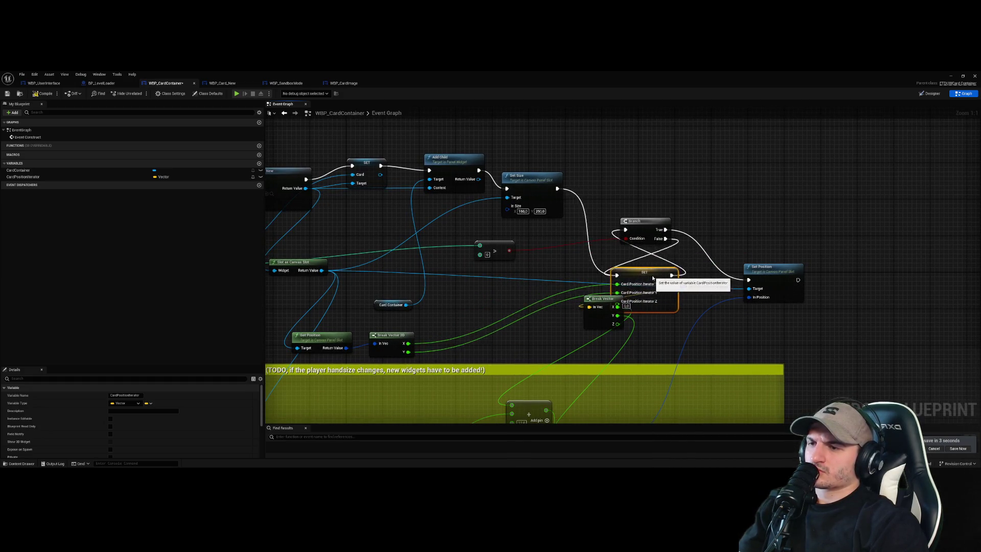
left_click_drag(557, 189, 578, 189)
left_click_drag(577, 249, 577, 240)
mouse_move(558, 190)
left_mouse_down()
mouse_move(625, 230)
mouse_move(609, 195)
left_mouse_up()
- Arrange the SET node and Set Position beside the Branch's False and True outputs
mouse_move(635, 252)
left_mouse_down()
mouse_move(689, 248)
mouse_move(721, 214)
left_mouse_up()
key("Escape")
mouse_move(662, 240)
left_mouse_down()
mouse_move(679, 224)
mouse_move(690, 231)
left_mouse_up()
mouse_move(767, 267)
left_mouse_down()
mouse_move(810, 230)
mouse_move(812, 180)
left_mouse_up()
left_click_drag(694, 236, 685, 246)
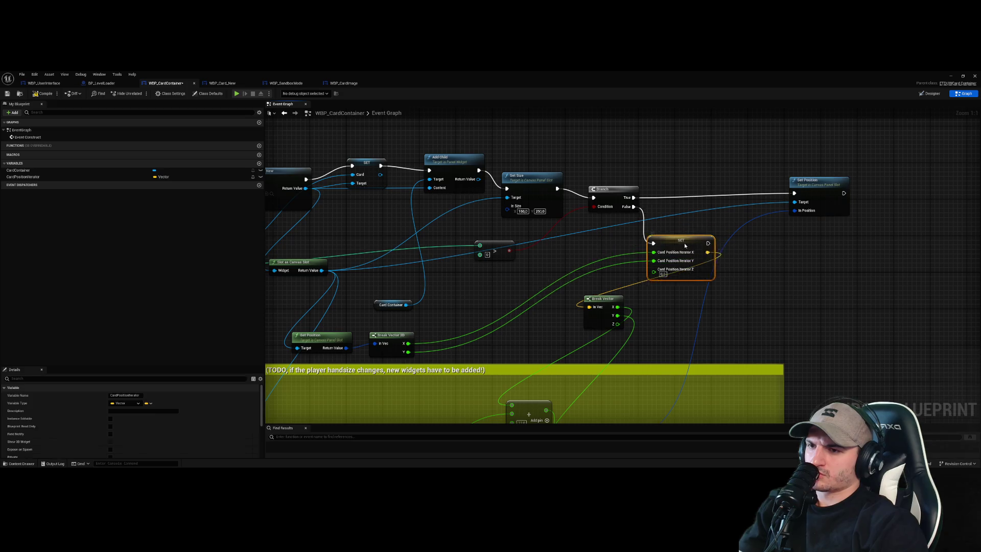
left_click(727, 273)
left_click_drag(766, 271, 716, 287)
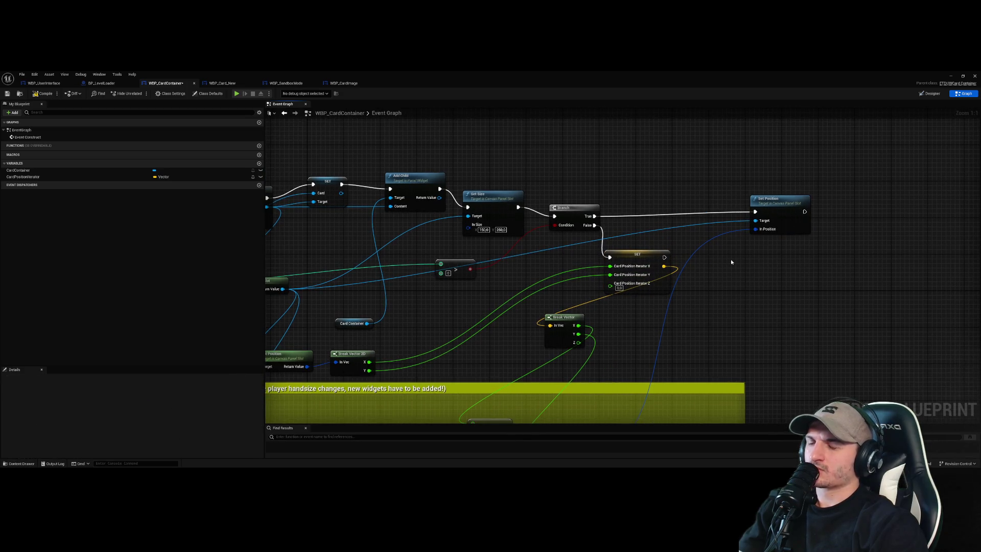
- Try linking the SET node to Set Position, then undo that connection and reposition SET
mouse_move(594, 216)
left_mouse_down()
mouse_move(610, 256)
mouse_move(755, 211)
left_mouse_up()
left_click(757, 292)
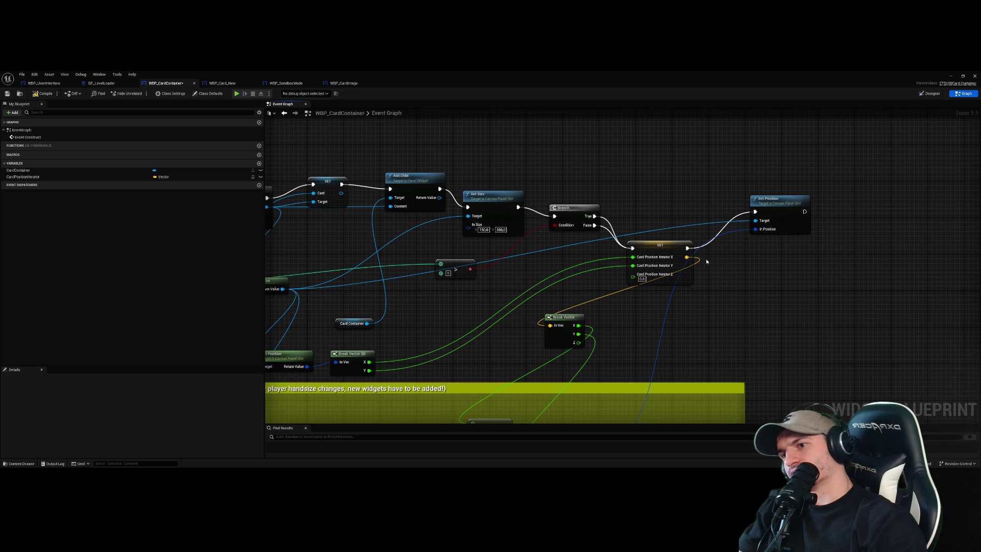
key("ctrl+z")
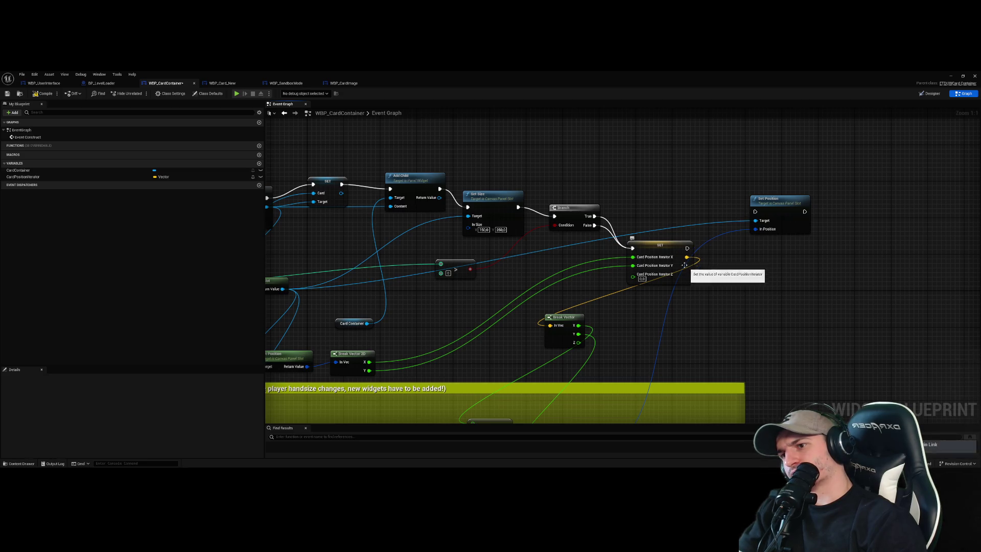
left_click_drag(663, 251, 638, 255)
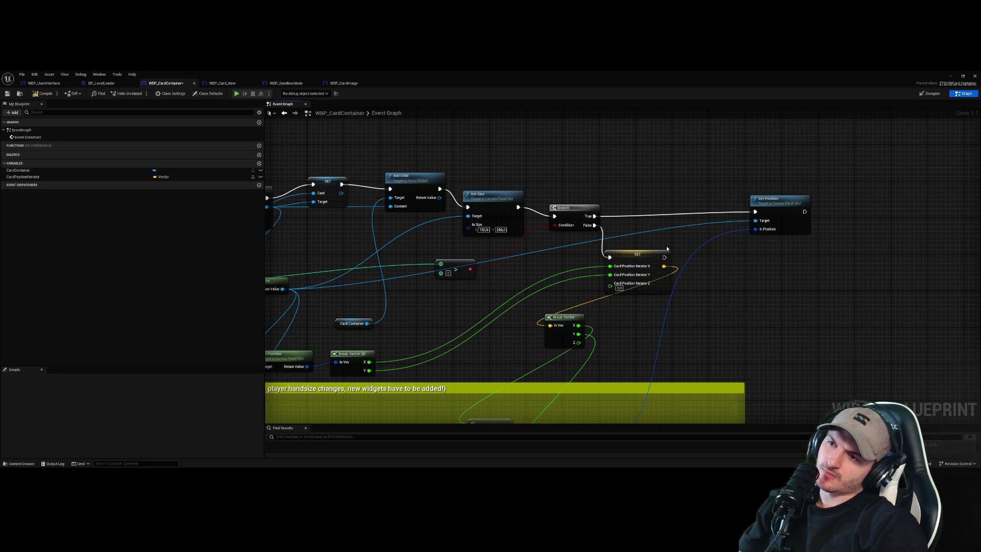
mouse_move(706, 300)
left_mouse_down()
mouse_move(740, 283)
mouse_move(691, 285)
left_mouse_up()
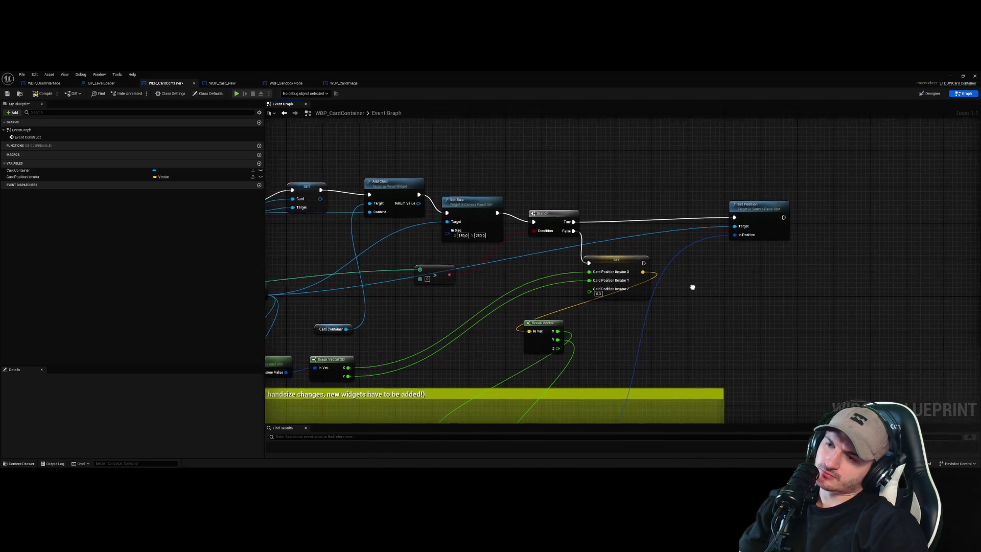
- Inspect the SET node's CardPositionIterator variable, frame all nodes, and return to the level editor
left_click(619, 266)
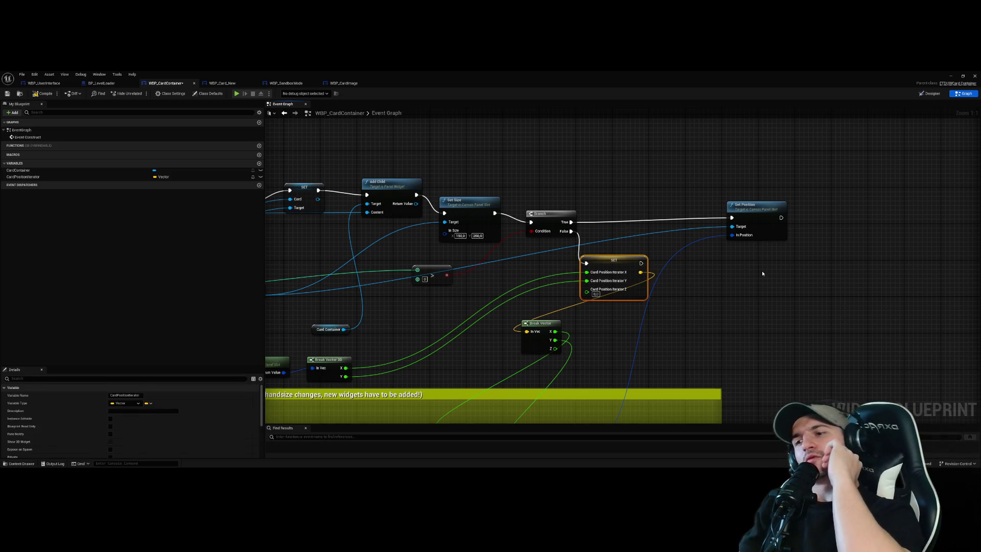
left_click(737, 294)
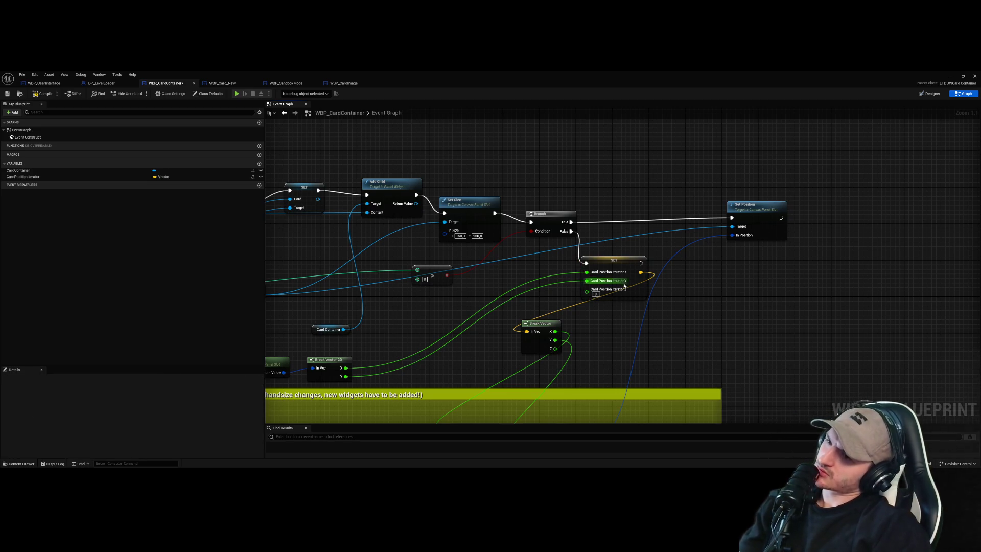
left_click(614, 265)
left_click(723, 329)
scroll(723, 329, "down", 1)
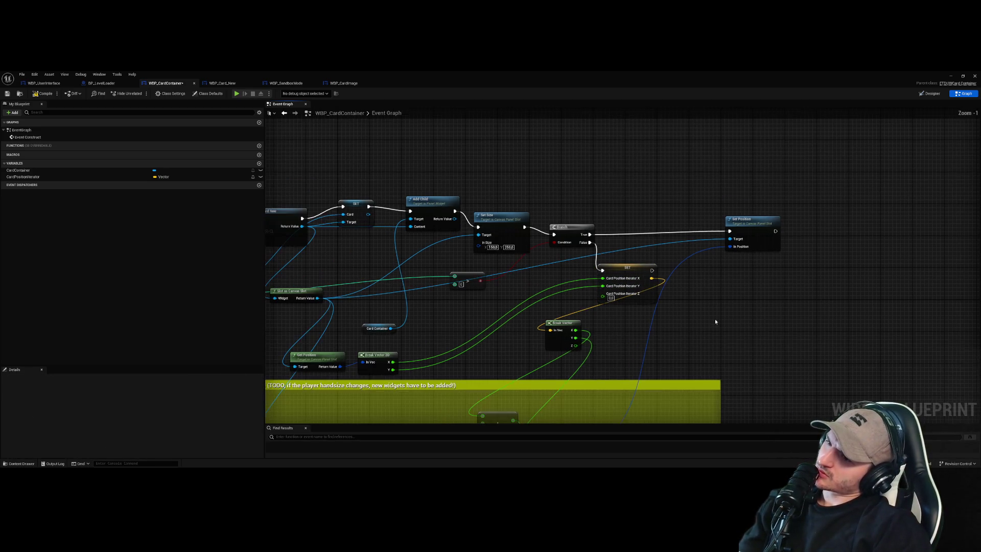
mouse_move(661, 361)
left_mouse_down()
mouse_move(709, 278)
mouse_move(670, 332)
left_mouse_up()
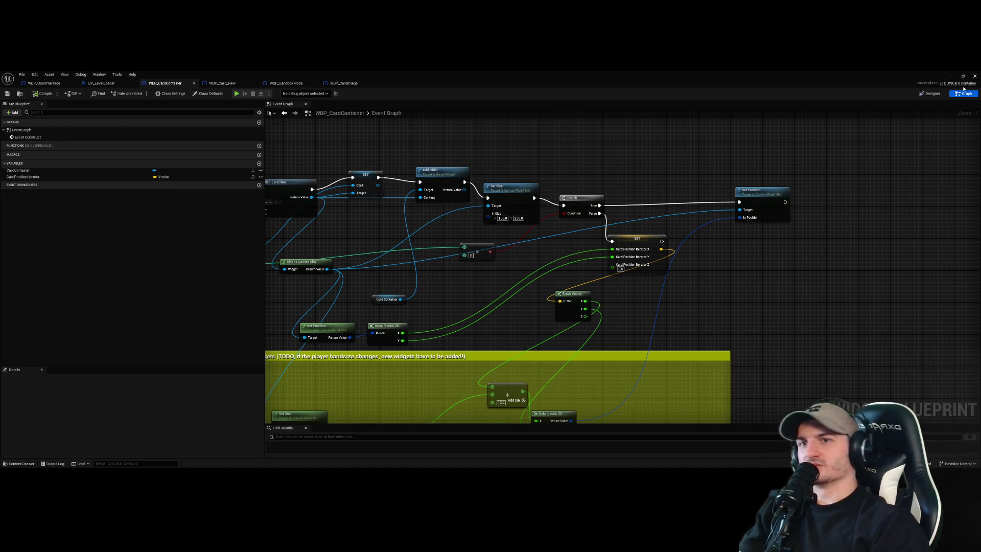
left_click(951, 77)
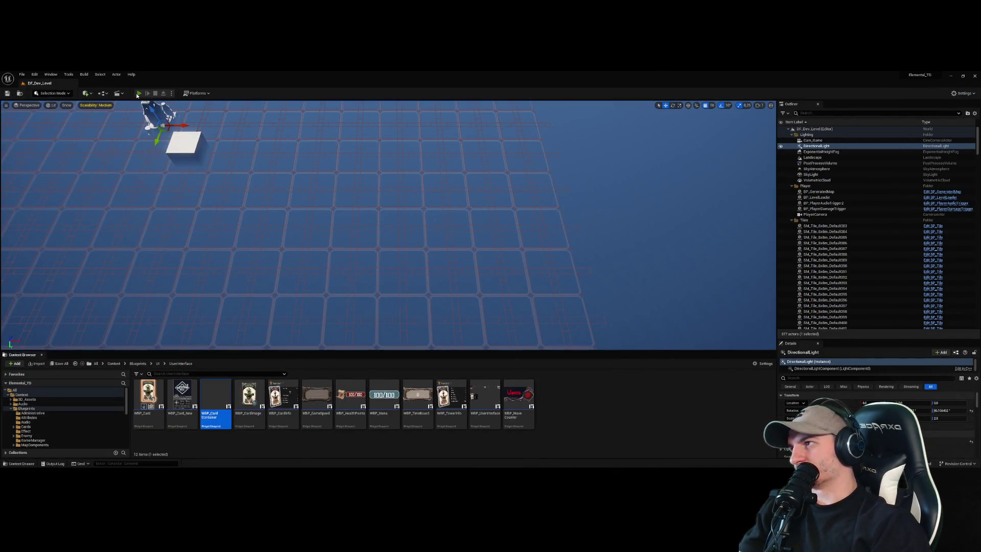
left_click(138, 93)
left_click(434, 133)
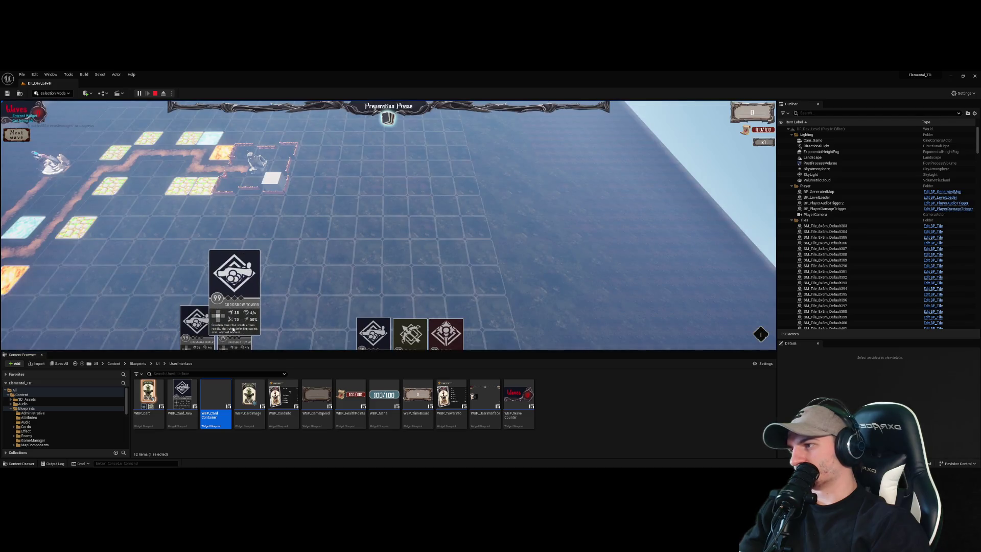
left_click(155, 93)
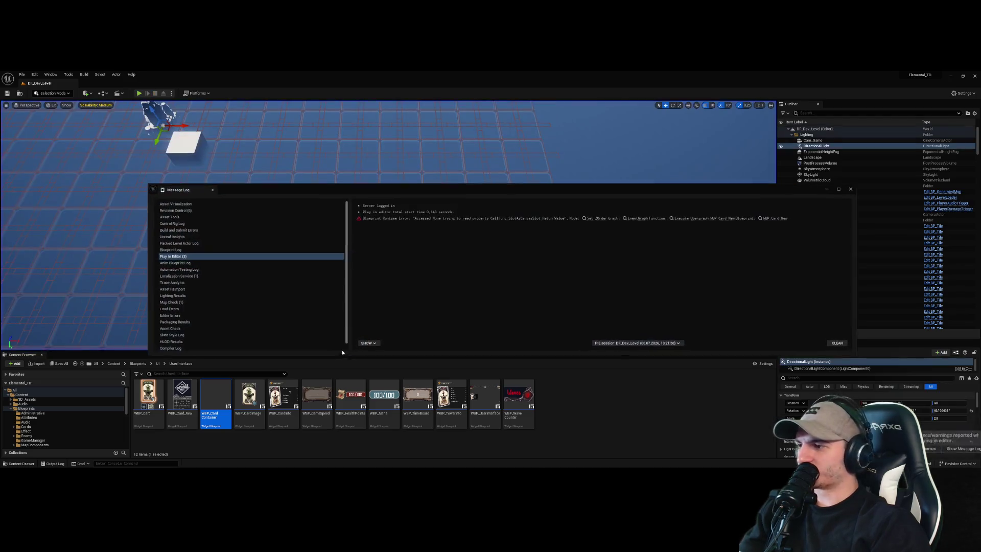
double_click(220, 393)
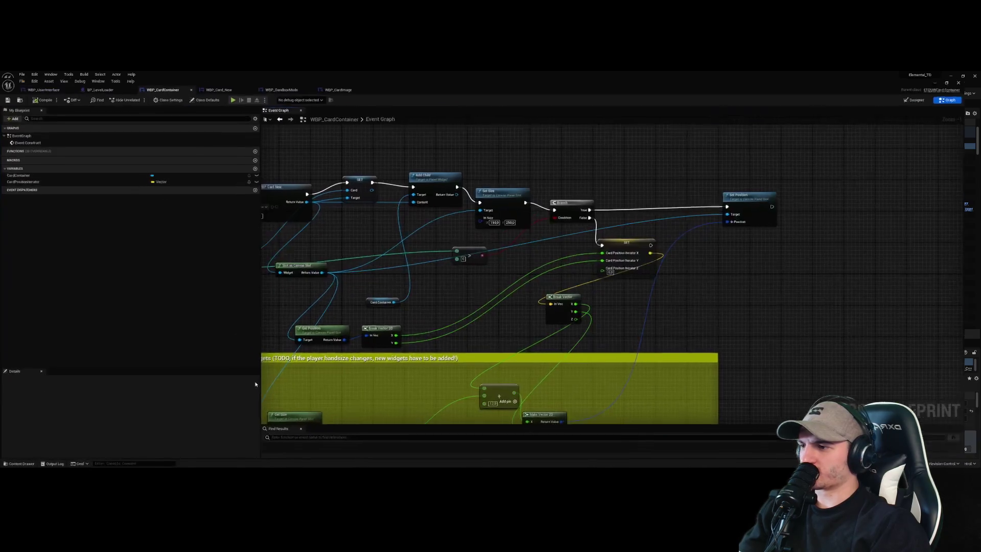
scroll(777, 297, "down", 1)
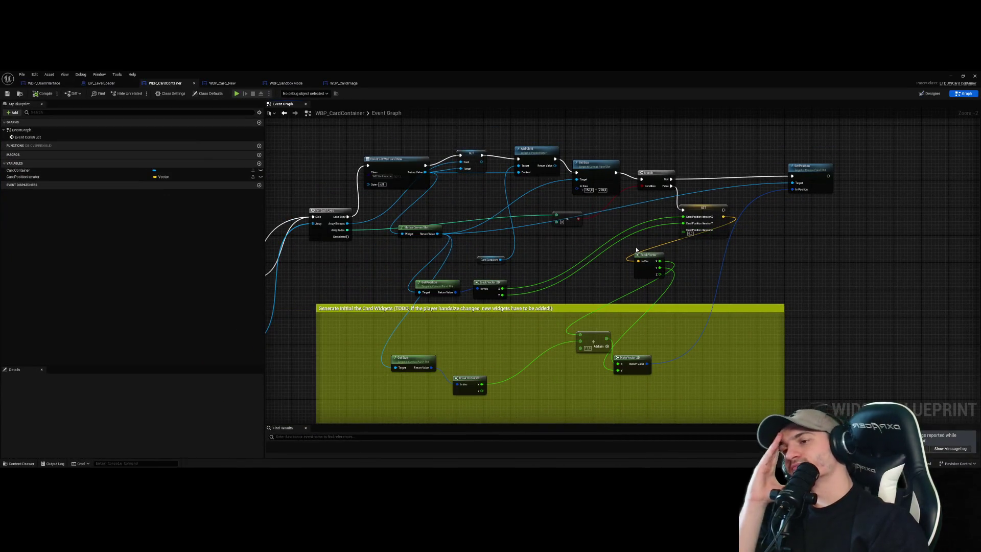
left_click(658, 176)
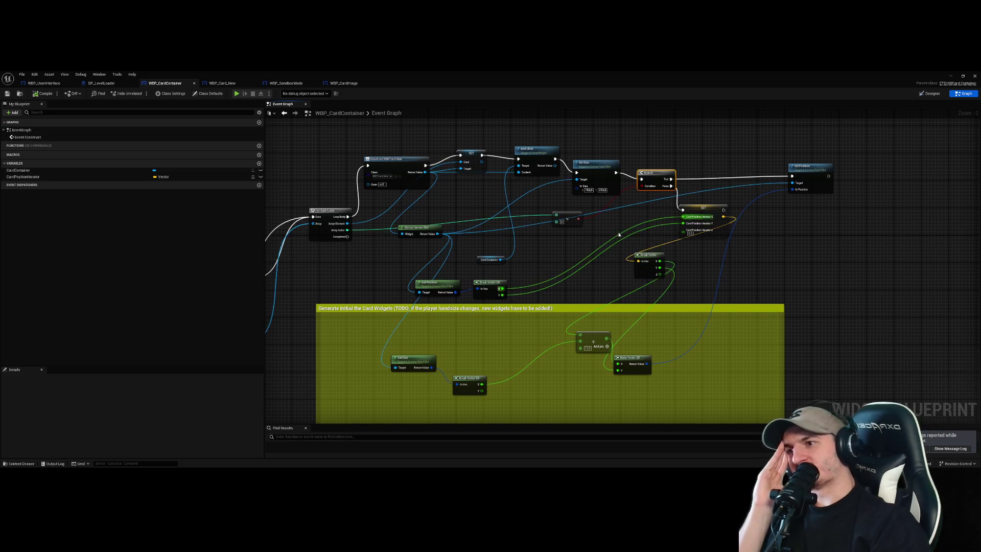
left_click(614, 235)
left_click_drag(591, 166, 578, 196)
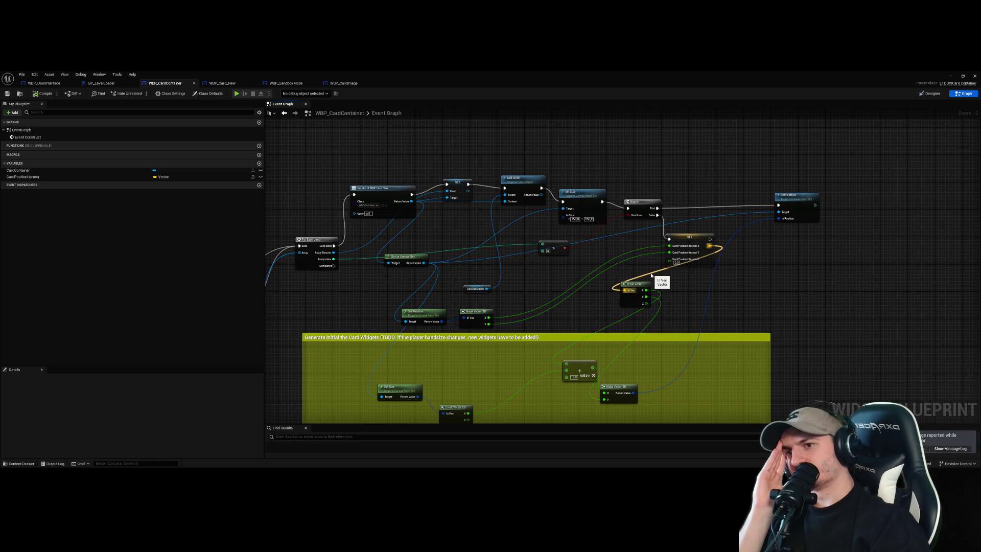
left_click(796, 205)
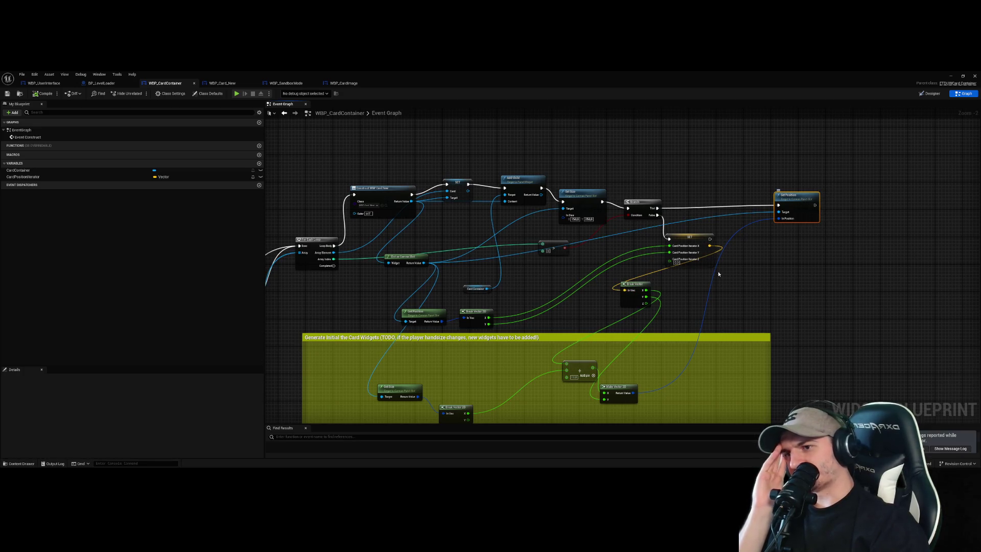
left_click(743, 261)
left_click(689, 243)
scroll(743, 296, "up", 2)
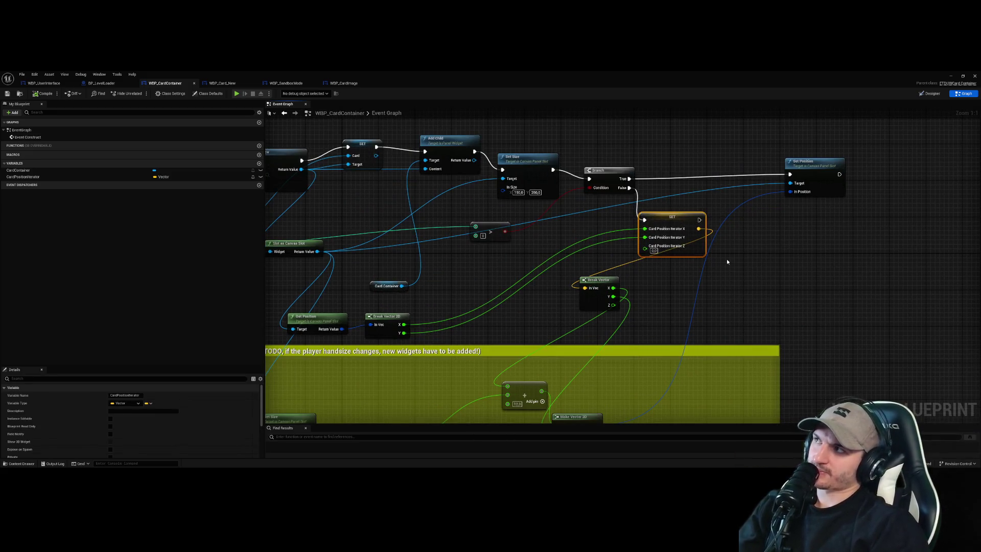
left_click(756, 239)
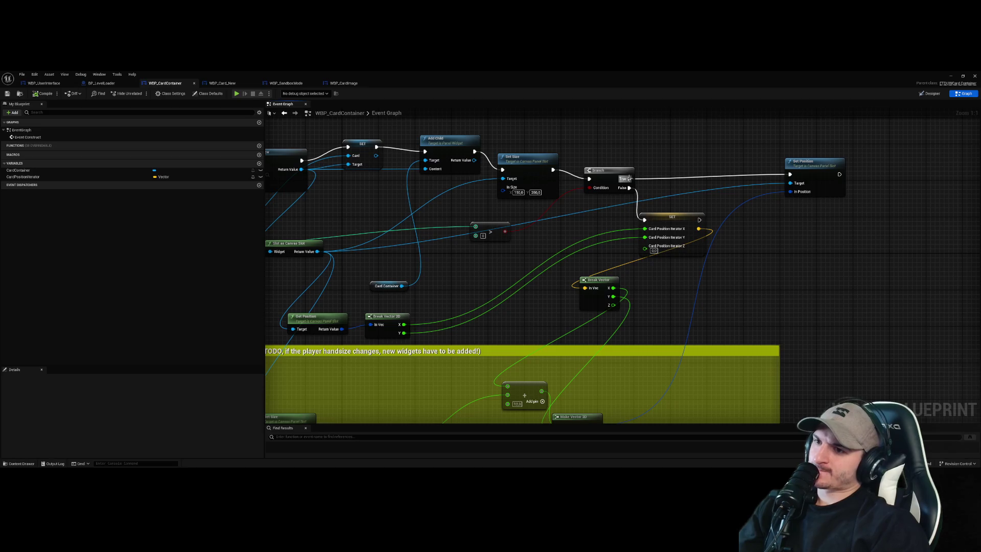
- Break the Branch False link to the SET node and place the Branch beside Set Position
left_click_drag(671, 217, 690, 217)
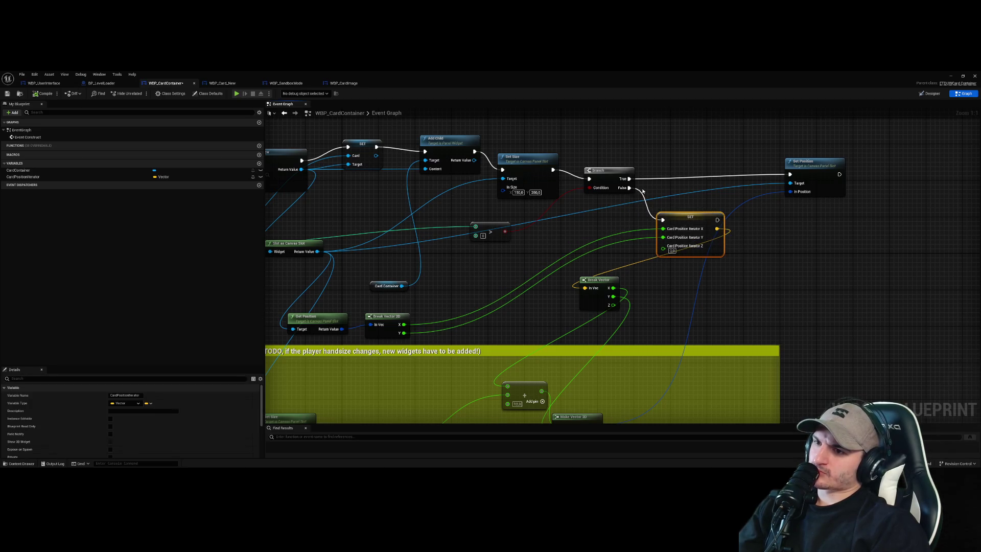
right_click(663, 220)
left_click(664, 233)
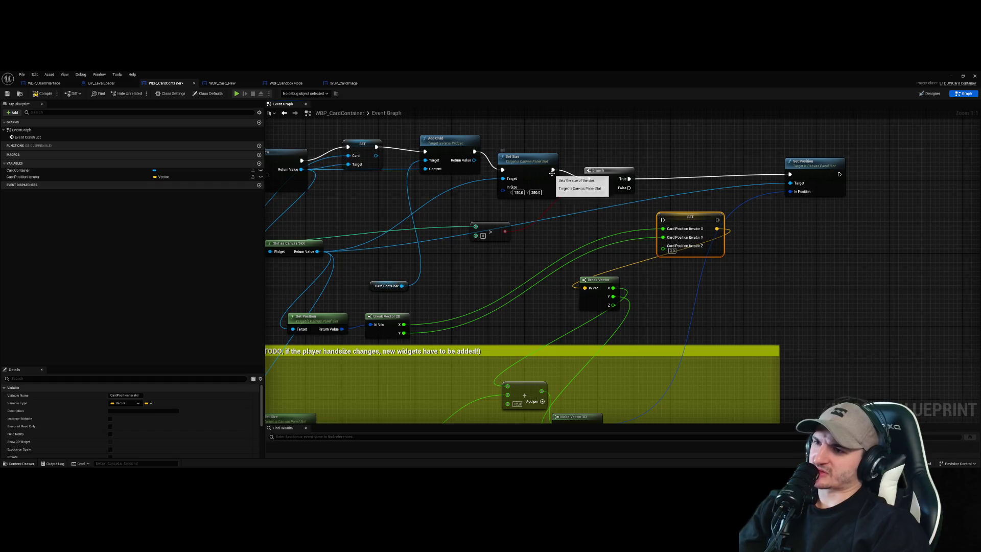
left_click_drag(607, 172, 734, 167)
left_click_drag(690, 217, 621, 212)
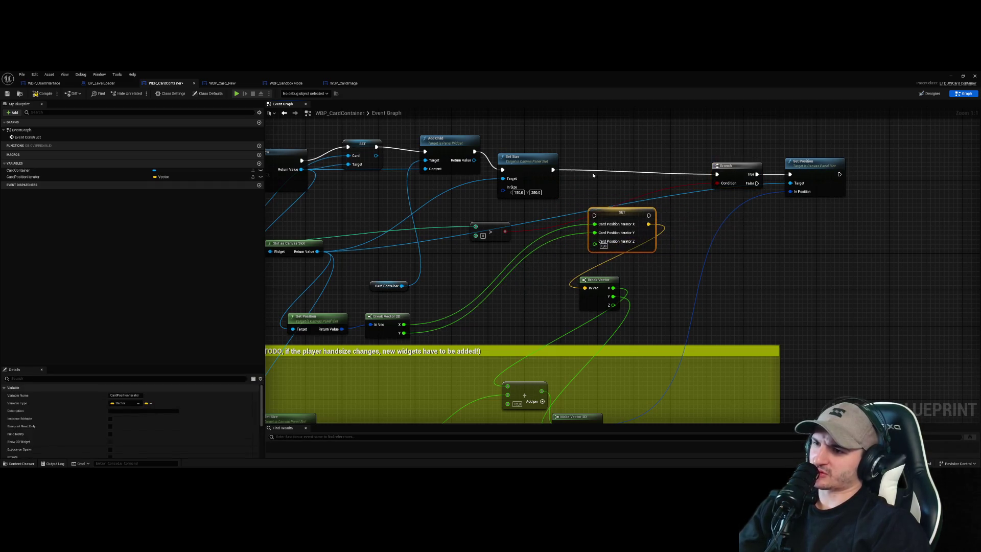
left_click_drag(717, 175, 717, 179)
- Wire Set Size → SET → Branch and compile the card container blueprint
mouse_move(552, 170)
left_mouse_down()
mouse_move(594, 215)
mouse_move(722, 189)
mouse_move(716, 179)
left_mouse_up()
left_click(725, 219)
left_click(35, 94)
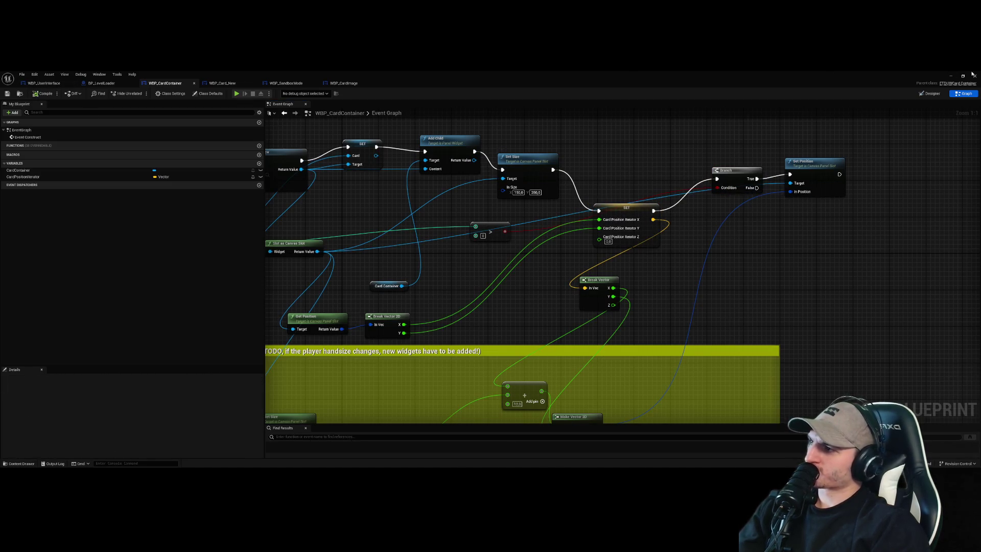
left_click(959, 77)
- Run a quick test play, closing the message log and tutorial card panel, then stop it
left_click(138, 93)
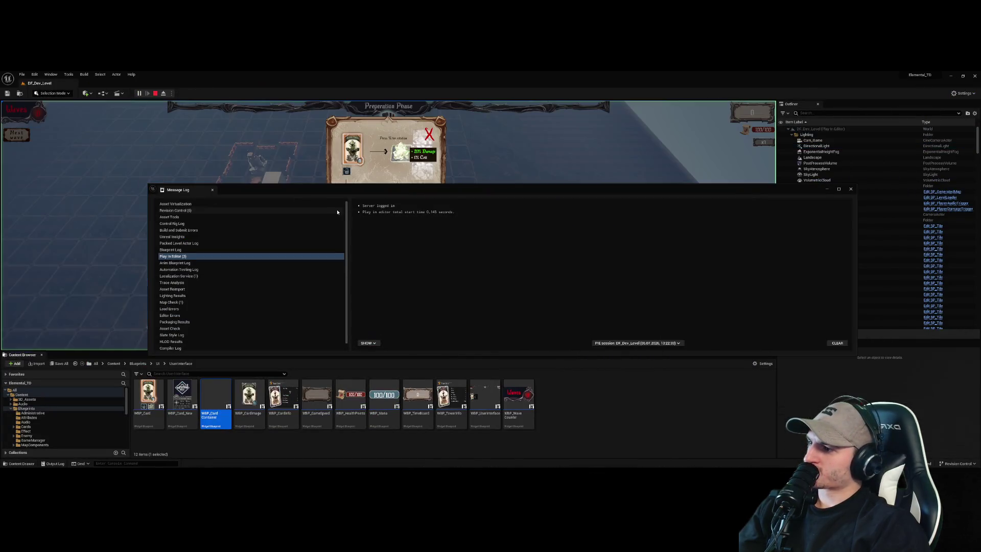
left_click(850, 189)
left_click(428, 134)
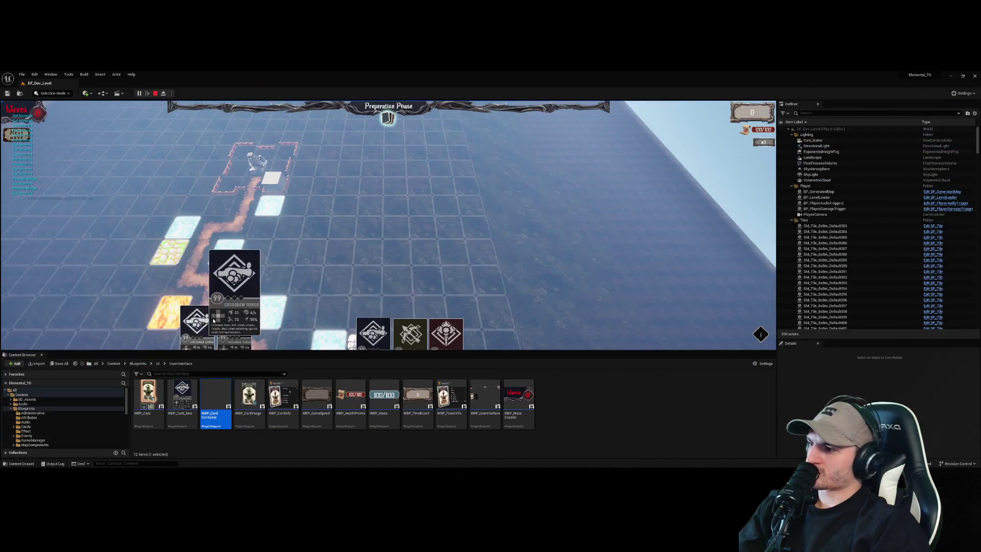
left_click(155, 94)
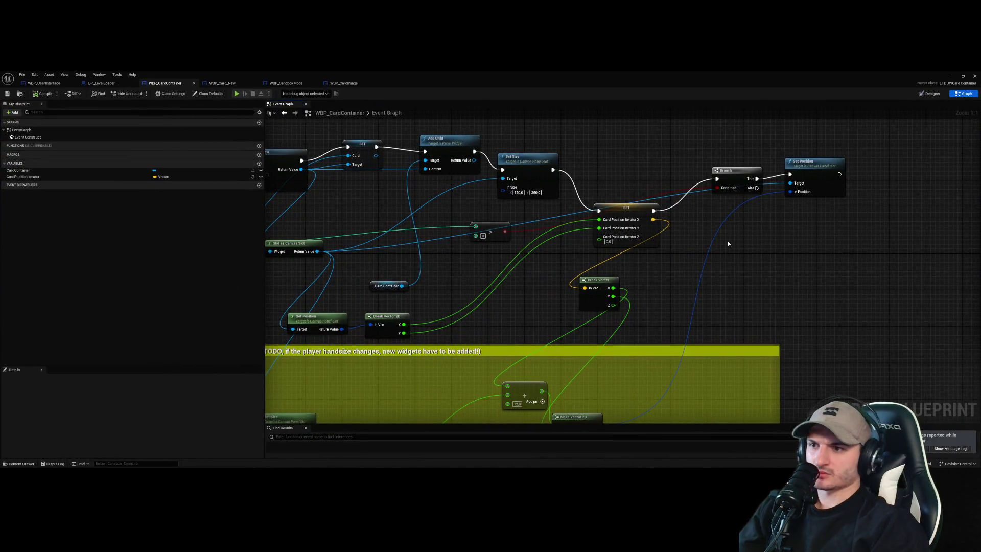
scroll(725, 232, "down", 2)
- Toggle breakpoints on the CardPositionIterator SET node and Set Position, then start play
left_click(644, 214)
right_click(645, 213)
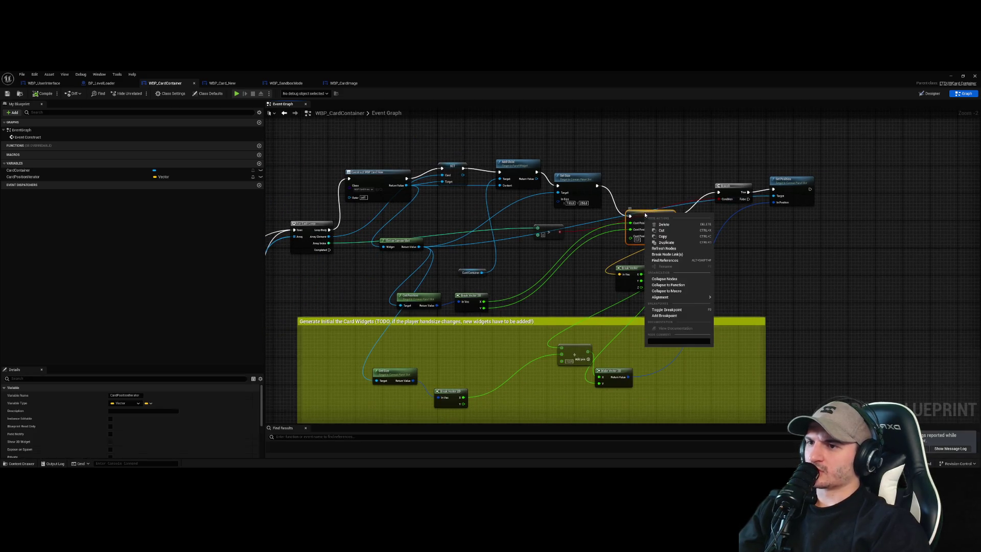
left_click(676, 310)
left_click(756, 295)
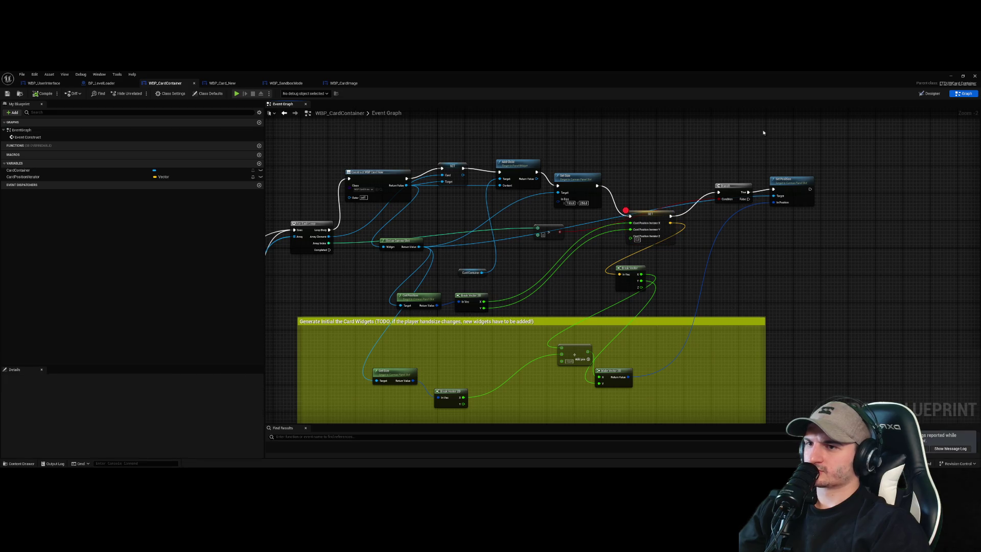
right_click(783, 180)
left_click(807, 283)
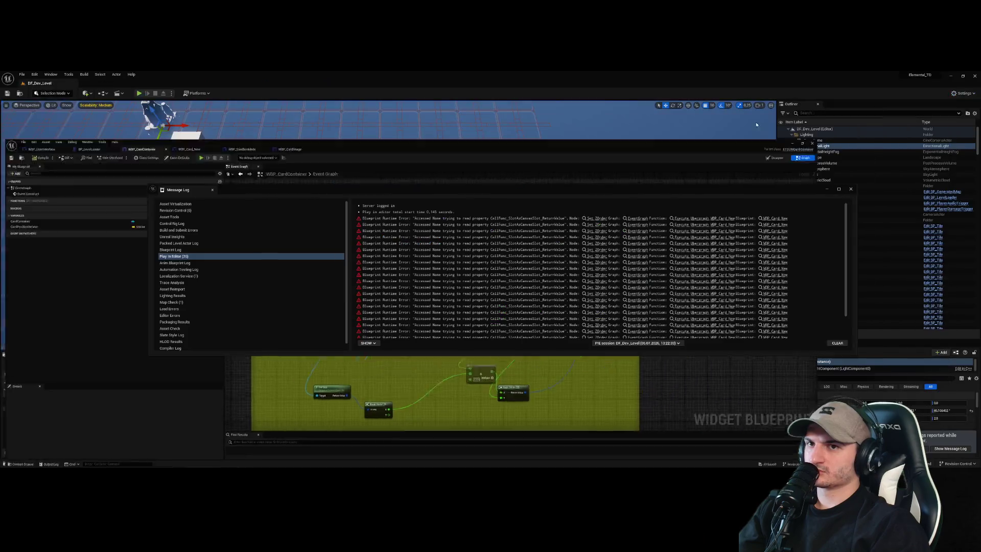
key("alt+p")
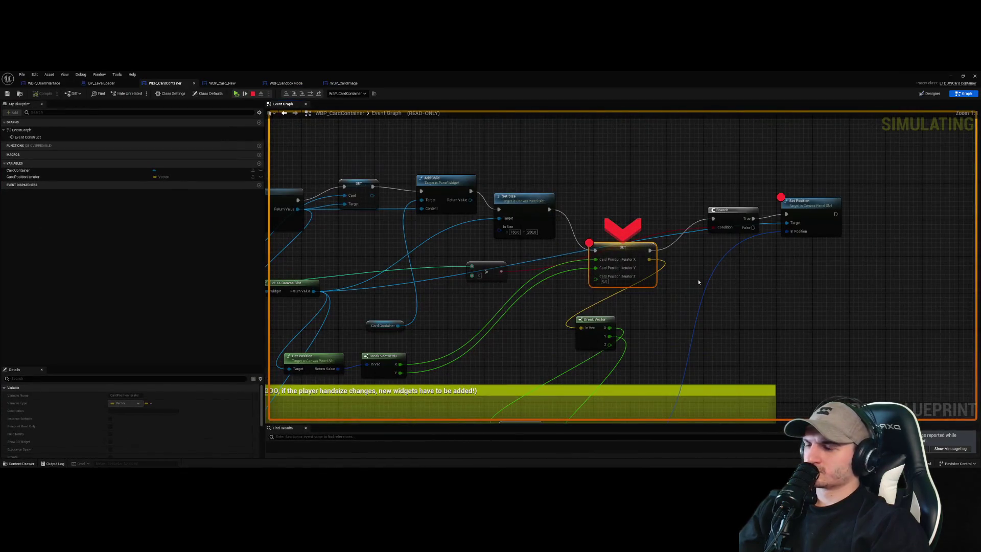
- From the SET breakpoint, continue to Set Position and expand its In Position value
scroll(684, 288, "down", 2)
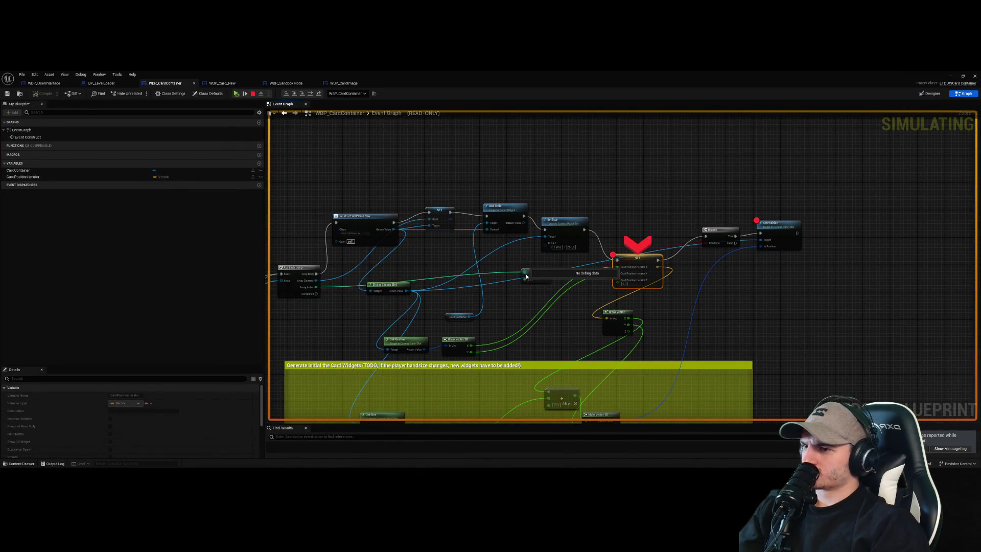
scroll(563, 320, "up", 2)
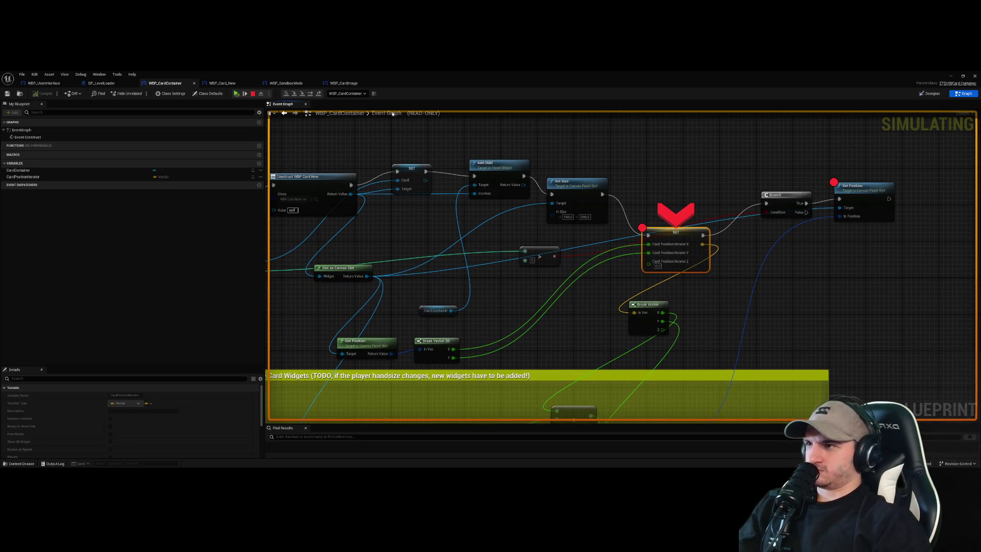
left_click_drag(301, 257, 425, 260)
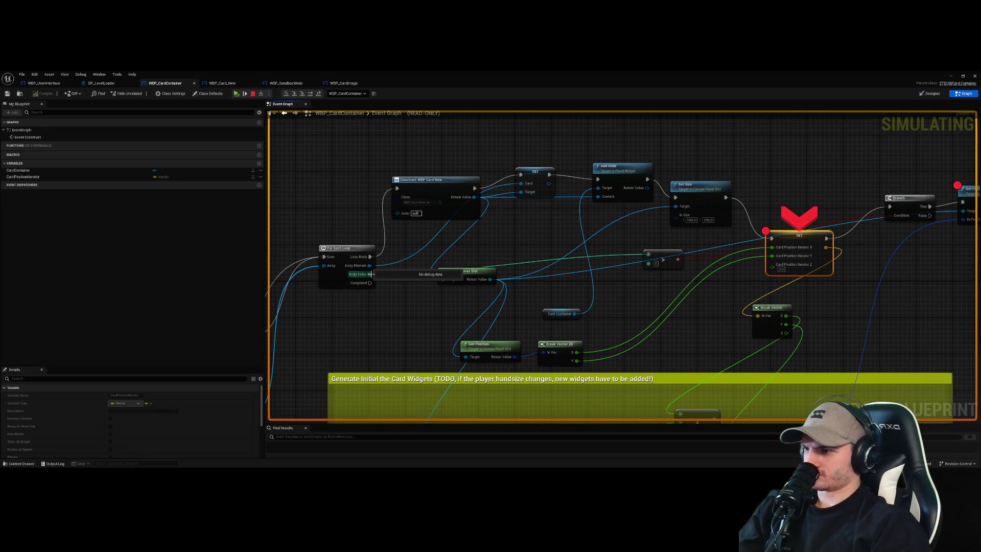
left_click_drag(720, 241, 602, 262)
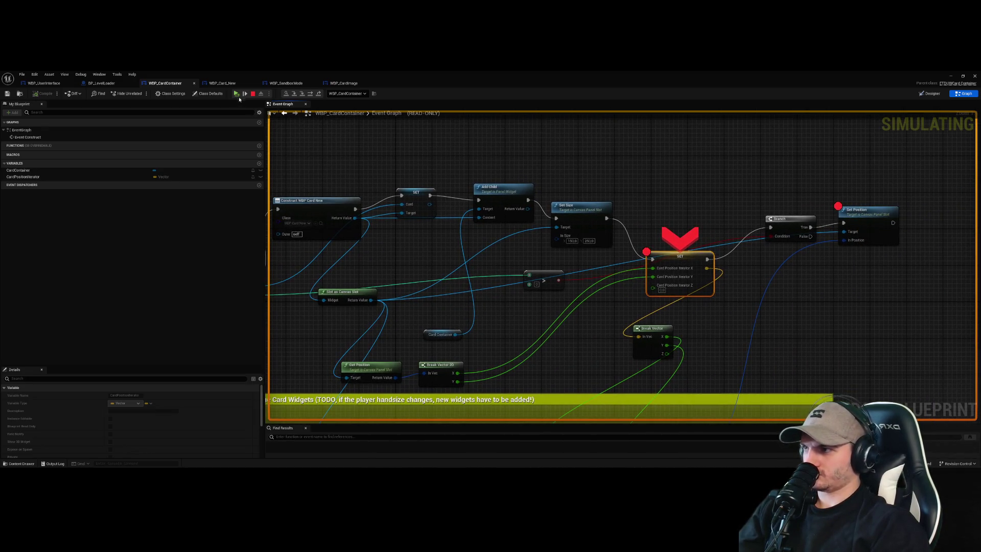
left_click(236, 94)
mouse_move(597, 279)
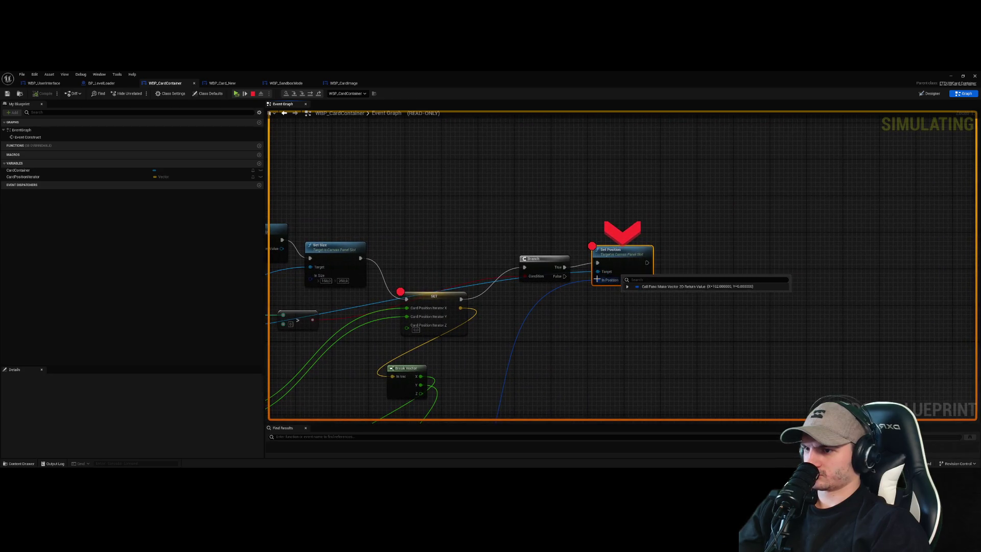
mouse_move(602, 313)
left_mouse_down()
mouse_move(628, 213)
mouse_move(633, 239)
left_mouse_up()
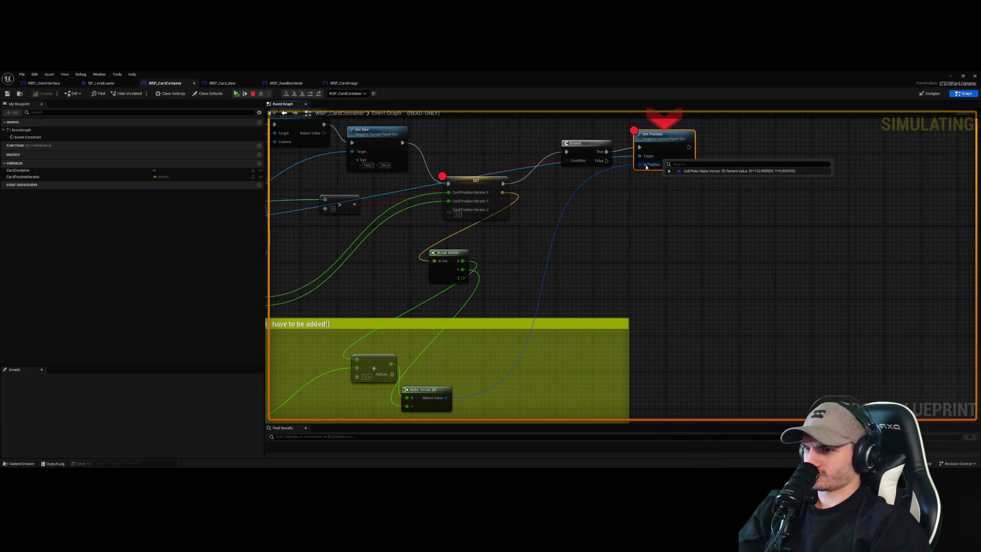
left_click(669, 172)
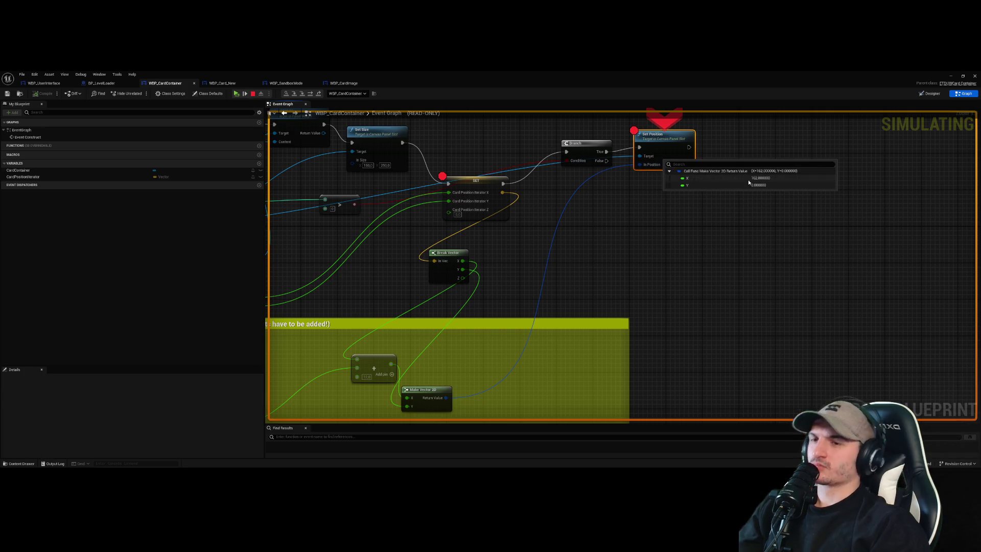
- Step through the breakpoints again, confirm In Position reads about X 162, Y 0, and resume
left_click(244, 92)
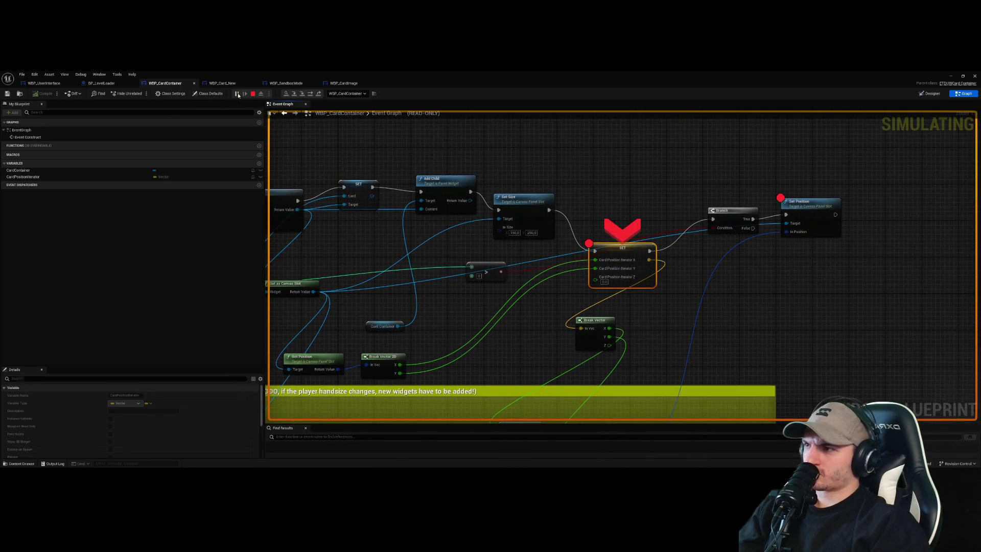
left_click(245, 93)
mouse_move(597, 280)
left_click(628, 287)
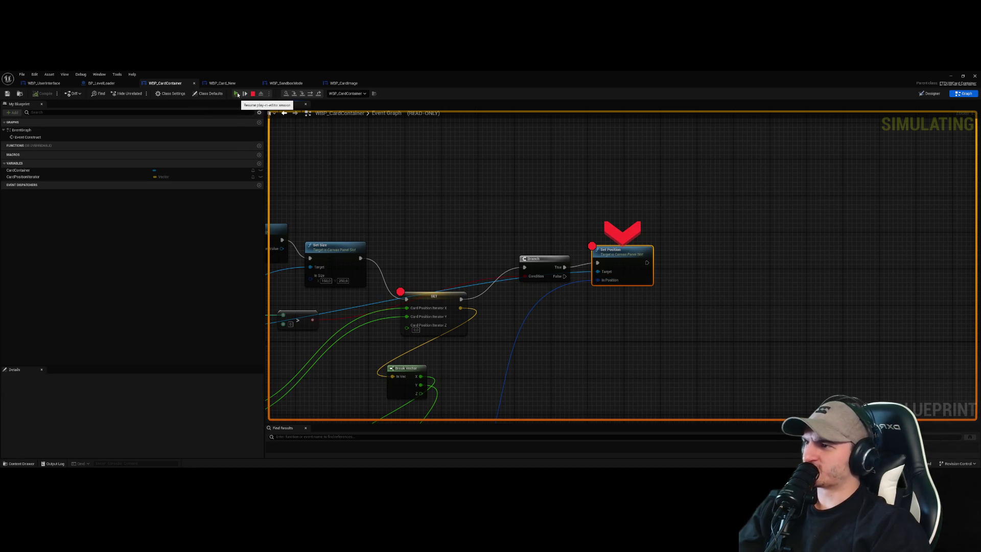
left_click(236, 93)
left_click_drag(578, 312, 628, 292)
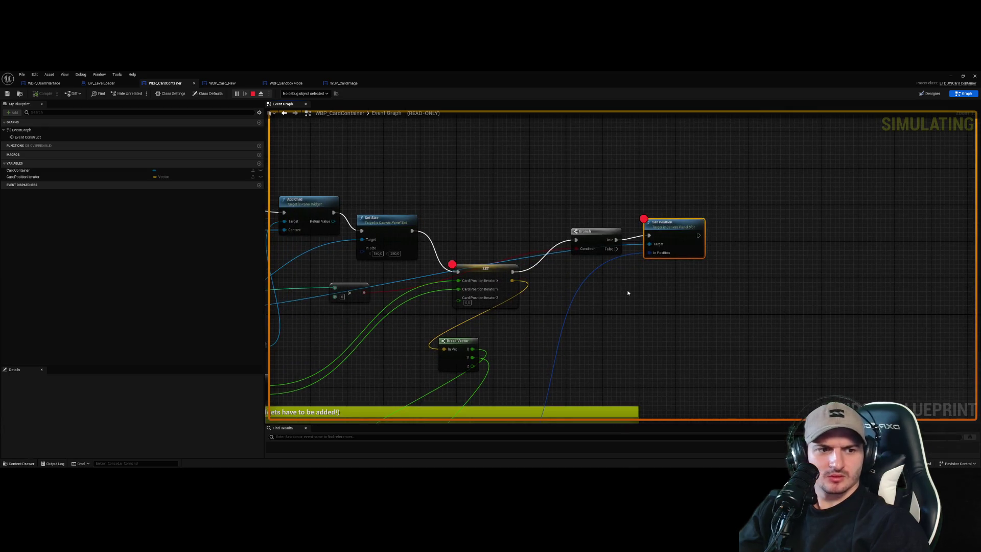
- Review the Get Position nodes in the comment box, stop the play session, and nudge the Add node left
scroll(627, 293, "down", 2)
mouse_move(611, 326)
left_mouse_down()
mouse_move(642, 239)
mouse_move(639, 273)
mouse_move(719, 215)
left_mouse_up()
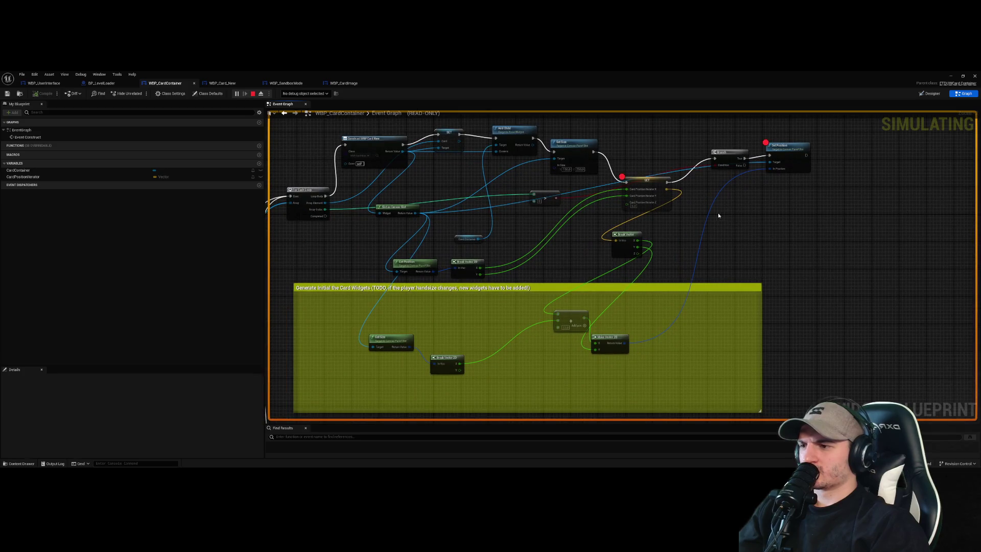
left_click(407, 260)
left_click_drag(471, 261, 561, 280)
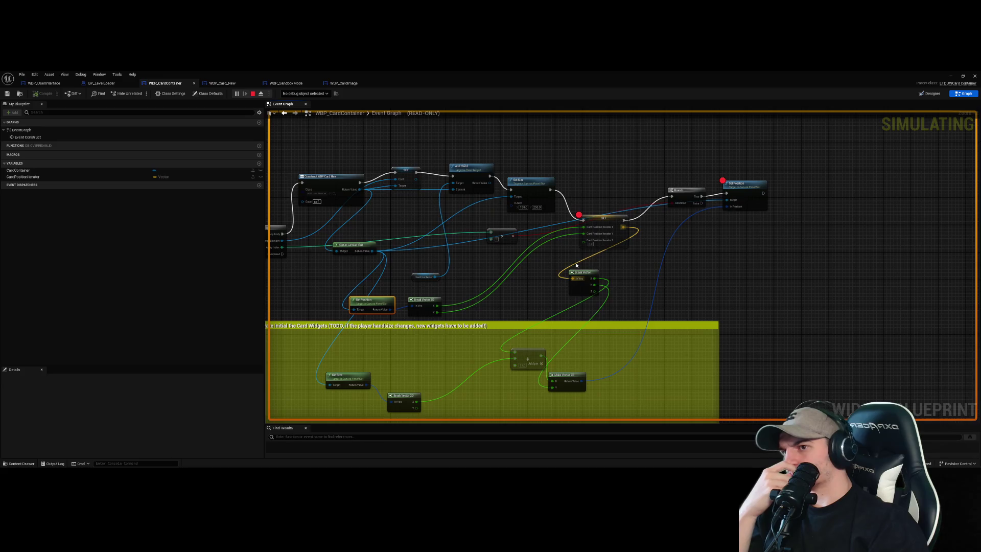
left_click(252, 94)
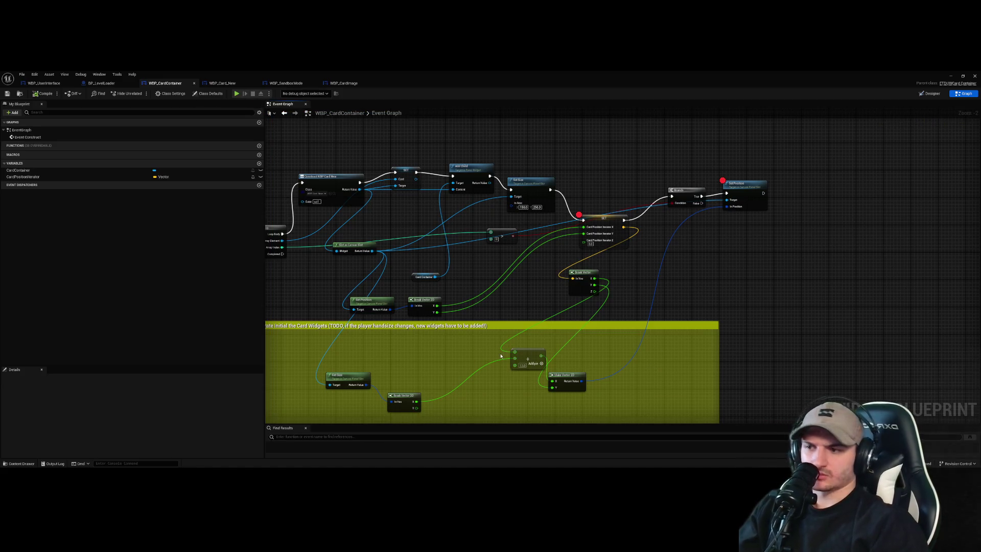
left_click_drag(515, 353, 474, 360)
left_click(365, 303)
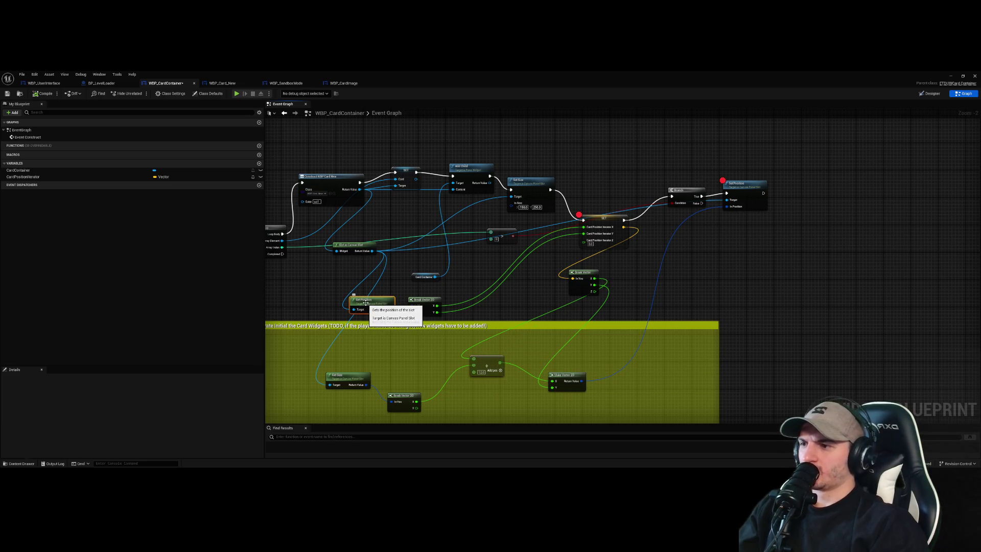
scroll(536, 296, "up", 2)
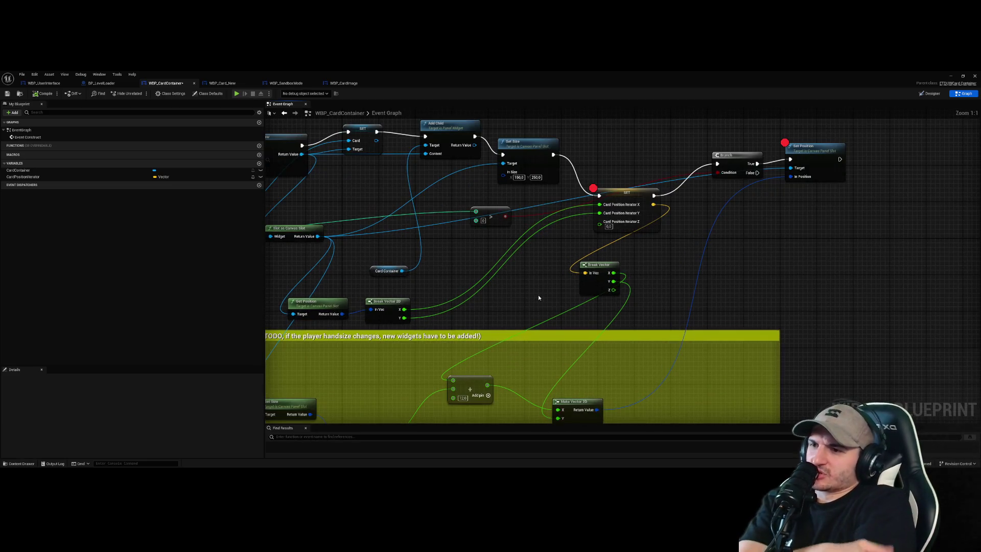
- Move Break Vector into the comment box and Make Vector 2D up near its header
scroll(538, 297, "down", 2)
scroll(539, 298, "up", 2)
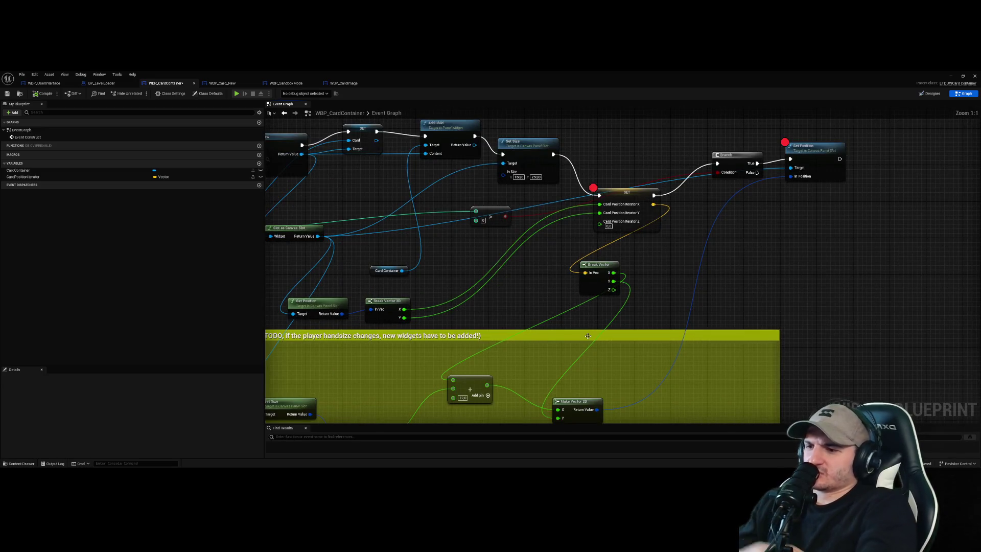
mouse_move(599, 275)
left_mouse_down()
mouse_move(497, 281)
mouse_move(469, 318)
mouse_move(391, 352)
left_mouse_up()
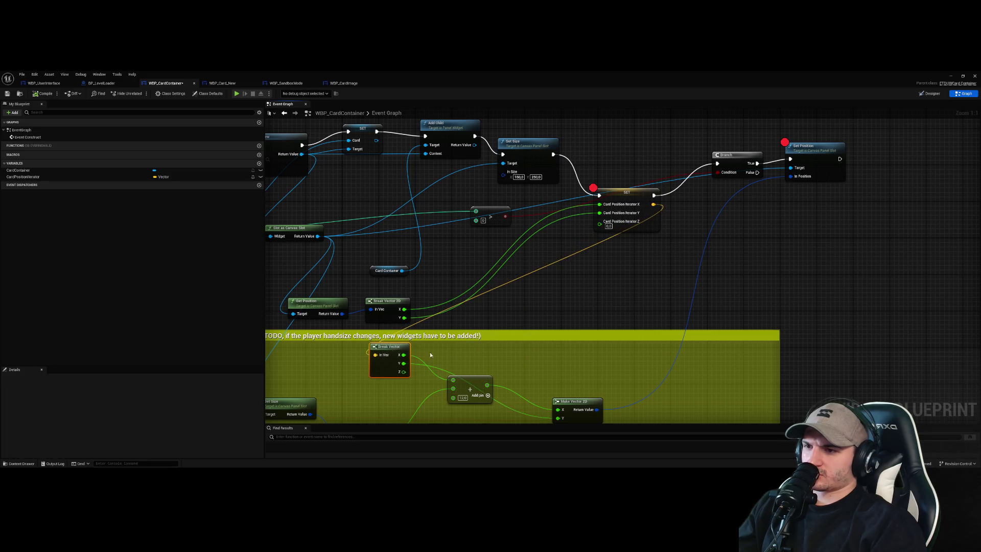
mouse_move(570, 404)
left_mouse_down()
mouse_move(570, 300)
mouse_move(570, 345)
left_mouse_up()
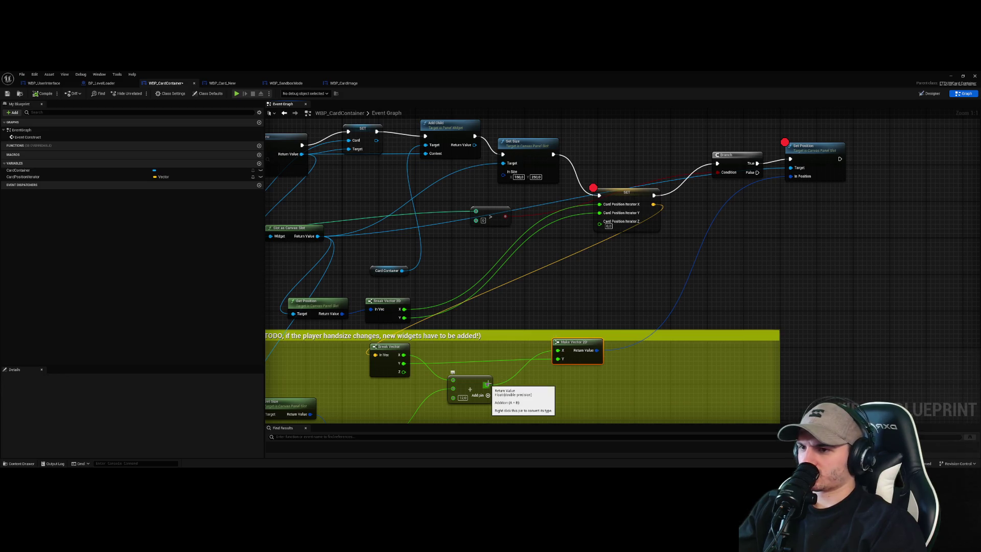
- Feed the Add result into SET's Card Position Iterator Y, compile, and start play
mouse_move(489, 383)
left_mouse_down()
mouse_move(570, 240)
mouse_move(602, 215)
mouse_move(573, 252)
mouse_move(474, 314)
left_mouse_up()
mouse_move(404, 363)
left_mouse_down()
mouse_move(526, 279)
mouse_move(595, 212)
mouse_move(553, 265)
left_mouse_up()
key("Escape")
left_click_drag(488, 384, 599, 212)
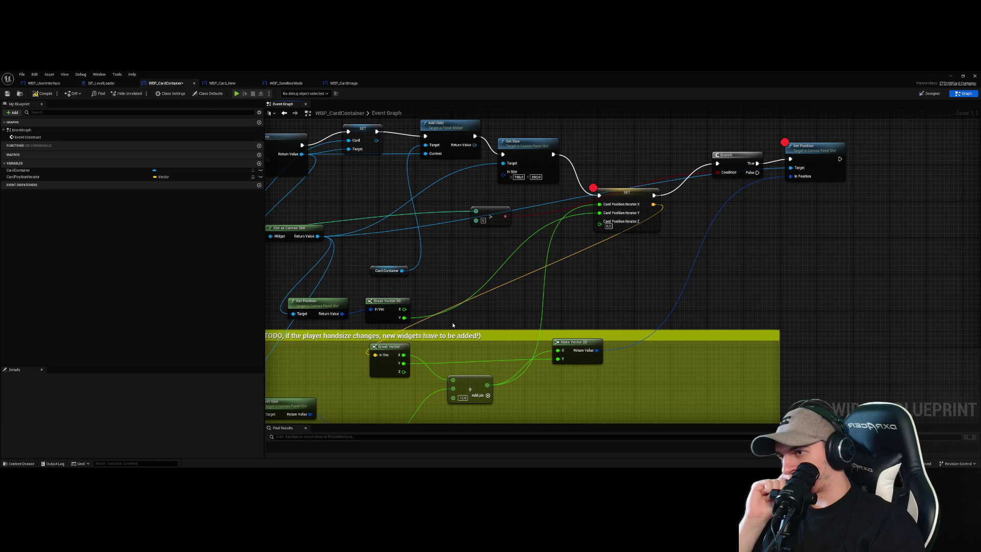
left_click_drag(582, 251, 652, 252)
scroll(724, 281, "down", 1)
left_click(45, 94)
key("alt+p")
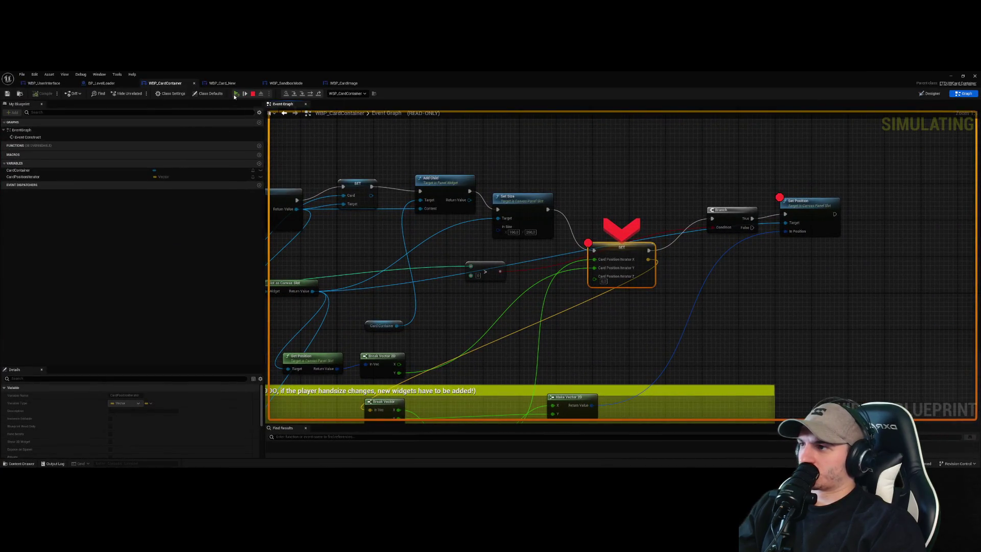
- Resume past the SET and Set Position breakpoints, view the cards in game, stop, and reopen WBP_CardContainer
left_click(236, 94)
left_click(236, 94)
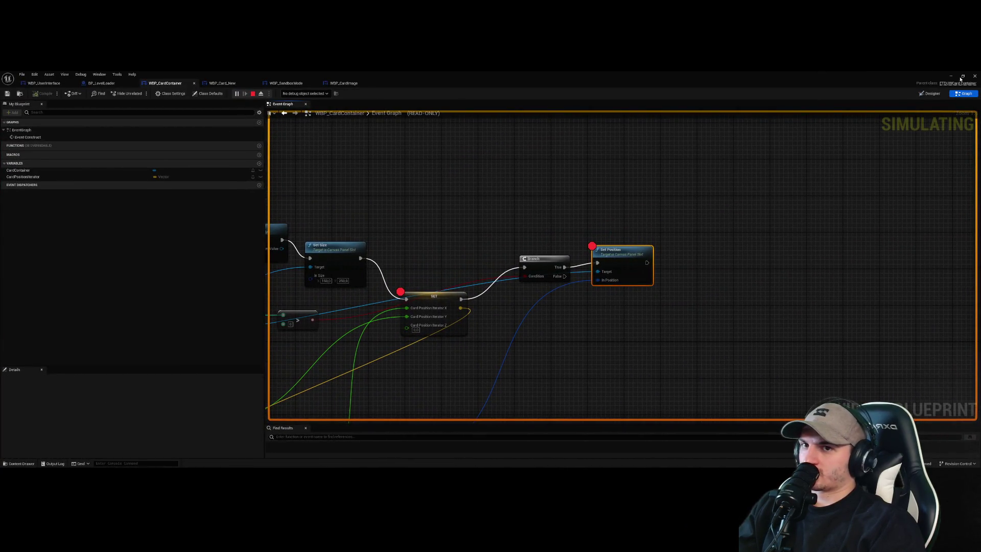
left_click(950, 77)
left_click(849, 189)
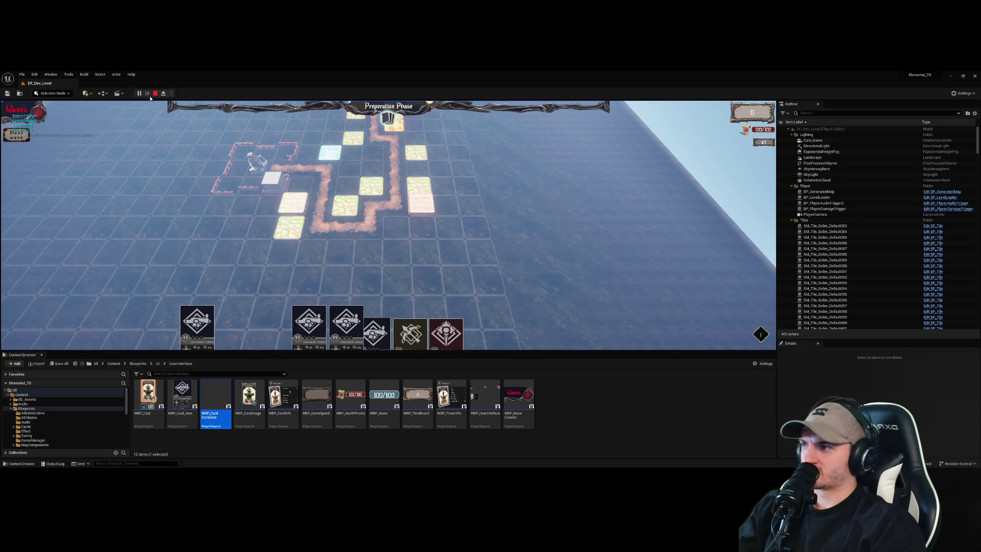
key("Escape")
left_click(850, 189)
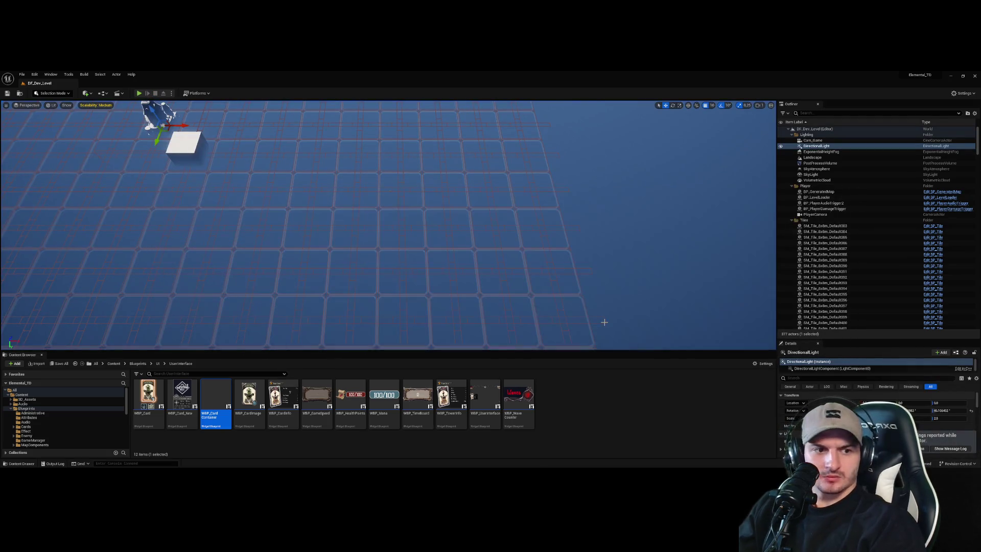
double_click(215, 396)
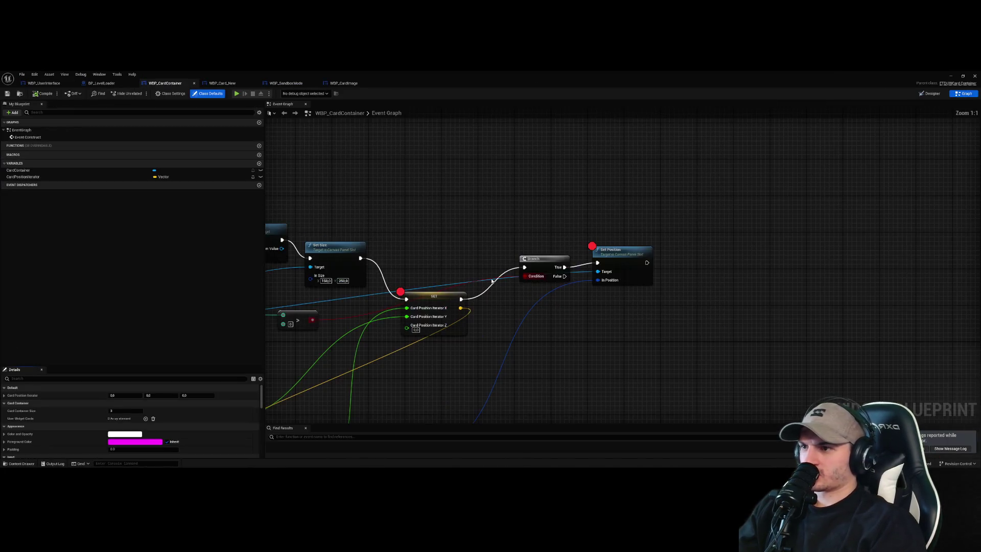
- Disable the breakpoints on the CardPositionIterator SET node and Set Position
scroll(492, 281, "down", 5)
scroll(557, 261, "up", 5)
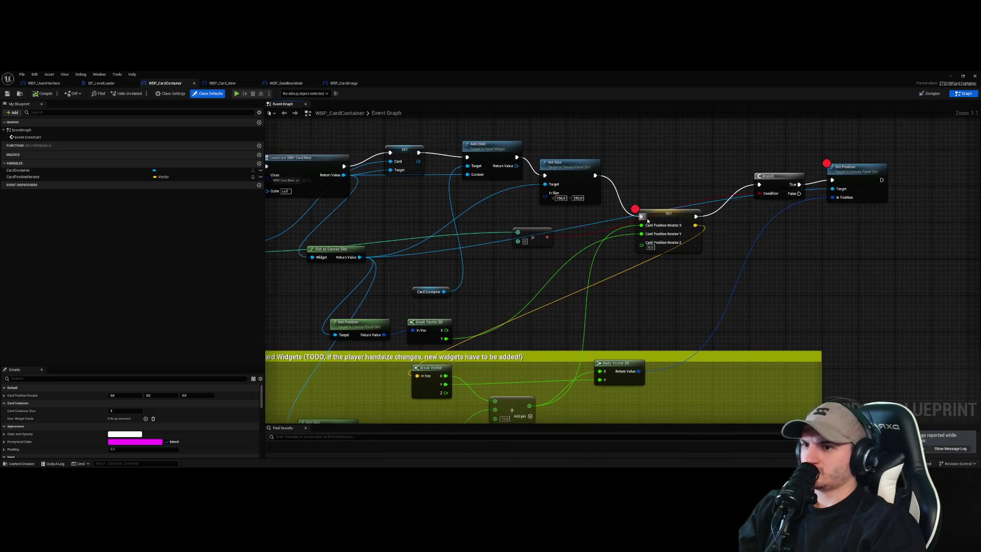
right_click(670, 219)
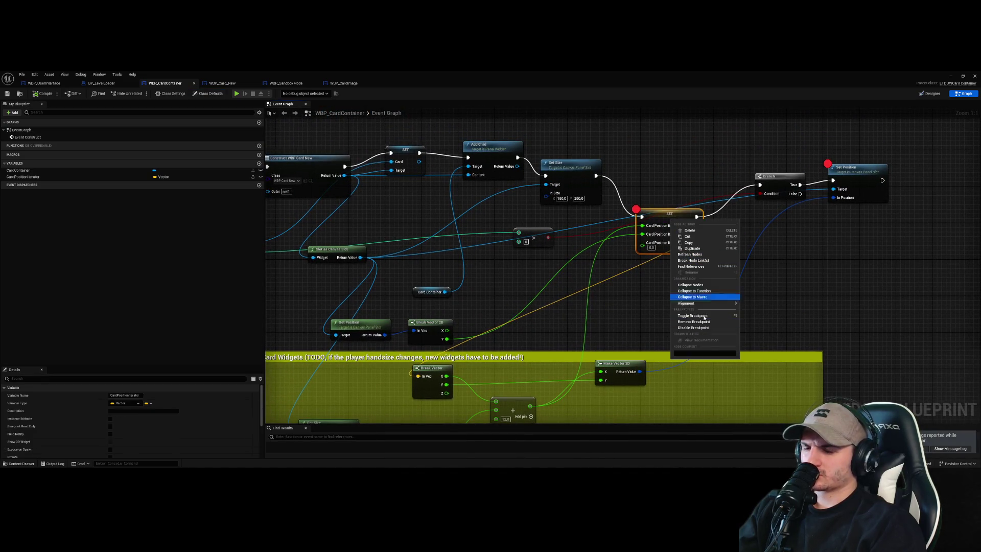
left_click(699, 328)
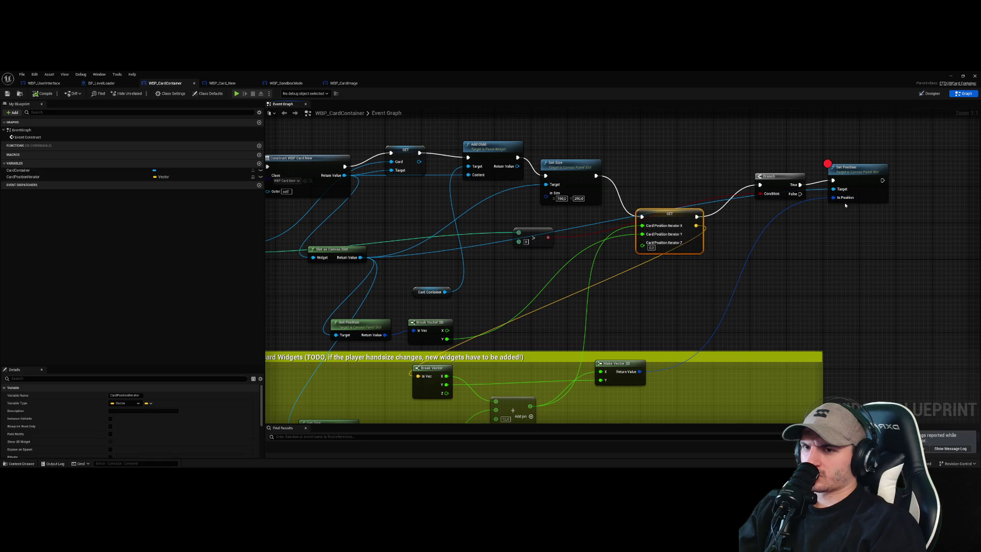
right_click(858, 189)
left_click(885, 290)
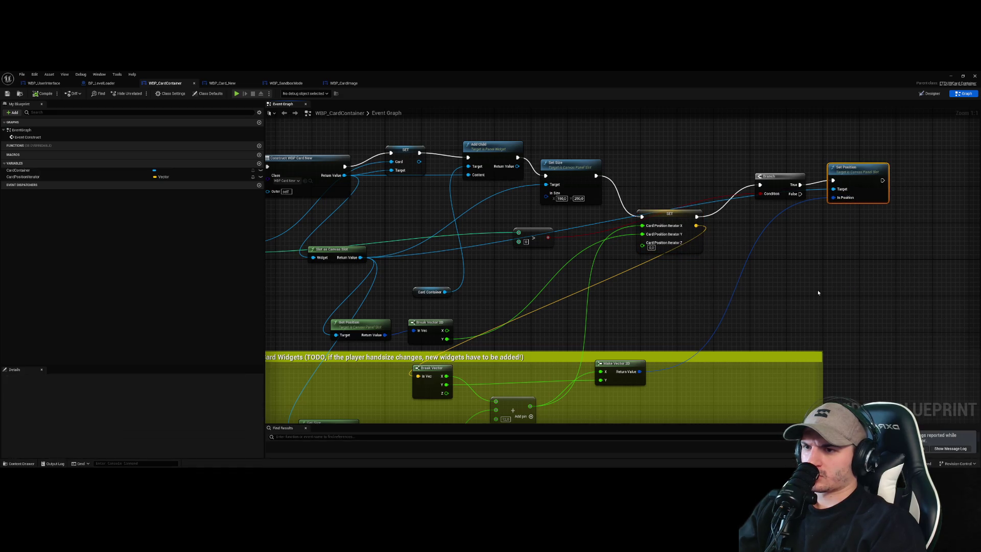
- Delete the greater-than comparison feeding the Branch condition and nudge the Branch left
left_click_drag(571, 363, 513, 337)
left_click(469, 212)
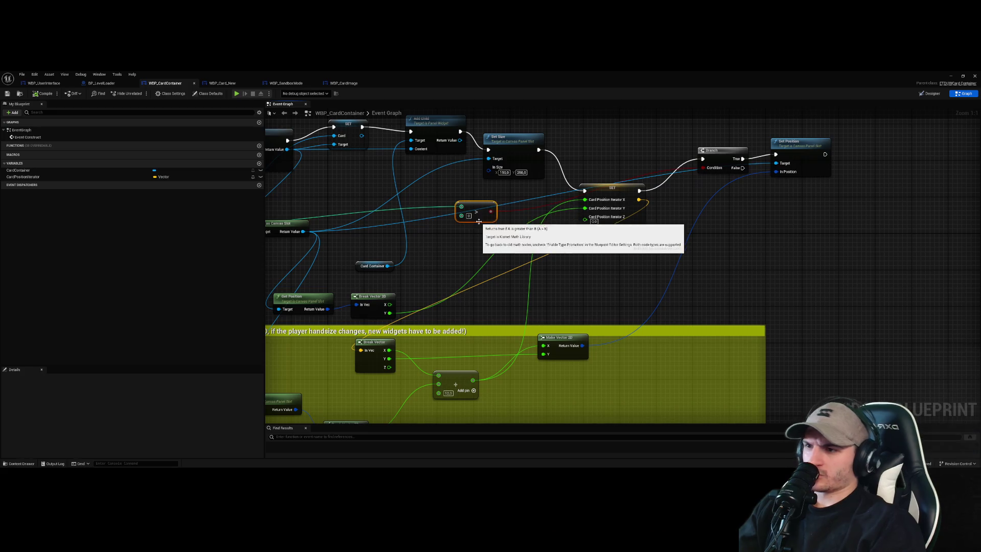
key("Delete")
left_click_drag(500, 255, 535, 293)
left_click(751, 194)
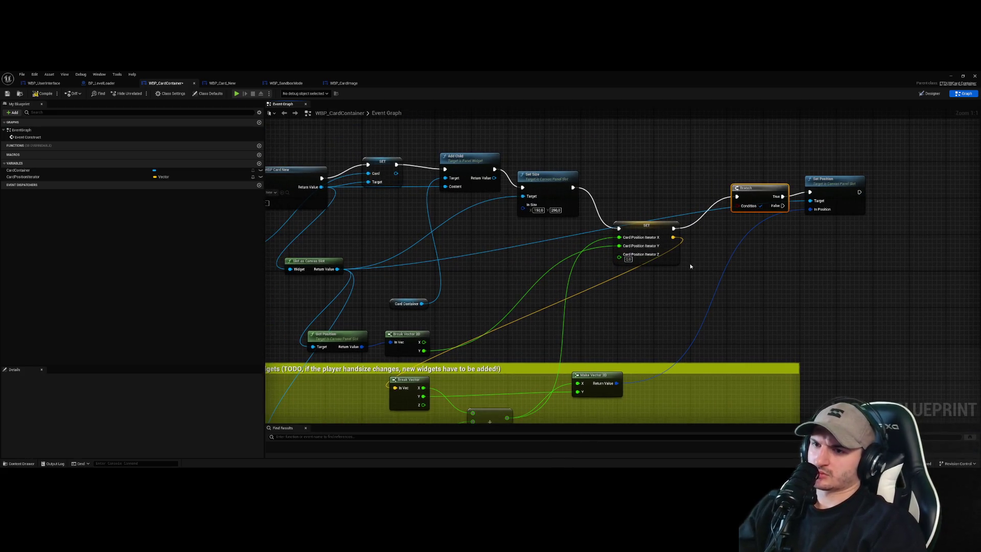
left_click_drag(755, 200, 732, 200)
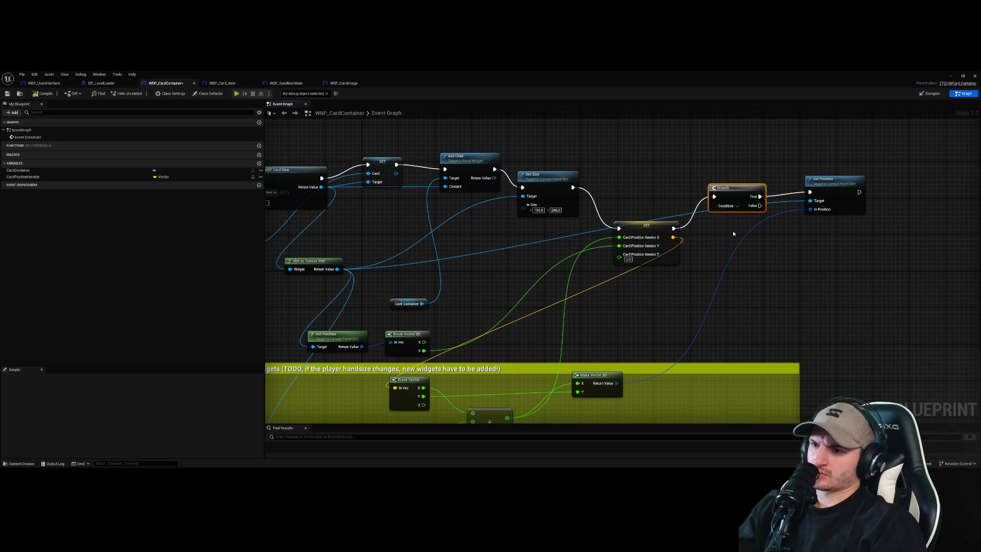
left_click_drag(705, 243, 729, 244)
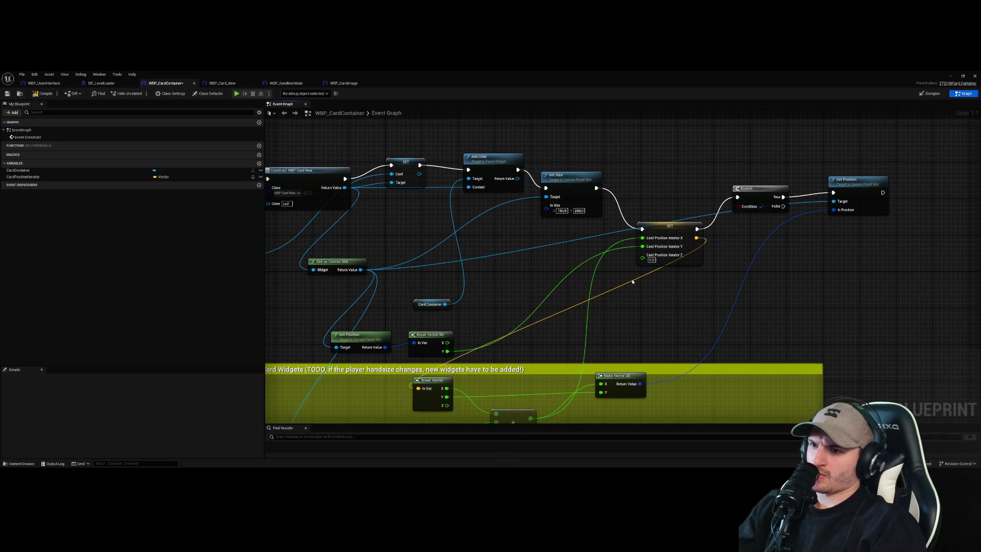
left_click(951, 76)
left_click(139, 93)
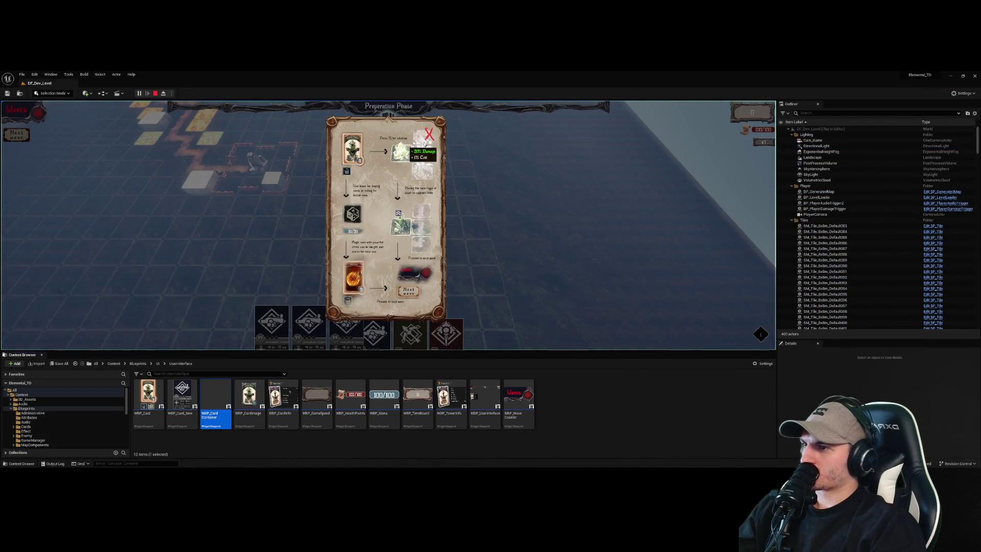
left_click(429, 135)
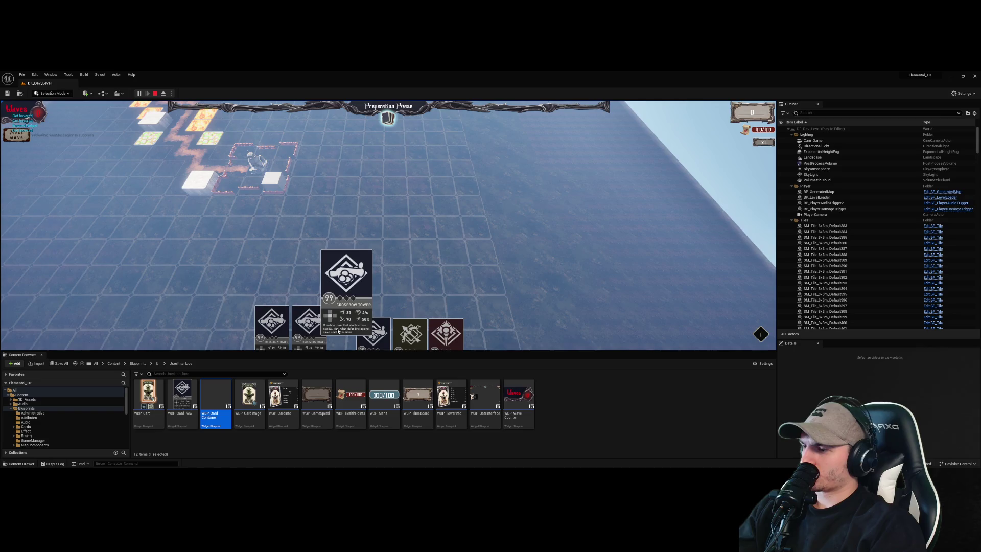
left_click(152, 93)
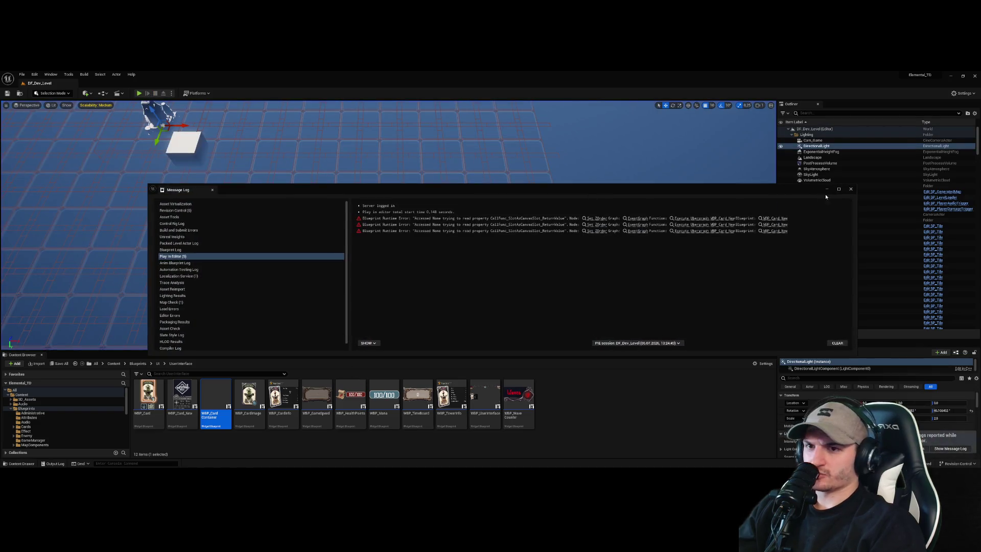
left_click(850, 190)
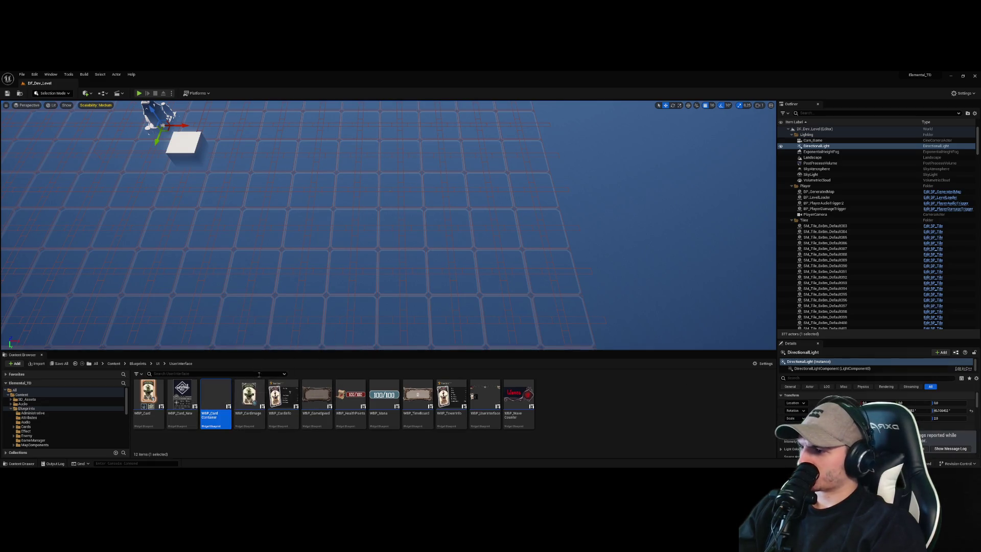
double_click(216, 396)
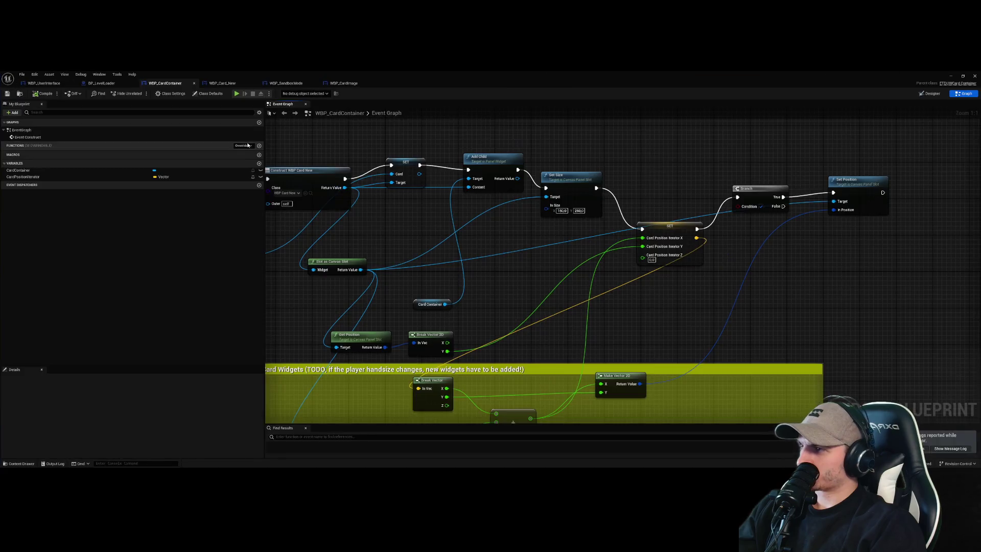
left_click(57, 85)
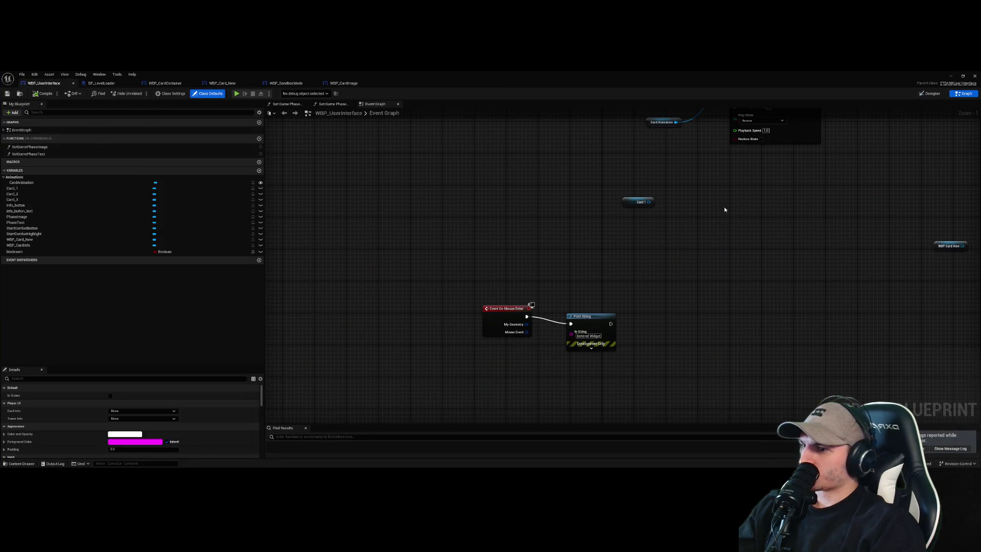
left_click(930, 93)
left_click(475, 303)
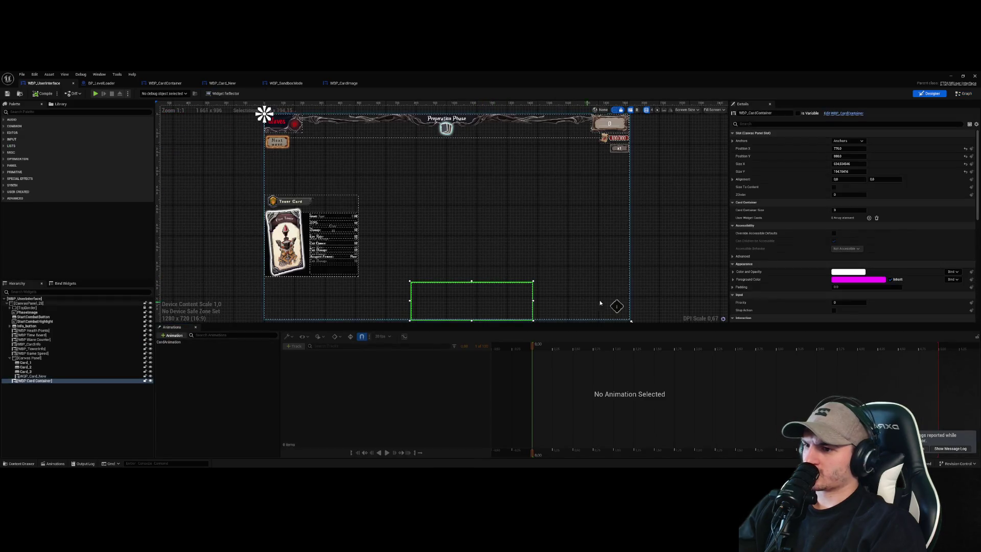
scroll(422, 301, "up", 4)
scroll(498, 284, "down", 4)
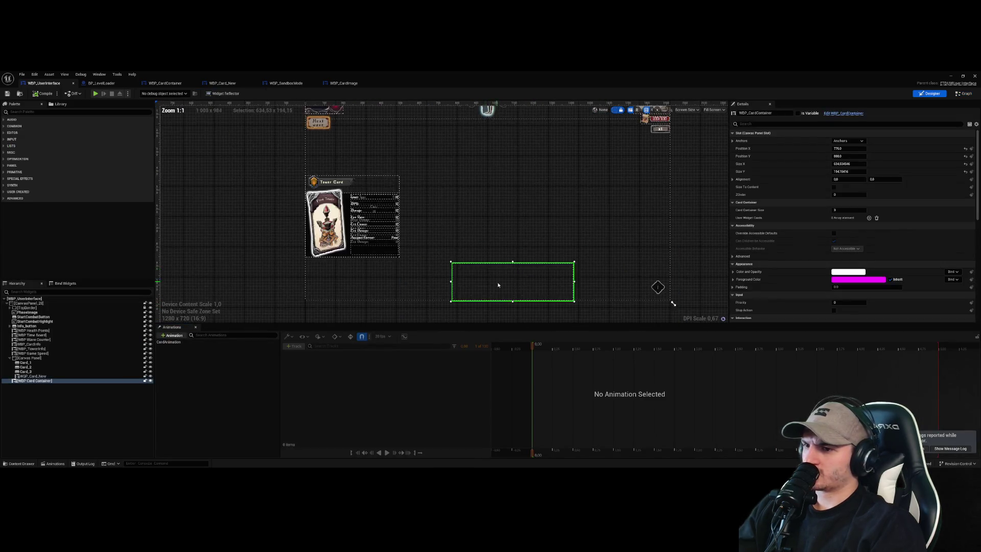
left_click(949, 77)
left_click(139, 93)
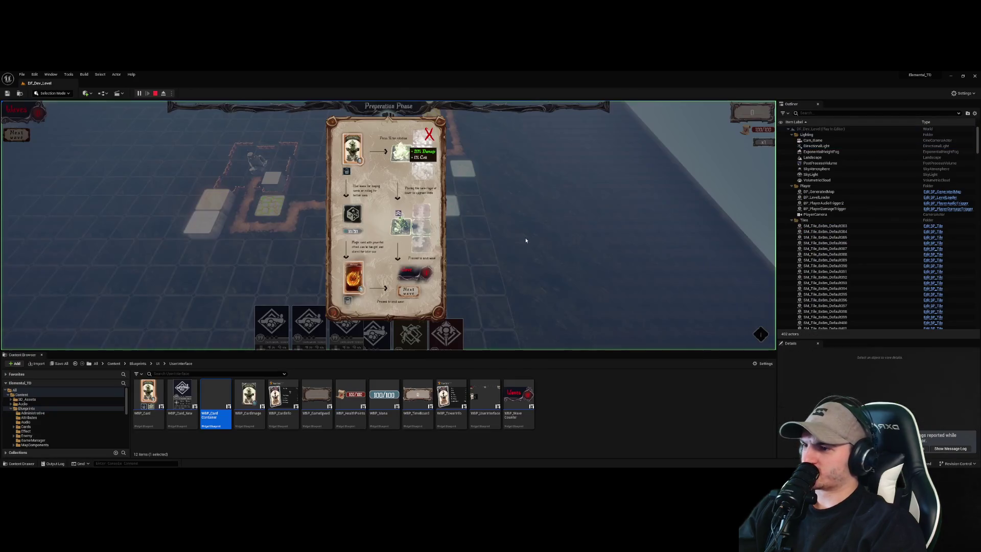
left_click(429, 135)
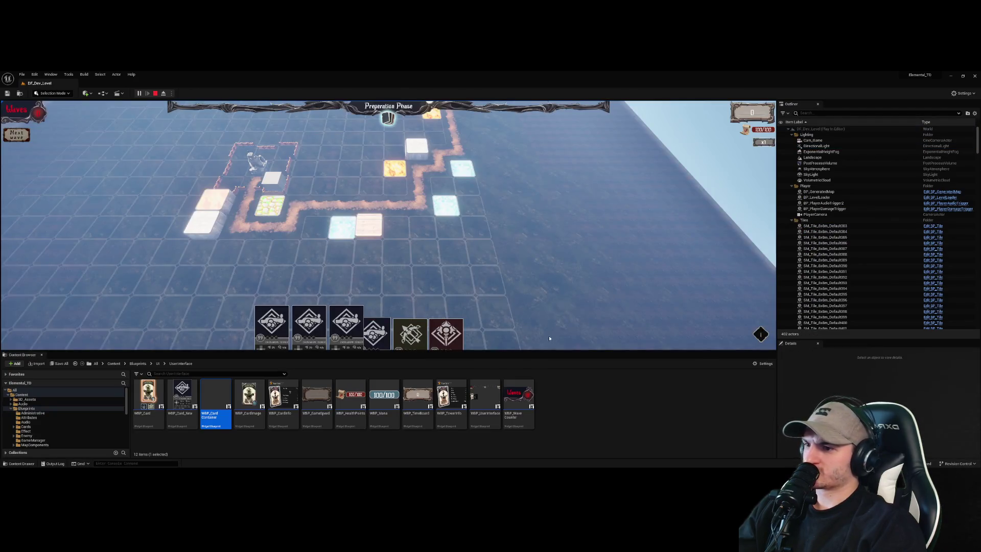
left_click(780, 289)
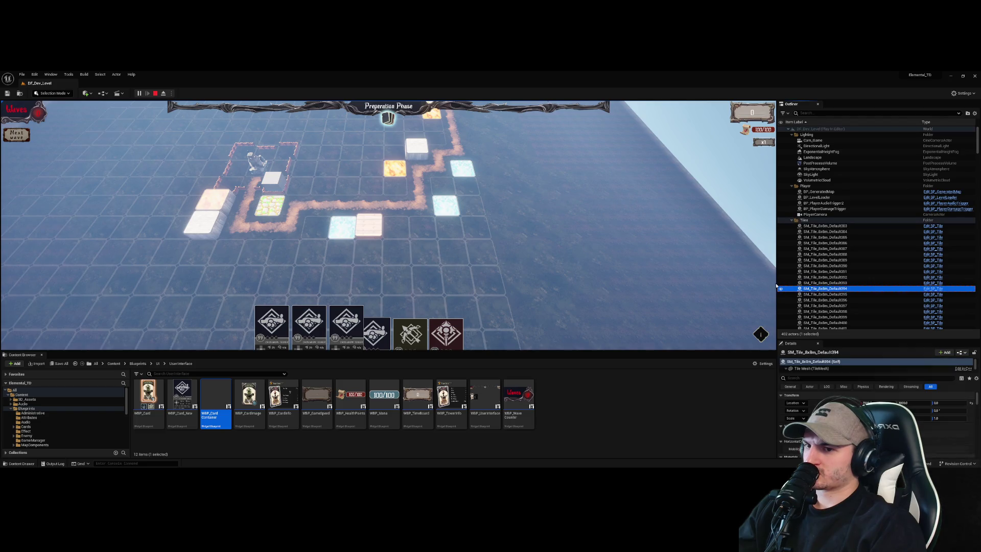
mouse_move(776, 286)
left_mouse_down()
mouse_move(401, 290)
mouse_move(677, 292)
left_mouse_up()
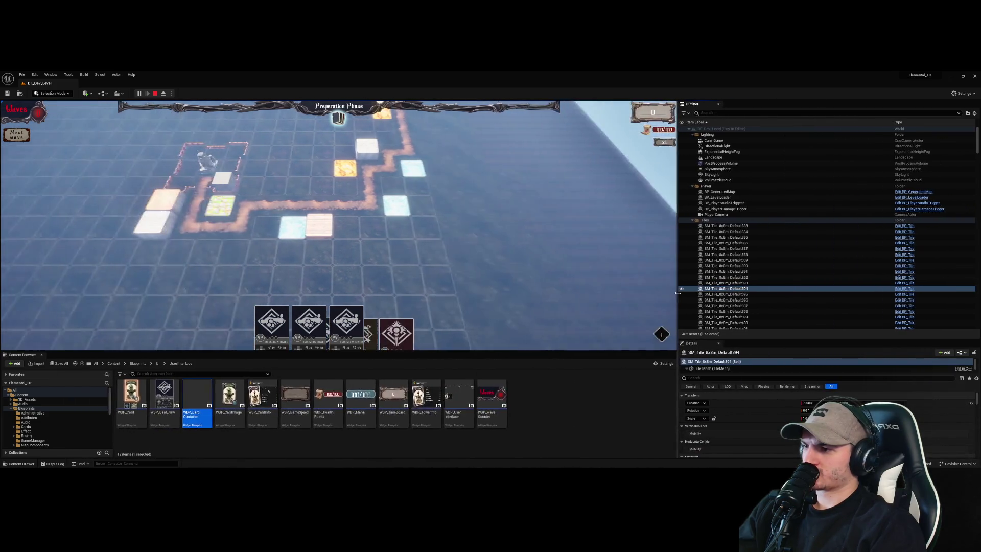
mouse_move(446, 351)
left_mouse_down()
mouse_move(446, 452)
mouse_move(447, 373)
left_mouse_up()
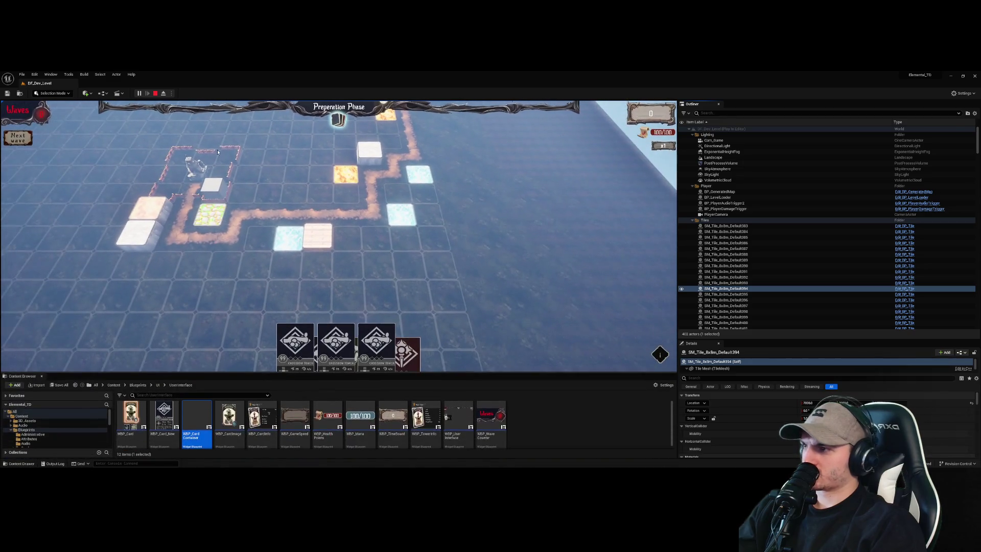
key("Escape")
double_click(197, 418)
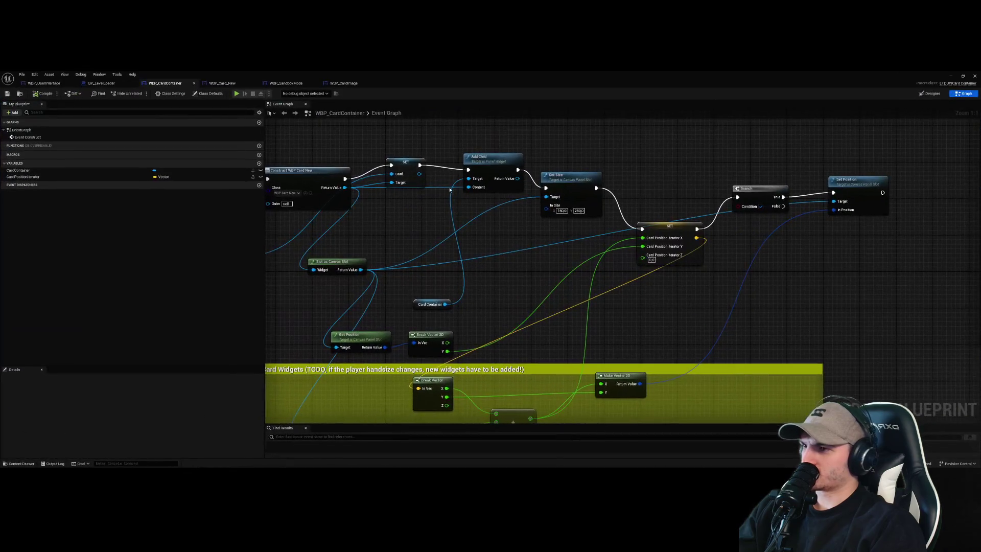
- In WBP_UserInterface's designer, drag the WBP Card Container widget slightly left and edit its X position
left_click(930, 93)
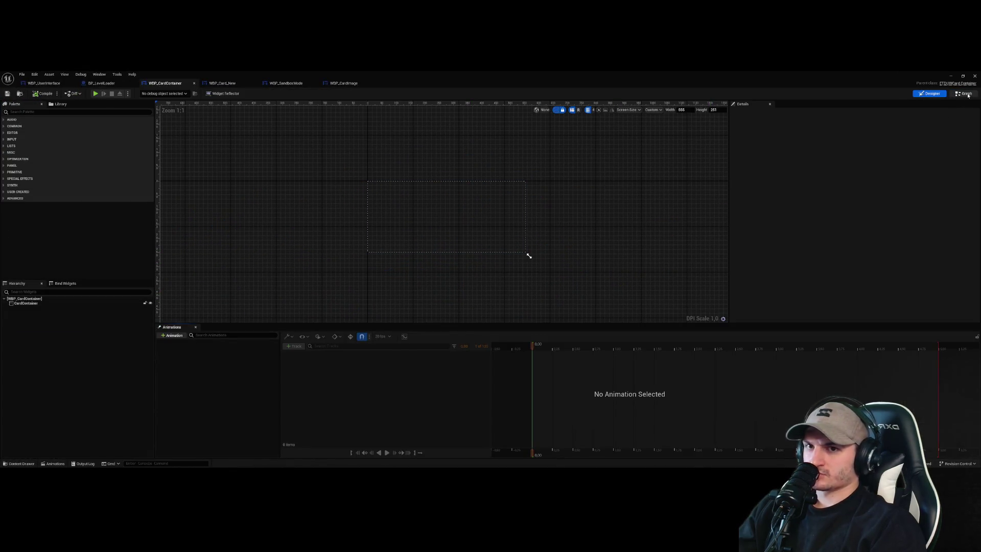
left_click(964, 94)
left_click(43, 83)
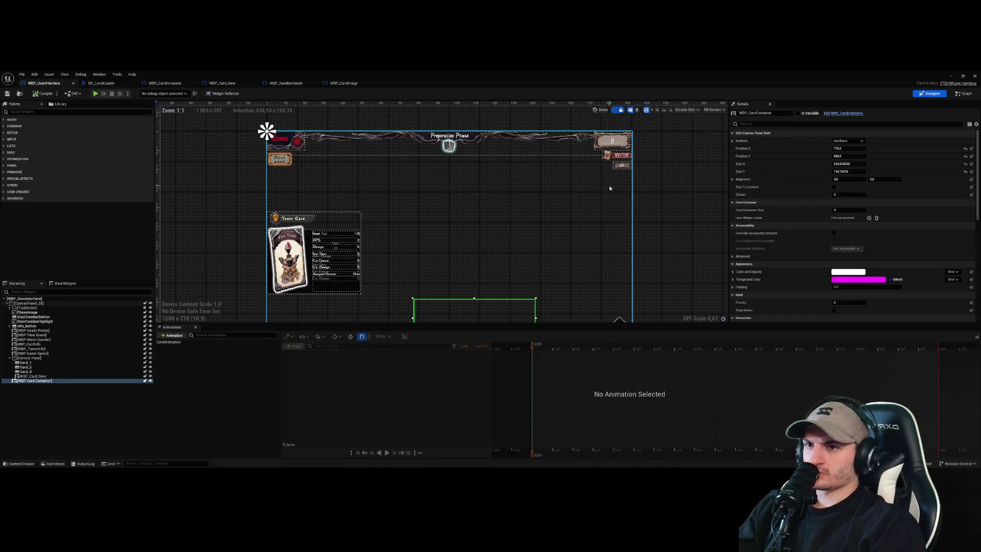
left_click(572, 182)
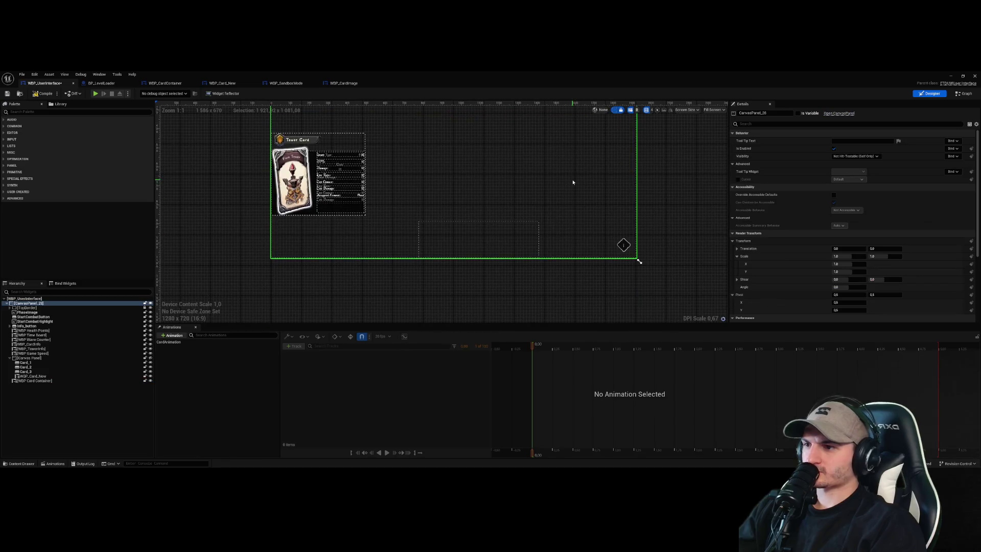
left_click(476, 234)
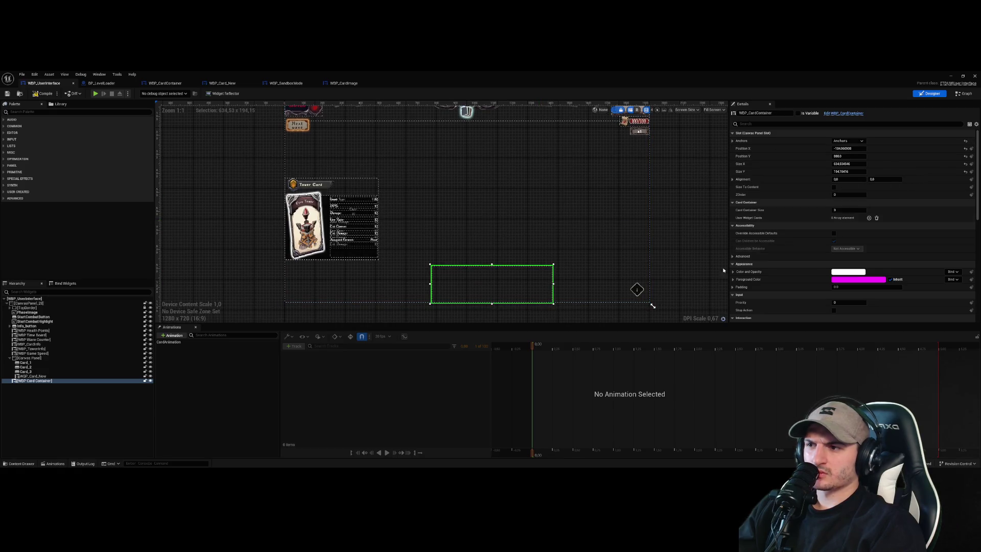
left_click_drag(462, 286, 435, 286)
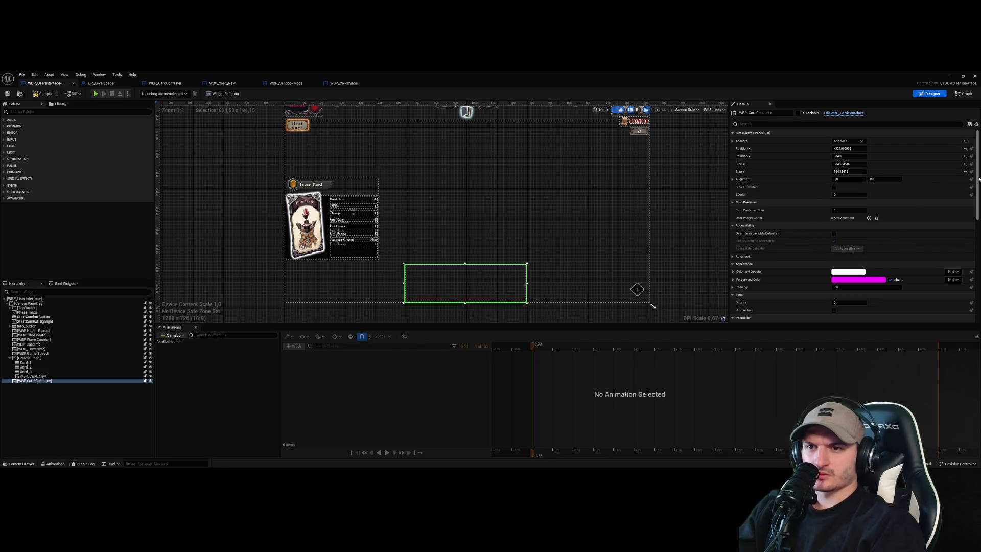
left_click(854, 148)
- Reset the card container's position to 0,0 and size it 500 wide by 200 tall
type("0")
key("Return")
left_click(843, 157)
type("0")
key("Return")
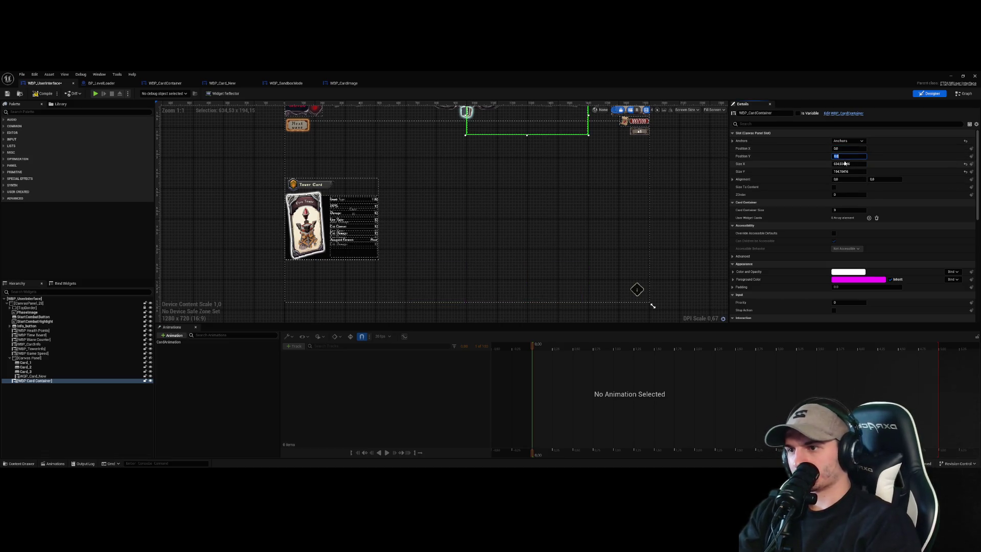
scroll(605, 205, "up", 2)
scroll(629, 323, "down", 2)
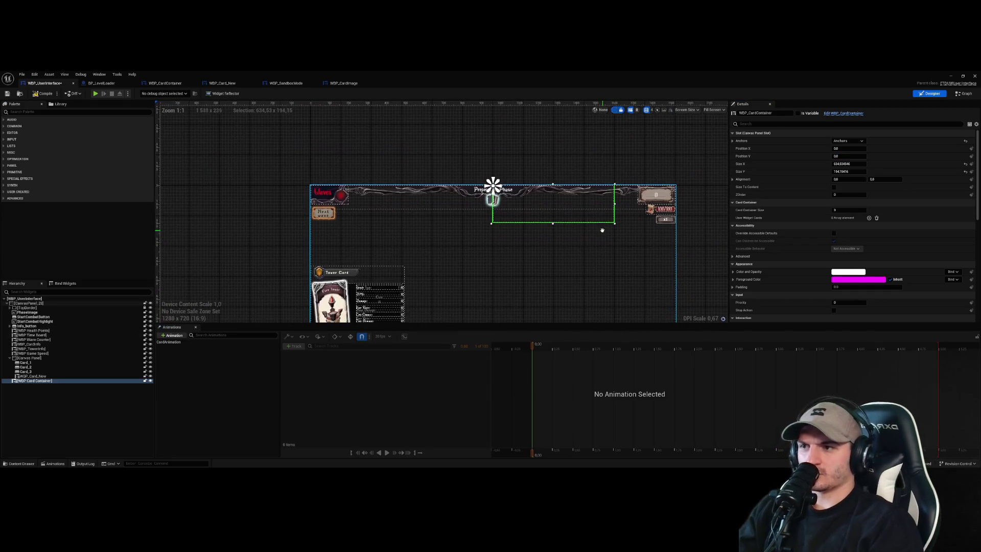
left_click(848, 163)
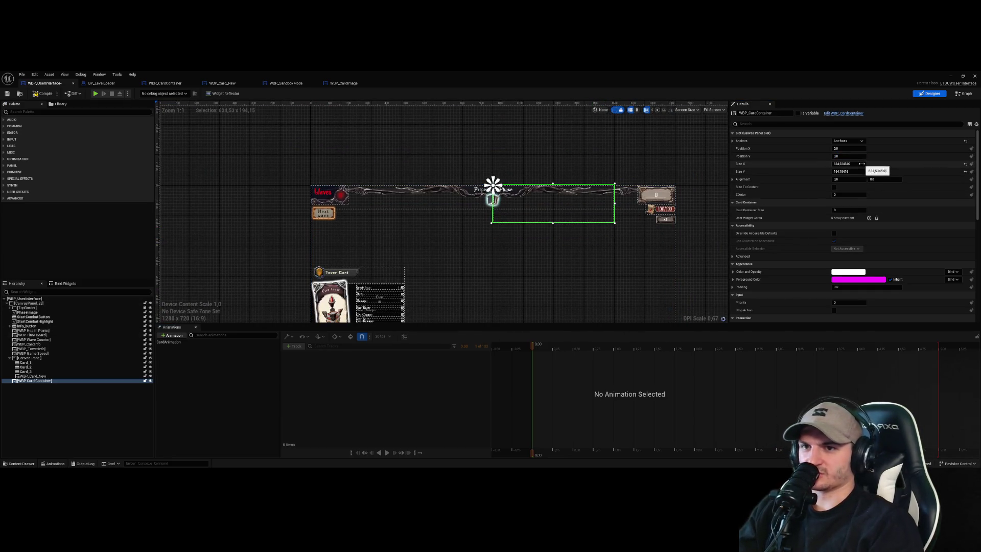
type("500")
key("Return")
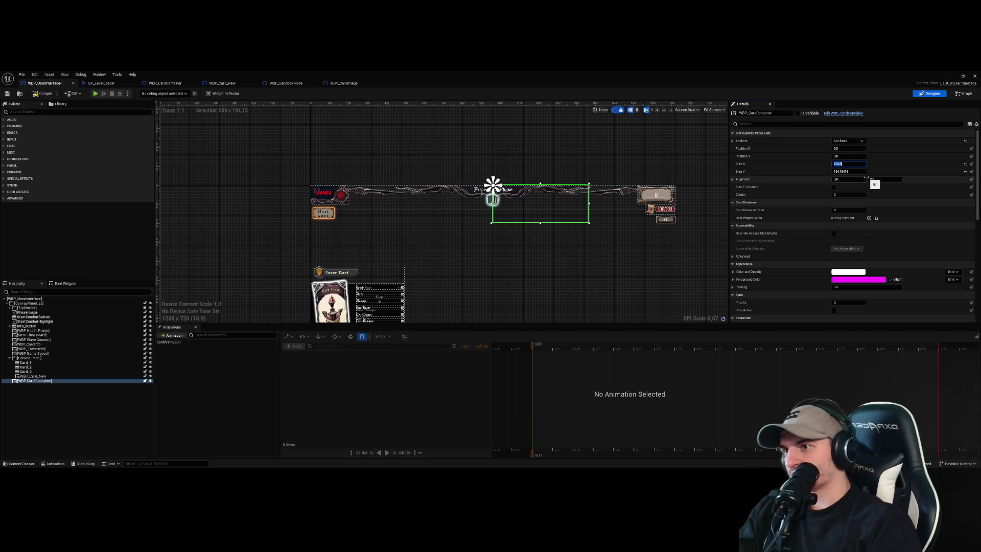
left_click(855, 173)
key("Return")
- Set the card container's Position X to -250
left_click(848, 148)
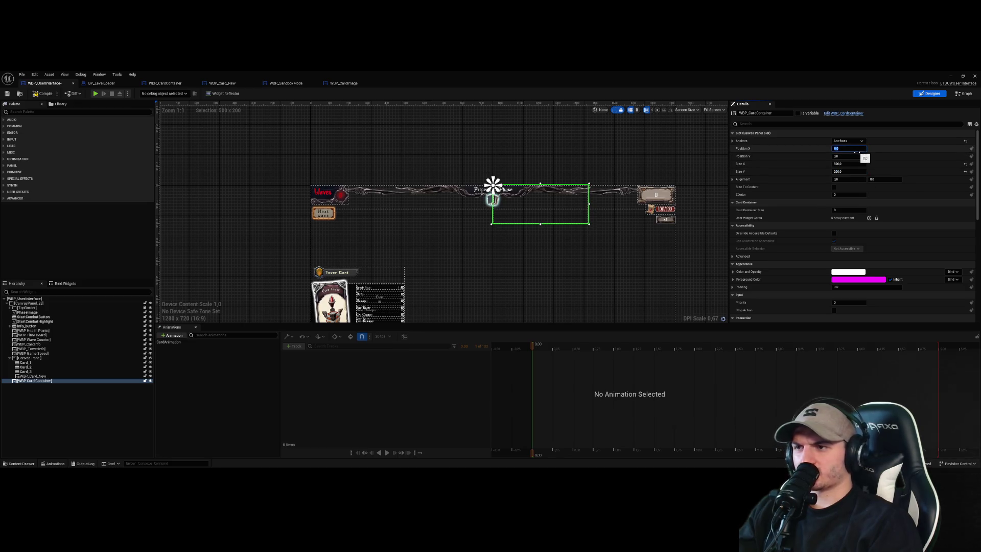
type("0")
key("Return")
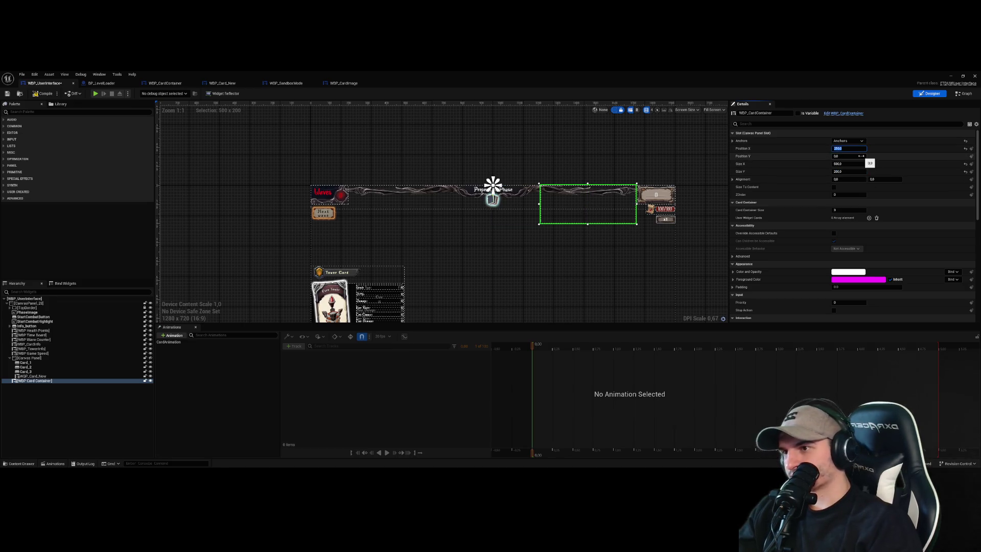
type("250")
key("Return")
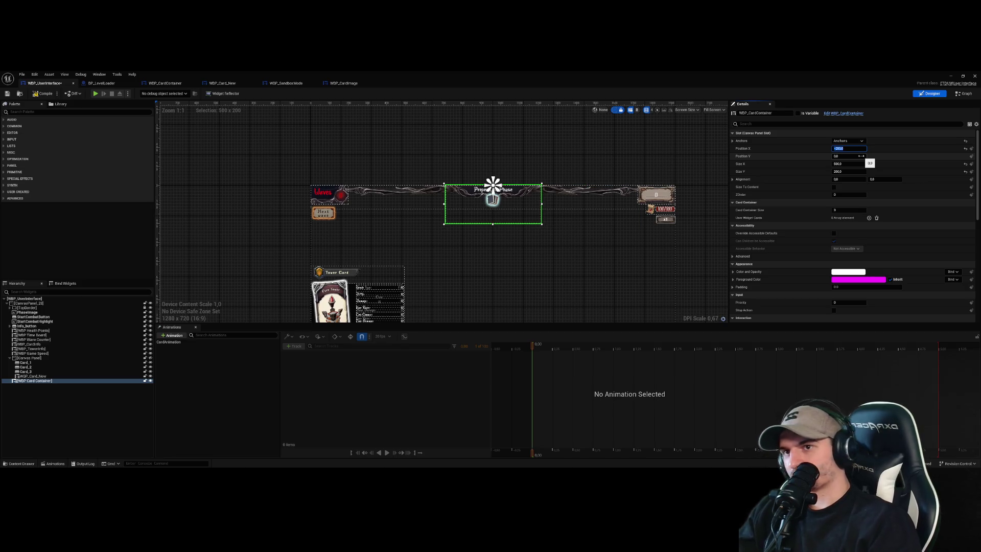
- Anchor the card container at the bottom centre of the UI
scroll(674, 248, "down", 1)
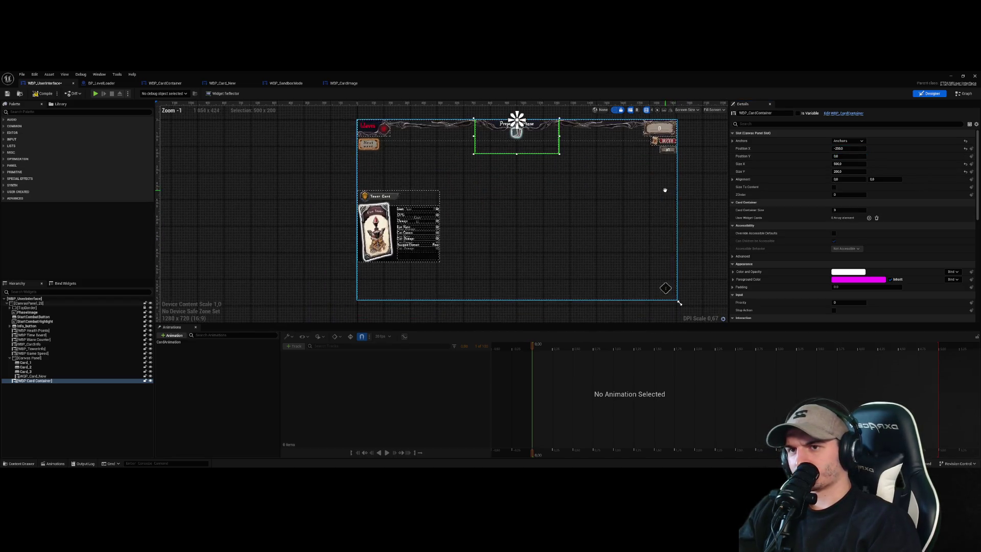
left_click(848, 155)
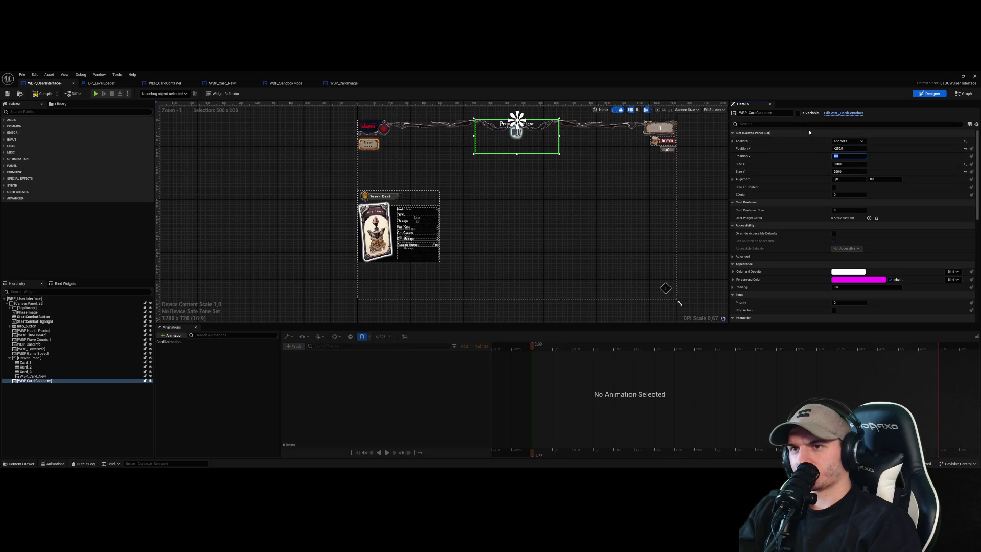
left_click(848, 141)
left_click(865, 176)
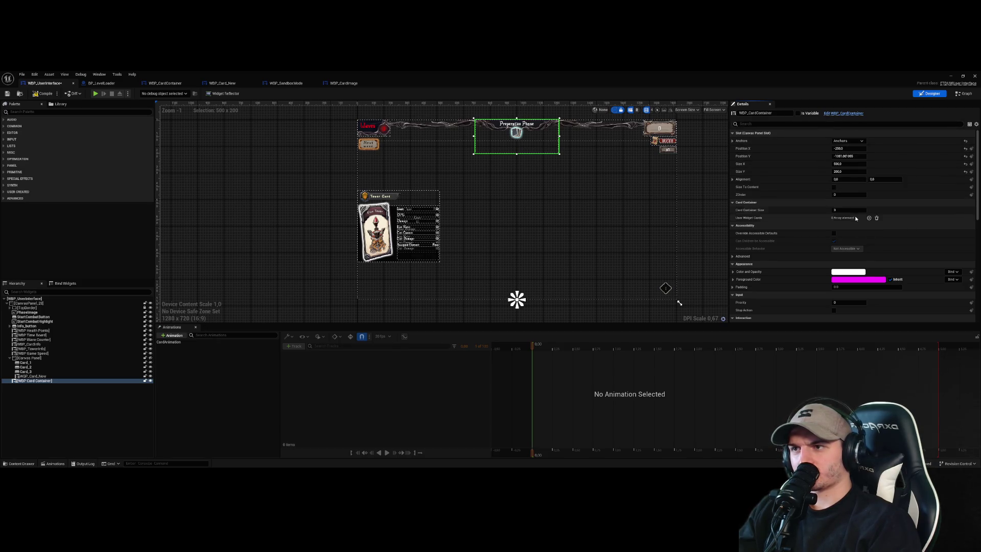
- Re-enter Position X -250 and Position Y -200 for the newly anchored container
left_click(855, 149)
type("0")
key("Return")
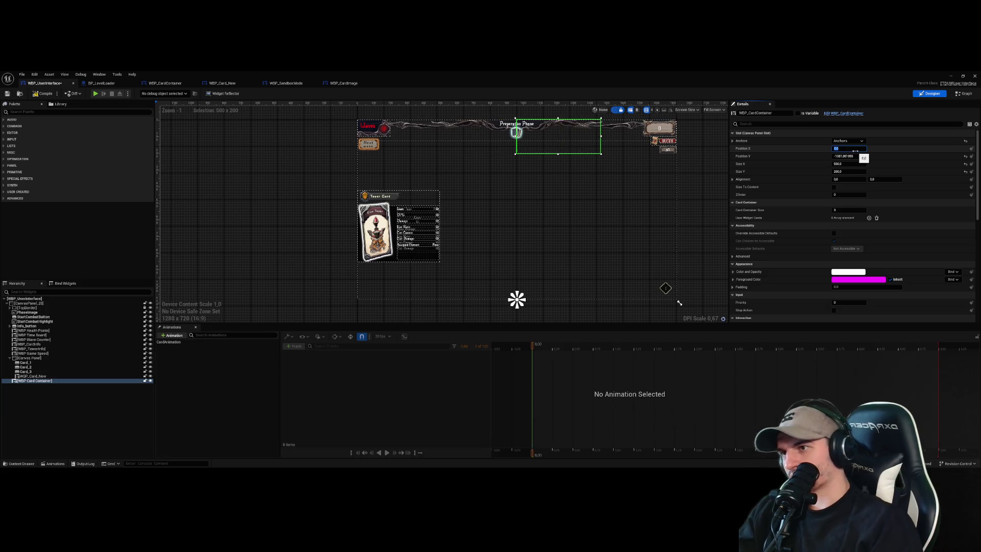
type("50")
key("Return")
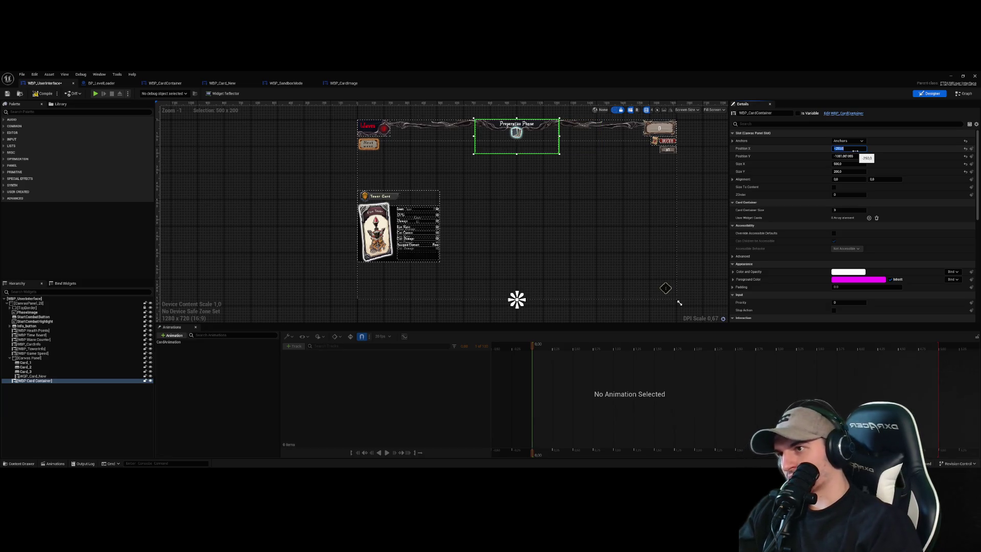
left_click(854, 156)
type("0")
key("Return")
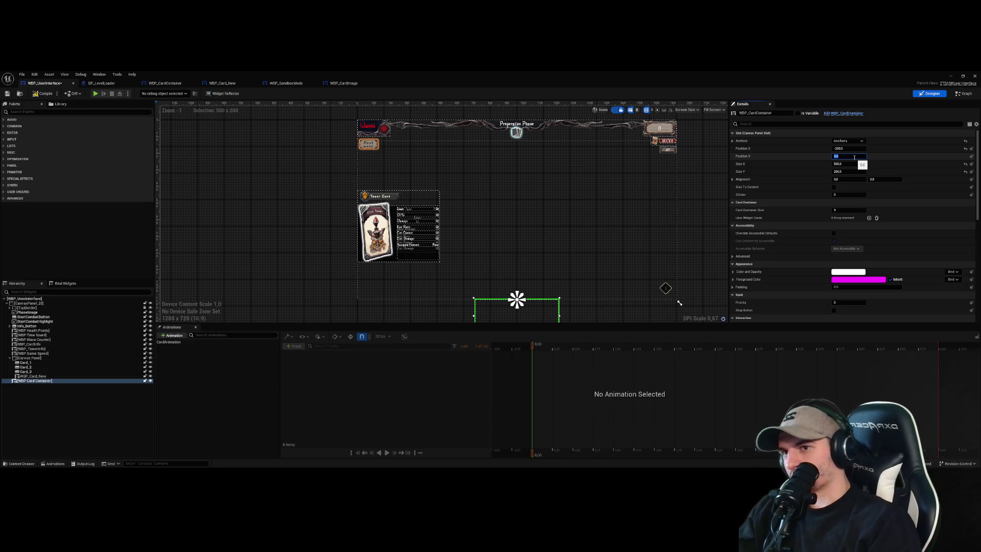
type("200")
key("Return")
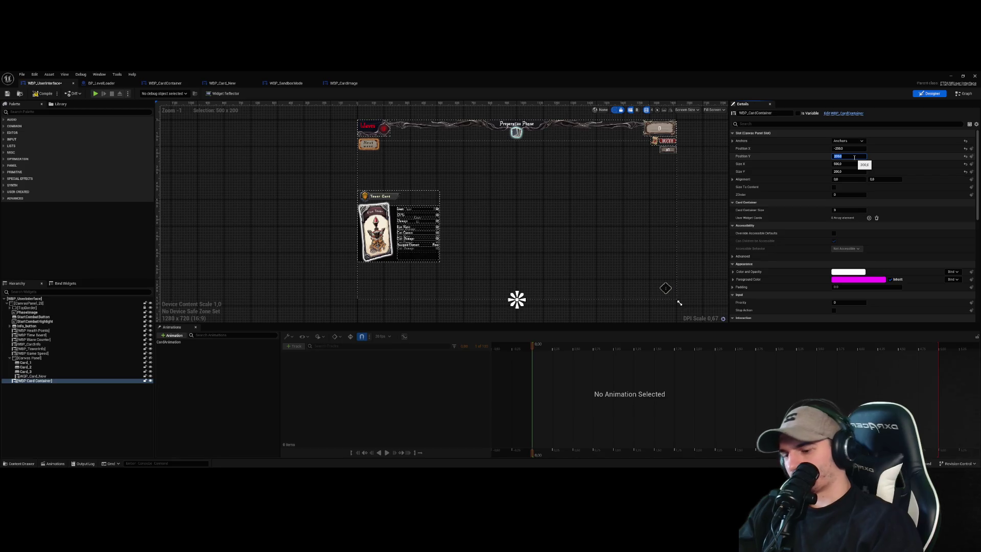
type("00")
key("Return")
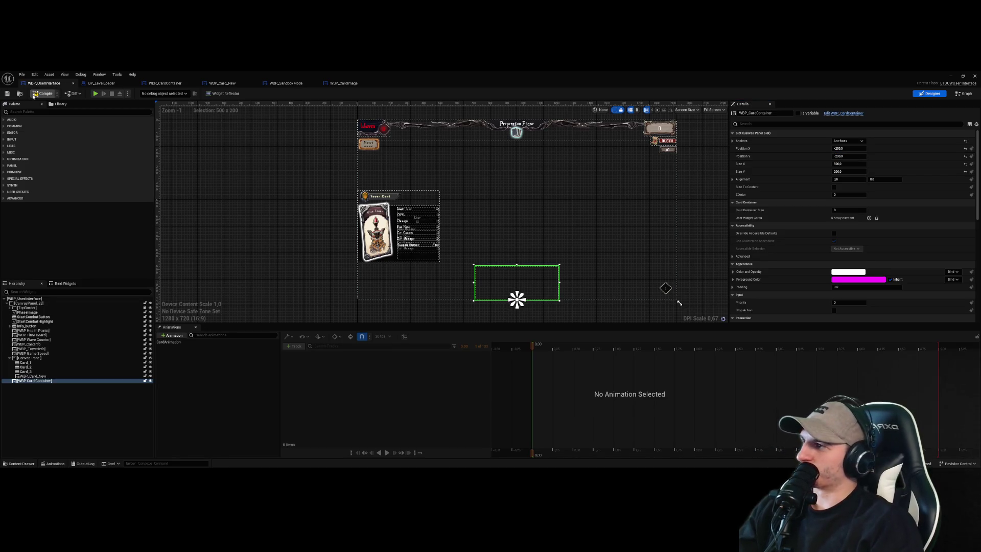
left_click(44, 94)
- Test-play to view the card hand at the bottom, dismiss the Message Log, and reopen WBP_CardContainer
key("alt+Tab")
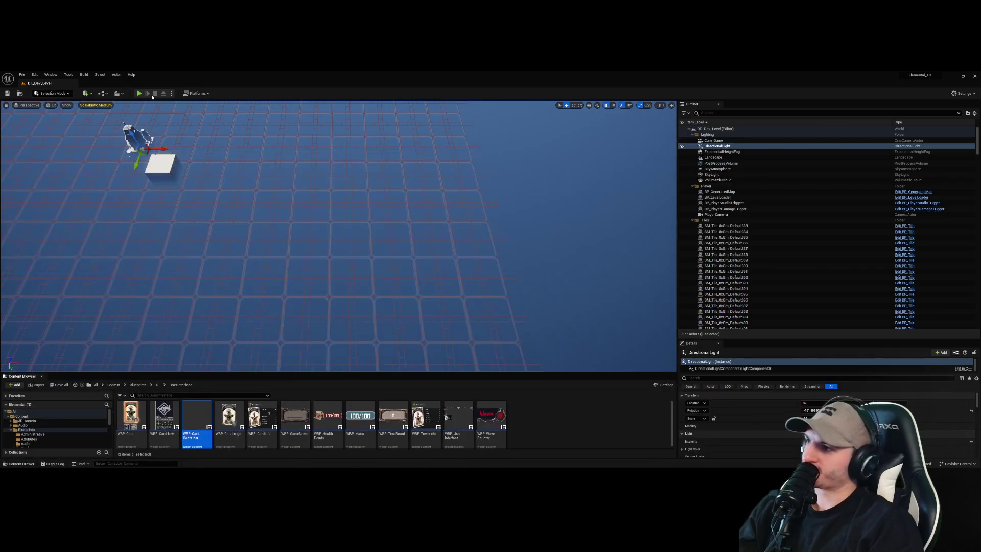
left_click(138, 94)
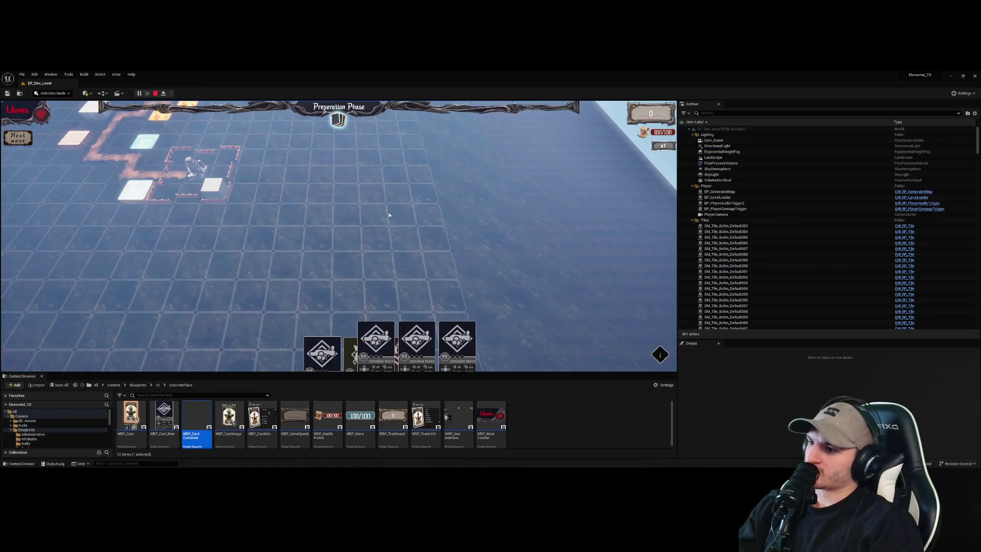
mouse_move(479, 375)
left_mouse_down()
mouse_move(479, 432)
mouse_move(479, 388)
left_mouse_up()
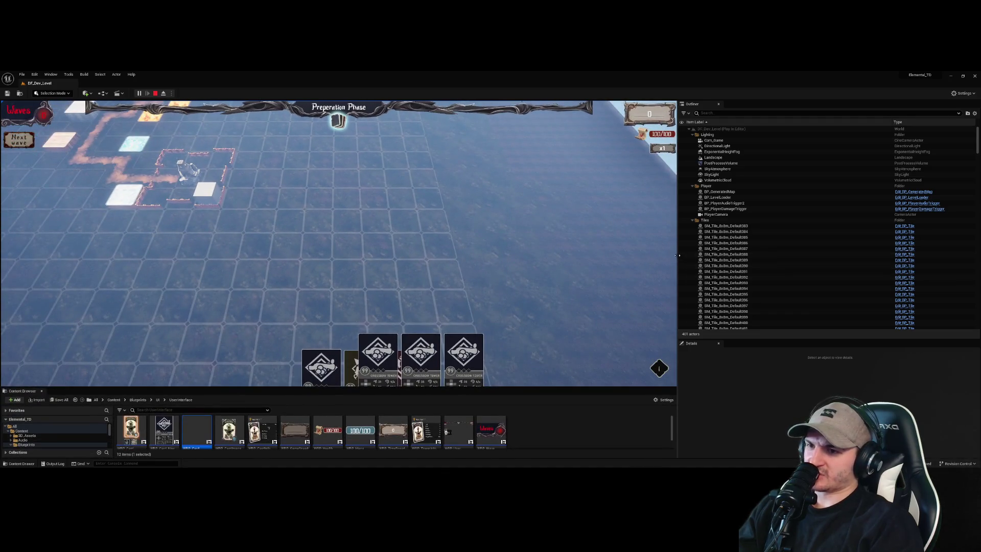
left_click_drag(677, 265, 577, 265)
key("Escape")
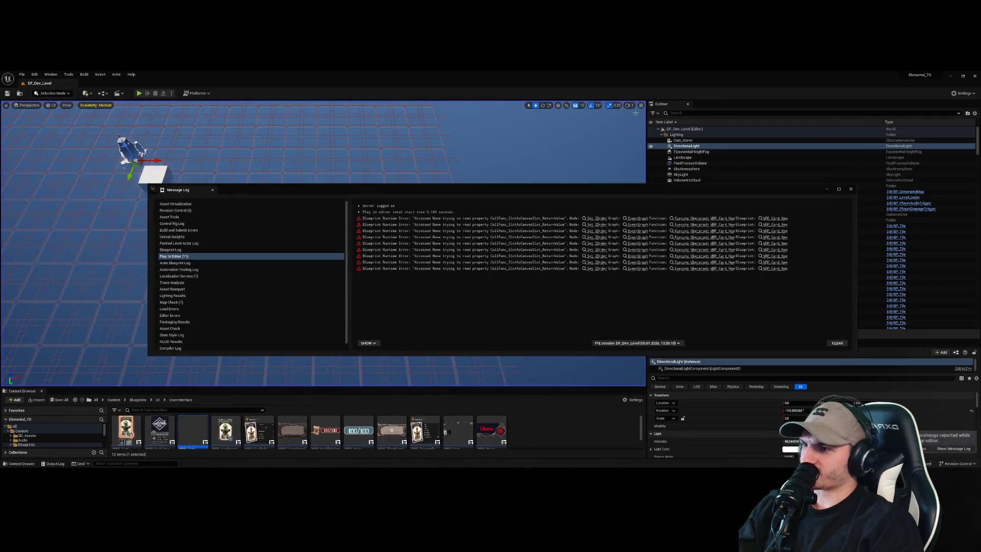
left_click(850, 190)
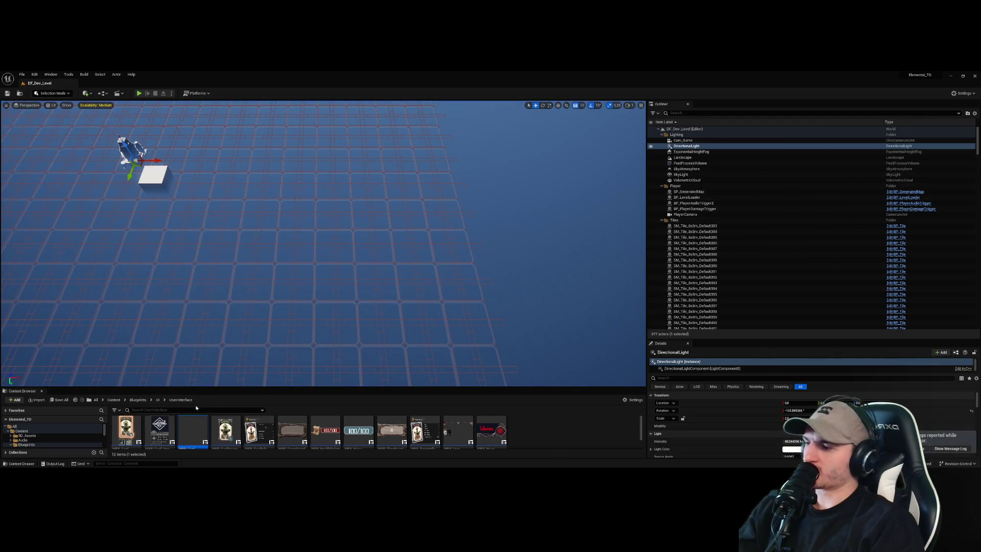
double_click(180, 428)
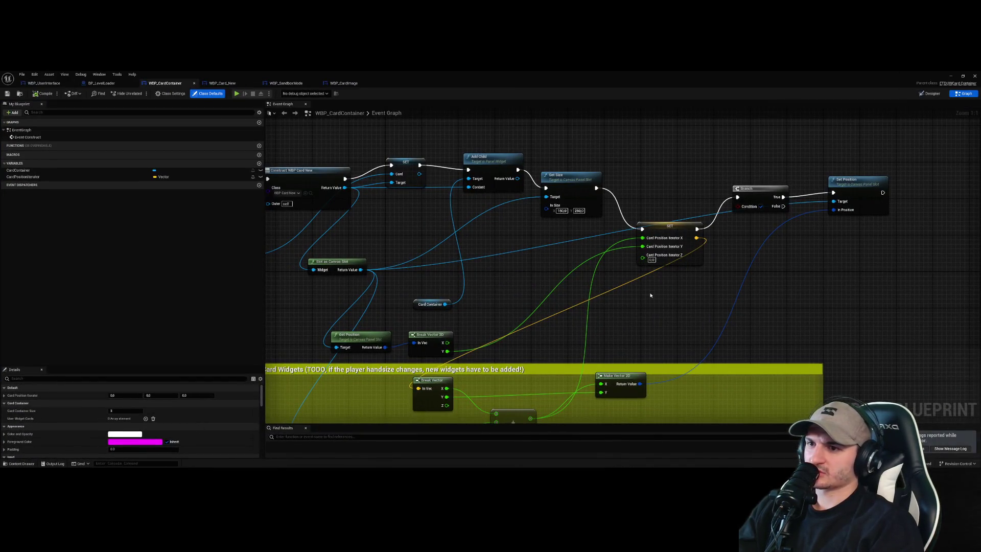
- Inspect the Add node's 12,0 card offset in the event graph, then return to Designer
scroll(650, 294, "down", 1)
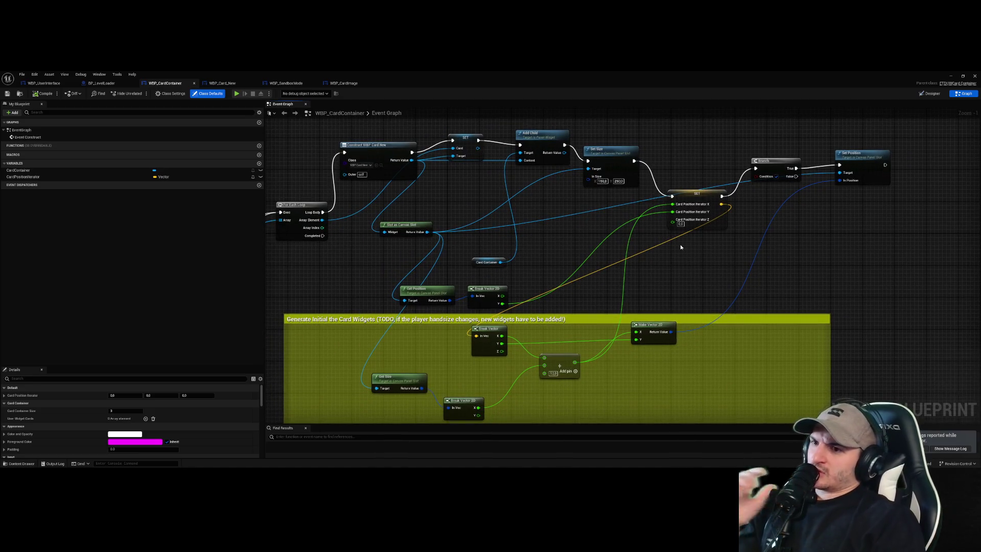
scroll(665, 302, "up", 1)
left_click_drag(636, 329, 656, 277)
left_click(576, 351)
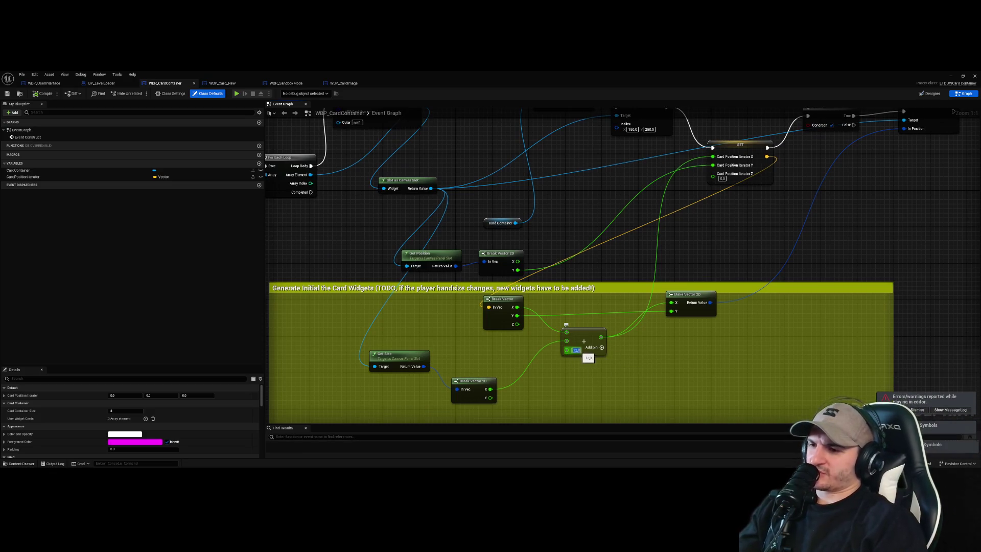
left_click(657, 250)
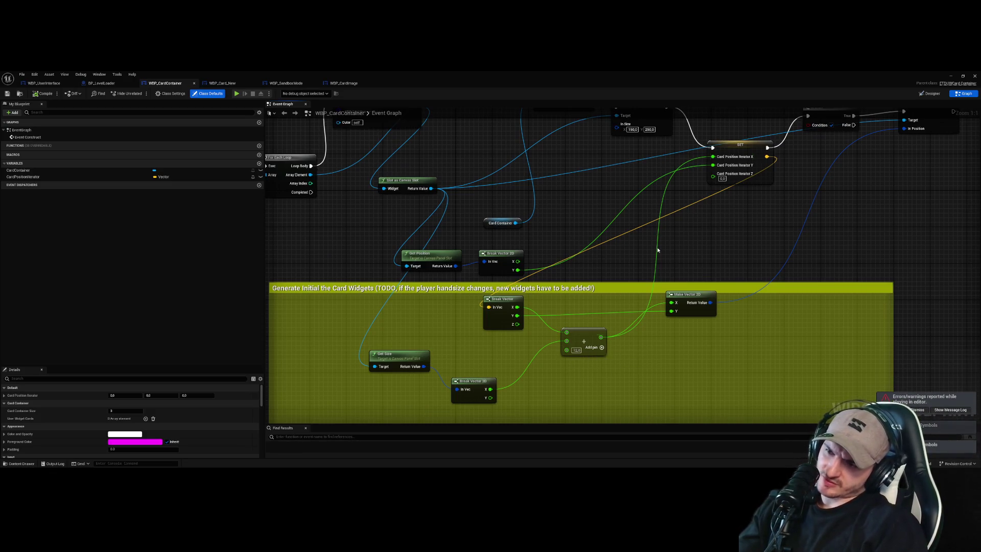
scroll(634, 246, "down", 1)
left_click_drag(614, 228, 606, 269)
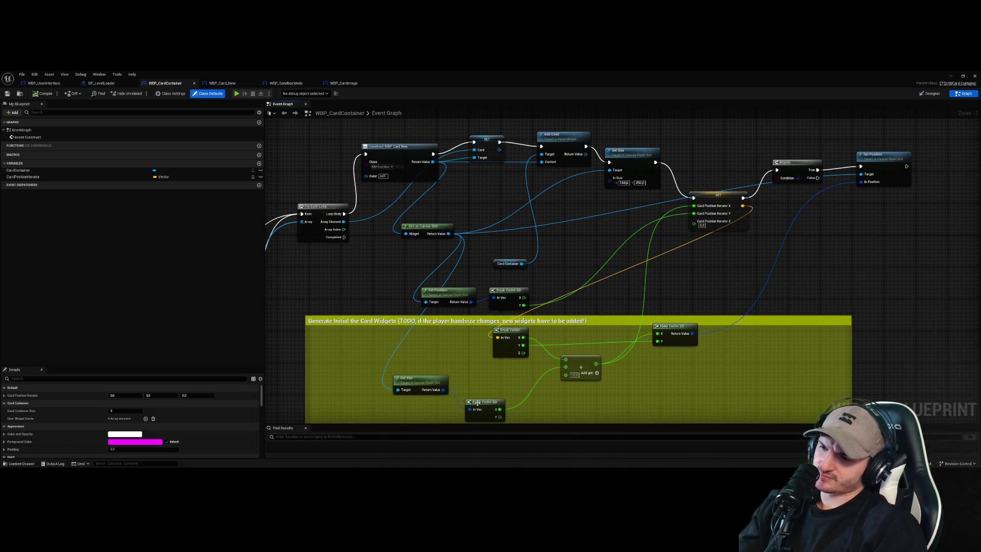
left_click(929, 93)
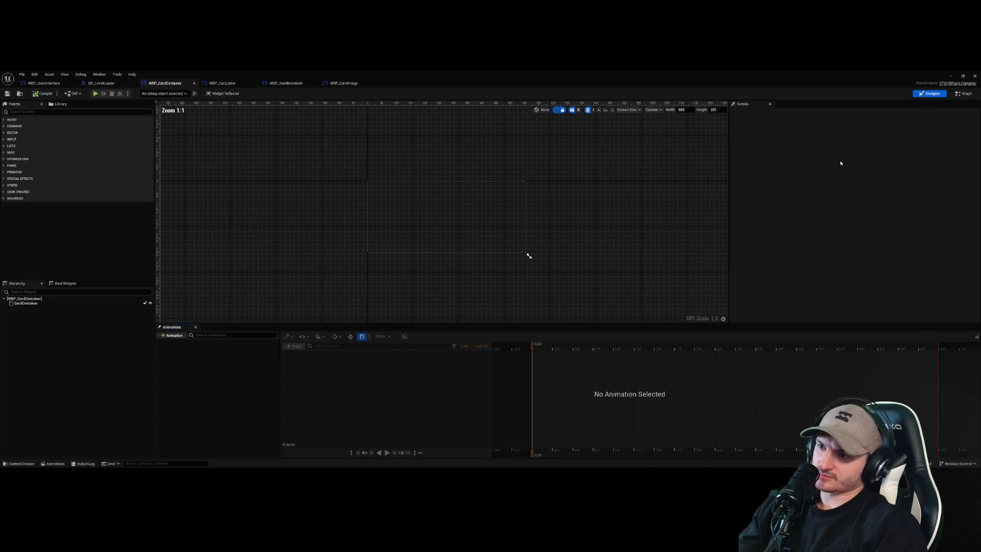
- Set the CardContainer canvas custom size to 500 by 200
left_click(409, 234)
left_click(963, 93)
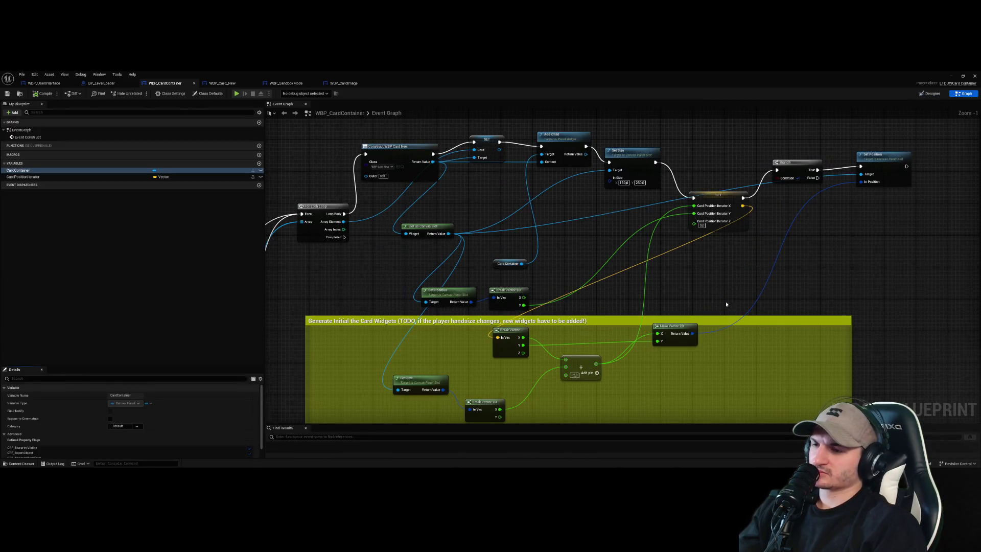
left_click(929, 93)
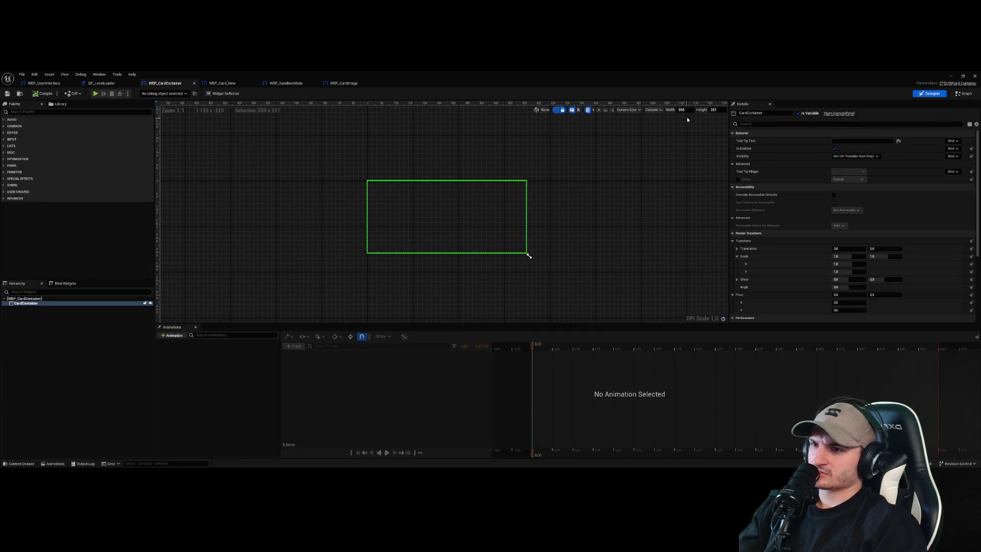
type("500")
key("Return")
type("200")
key("Return")
- Save WBP_CardContainer and go back to the WBP_UserInterface layout
left_click(661, 258)
key("ctrl+s")
left_click(55, 85)
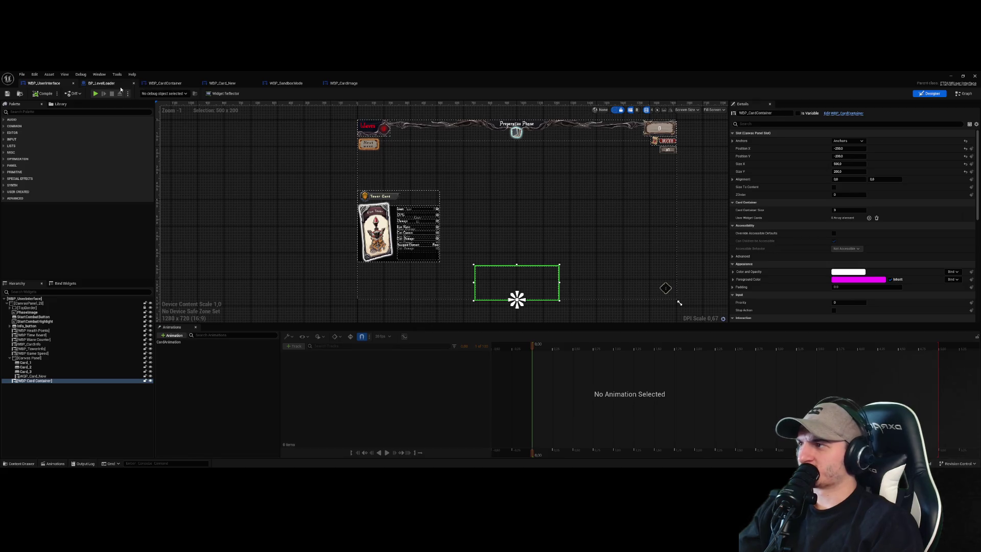
- Play the level to check the card hand along the bottom, then stop with Esc
key("super+Down")
left_click(139, 93)
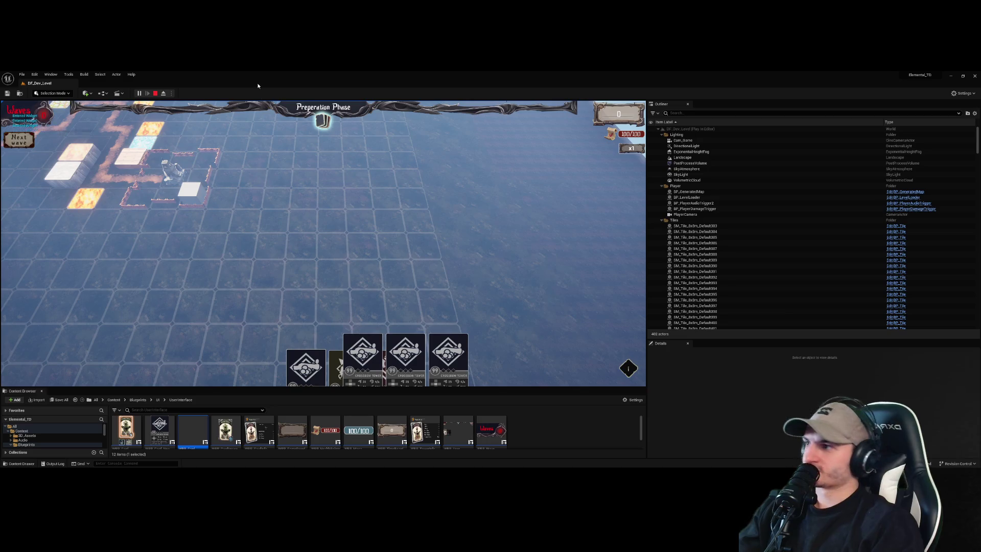
key("Escape")
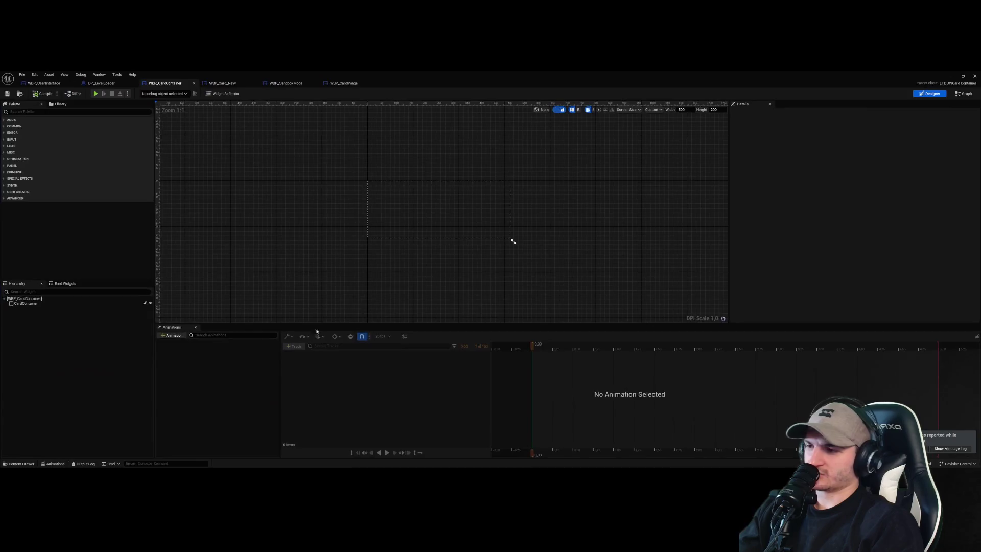
- Select CardContainer in the Hierarchy and start a Palette search for a widget to add
left_click(438, 235)
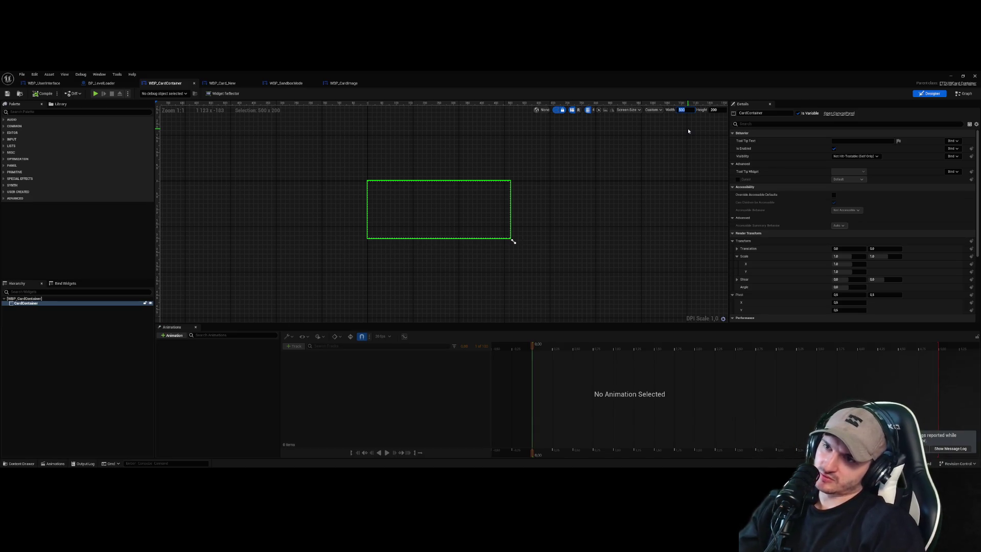
left_click(582, 240)
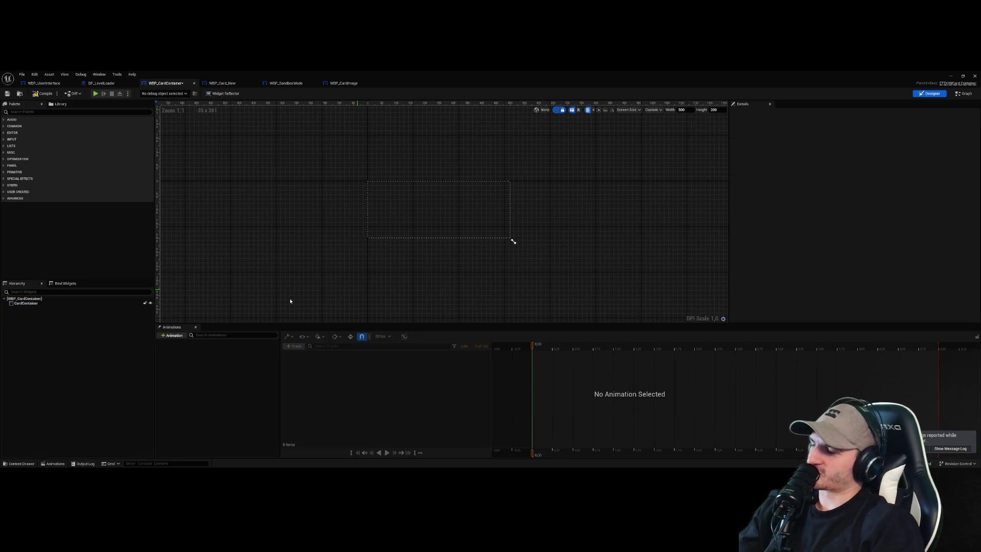
left_click(52, 304)
scroll(569, 251, "down", 1)
left_click(363, 153)
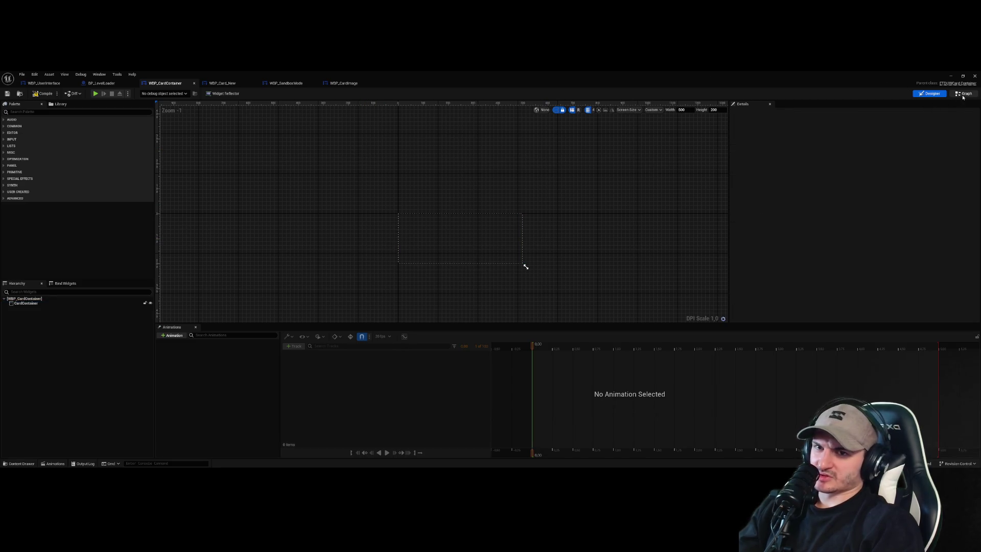
left_click(963, 93)
left_click(930, 94)
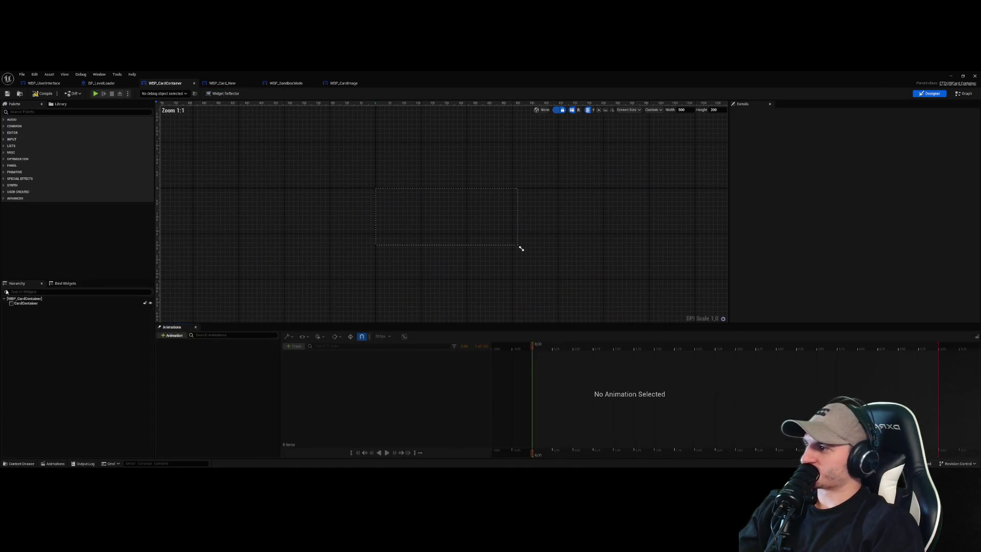
left_click(45, 303)
left_click(64, 112)
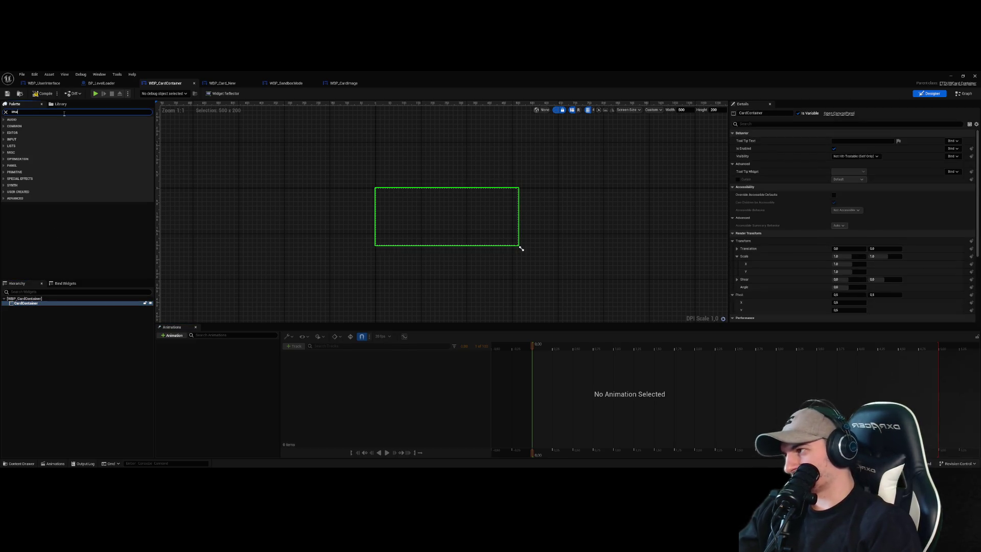
- Add a Button inside the card container and give it a width of 150
type("g")
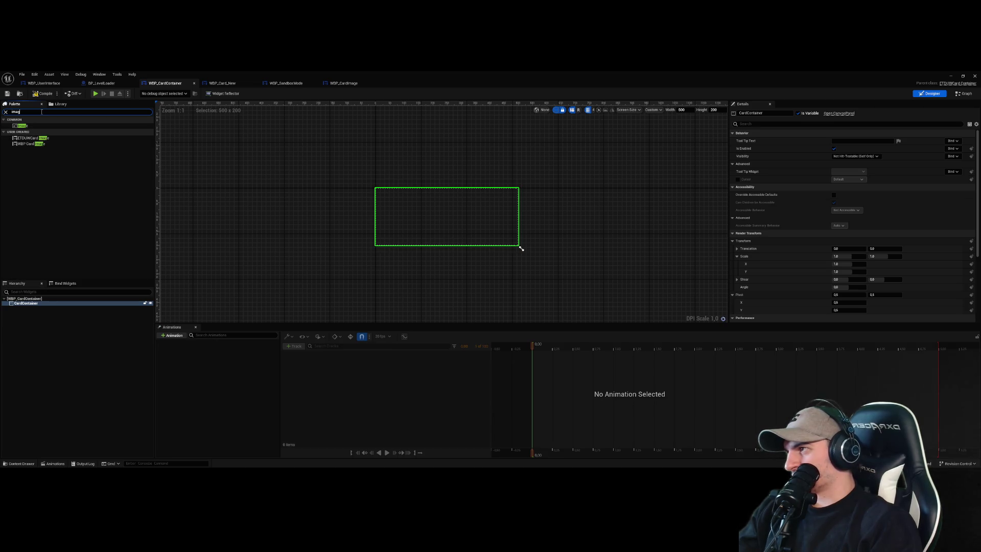
type("butt")
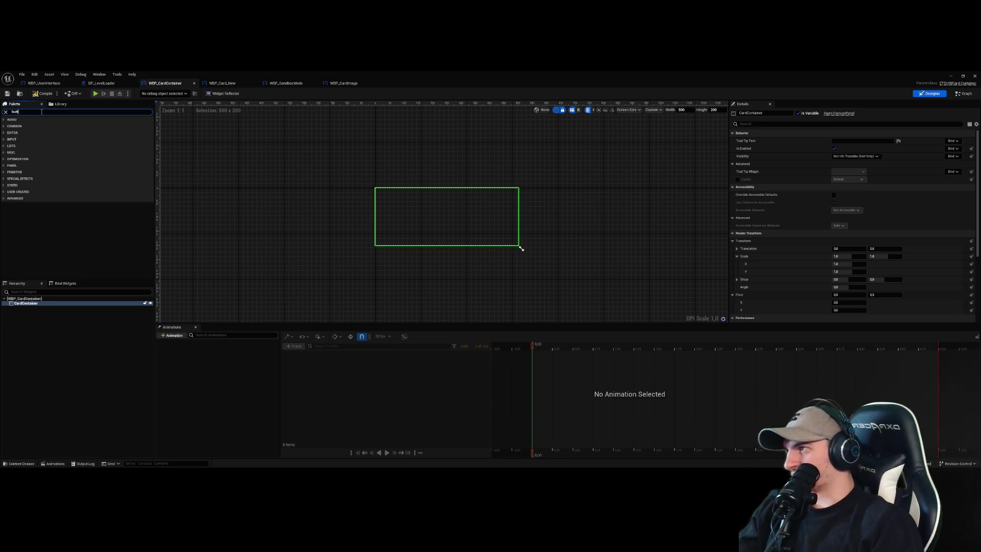
mouse_move(22, 125)
left_mouse_down()
mouse_move(307, 220)
mouse_move(405, 229)
left_mouse_up()
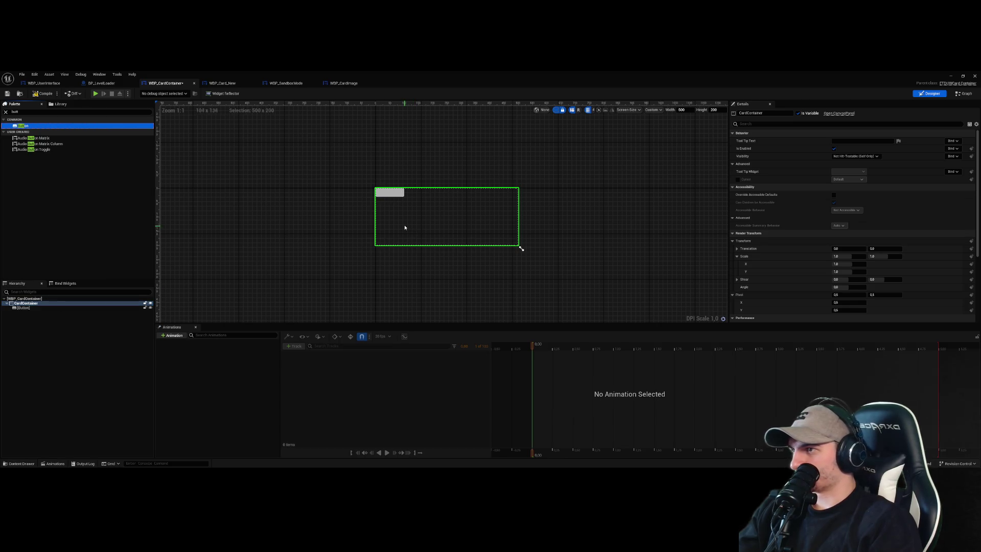
left_click(391, 195)
left_click(843, 163)
type("15")
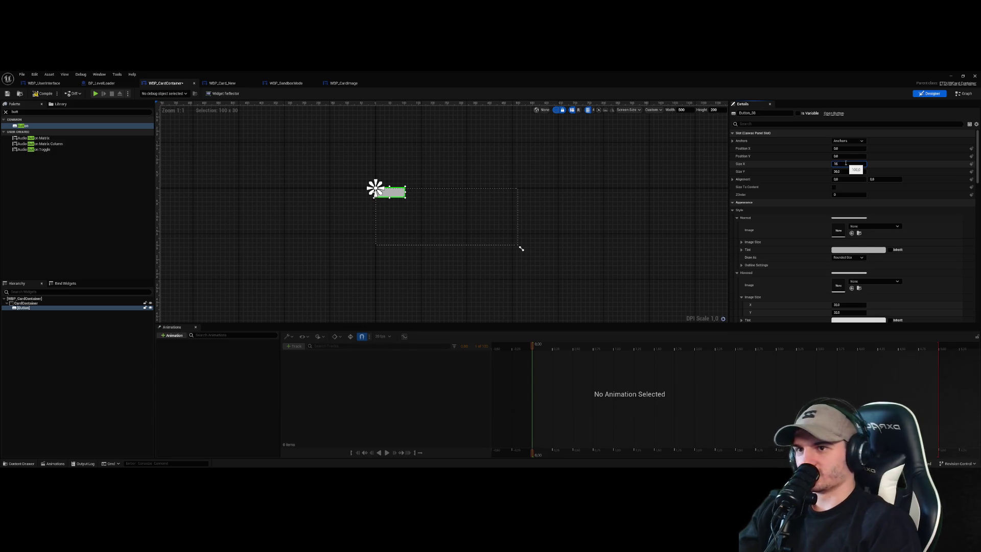
type("0.0")
key("Return")
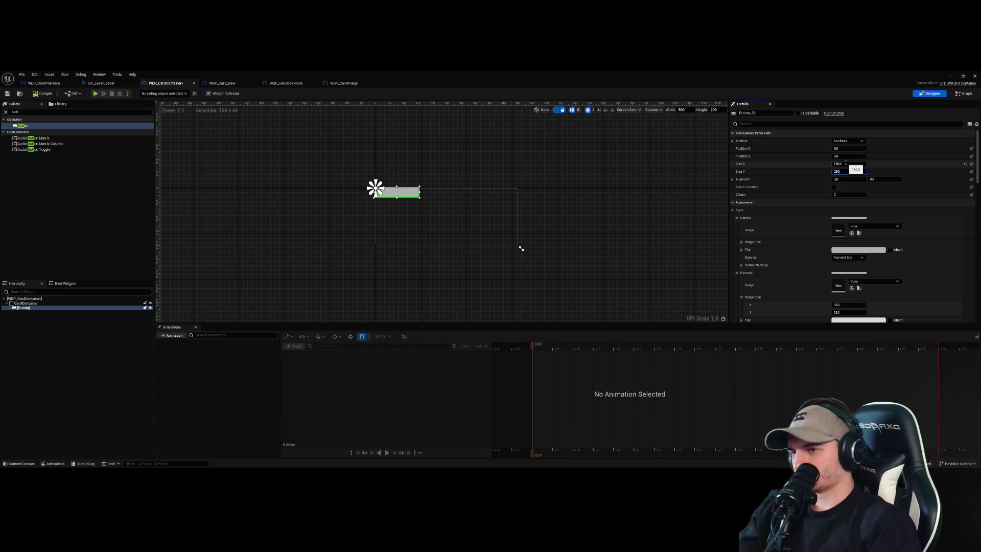
key("Return")
- Set the card container height to 250 and compile the widget
left_click(464, 244)
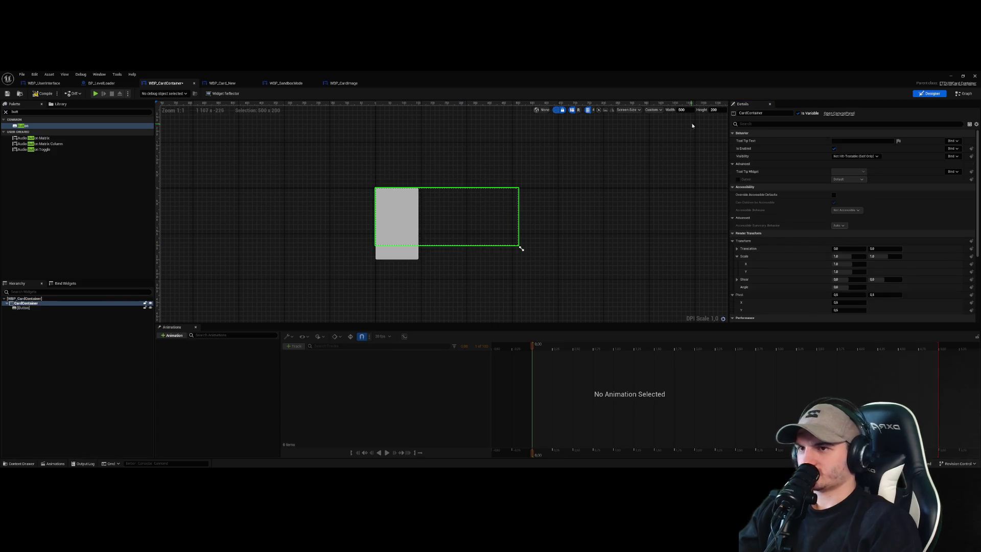
type("50")
key("Return")
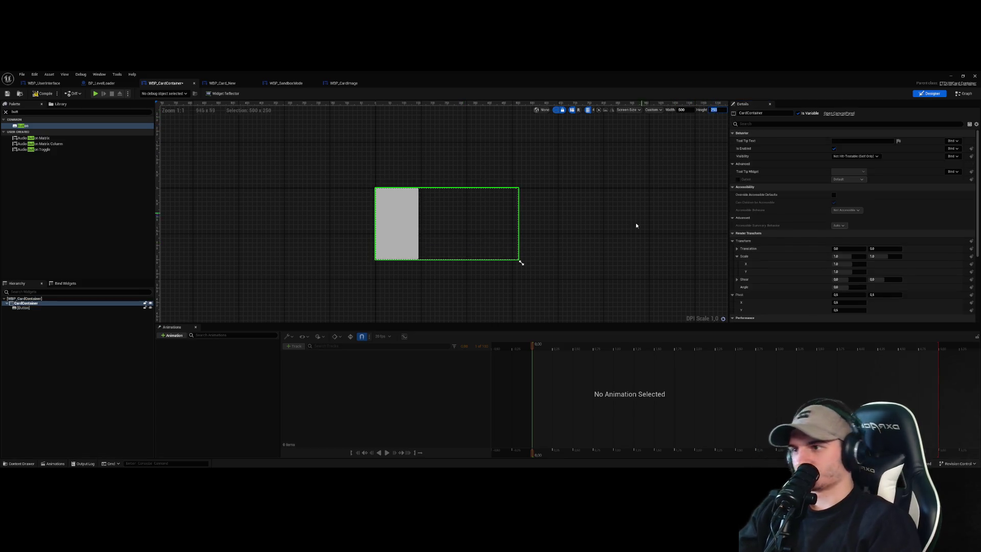
left_click(628, 242)
left_click(43, 94)
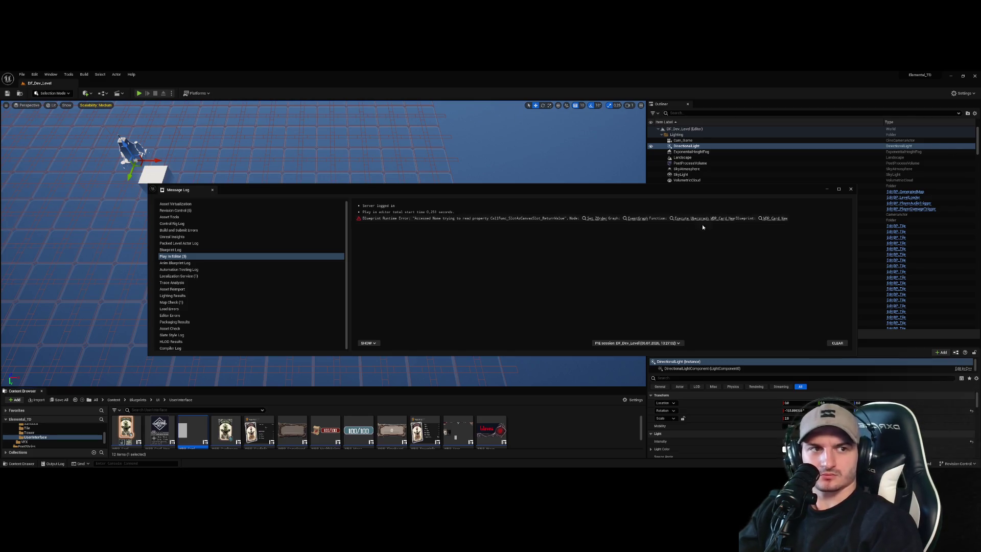
- Play-test the level, adjust the viewport width, and inspect the Crossbow Tower card before stopping
left_click(850, 190)
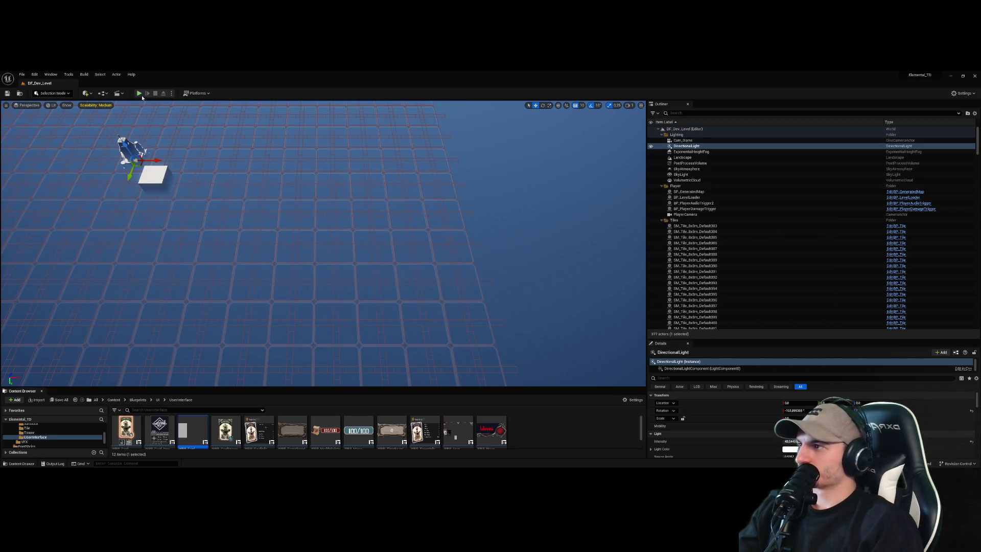
left_click(139, 93)
left_click(369, 140)
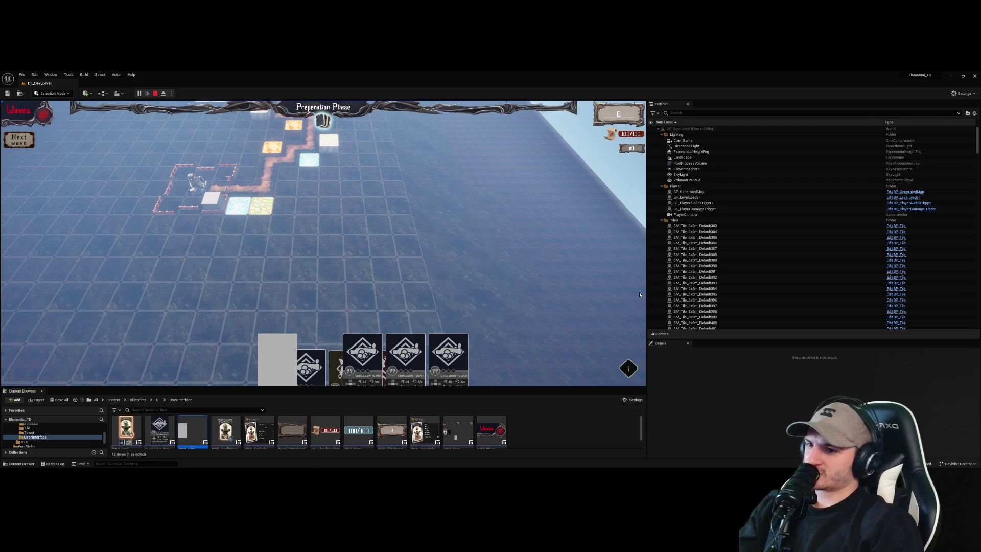
left_click_drag(646, 295, 852, 291)
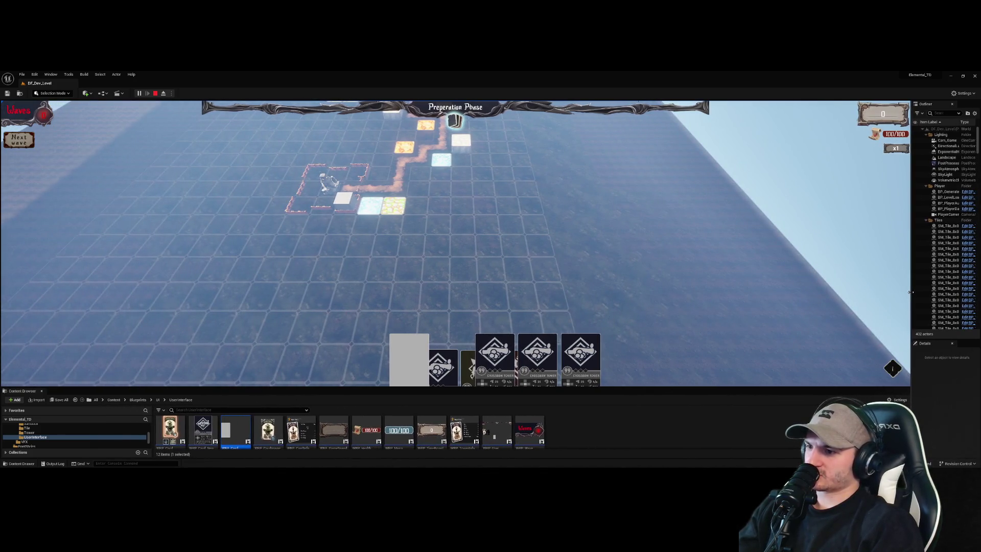
left_click_drag(909, 292, 681, 291)
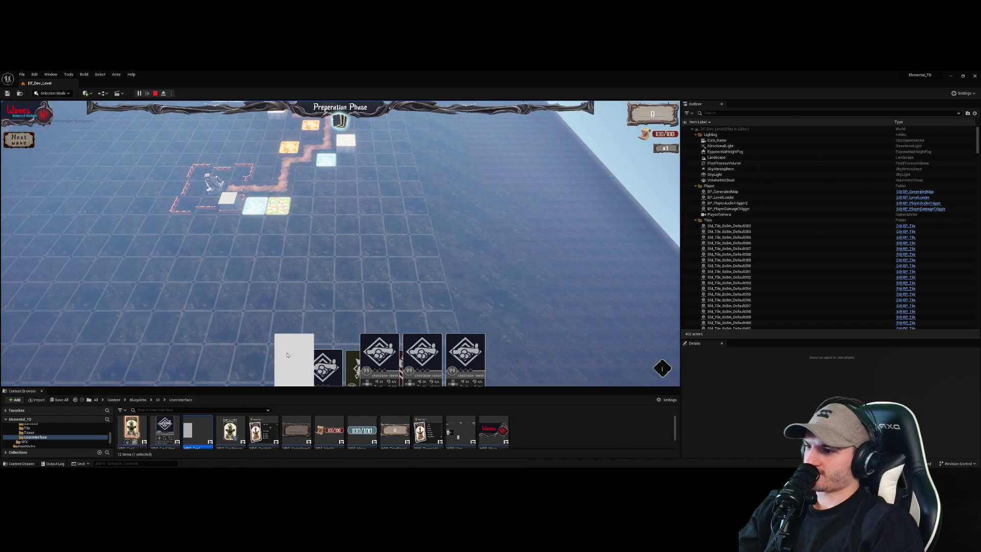
left_click(327, 365)
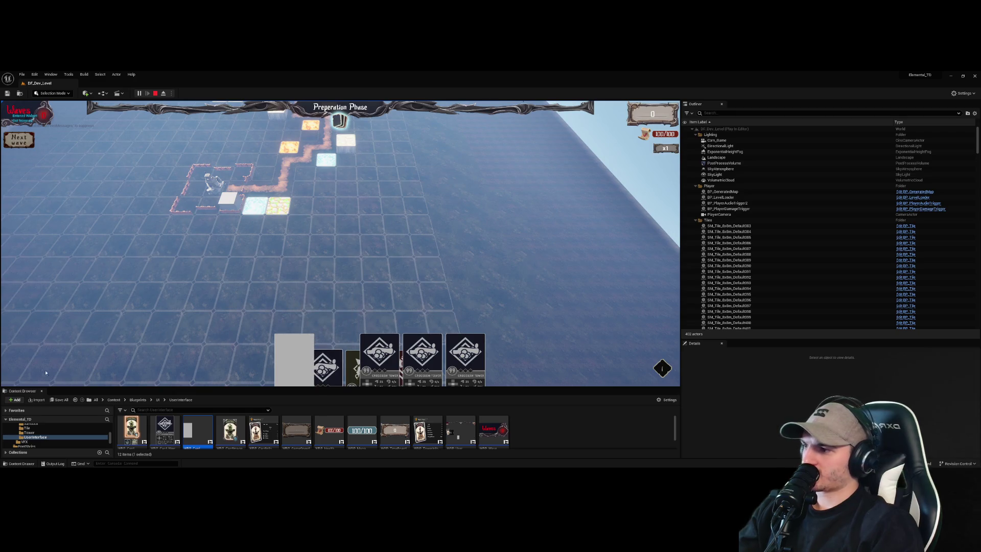
left_click(155, 93)
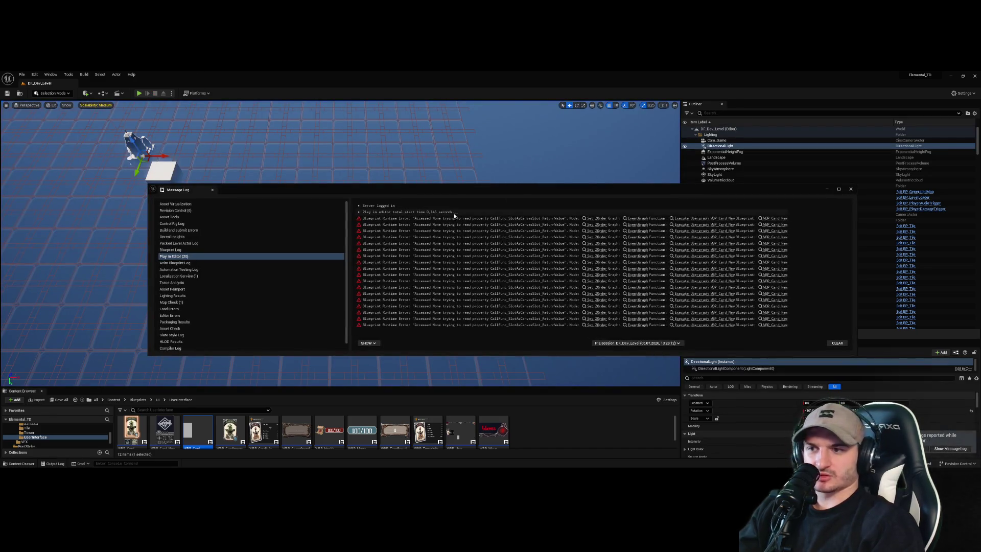
- Dismiss the Message Log and open WBP_CardContainer's event graph
left_click(850, 189)
double_click(184, 440)
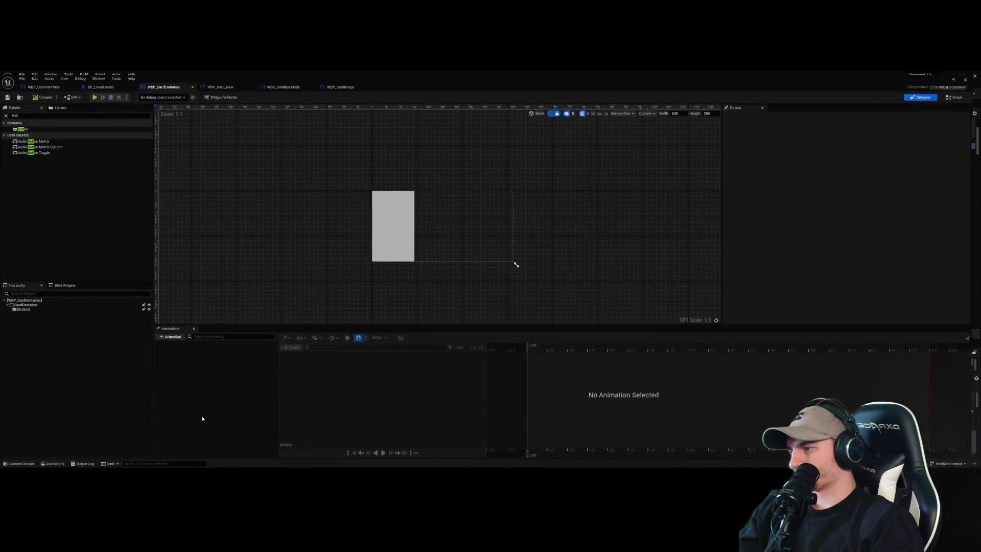
left_click(963, 94)
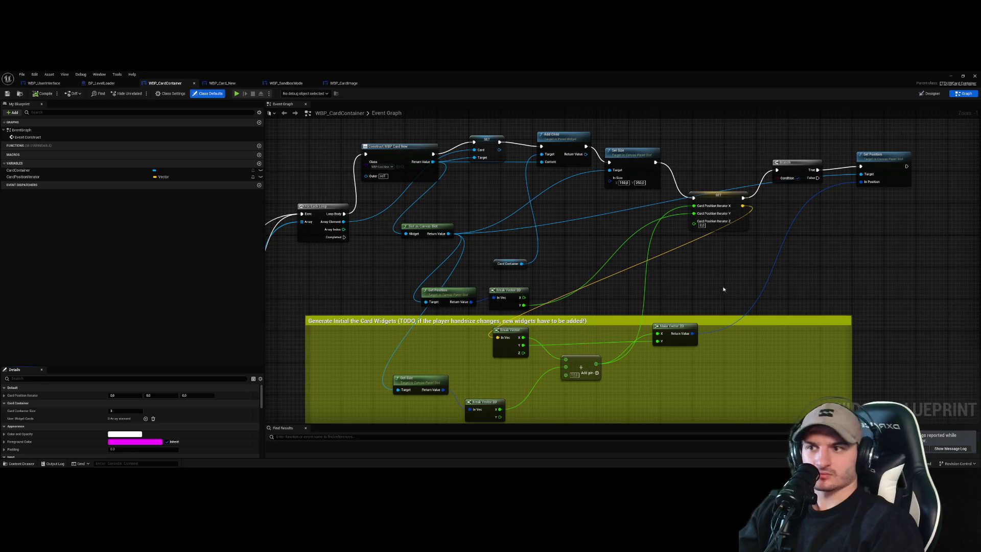
scroll(730, 267, "down", 4)
scroll(650, 306, "up", 5)
scroll(675, 237, "down", 1)
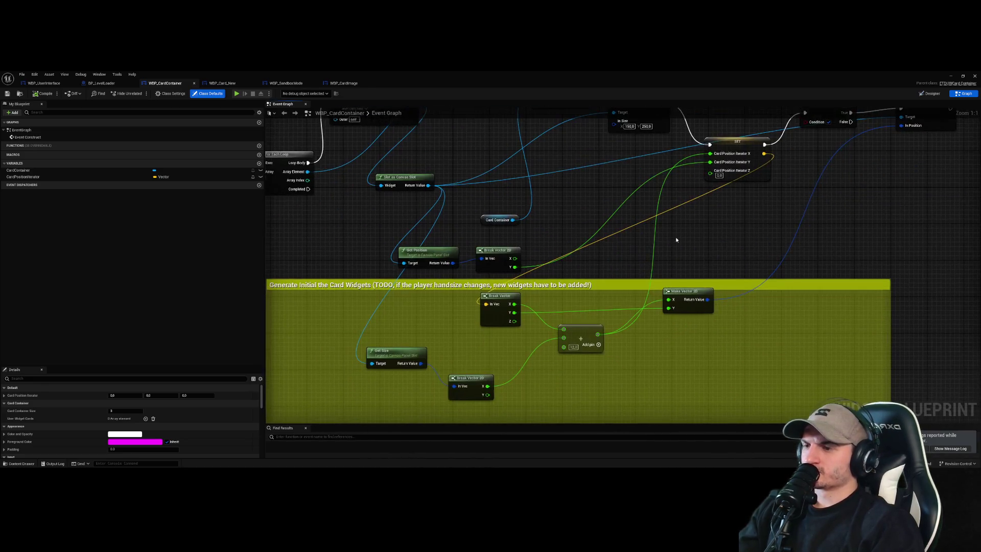
- Return to the running game, close the tutorial overlay, and stop play
left_click(949, 77)
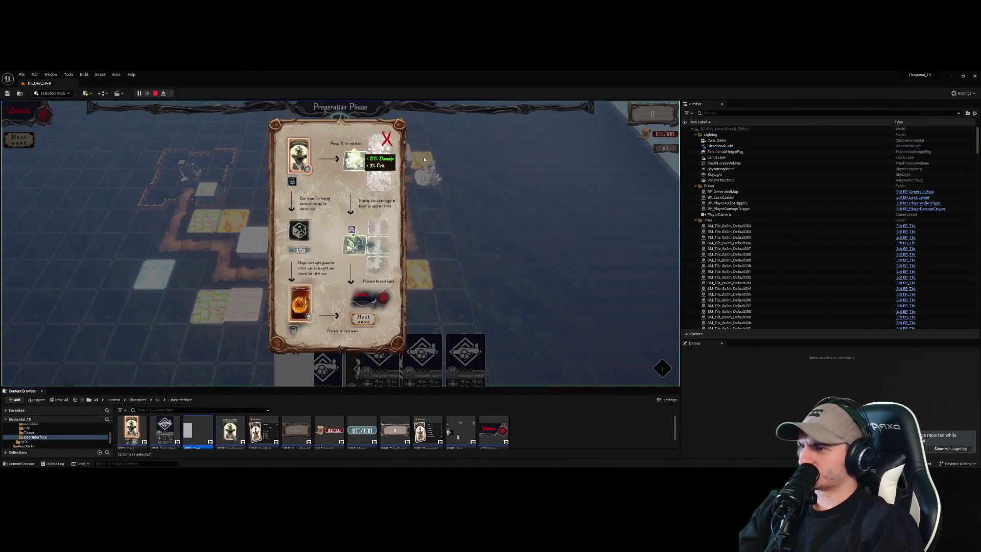
left_click(385, 141)
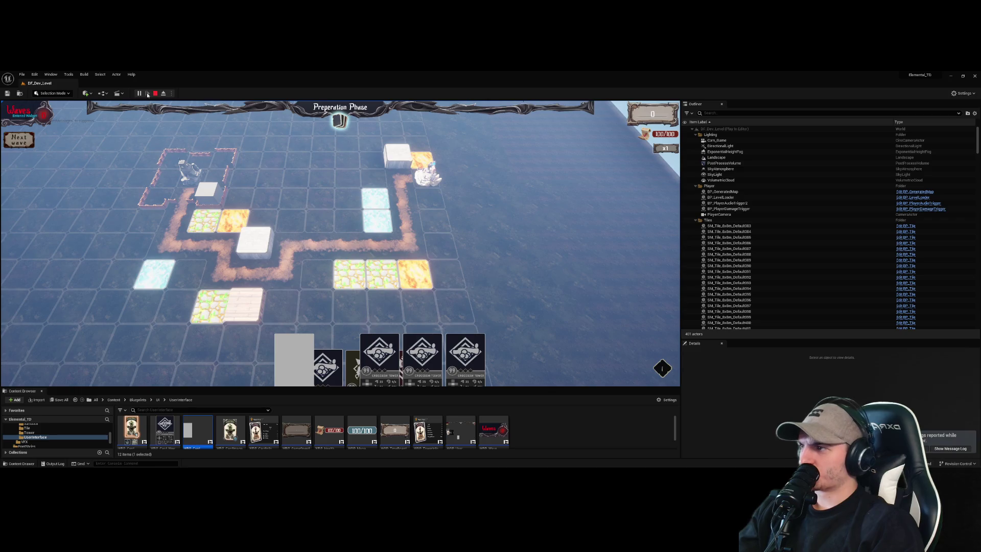
left_click(156, 93)
- Reopen the event graph and locate the card generation and Add nodes
double_click(196, 430)
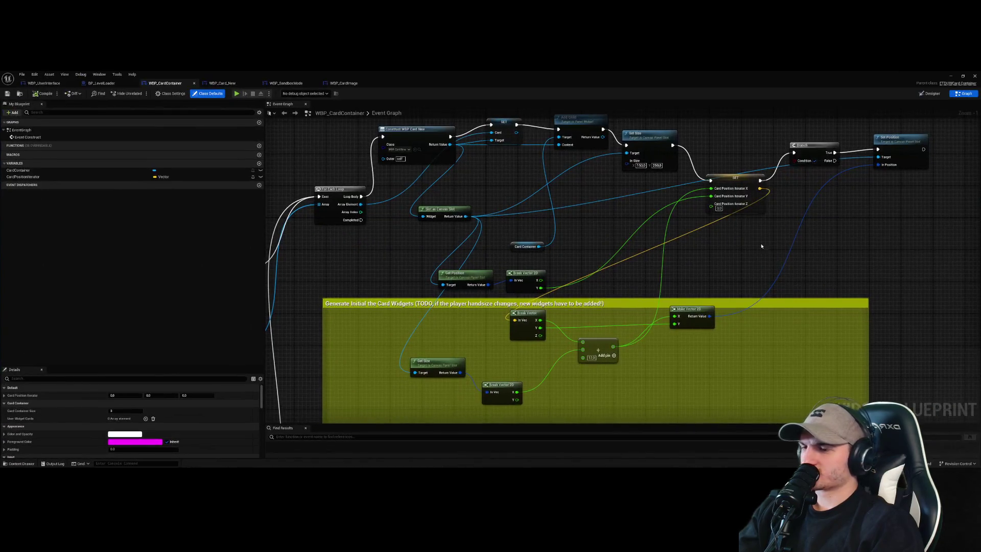
mouse_move(820, 239)
left_mouse_down()
mouse_move(729, 285)
mouse_move(680, 285)
mouse_move(725, 257)
mouse_move(685, 280)
mouse_move(686, 311)
left_mouse_up()
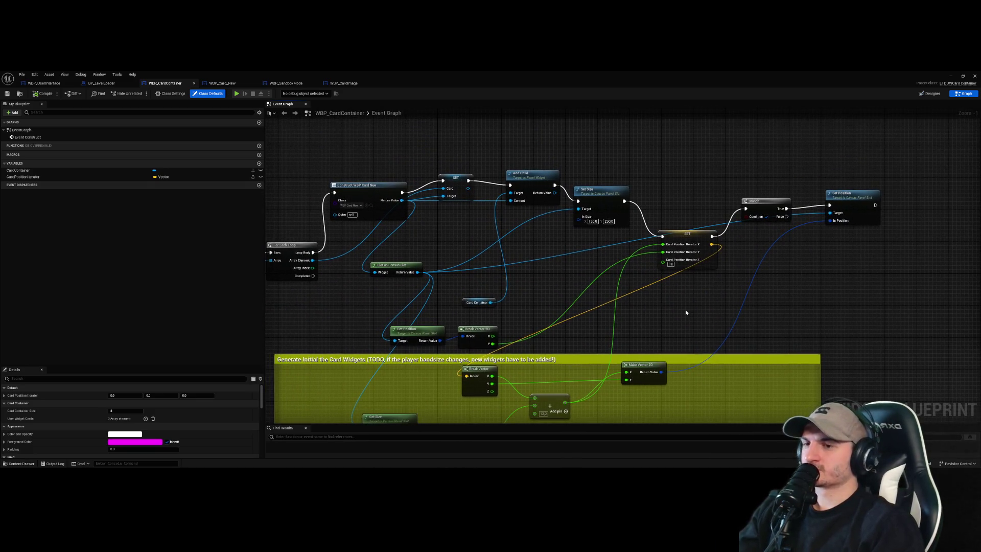
scroll(678, 310, "down", 1)
scroll(676, 308, "up", 2)
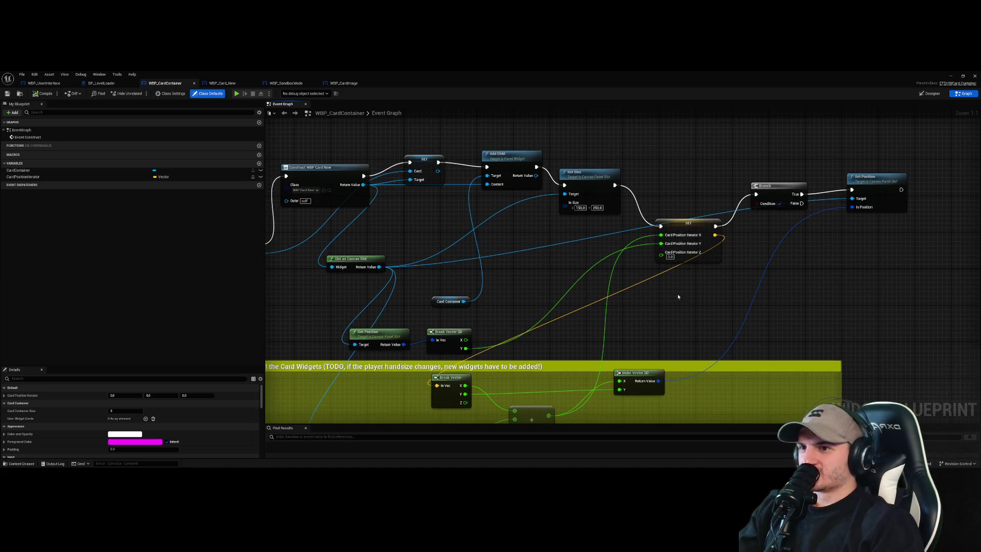
mouse_move(700, 240)
left_mouse_down()
mouse_move(729, 167)
mouse_move(678, 222)
left_mouse_up()
left_click(676, 294)
left_click(678, 222)
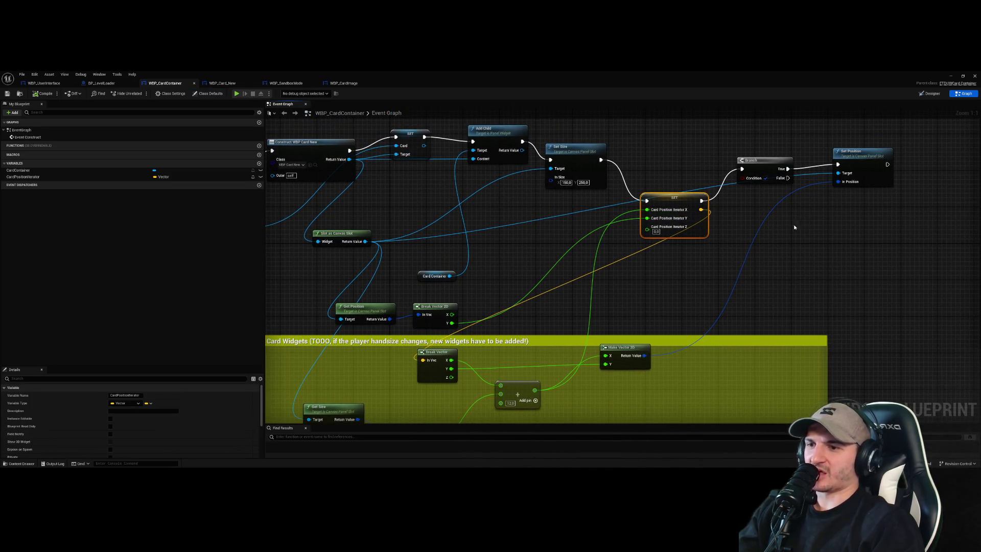
left_click_drag(726, 363, 772, 299)
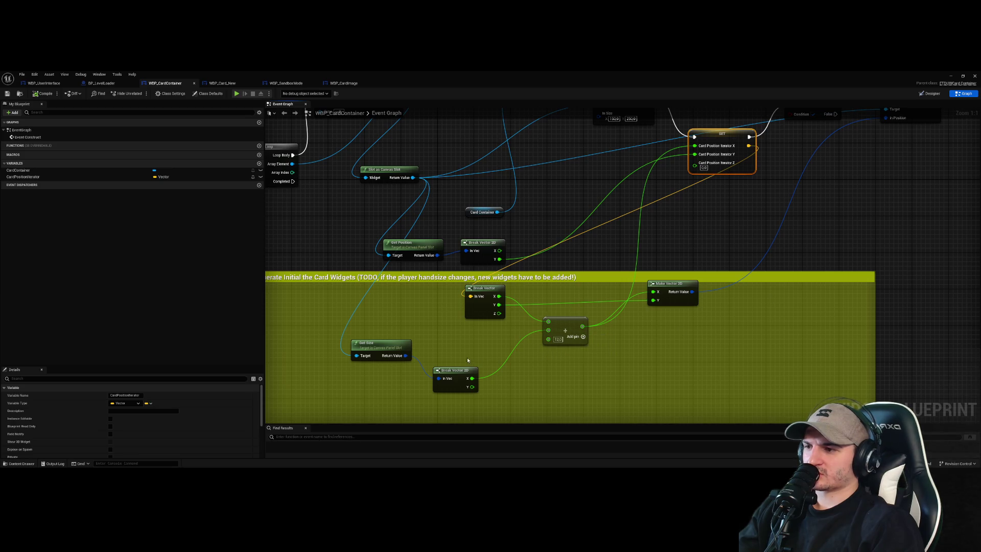
- Replace the Add node's Break Vector 2D X input with a fixed 150 and compile
left_click(463, 376)
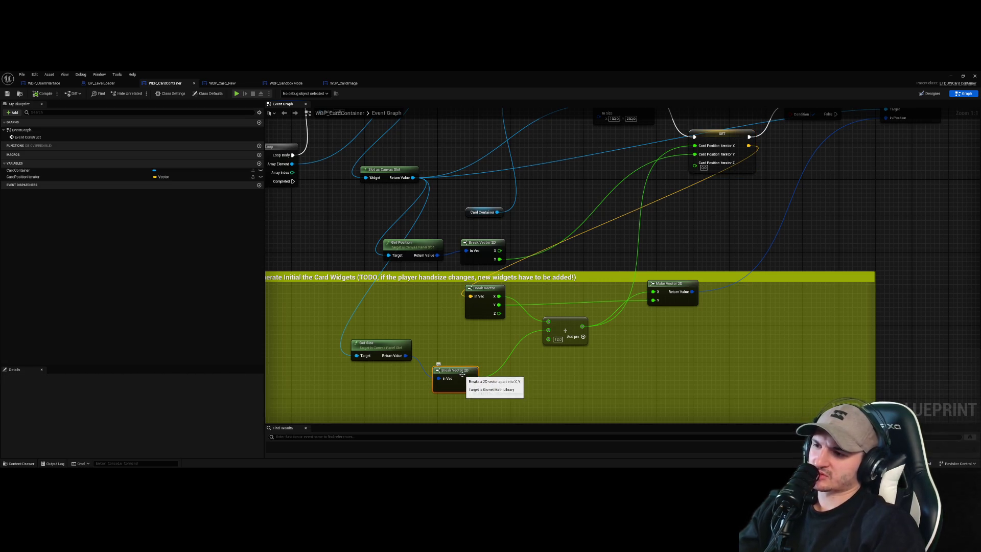
left_click_drag(472, 378, 500, 253)
key("Escape")
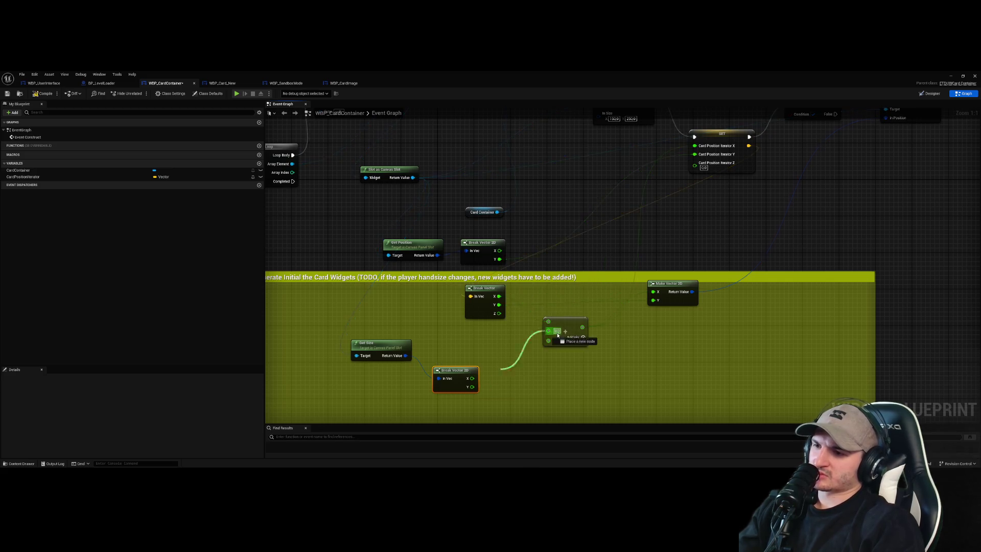
type("150")
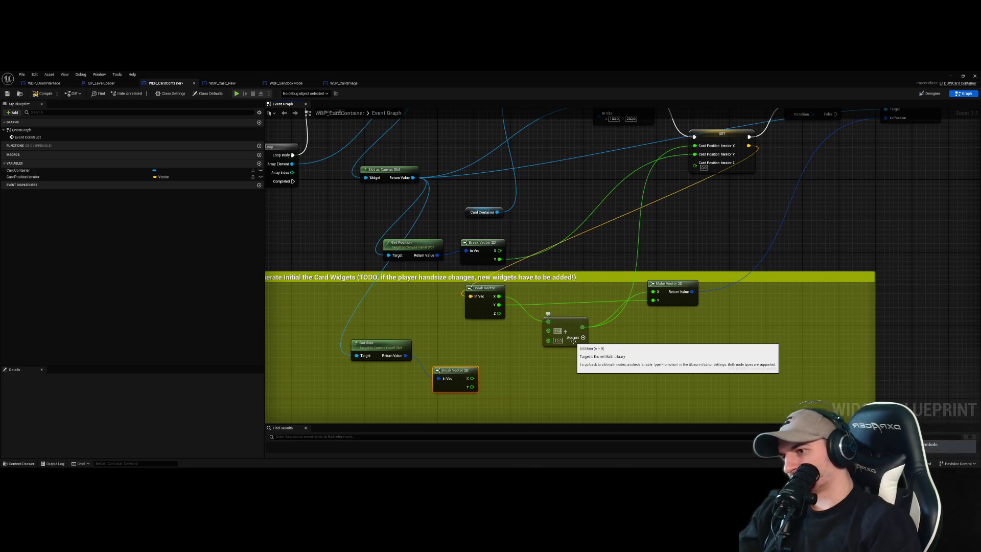
left_click(298, 187)
key("F7")
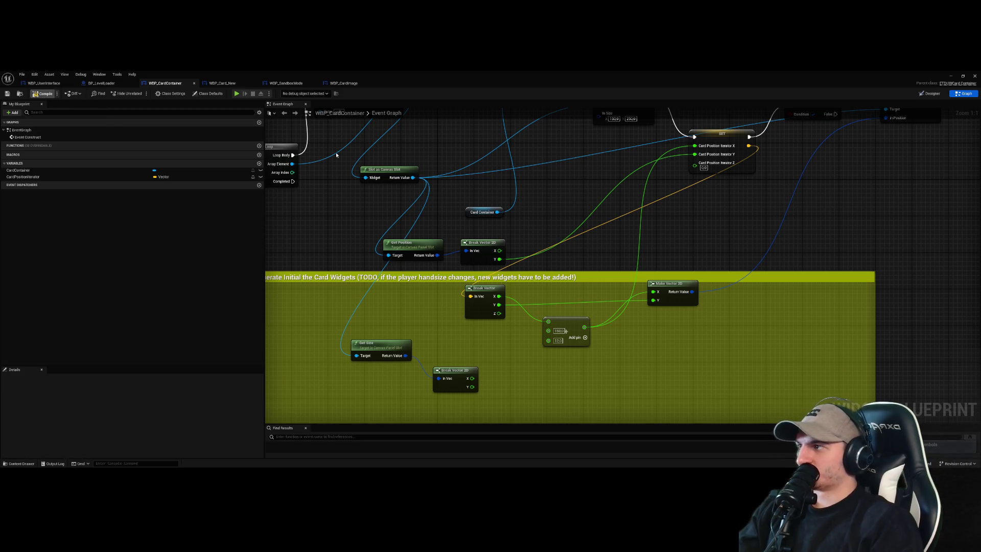
left_click(952, 77)
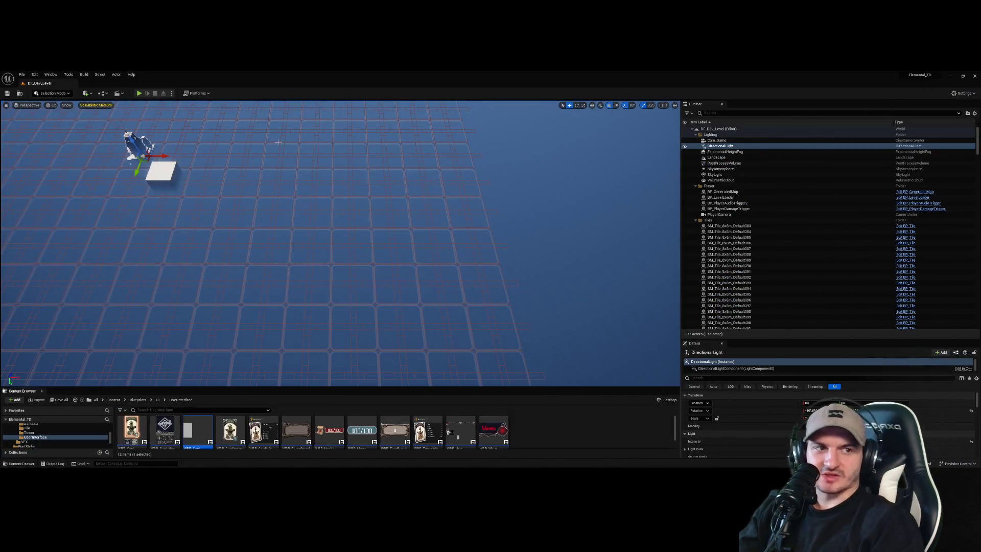
- Test-play the change with Alt+P, view the card hand, then open WBP_Card_New's designer
key("alt+p")
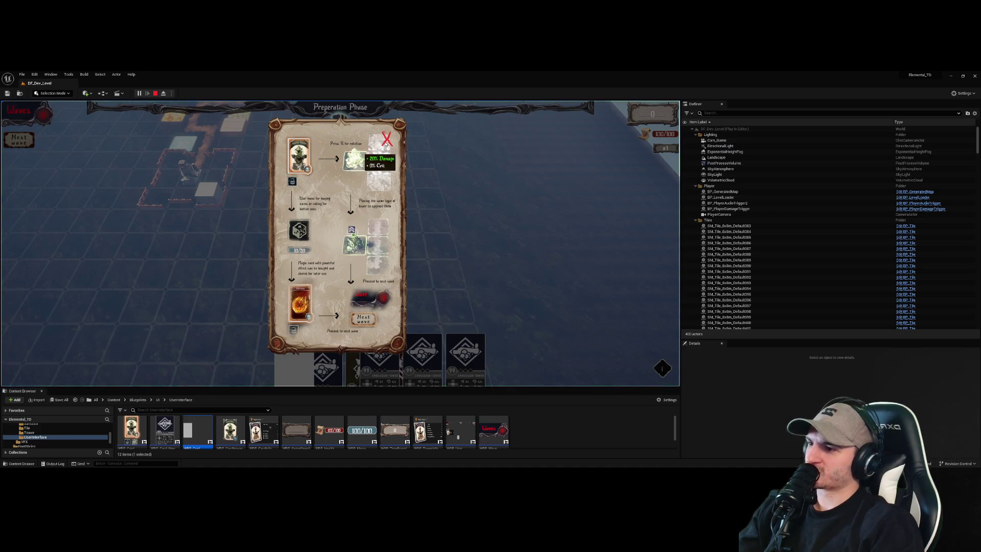
left_click(385, 142)
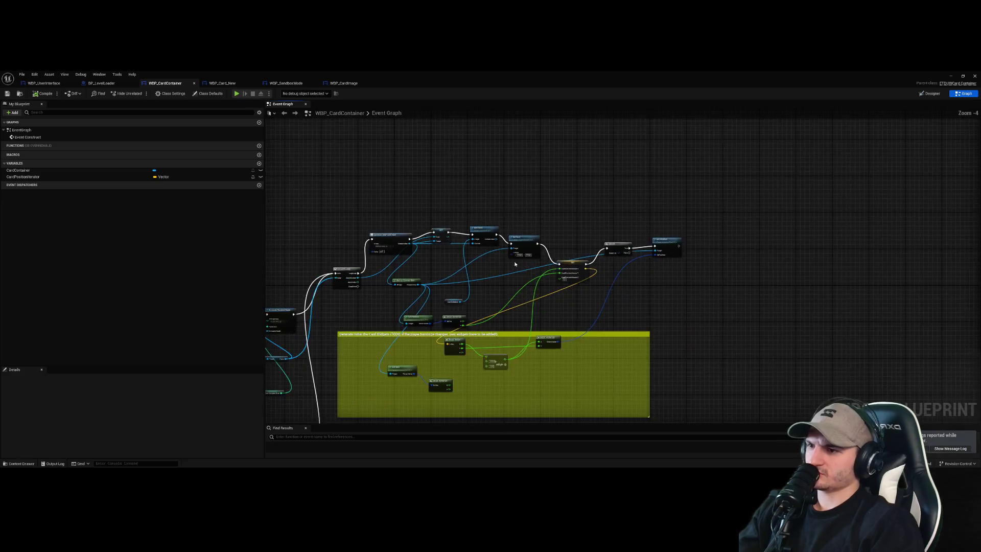
scroll(517, 264, "up", 1)
scroll(503, 276, "up", 1)
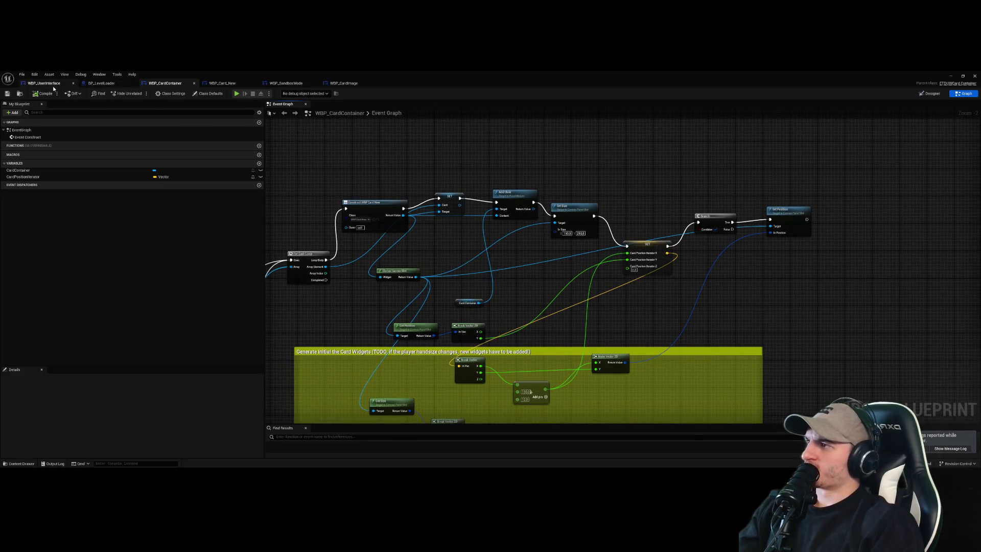
left_click(222, 83)
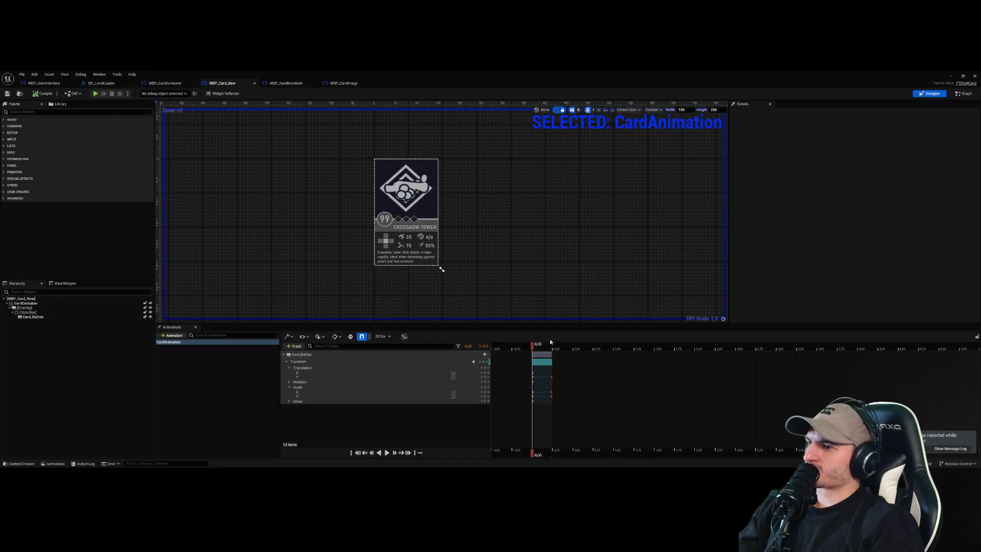
- In WBP_Card_New's event graph, pan to the Card Button, Slot as Canvas Slot and mouse-leave nodes
left_click(964, 94)
scroll(551, 344, "up", 5)
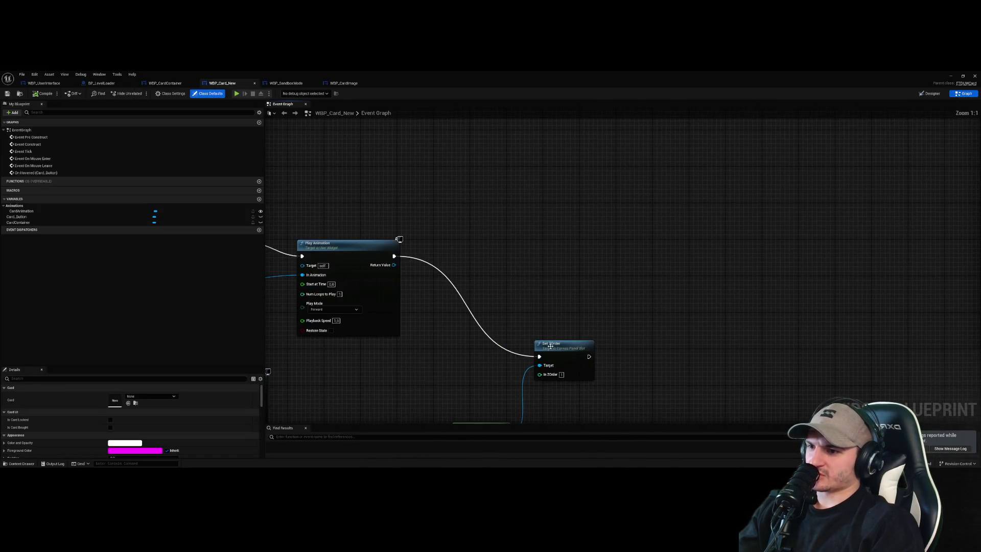
left_click_drag(552, 343, 585, 276)
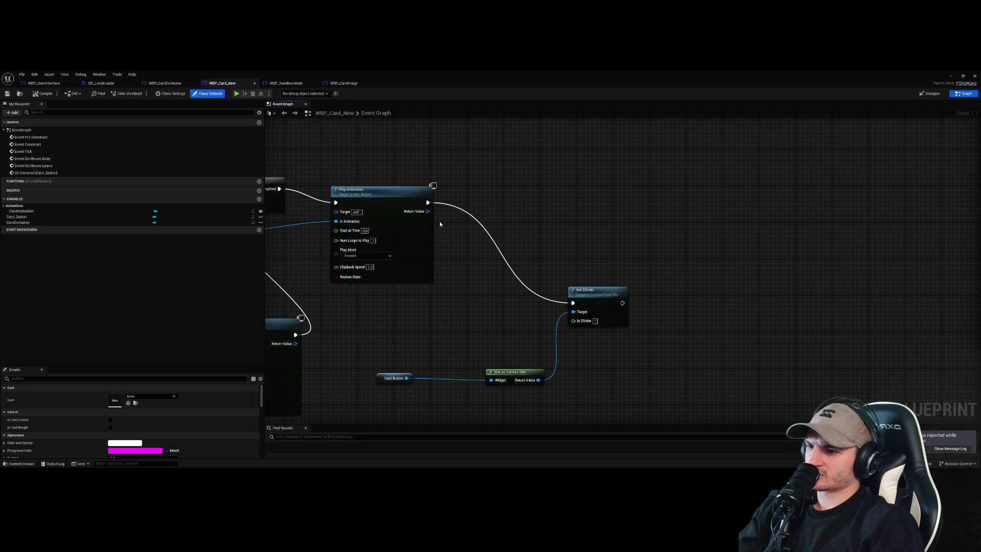
left_click_drag(454, 239, 498, 224)
left_click_drag(562, 356, 526, 333)
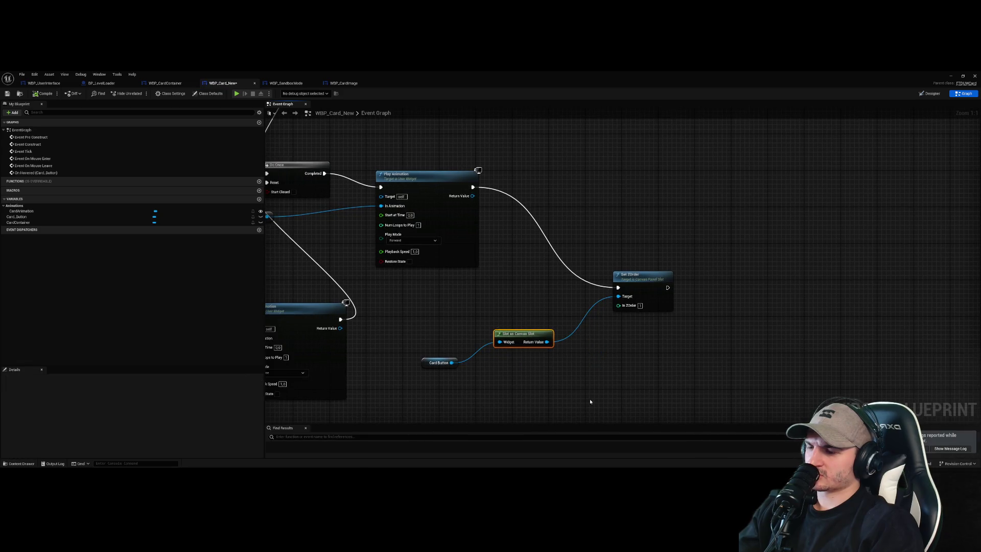
left_click_drag(432, 363, 413, 367)
left_click(534, 338)
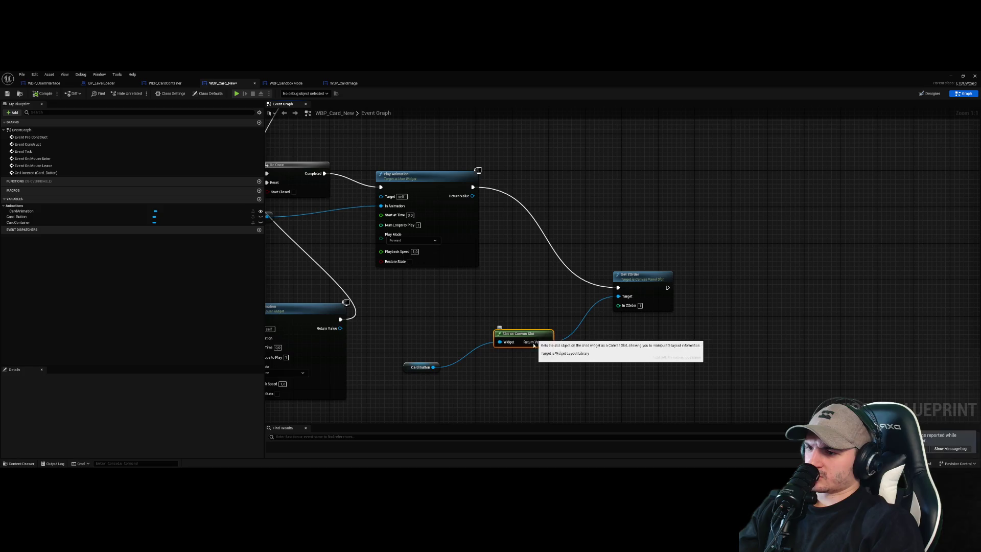
right_click(648, 343)
left_click(639, 312)
mouse_move(647, 312)
left_mouse_down()
mouse_move(727, 310)
mouse_move(864, 285)
left_mouse_up()
- Add a copy of Set ZOrder after the mouse-leave Play Animation, set In ZOrder 0, and target the Card Button's canvas slot
left_click(863, 196)
key("ctrl+c")
key("ctrl+v")
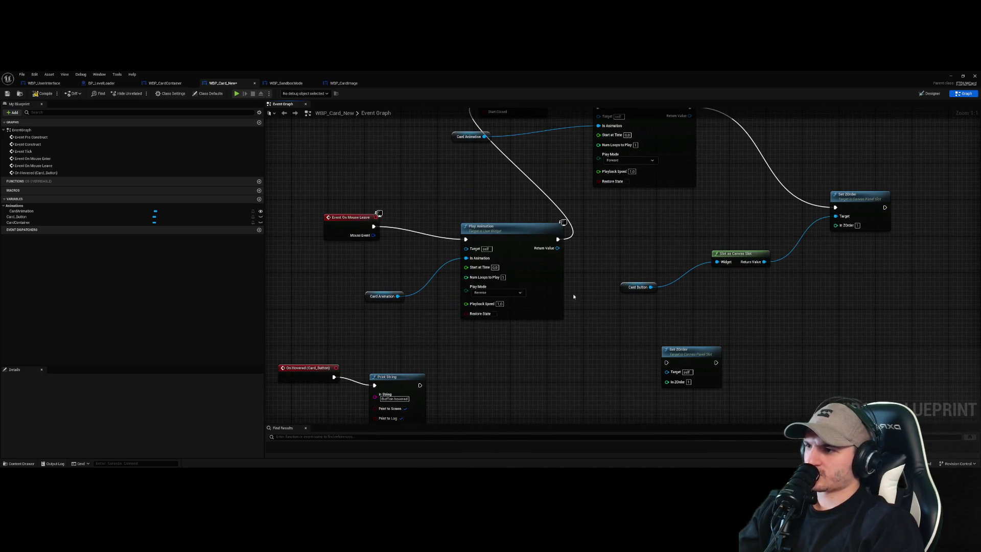
left_click_drag(558, 239, 667, 364)
type("0")
key("Return")
left_click_drag(649, 287, 667, 372)
mouse_move(764, 265)
left_mouse_down()
mouse_move(679, 389)
mouse_move(666, 372)
left_mouse_up()
scroll(485, 301, "down", 3)
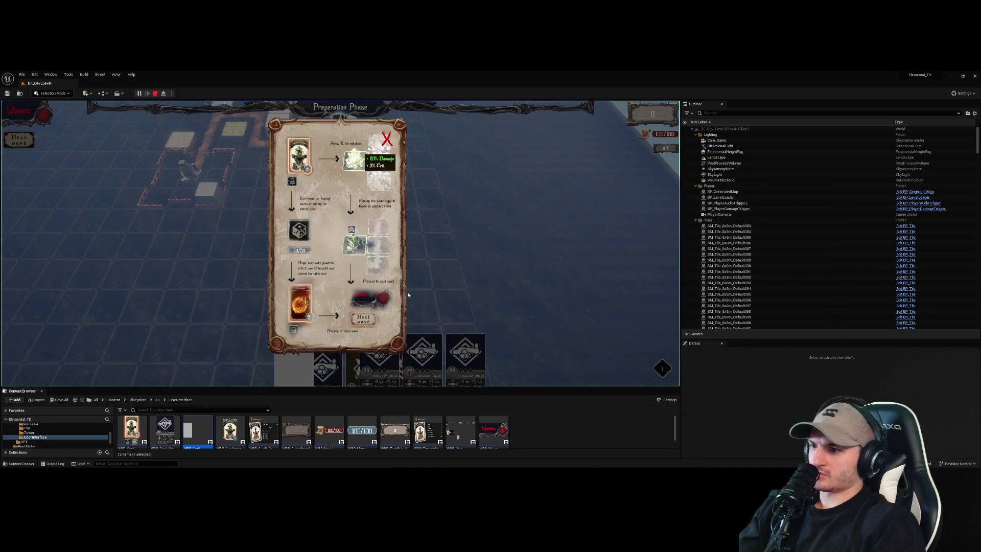
- In the running game, close the tutorial card, hover a hand card, then end the play session
left_click(387, 139)
mouse_move(425, 361)
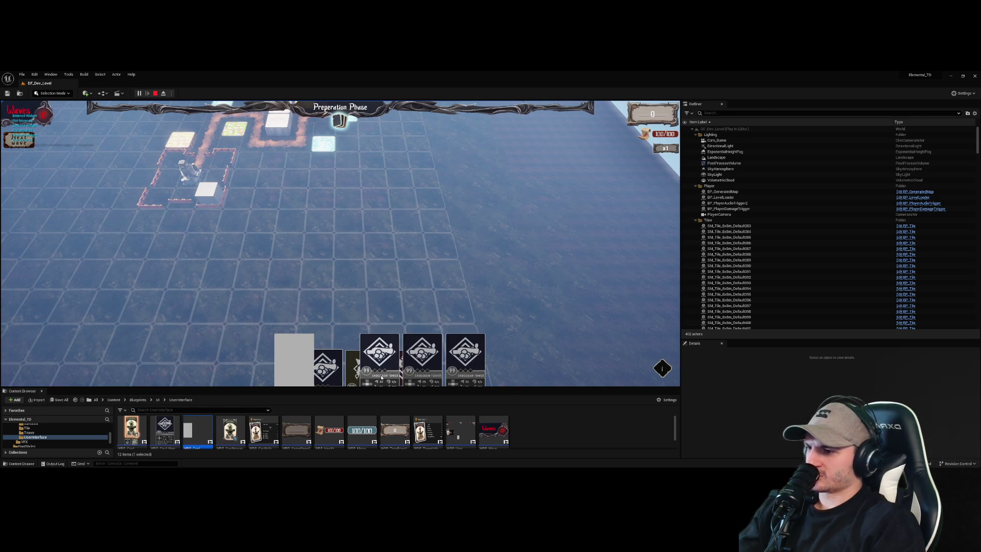
key("Escape")
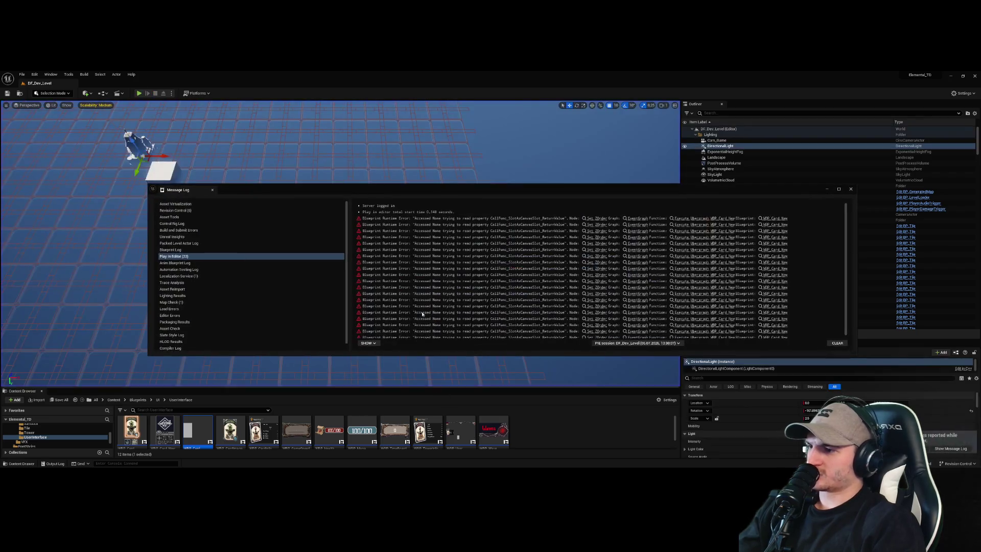
- Dismiss the Accessed None error log and return to WBP_Card_New via WBP_CardContainer
left_click(535, 345)
double_click(190, 428)
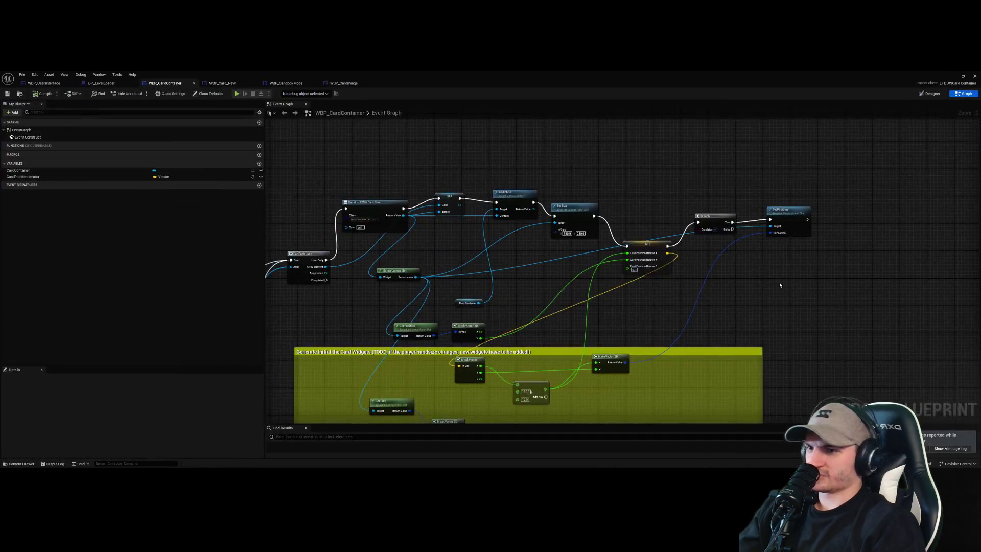
left_click(222, 83)
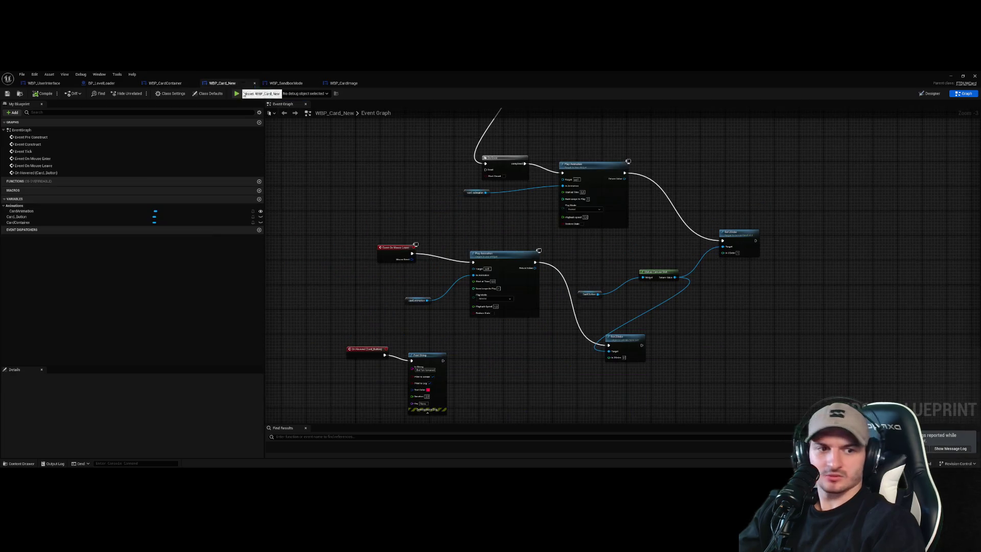
- Select the Set ZOrder node, then the Card Button variable node, in the event graph
left_click(624, 341)
left_click(681, 378)
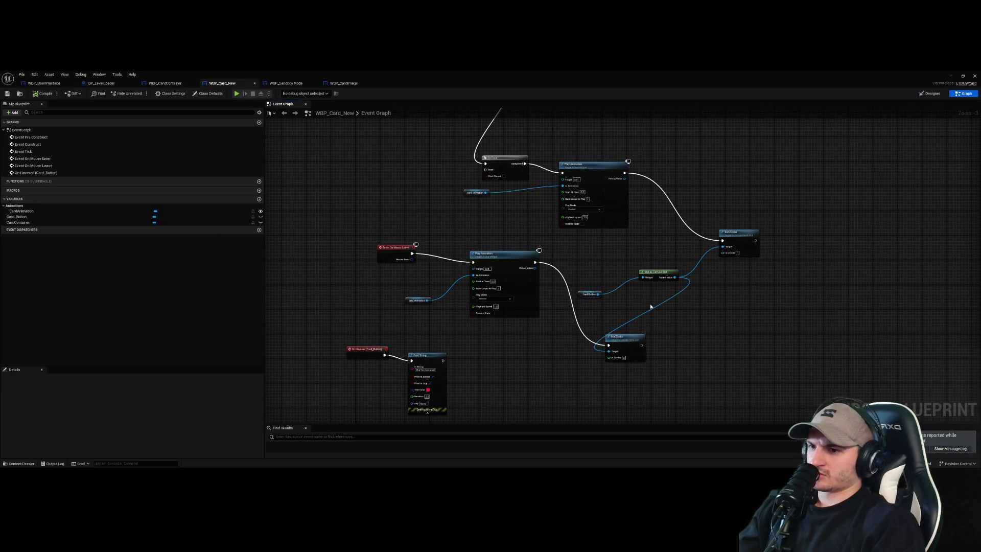
scroll(646, 306, "up", 3)
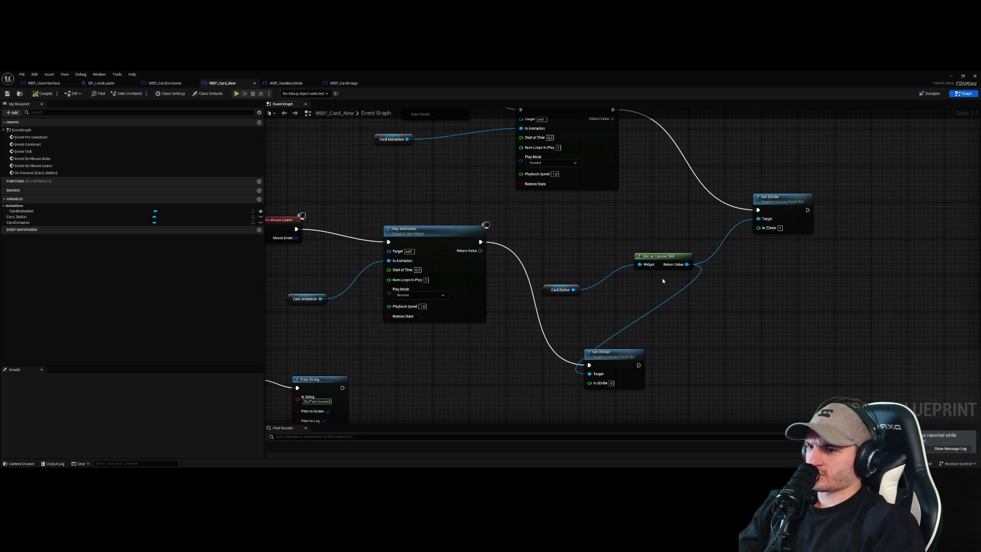
left_click(551, 290)
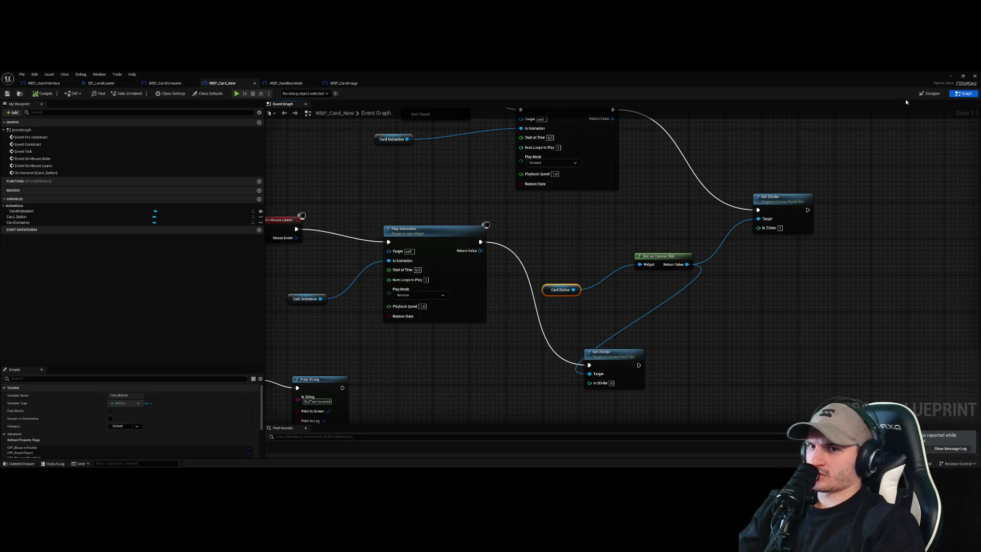
- In Designer, filter Card_Button's Details by 'card' and 'z', then collapse Appearance
left_click(928, 94)
left_click(54, 316)
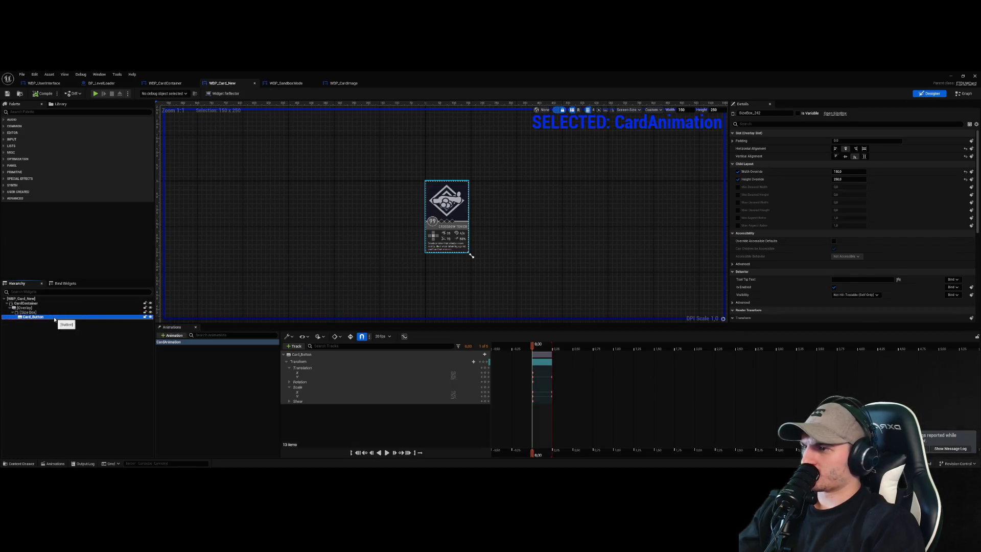
left_click(811, 124)
type("card")
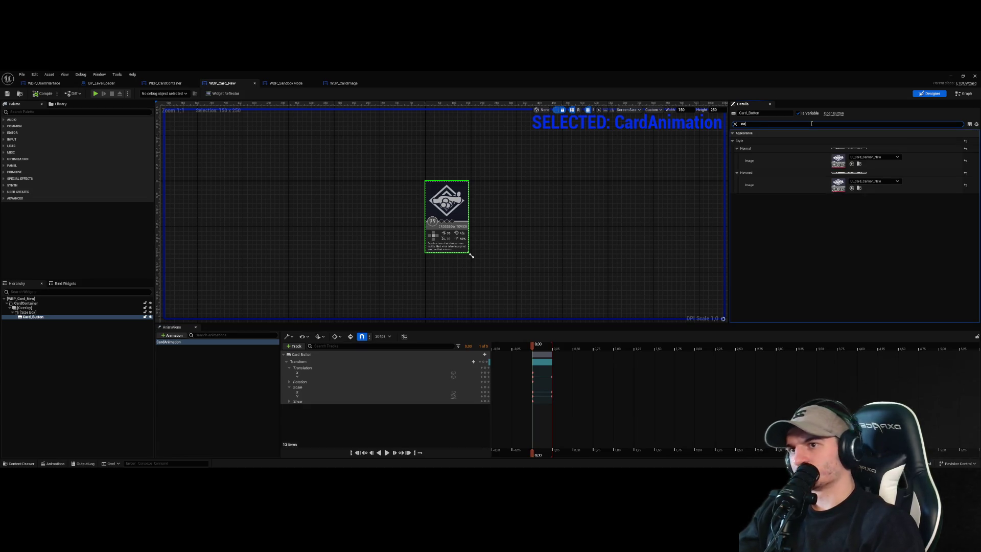
key("BackSpace")
key("BackSpace")
type("z")
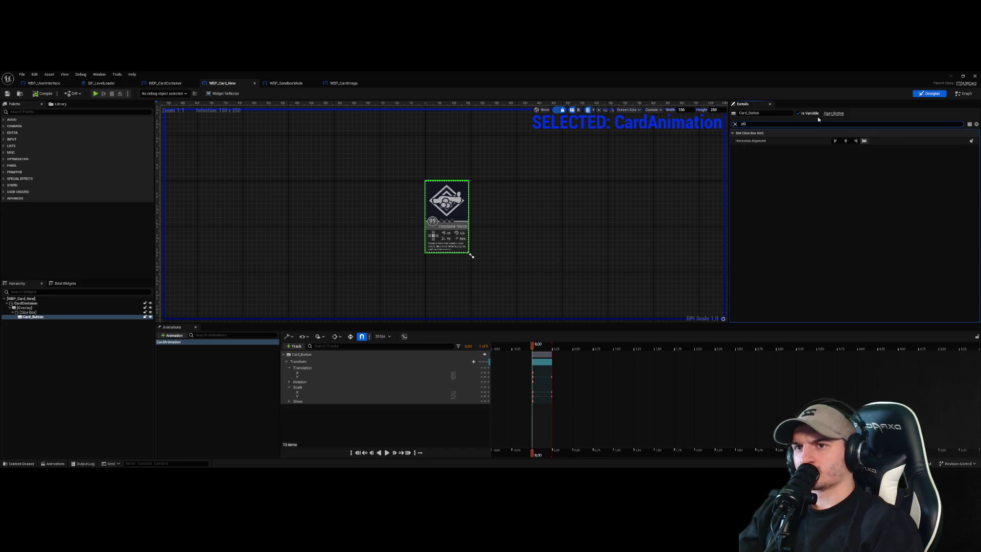
key("BackSpace")
left_click(28, 316)
left_click(732, 164)
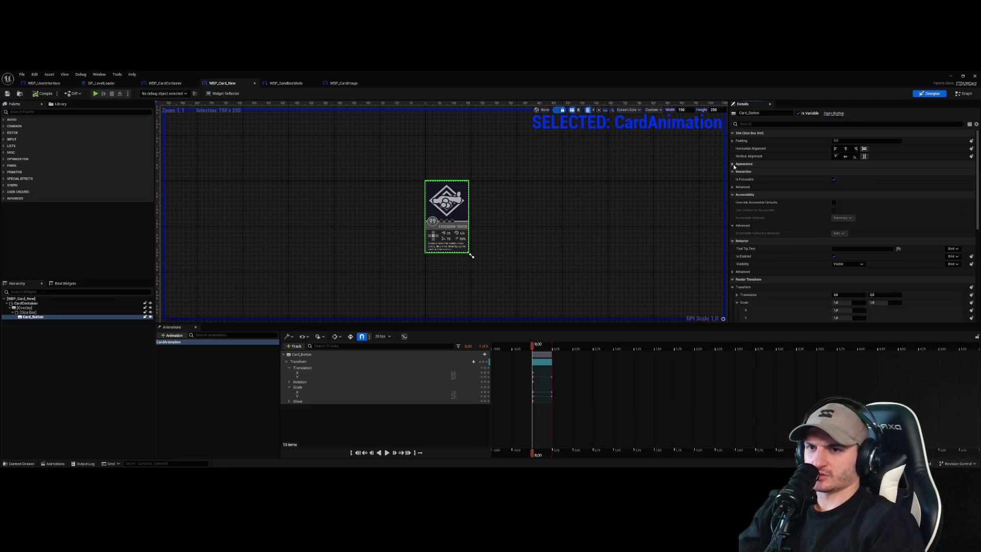
- Search the Size Box and CardContainer Details for zOrder, then widen the Details panel
left_click(28, 312)
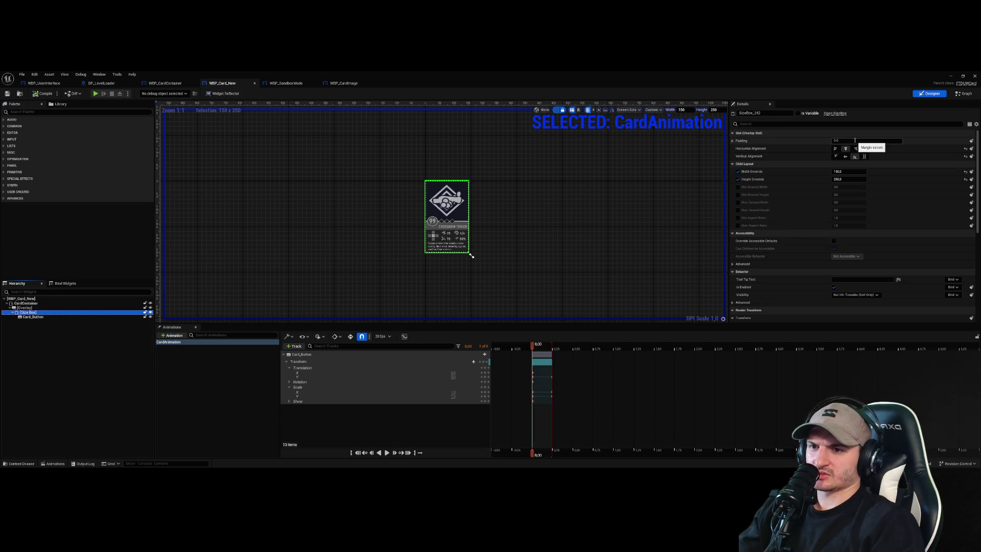
left_click(789, 123)
type("z")
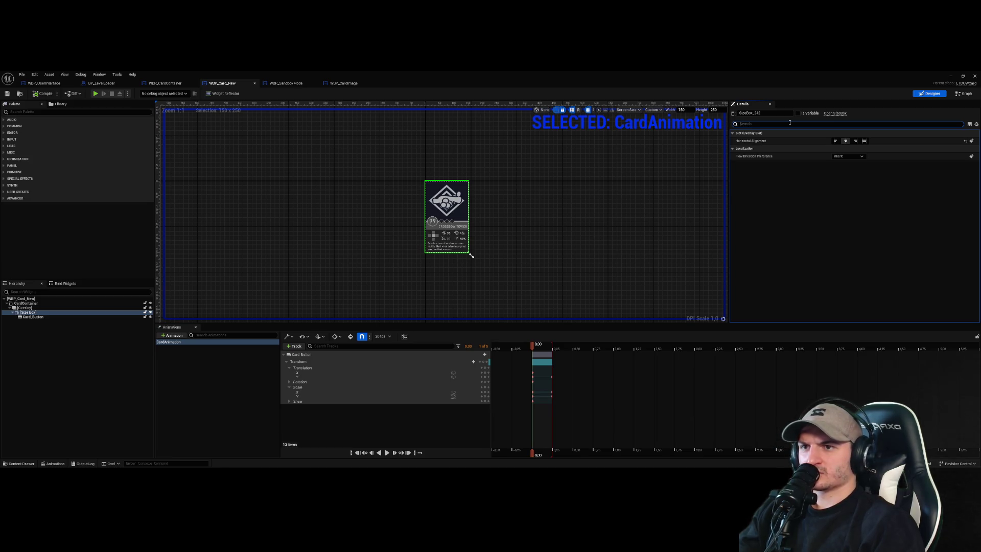
type("Or")
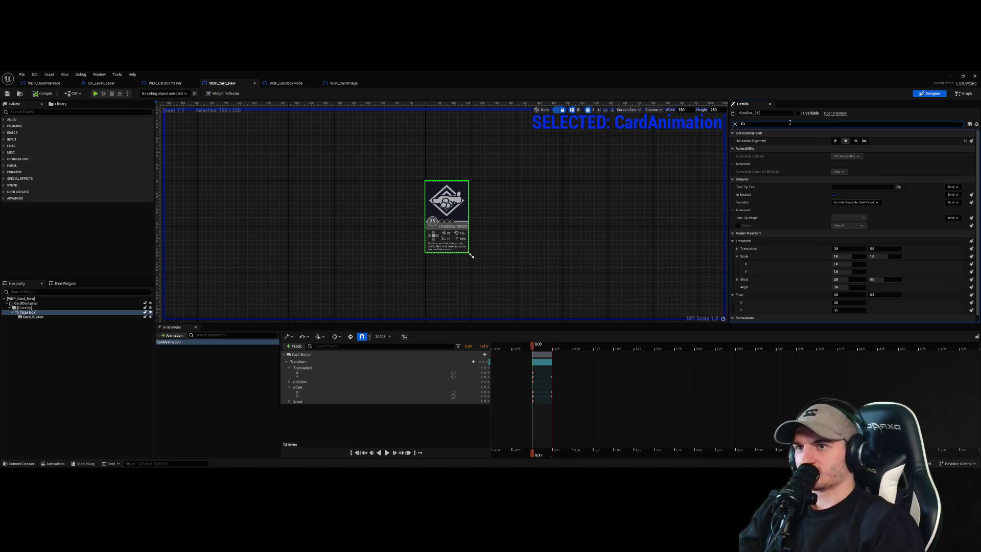
type("der")
left_click(53, 304)
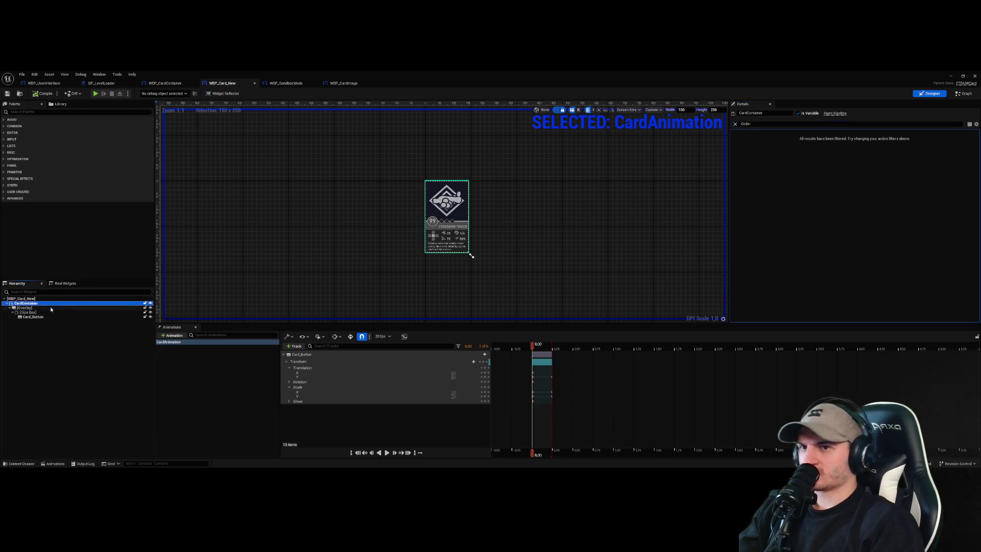
left_click(55, 299)
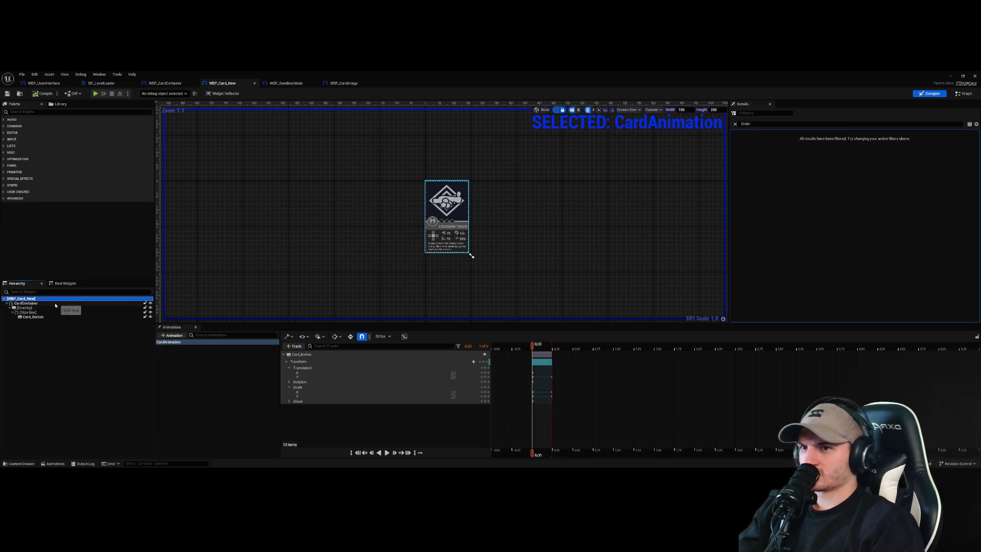
left_click(55, 304)
left_click(734, 123)
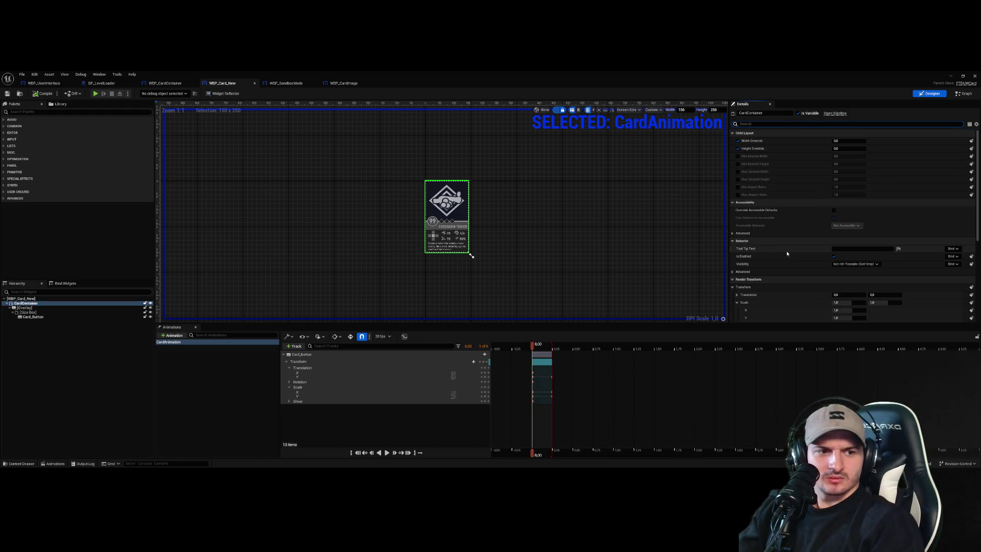
left_click(61, 317)
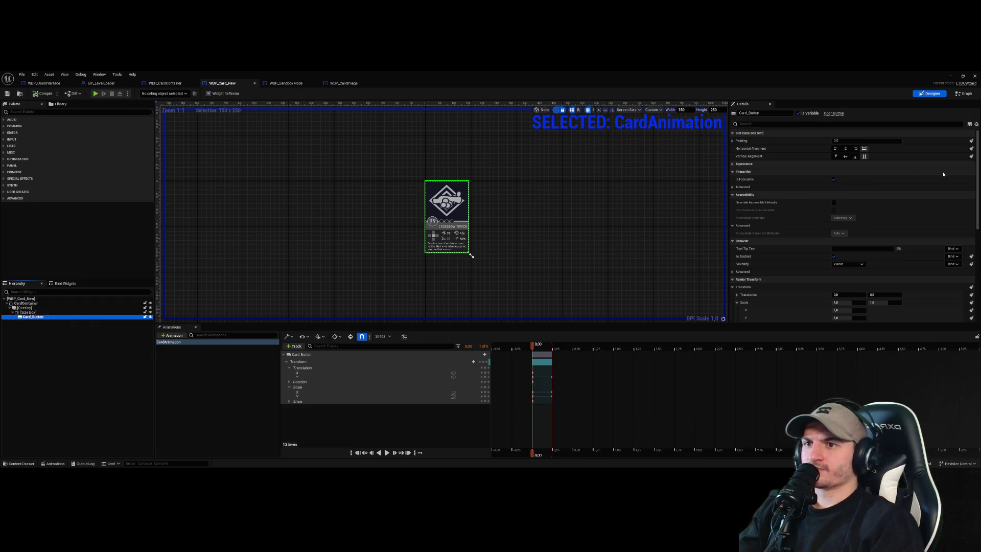
mouse_move(979, 161)
left_mouse_down()
mouse_move(962, 276)
mouse_move(977, 157)
left_mouse_up()
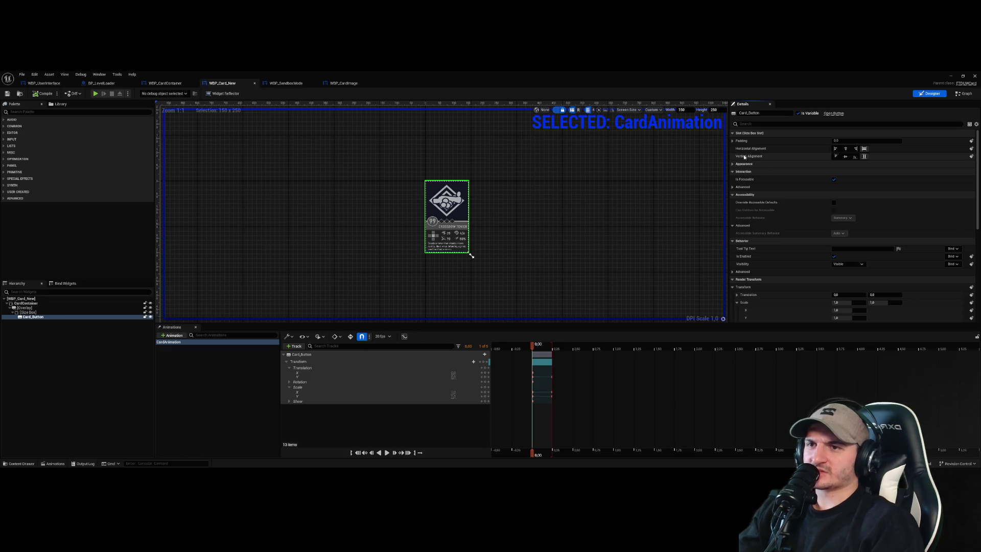
left_click_drag(726, 139, 542, 139)
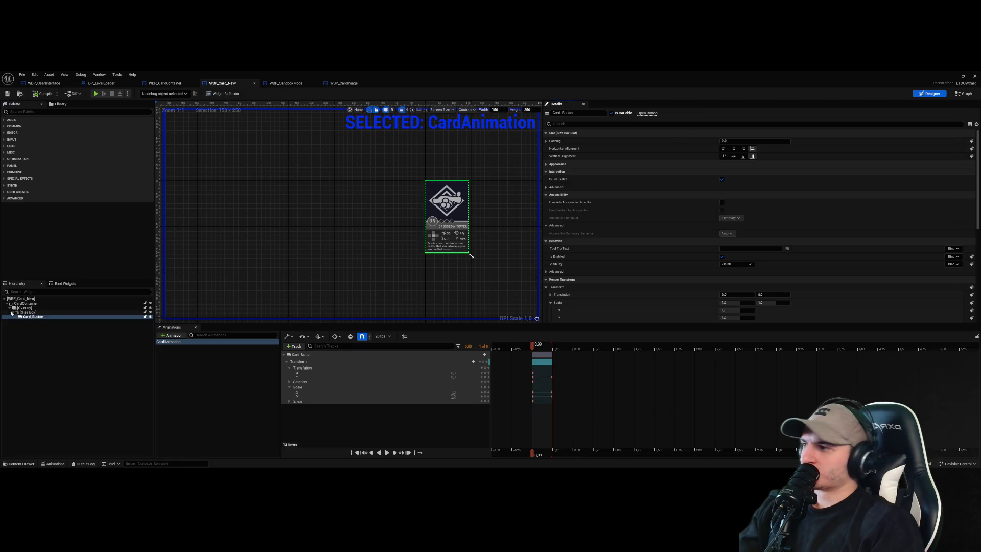
- Select the card's Overlay, expand its Behavior > Advanced settings, then switch to the Graph
left_click(21, 298)
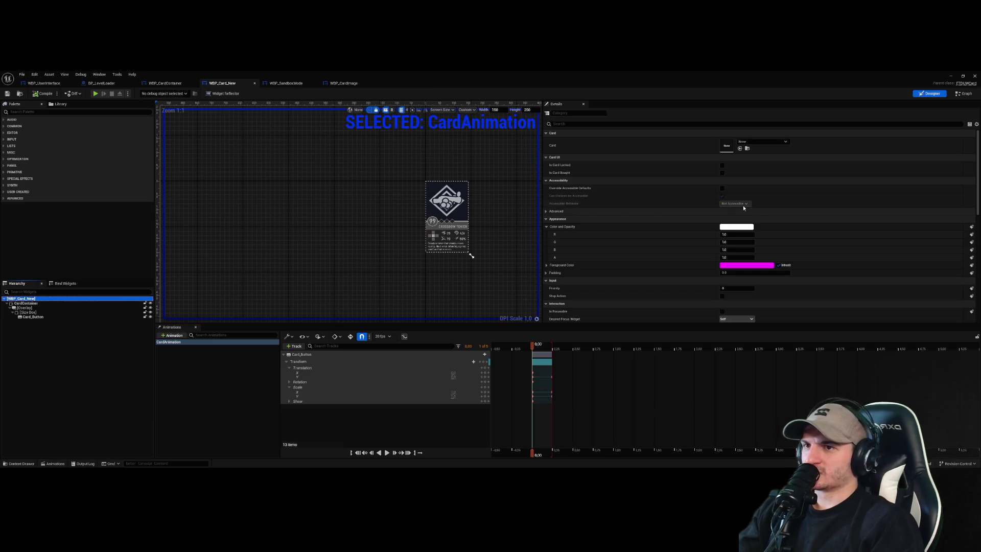
left_click(26, 303)
left_click(24, 308)
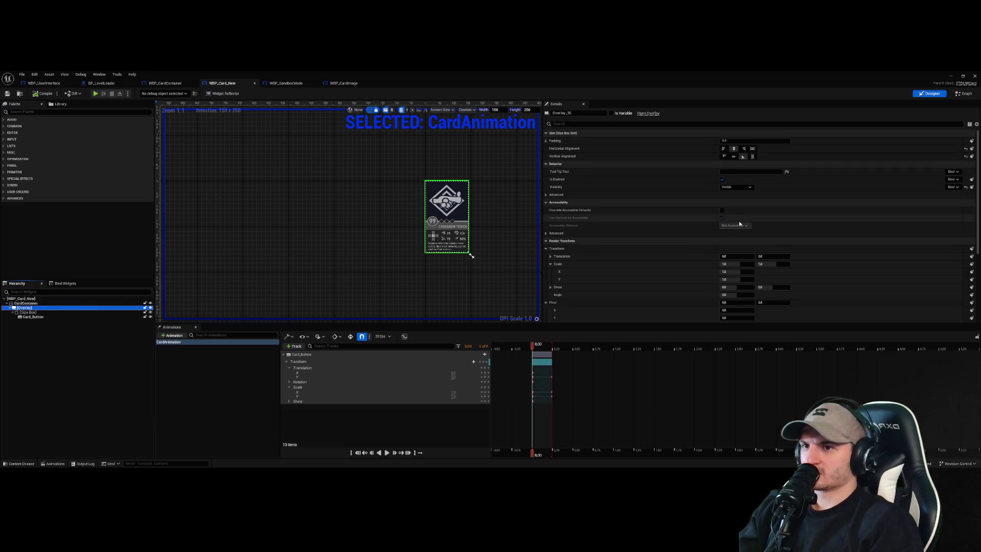
left_click(546, 195)
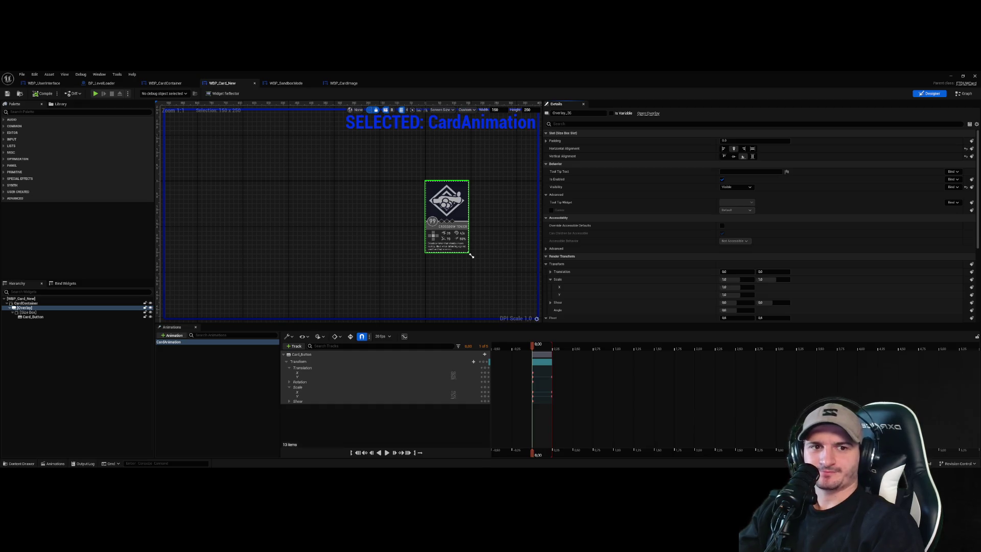
left_click(964, 93)
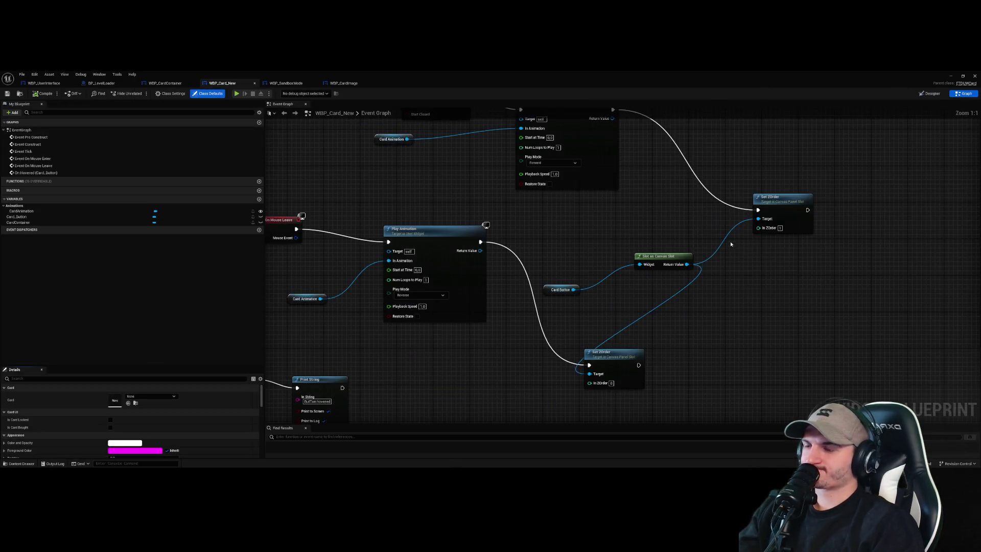
- Pan the event graph to review the Play Animation nodes and the mouse-enter Print String
scroll(664, 256, "down", 2)
scroll(617, 276, "up", 3)
left_click_drag(518, 333, 547, 232)
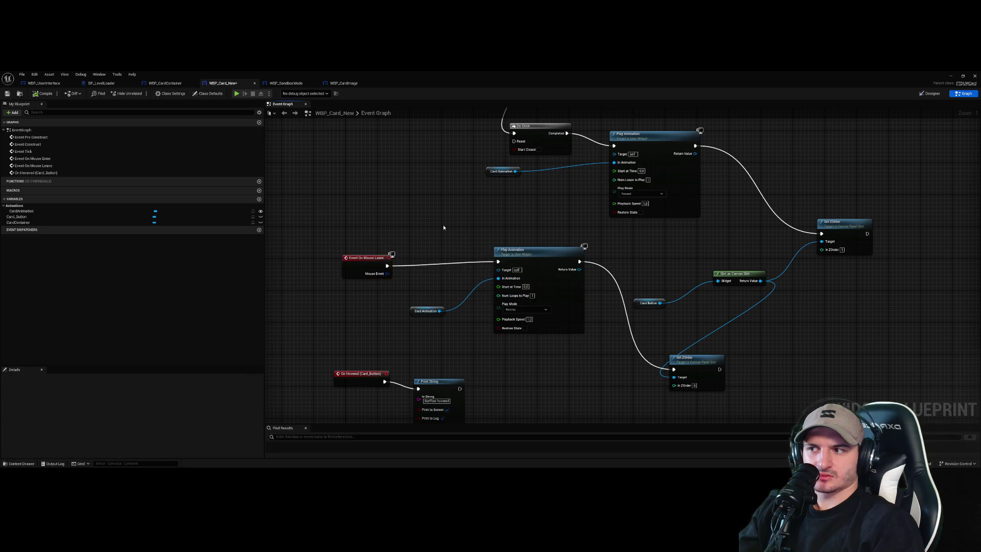
scroll(443, 223, "down", 2)
mouse_move(443, 223)
left_mouse_down()
mouse_move(444, 310)
mouse_move(449, 241)
left_mouse_up()
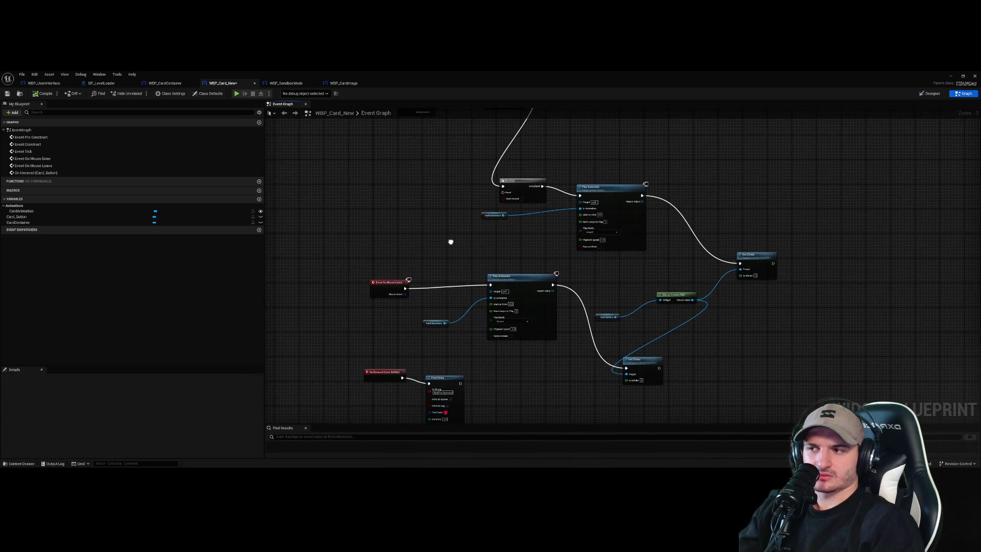
scroll(389, 254, "up", 1)
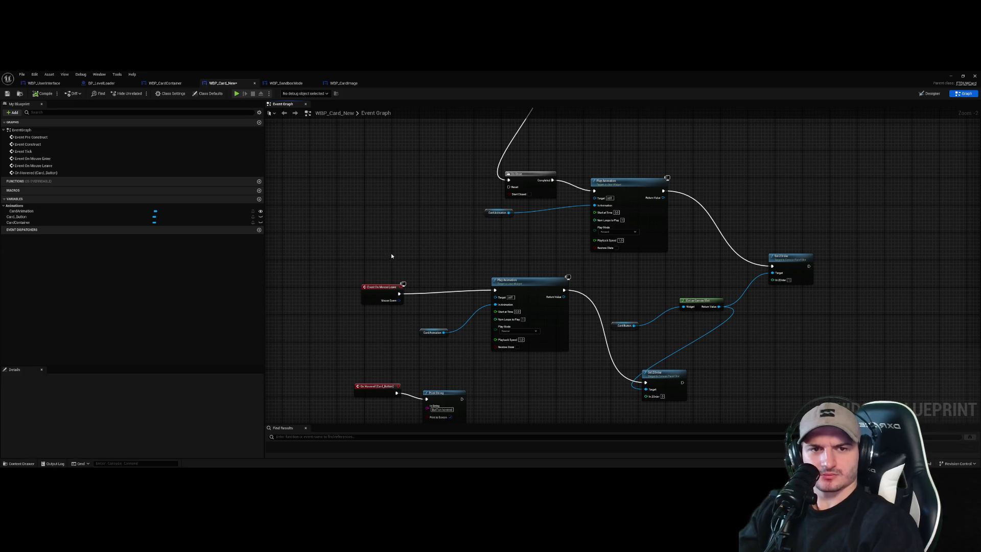
- Look through the WBP_SandboxMode and WBP_CardImage tabs, ending on WBP_CardContainer's designer
left_click(931, 93)
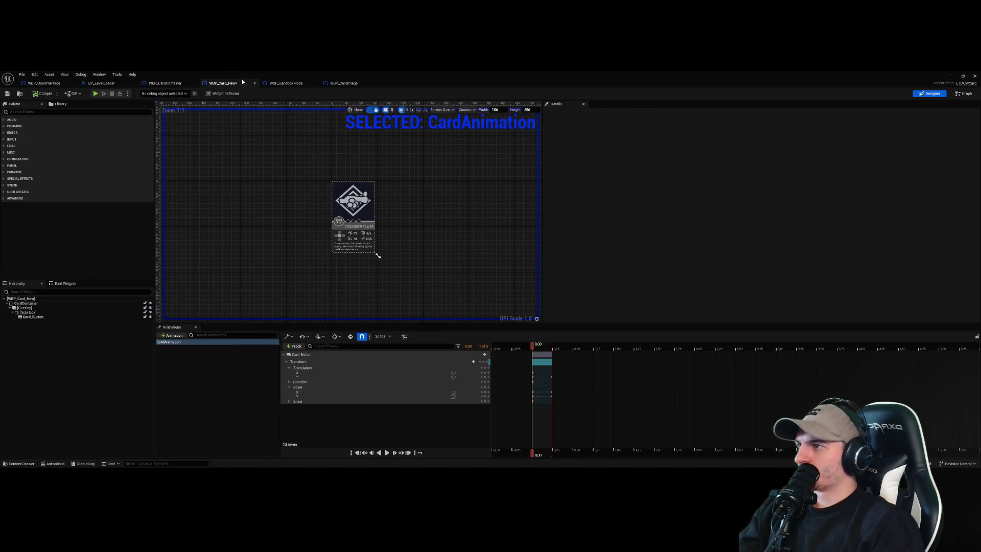
left_click(286, 82)
left_click(343, 82)
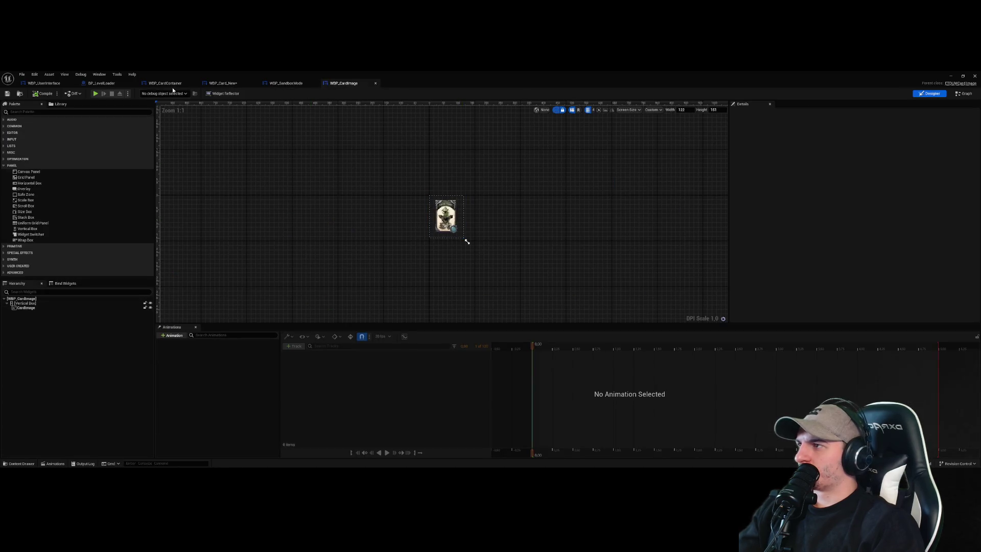
left_click(164, 83)
left_click(928, 93)
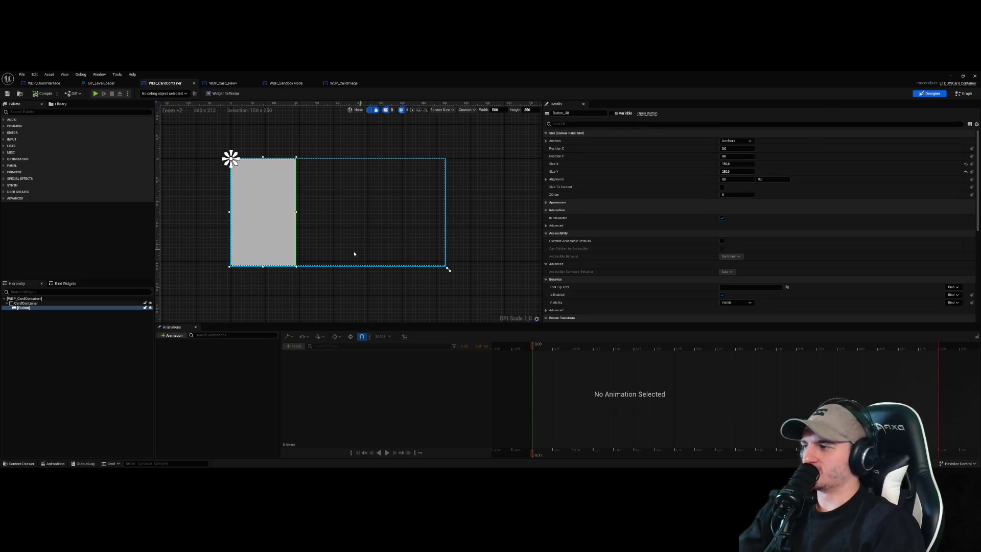
- Open WBP_CardContainer's event graph and zoom around its card-generation logic
left_click(231, 302)
left_click(964, 94)
scroll(673, 253, "up", 3)
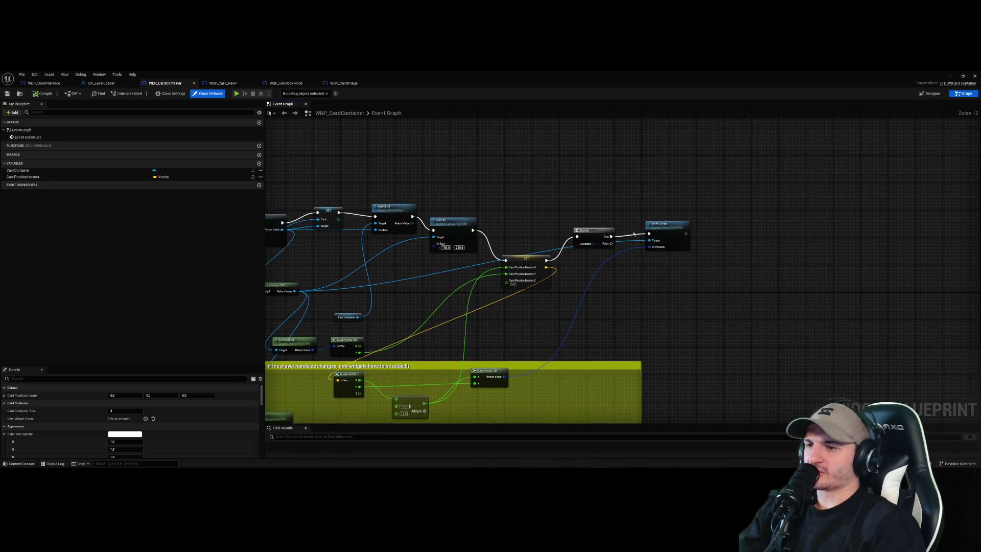
scroll(673, 253, "down", 2)
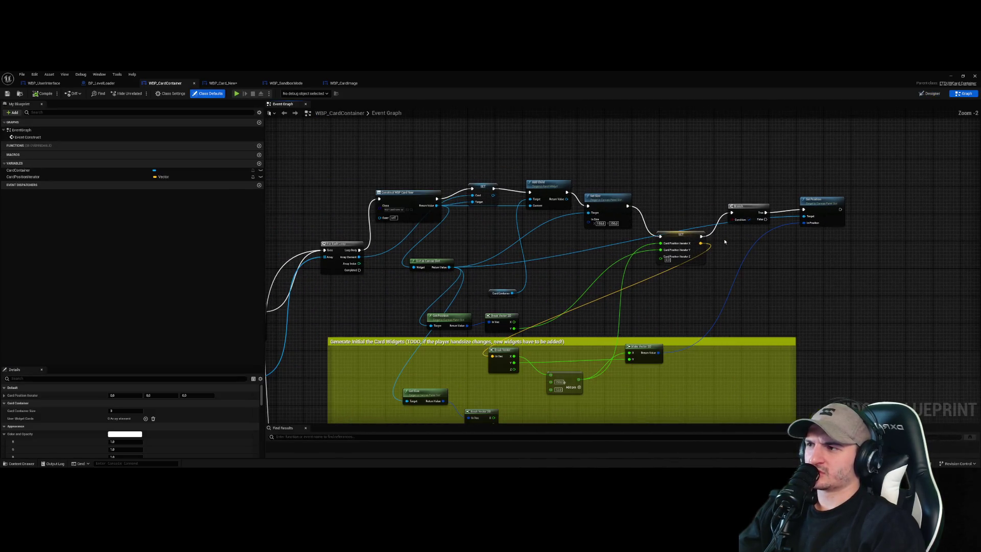
scroll(724, 242, "up", 2)
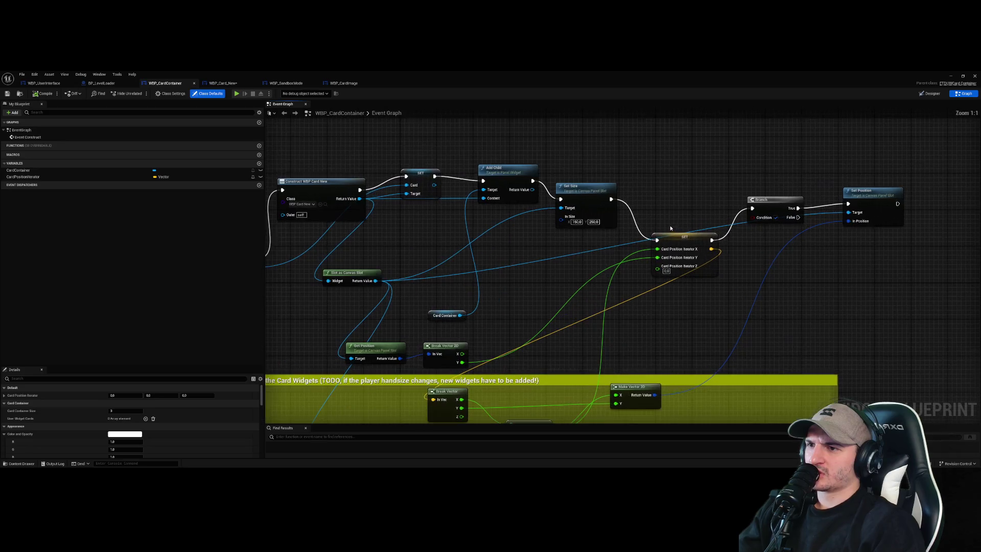
scroll(600, 226, "down", 3)
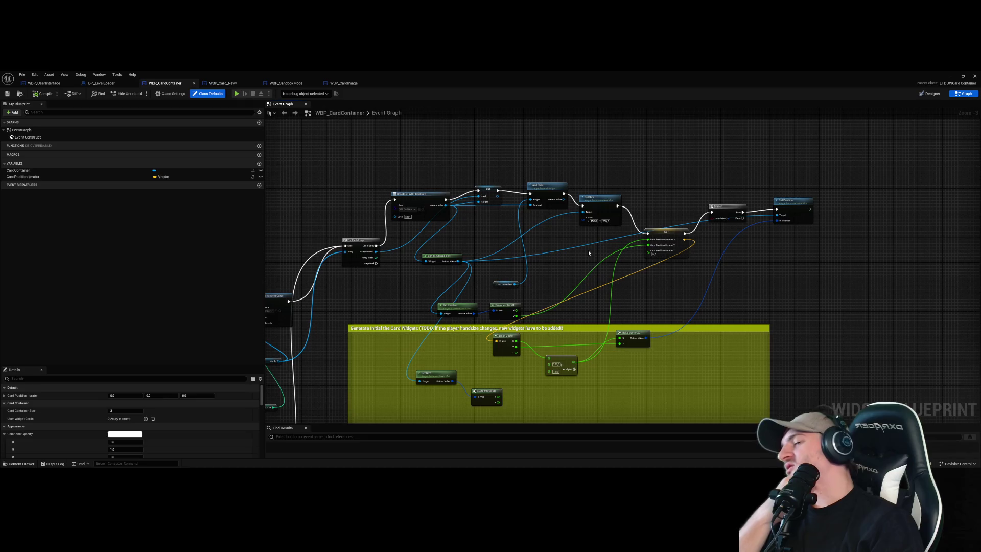
scroll(716, 227, "up", 3)
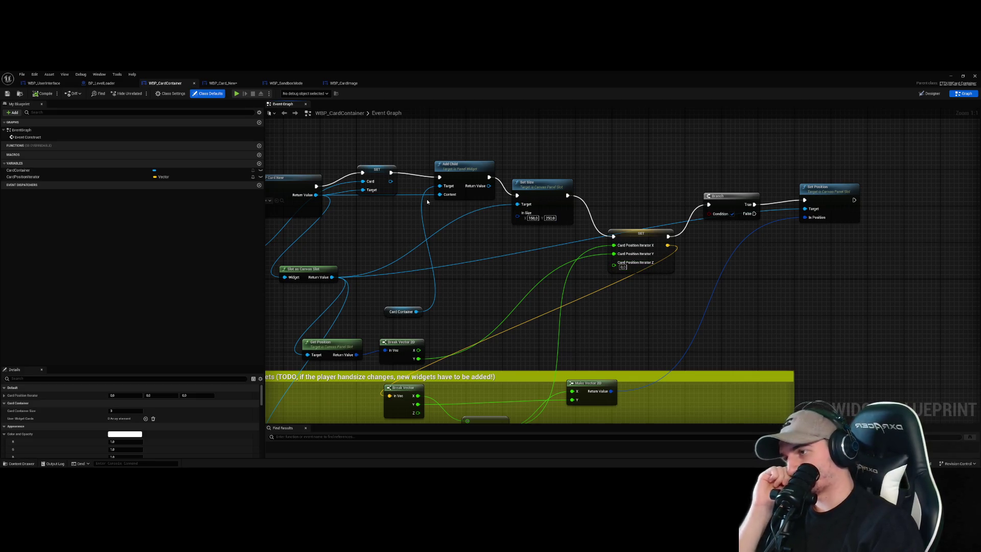
scroll(519, 267, "down", 3)
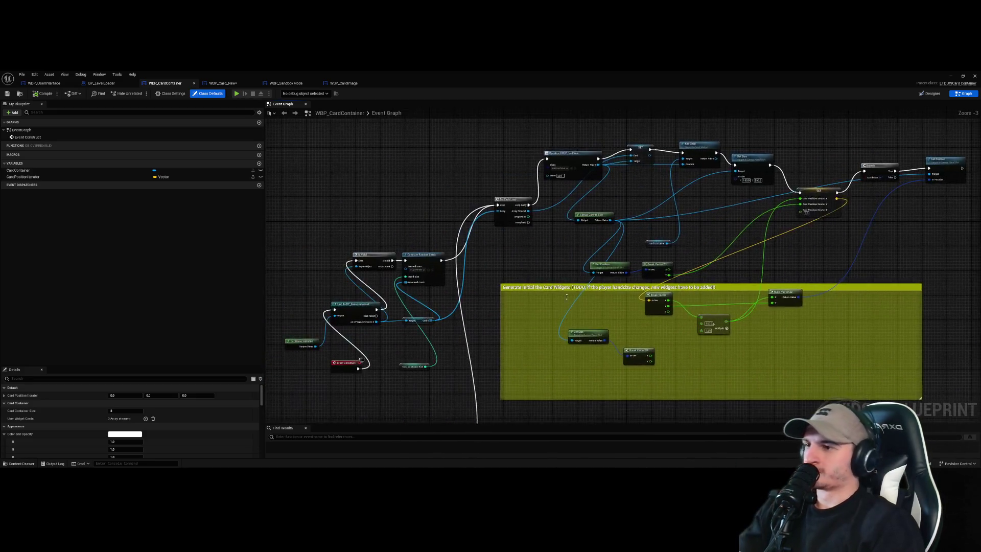
- Inspect the CardContainer variable and the Event Construct, cast and SET nodes, then open WBP_UserInterface
left_click(33, 171)
scroll(583, 268, "down", 2)
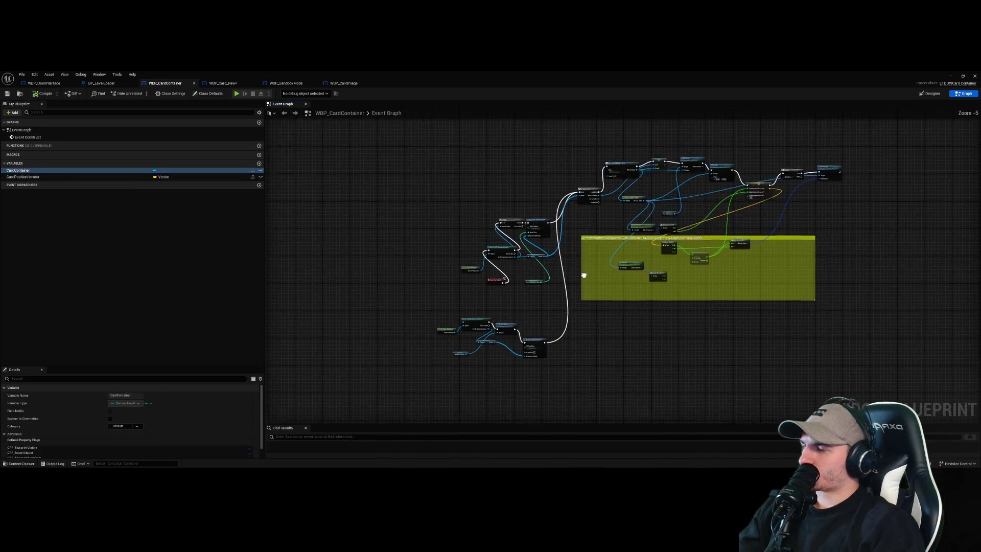
scroll(582, 269, "up", 5)
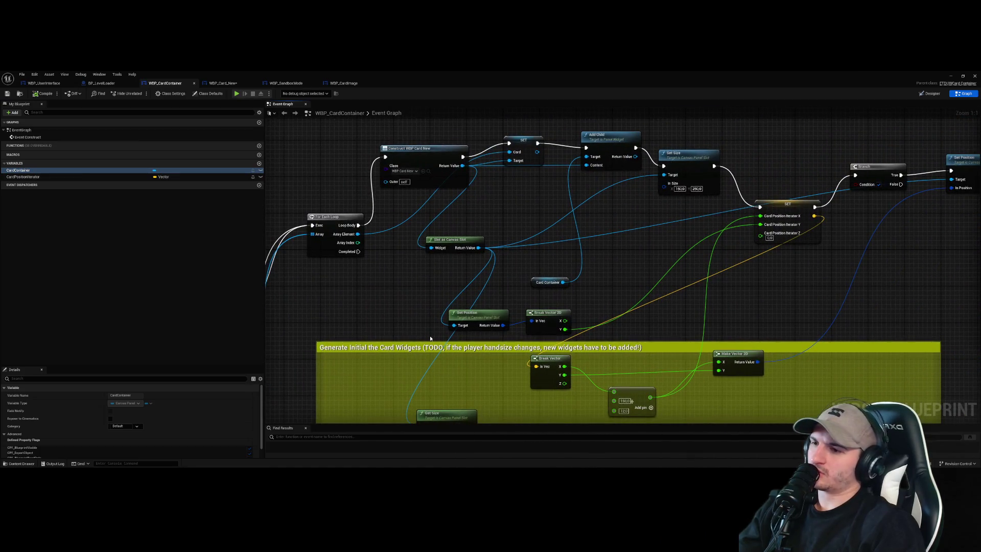
mouse_move(430, 335)
left_mouse_down()
mouse_move(555, 316)
mouse_move(612, 247)
mouse_move(543, 291)
mouse_move(544, 270)
left_mouse_up()
scroll(544, 270, "down", 1)
left_click_drag(449, 237, 450, 220)
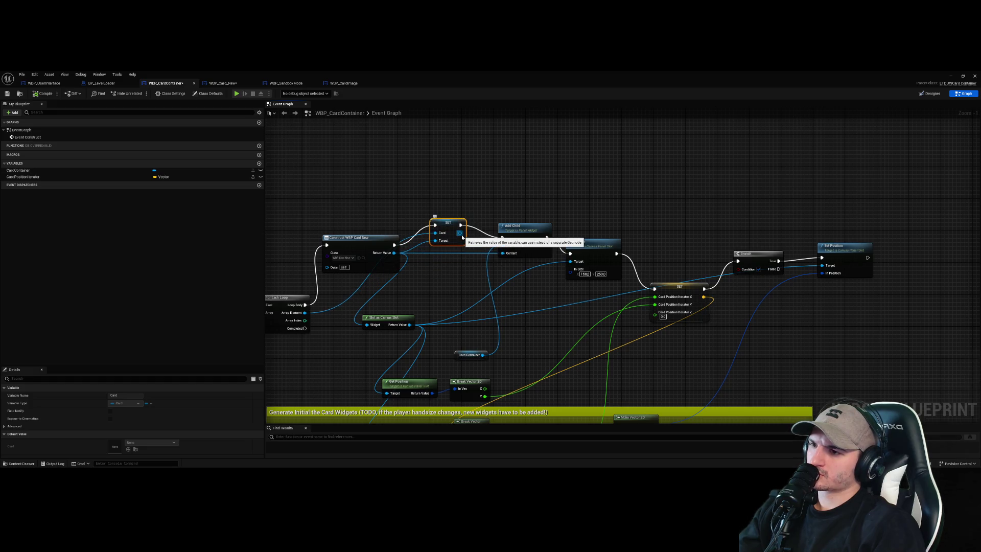
left_click(897, 218)
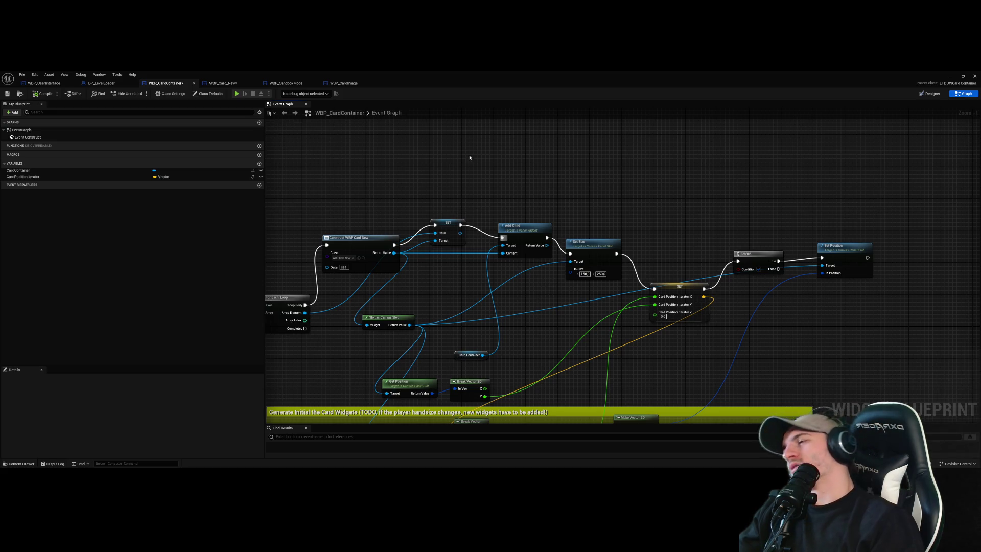
left_click(44, 83)
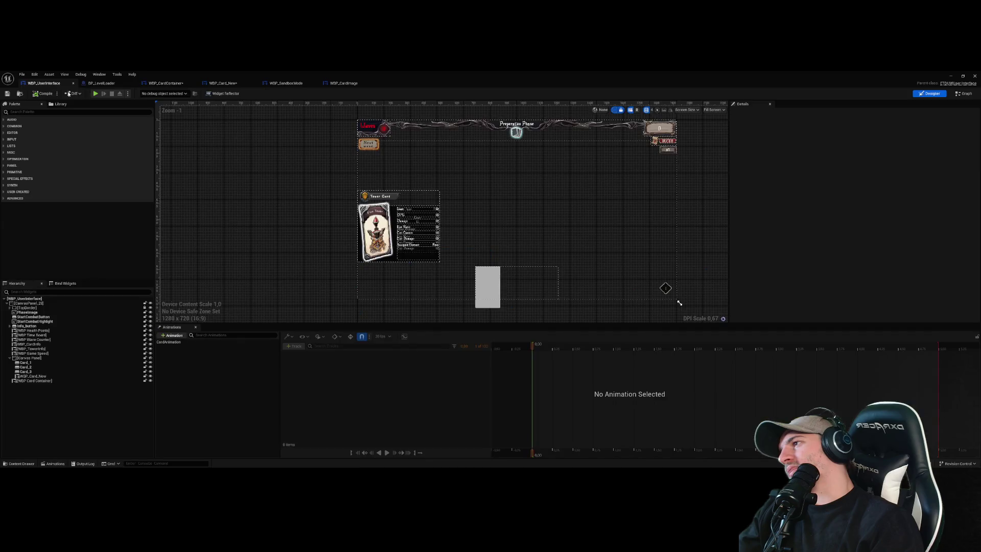
- Check WBP_SandboxMode's graph, then bring WBP_Card_New's mouse-enter nodes into view
left_click(285, 83)
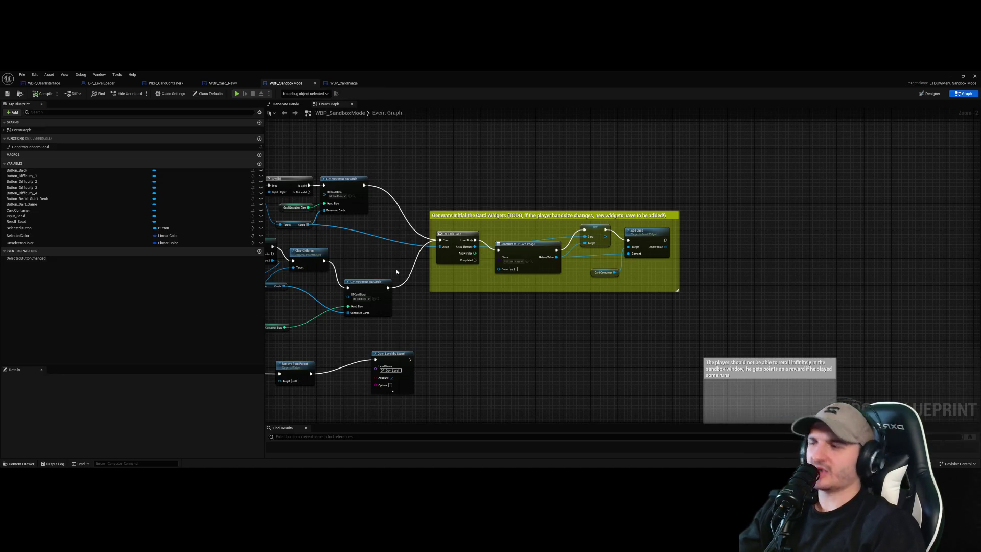
scroll(396, 271, "down", 3)
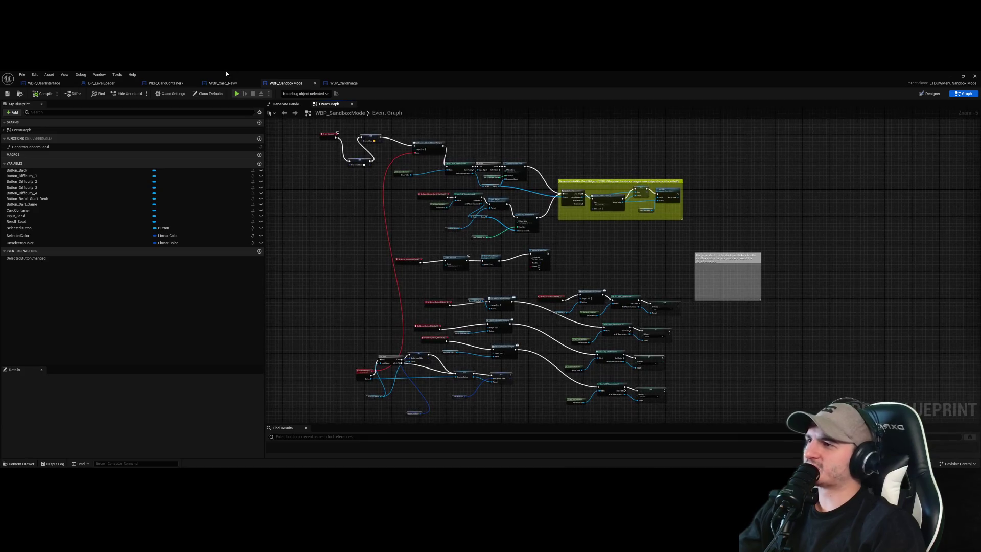
left_click(223, 84)
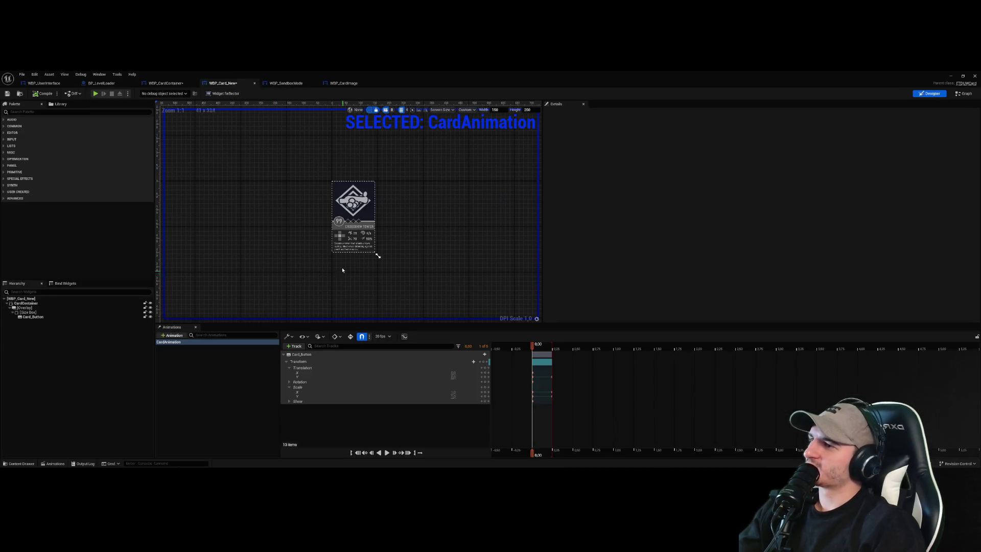
left_click(953, 98)
scroll(453, 279, "up", 5)
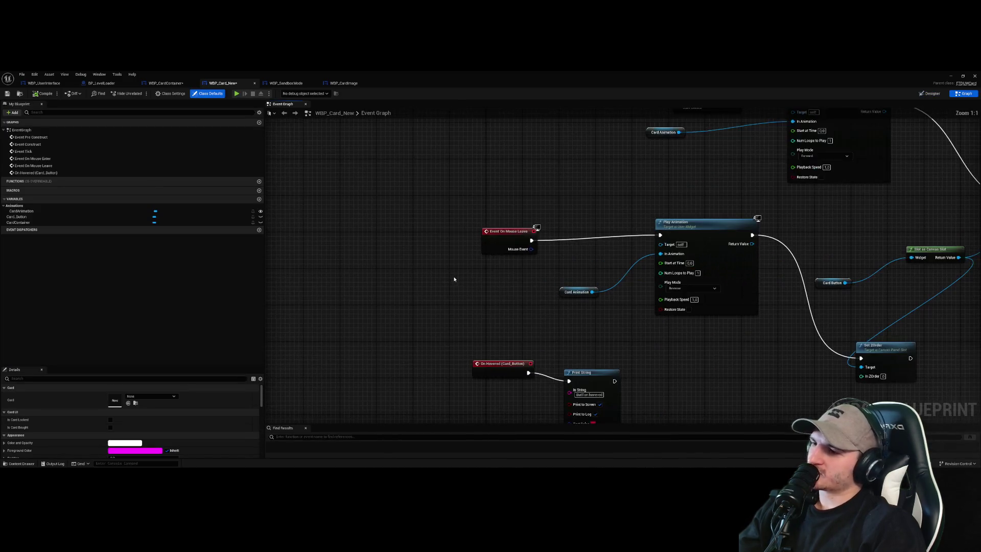
mouse_move(487, 260)
left_mouse_down()
mouse_move(466, 324)
mouse_move(575, 209)
left_mouse_up()
left_click_drag(429, 206, 397, 201)
- Delete the Card Container reference node and add a new event dispatcher
left_click(316, 192)
key("Delete")
right_click(298, 235)
left_click(313, 241)
right_click(312, 228)
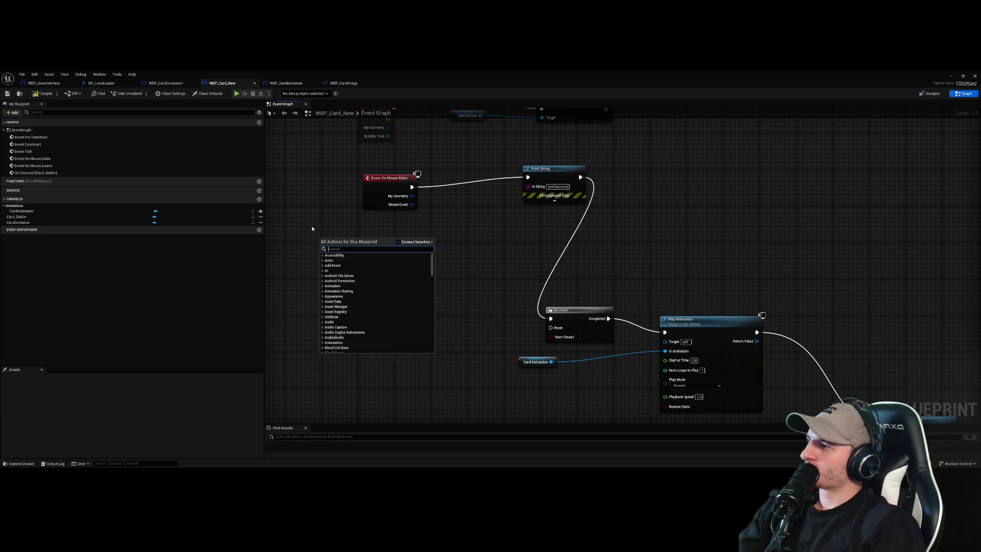
left_click(311, 227)
right_click(334, 273)
left_click(106, 237)
left_click(259, 230)
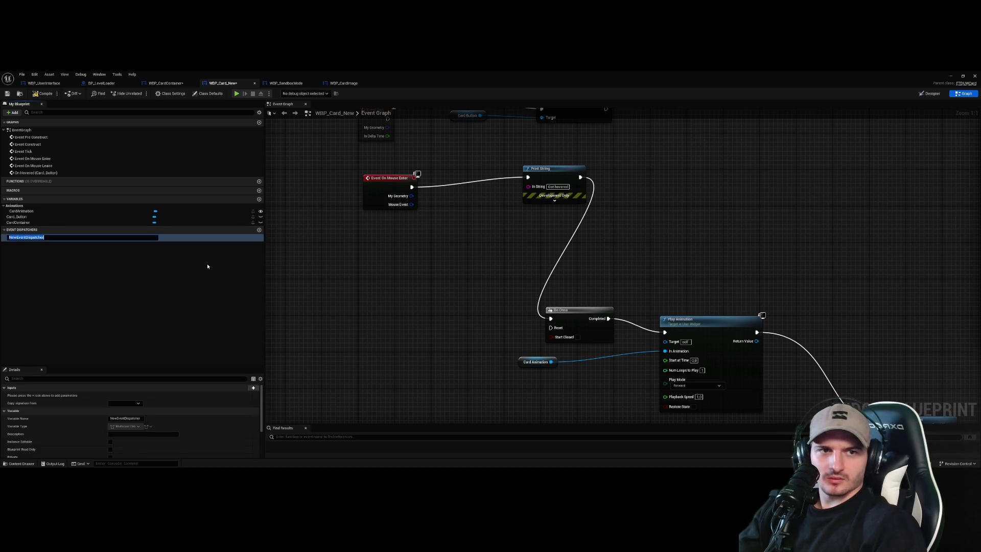
- Rename the new event dispatcher to OnCardHover
type("OnCa")
type("C")
type("Hover")
key("Return")
scroll(153, 414, "down", 3)
scroll(164, 409, "up", 5)
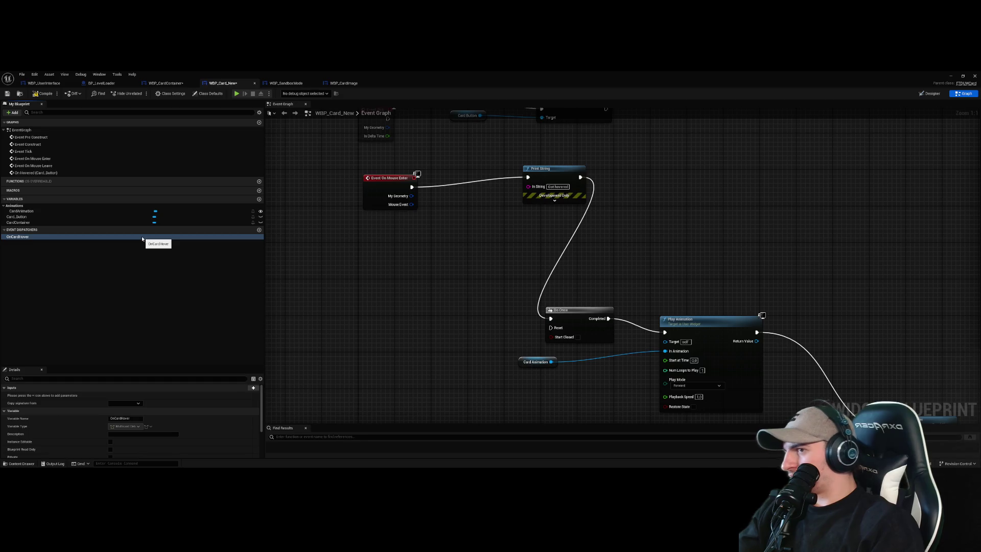
- Place a Call OnCardHover node and wire it between Event On Mouse Enter and Print String
left_click_drag(142, 238, 403, 304)
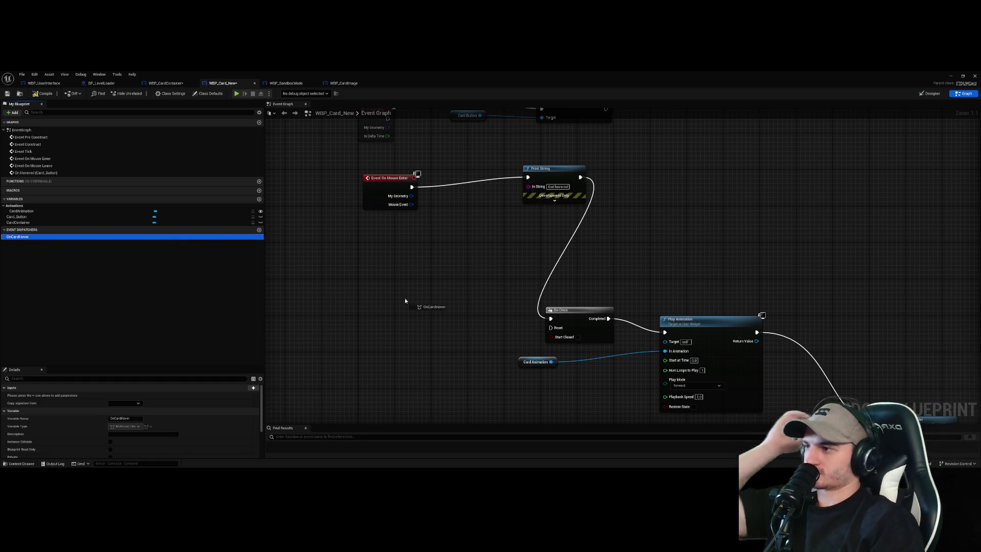
left_click(308, 235)
left_click_drag(308, 234, 352, 278)
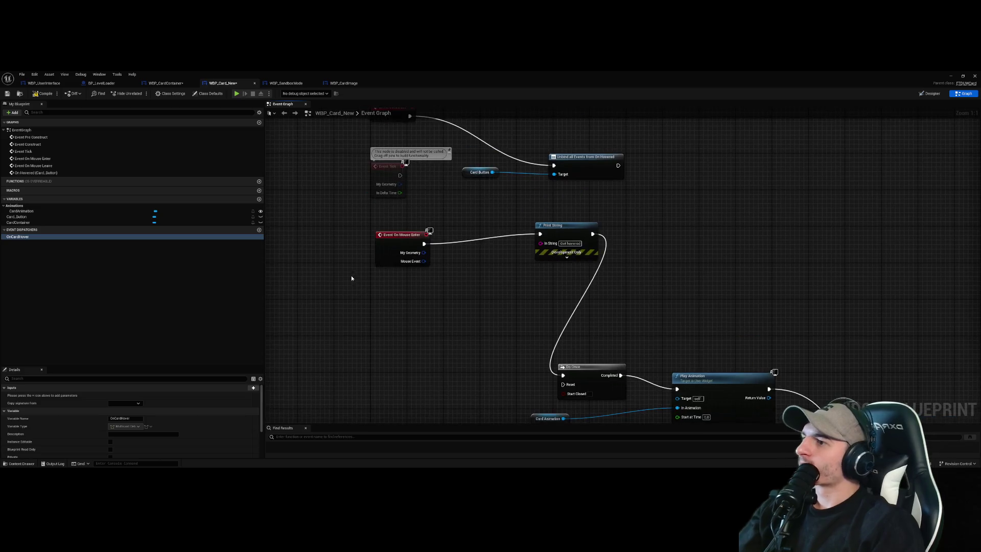
left_click_drag(146, 238, 407, 318)
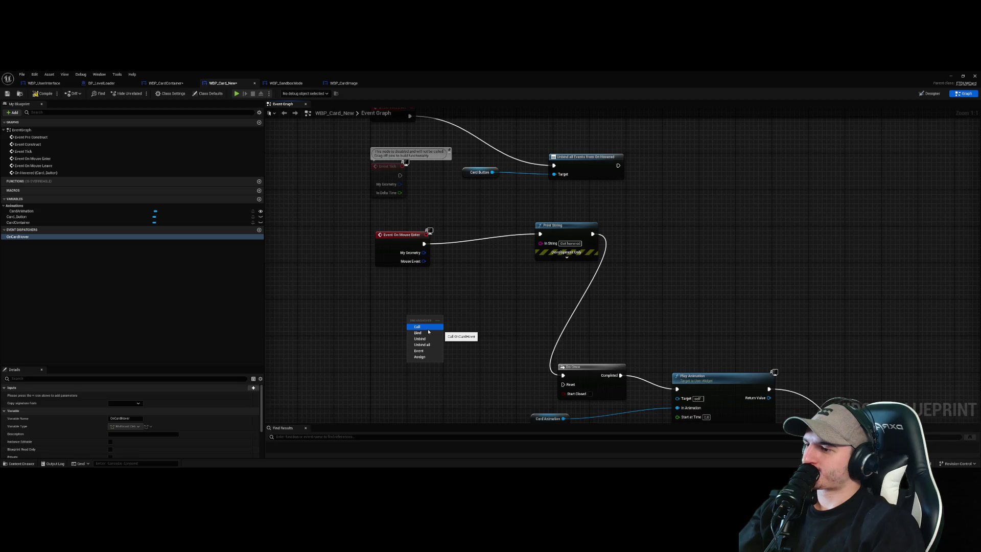
left_click(428, 330)
left_click(458, 293)
mouse_move(421, 250)
left_mouse_down()
mouse_move(351, 242)
mouse_move(407, 325)
mouse_move(450, 326)
mouse_move(540, 233)
left_mouse_up()
left_click_drag(424, 316, 437, 239)
left_click(421, 333)
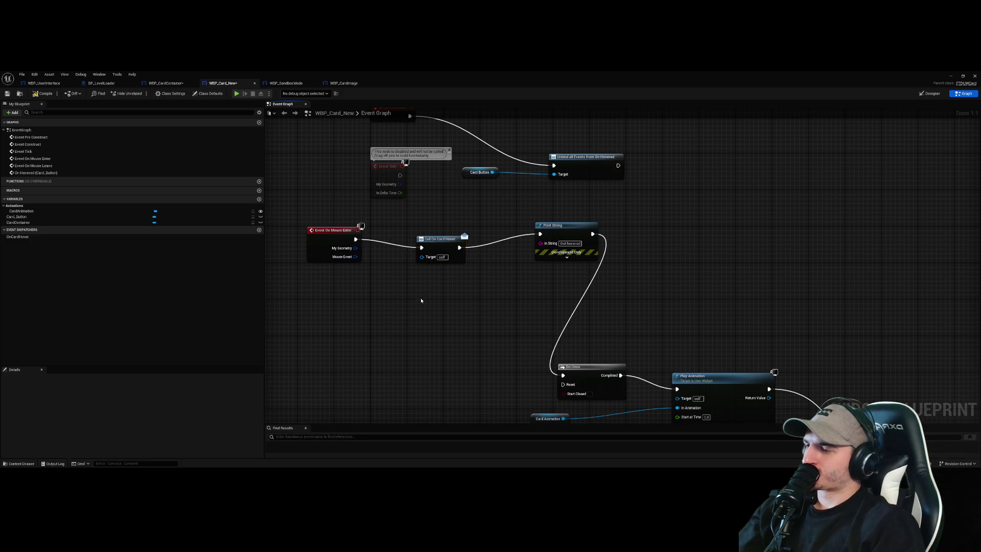
scroll(417, 311, "down", 1)
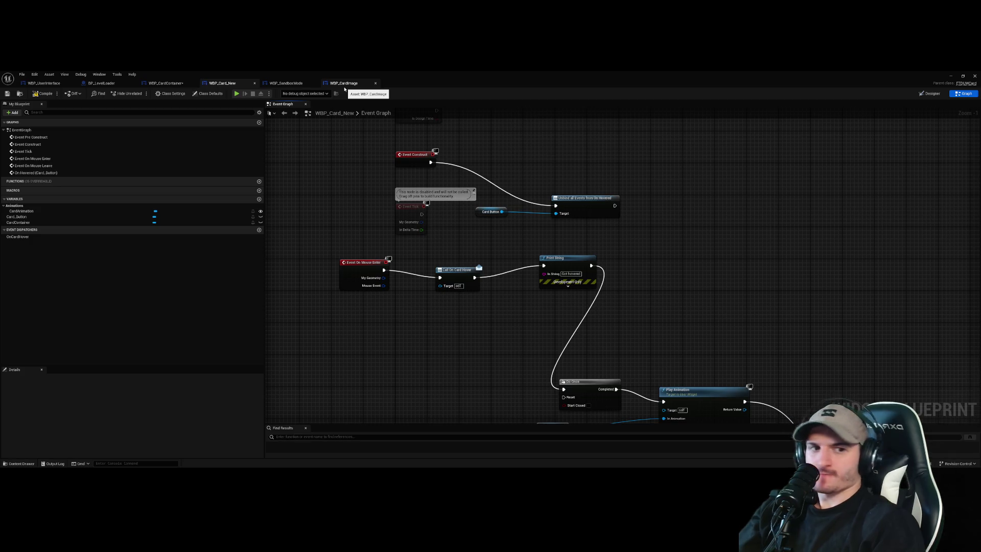
left_click(300, 83)
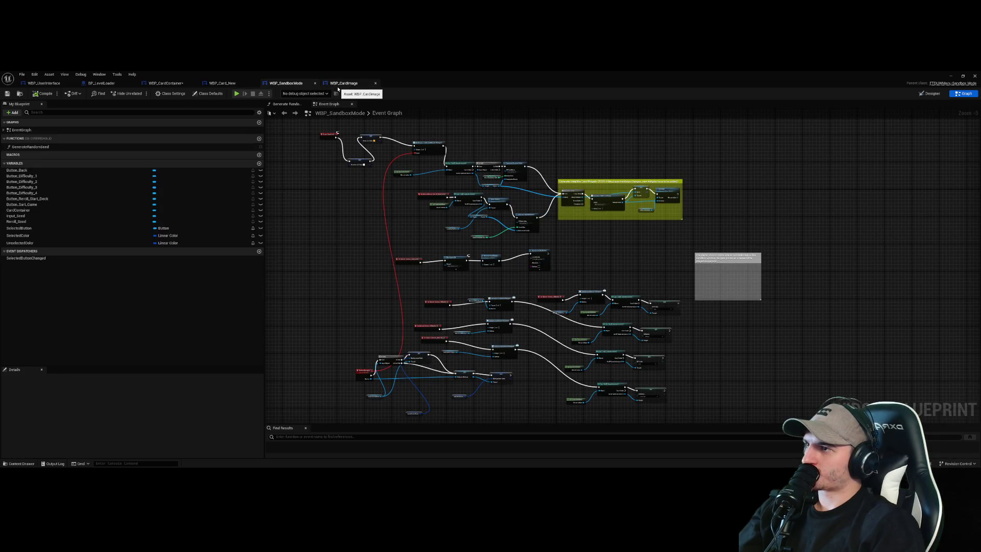
- In the container's event graph, try a 'hove' search from the SET Card node, then cancel it
left_click(315, 83)
left_click(181, 83)
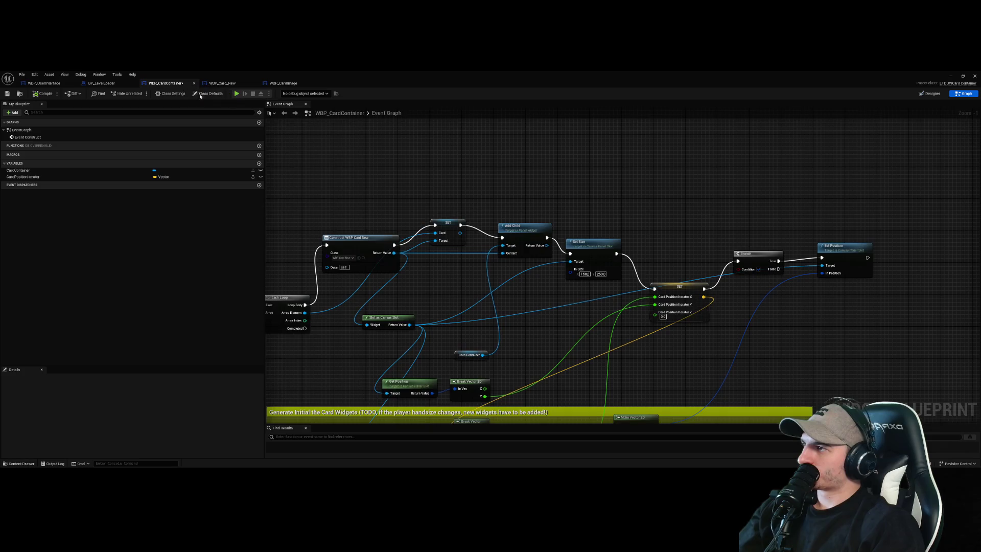
scroll(674, 201, "up", 1)
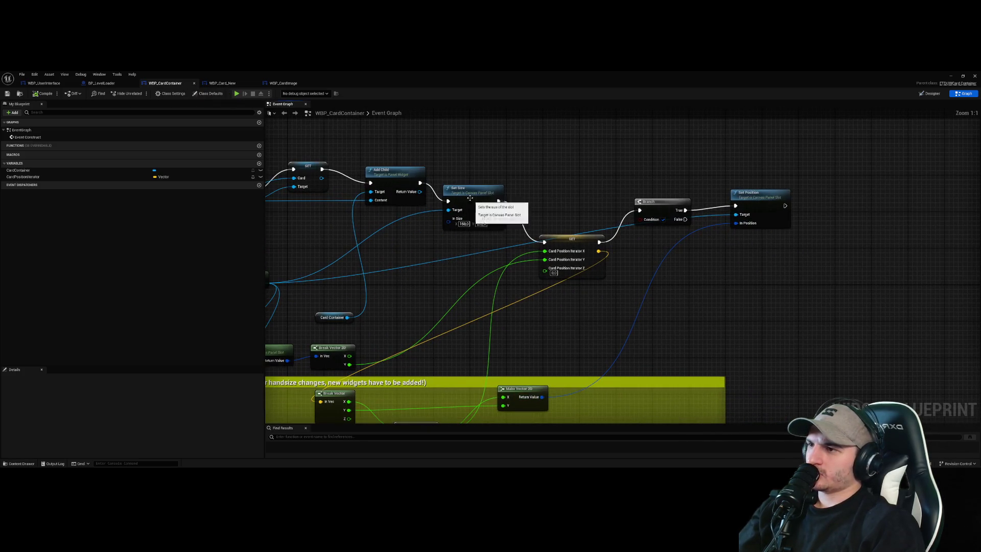
left_click(411, 172)
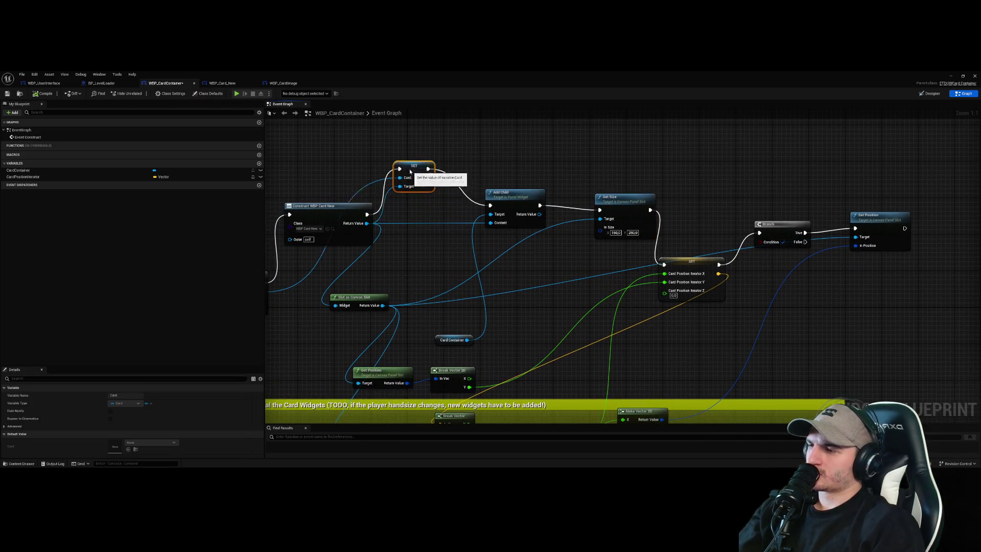
mouse_move(424, 222)
left_mouse_down()
mouse_move(439, 227)
mouse_move(493, 186)
left_mouse_up()
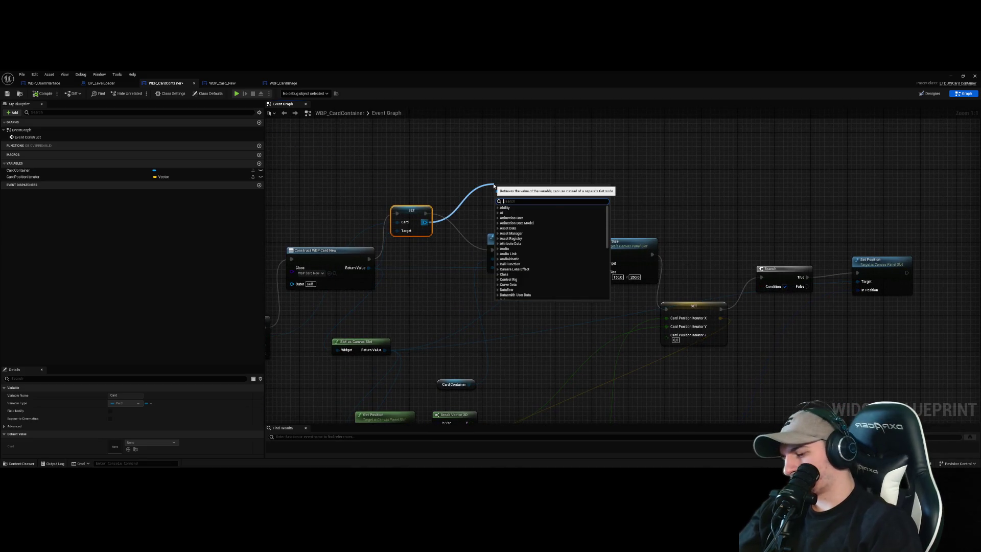
type("hov")
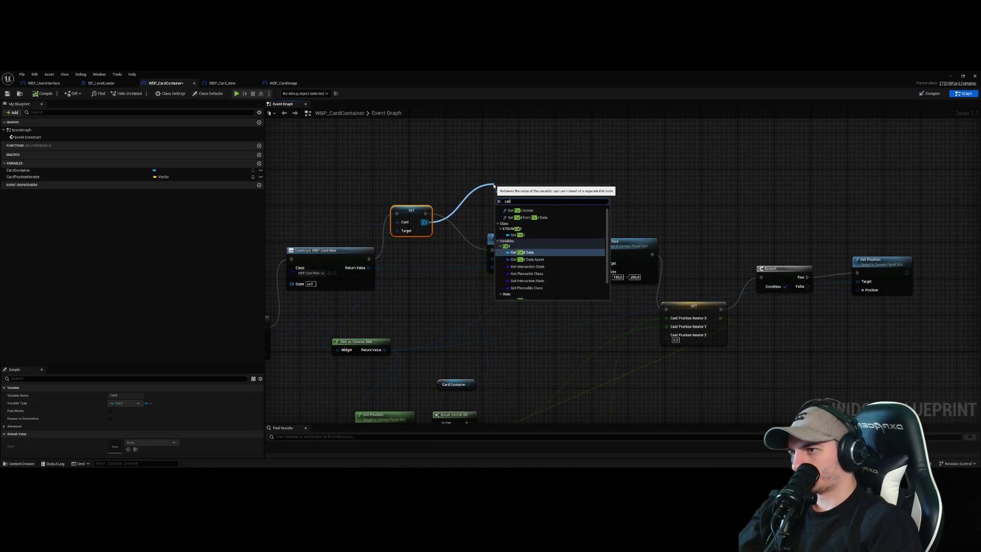
left_click(471, 158)
left_click(471, 158)
- From the constructed card's Return Value, add a Call On Card Hover node, then delete that mistake
left_click_drag(411, 231, 420, 262)
mouse_move(357, 268)
left_mouse_down()
mouse_move(374, 266)
mouse_move(410, 196)
left_mouse_up()
type("hove")
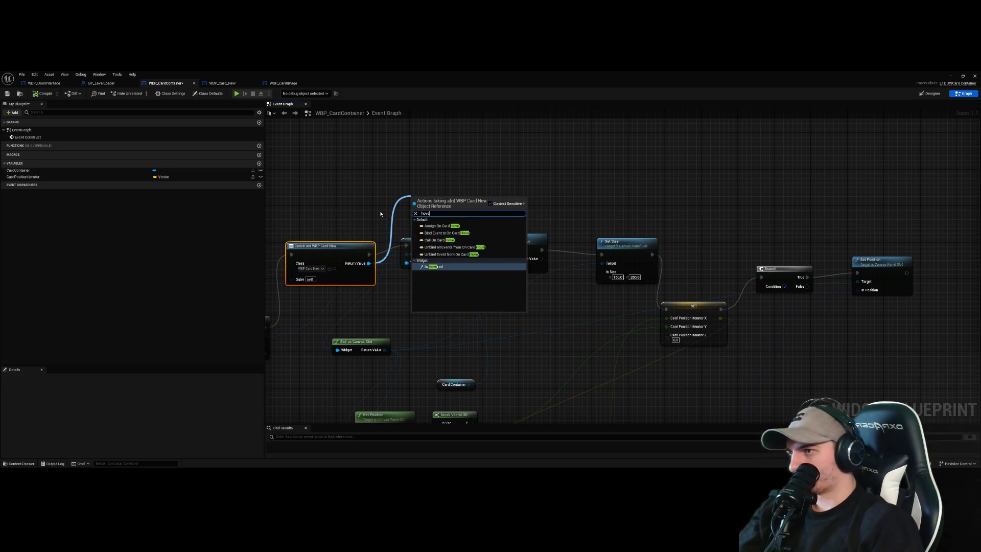
key("Up")
key("Up")
key("Up")
key("Down")
key("Down")
key("Up")
key("Down")
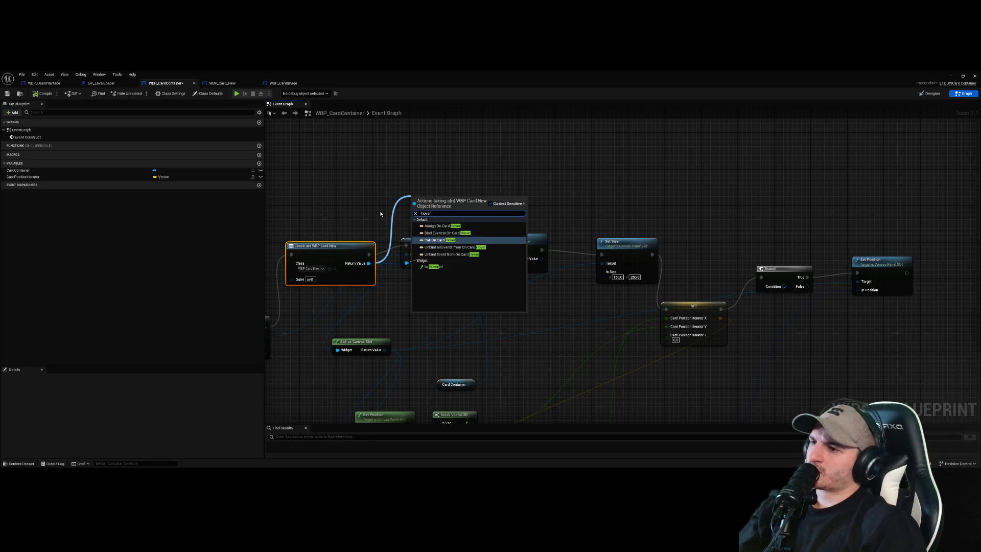
key("Return")
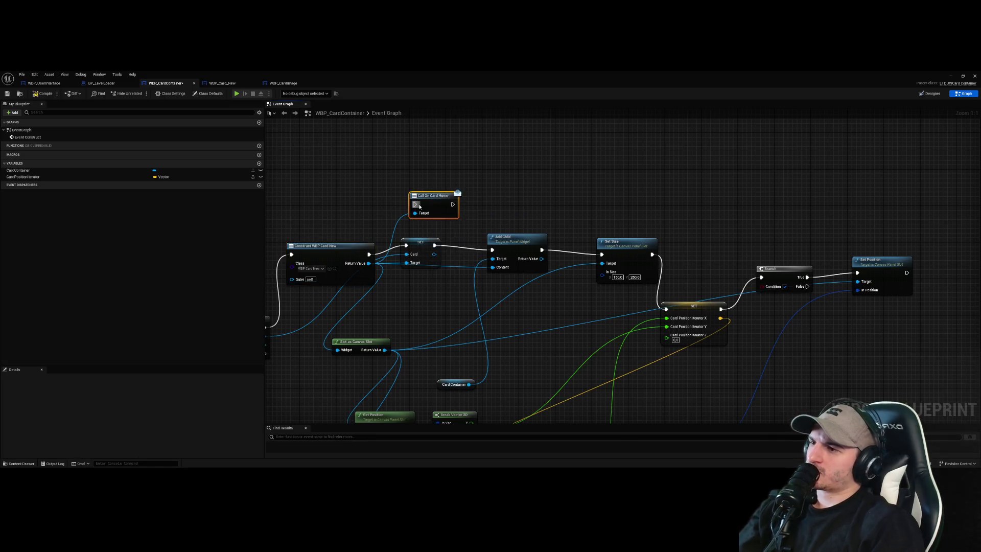
key("Delete")
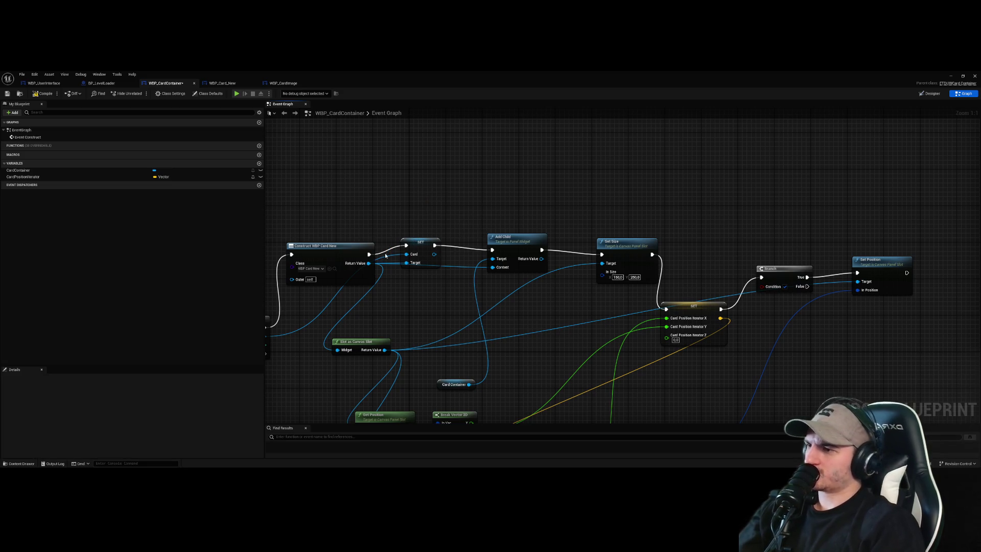
- From the constructed card, add Bind Event to On Card Hover with a custom OnCardHover_Event
left_click_drag(369, 263, 422, 184)
type("card ov")
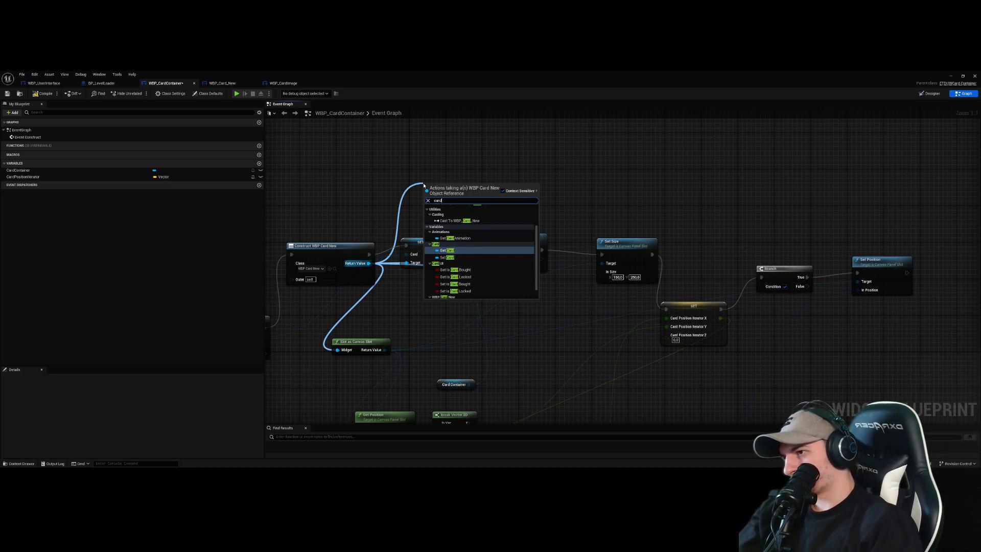
key("BackSpace")
key("BackSpace")
type("hov")
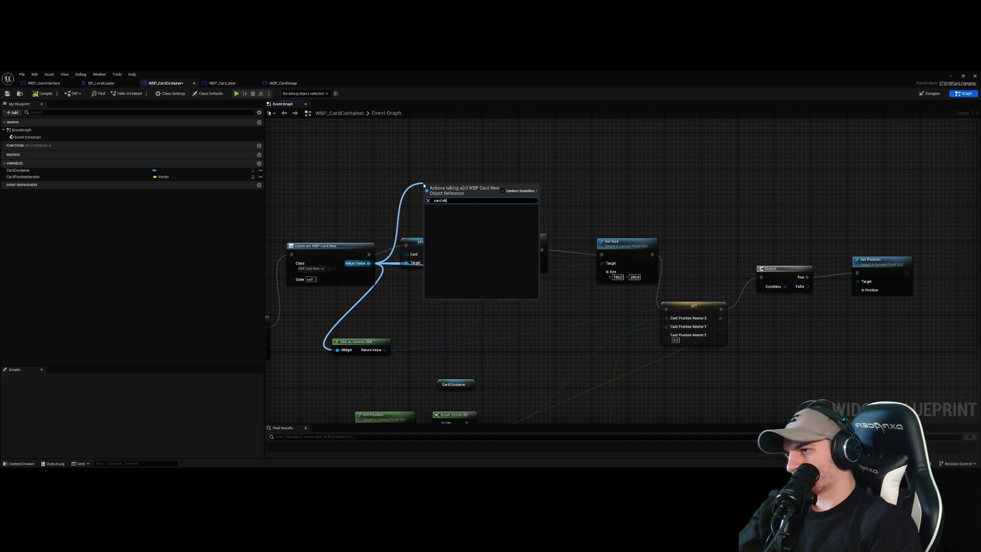
left_click(460, 220)
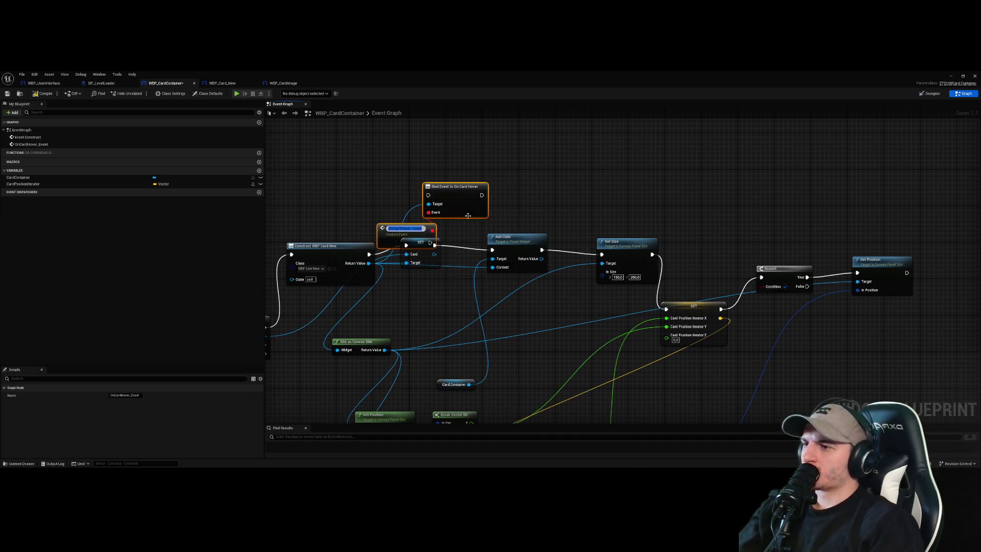
- Arrange the Bind Event and OnCardHover_Event nodes and run the binding right after card construction
left_click_drag(460, 193, 481, 152)
mouse_move(401, 229)
left_mouse_down()
mouse_move(445, 200)
mouse_move(673, 175)
left_mouse_up()
left_click_drag(487, 168, 431, 173)
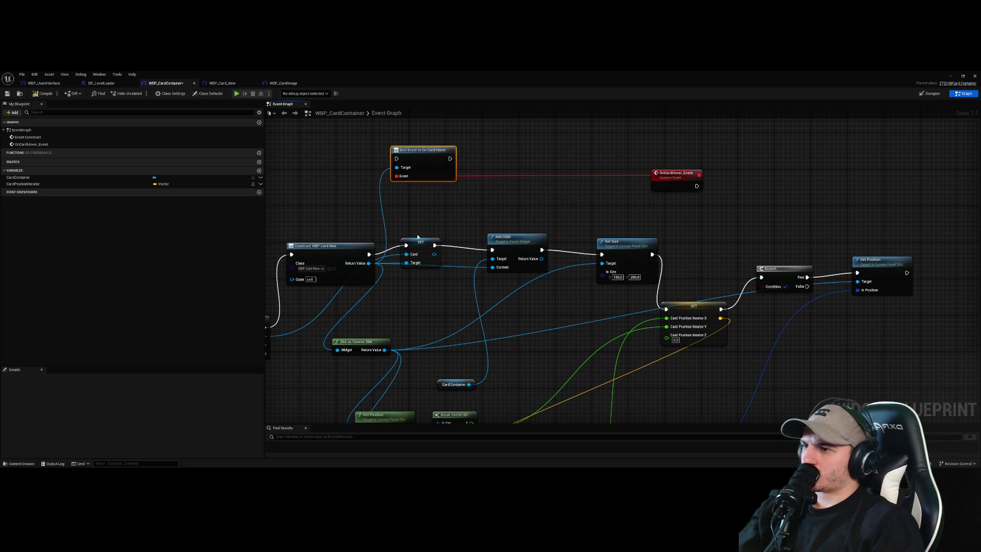
mouse_move(338, 249)
left_mouse_down()
mouse_move(316, 216)
mouse_move(396, 159)
mouse_move(406, 246)
left_mouse_up()
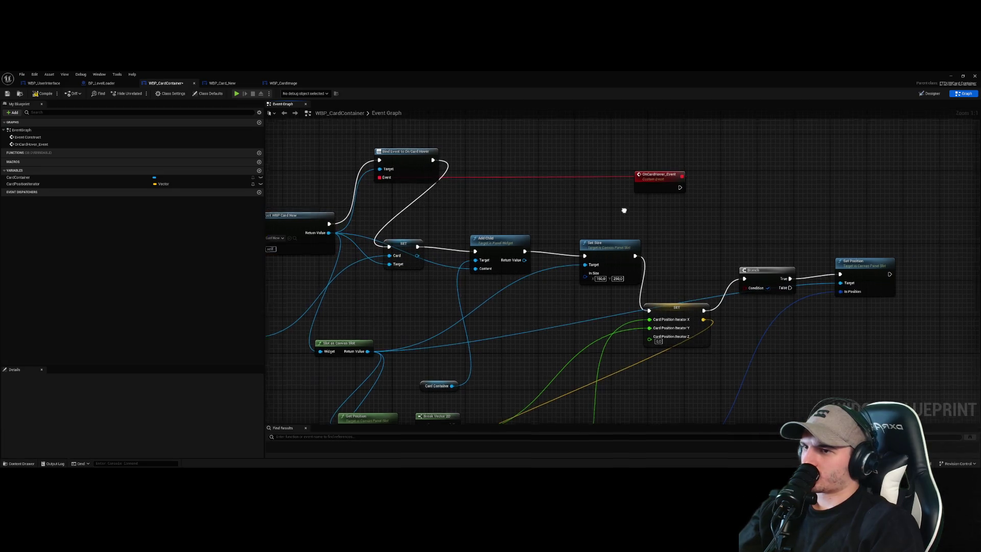
left_click_drag(604, 192, 498, 178)
left_click_drag(554, 199, 557, 215)
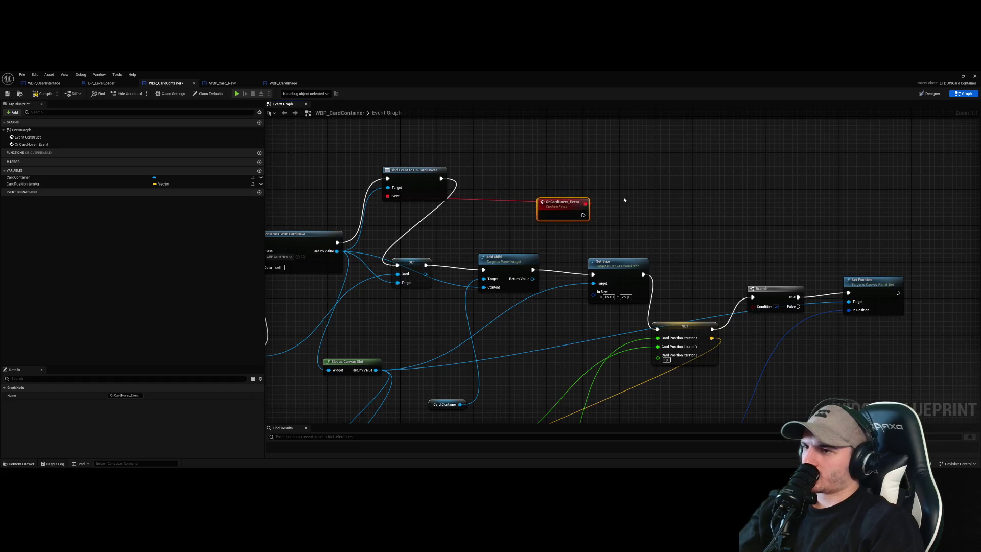
- Compile WBP_CardContainer, which reports a signature error, then select Call On Card Hover in WBP_Card_New
left_click(43, 94)
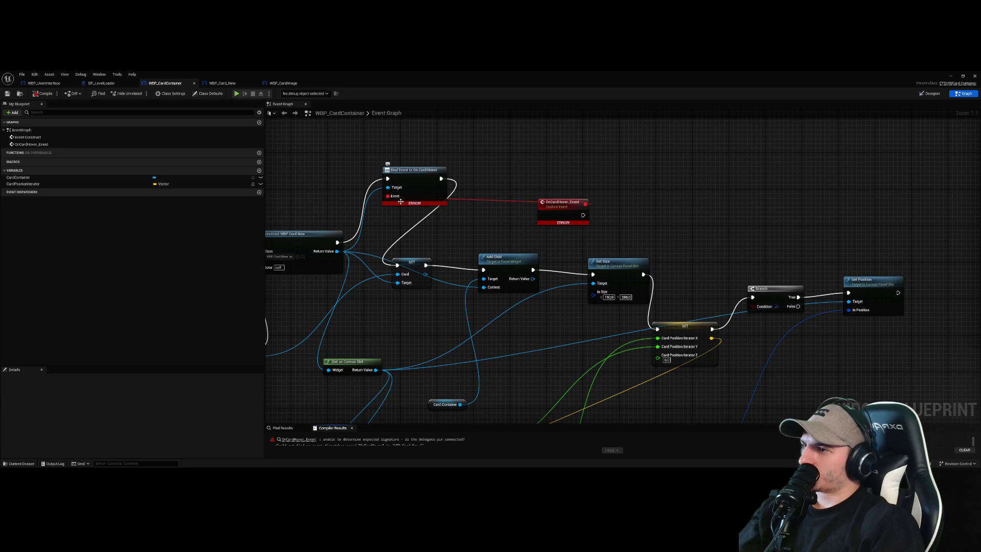
mouse_move(403, 204)
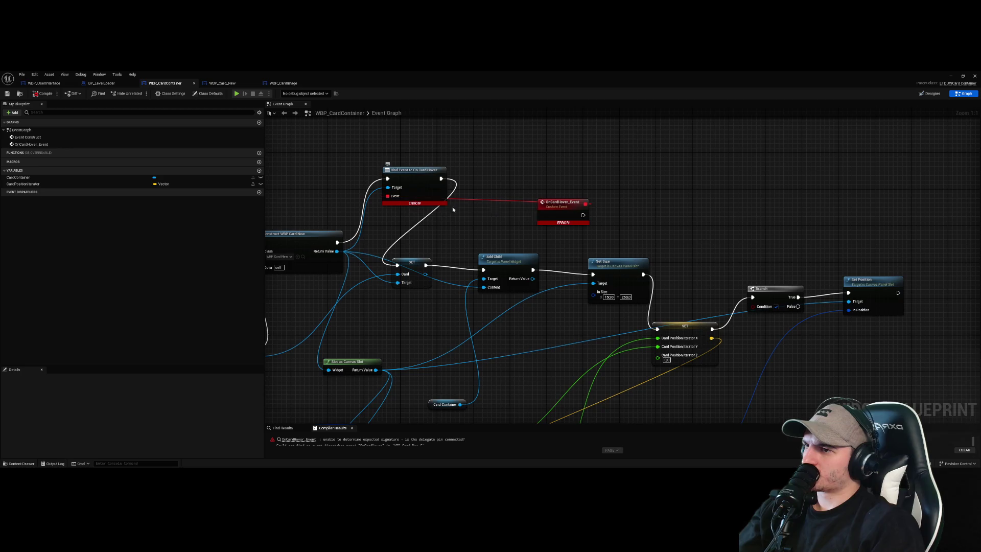
left_click_drag(426, 185, 516, 190)
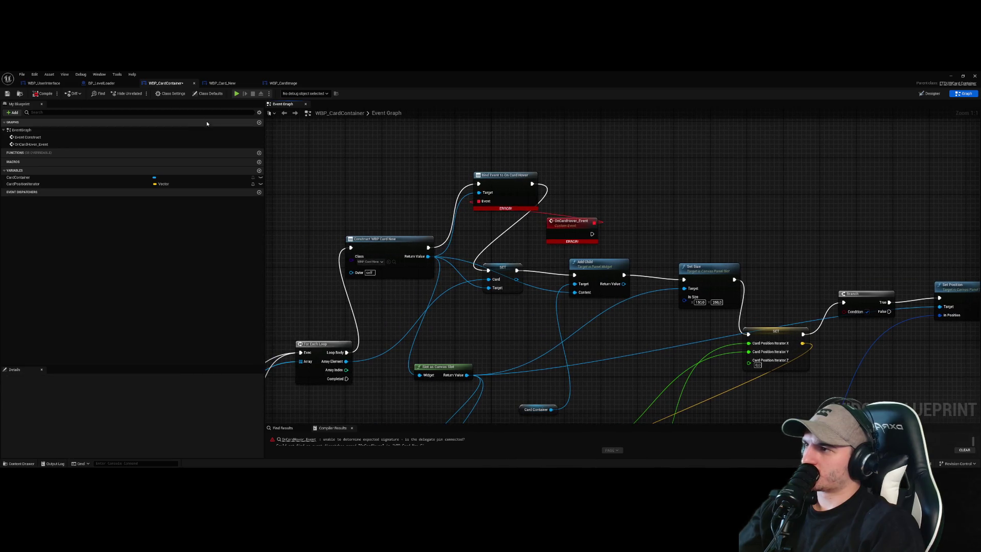
left_click(236, 82)
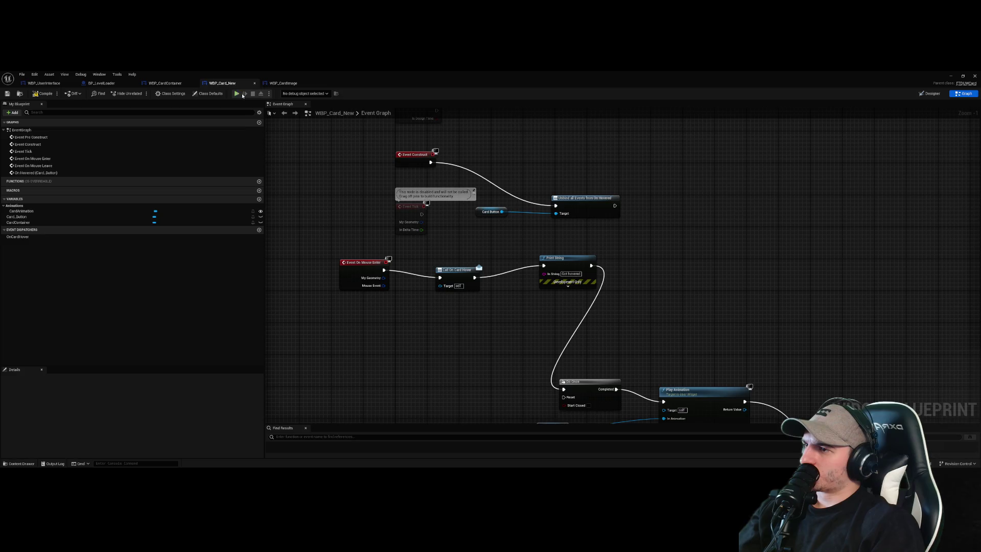
left_click_drag(480, 317, 428, 259)
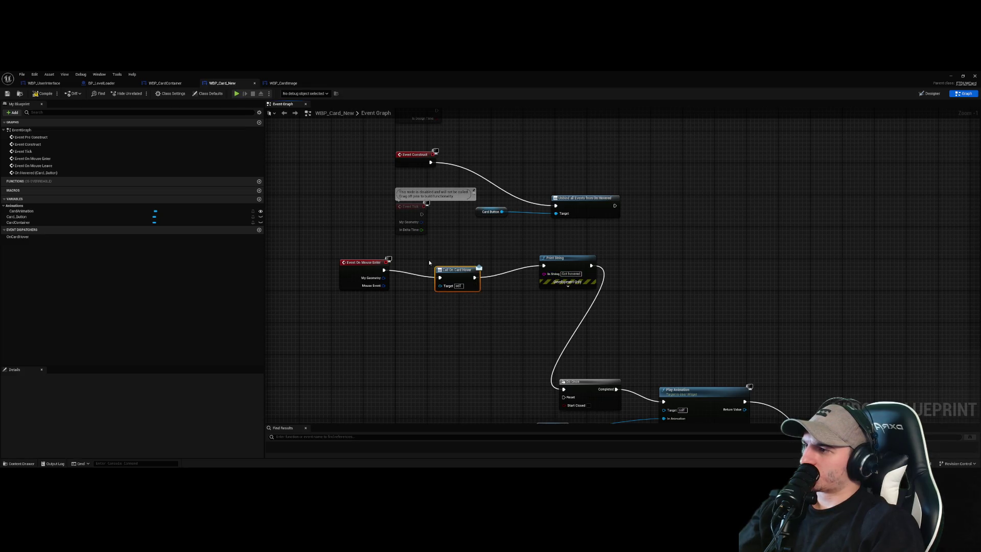
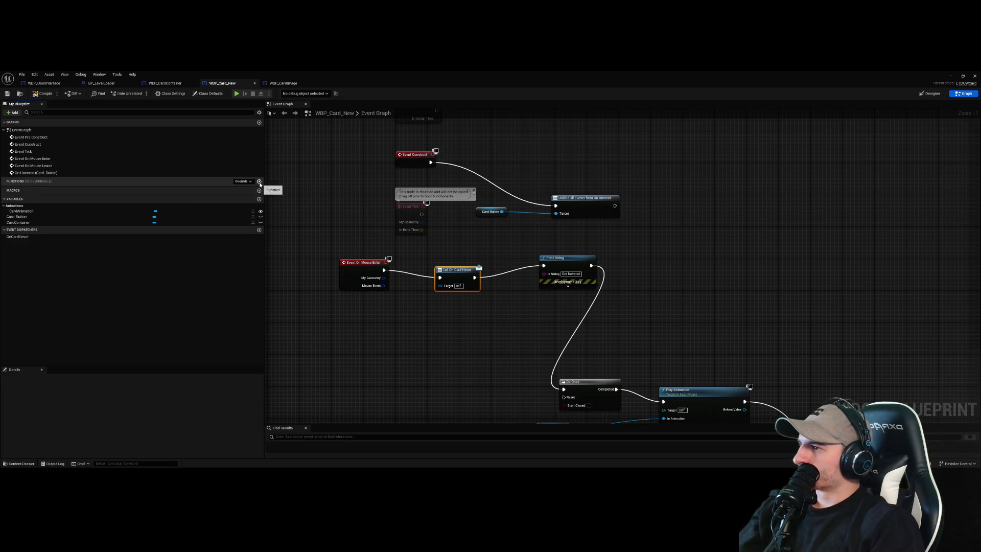
- Drop OnCardHover into the graph as a Bind Event node, placed clear of Event Construct
left_click(153, 237)
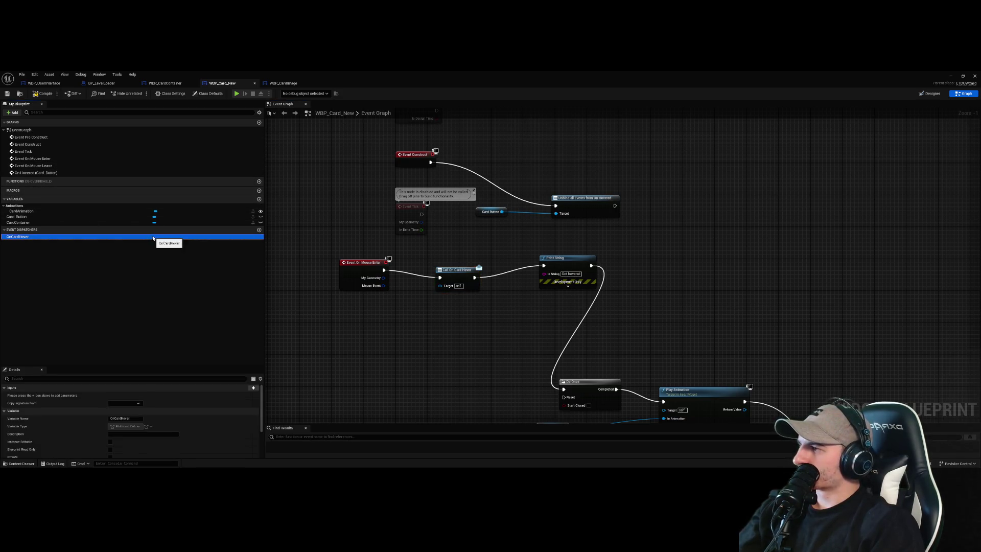
left_click_drag(346, 244, 352, 312)
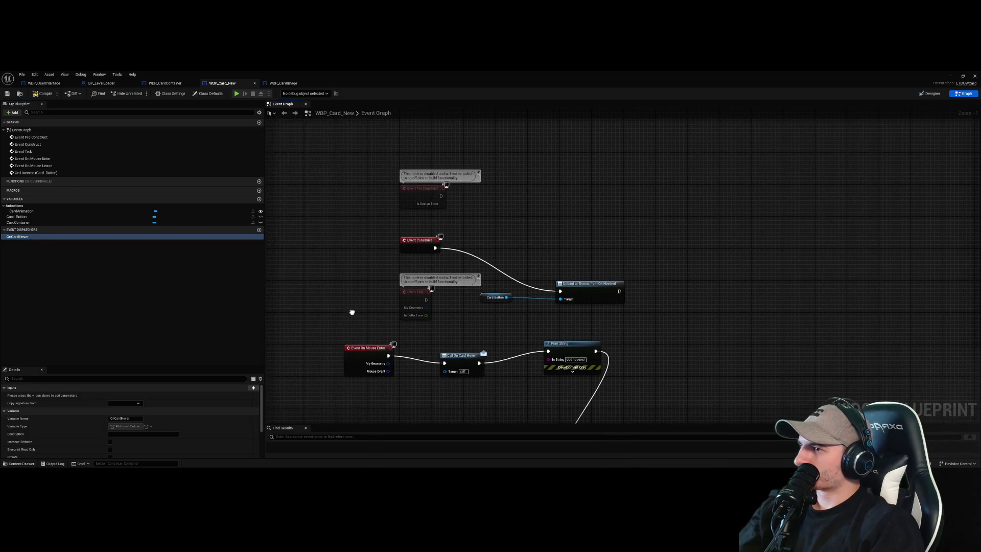
left_click_drag(191, 241, 357, 235)
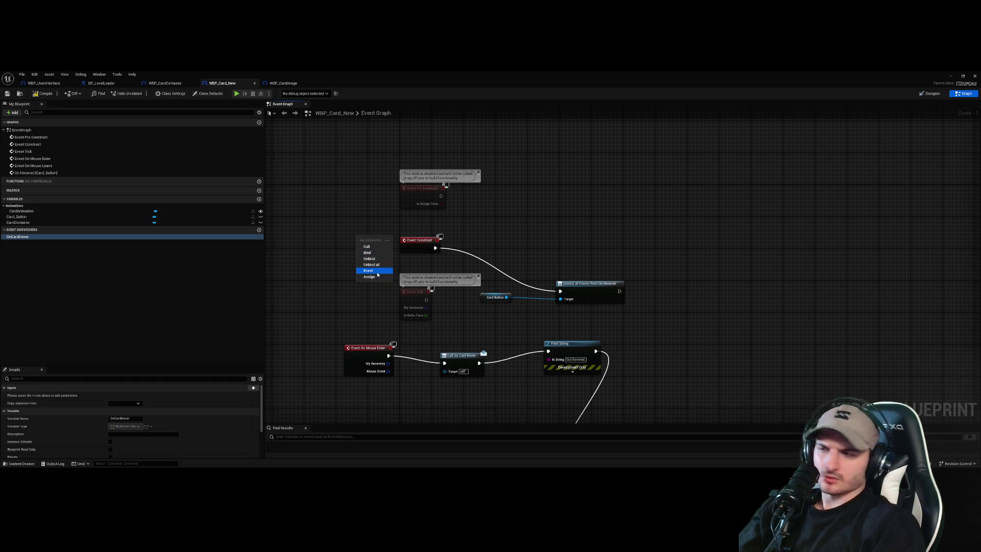
left_click(373, 252)
left_click_drag(379, 238, 551, 218)
left_click(615, 236)
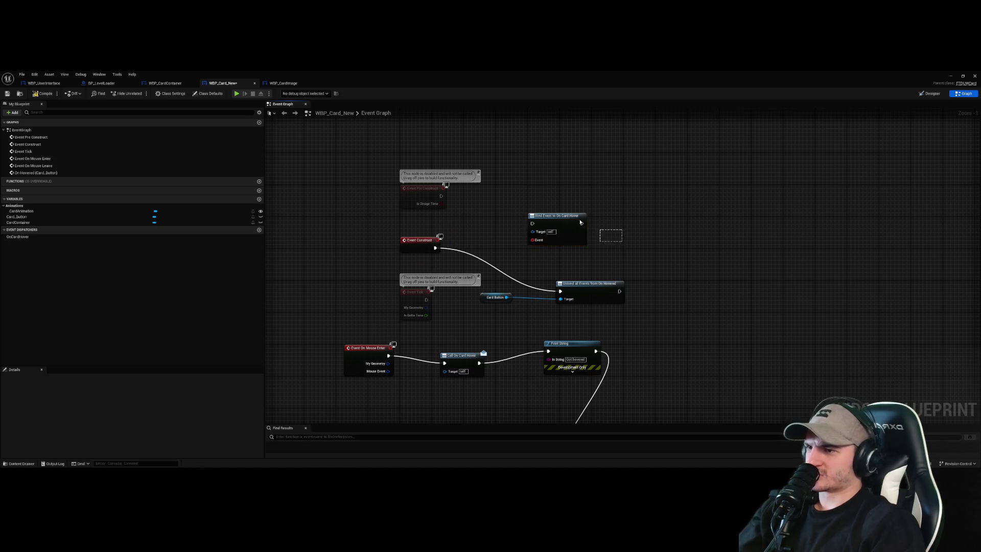
- Inspect the Call On Card Hover node and the OnCardHover dispatcher's properties
mouse_move(470, 318)
left_mouse_down()
mouse_move(499, 195)
mouse_move(507, 229)
left_mouse_up()
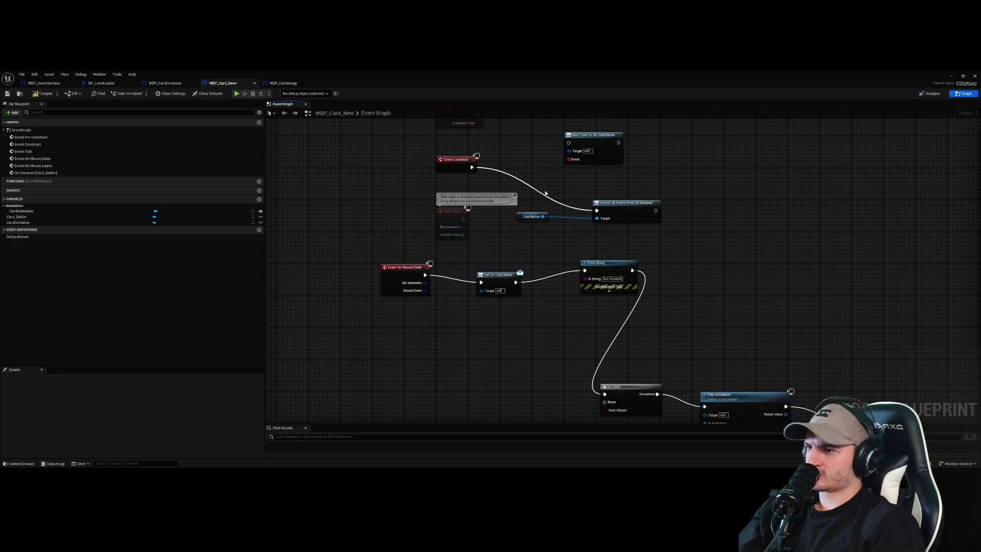
left_click(505, 279)
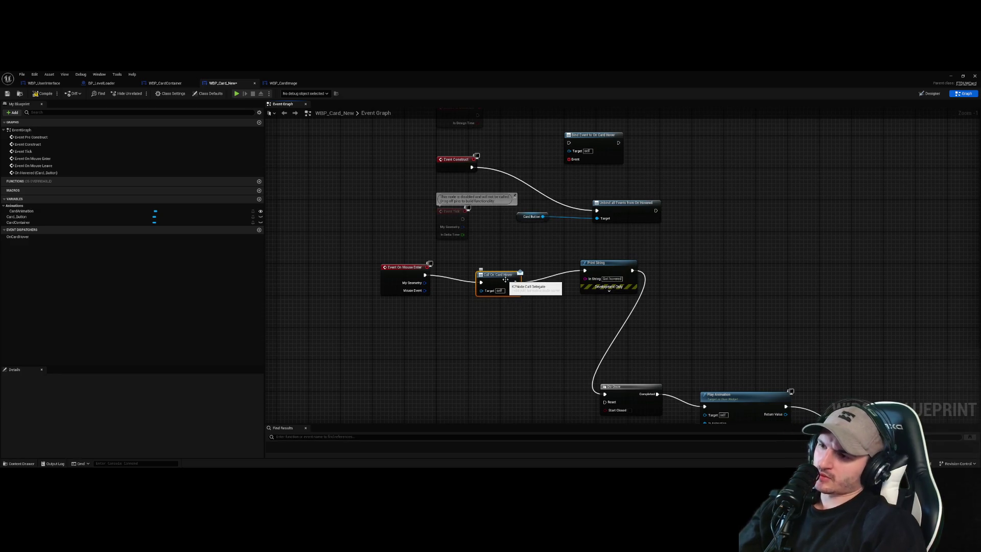
left_click(460, 312)
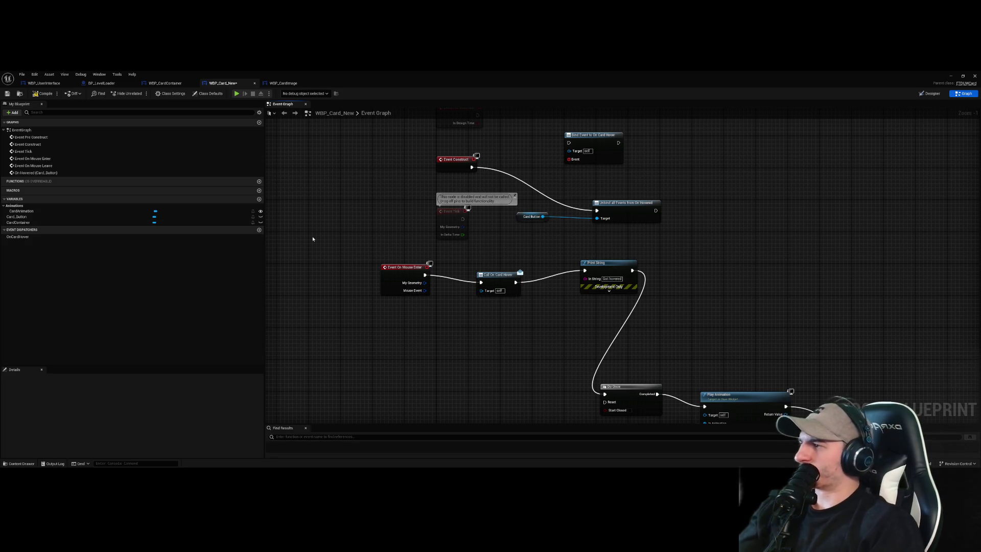
left_click(132, 237)
scroll(153, 408, "down", 3)
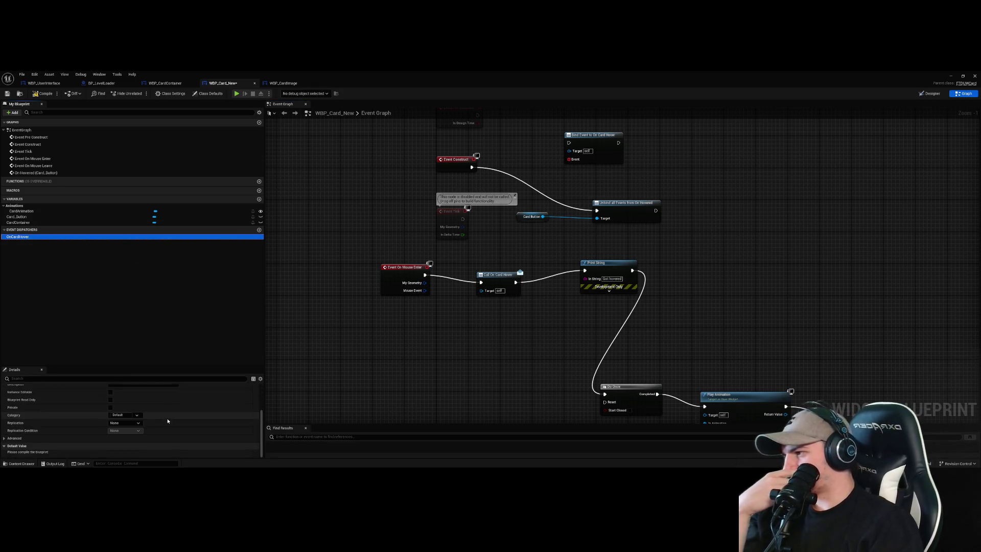
scroll(174, 425, "up", 3)
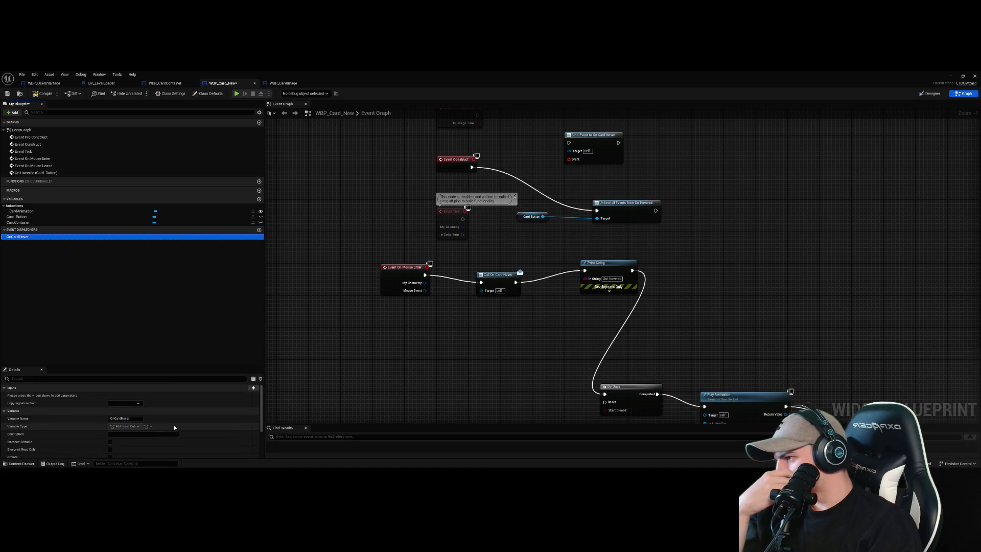
- Add a new input to OnCardHover and name it Reference
left_click(252, 388)
left_click(128, 397)
left_click(128, 398)
double_click(19, 395)
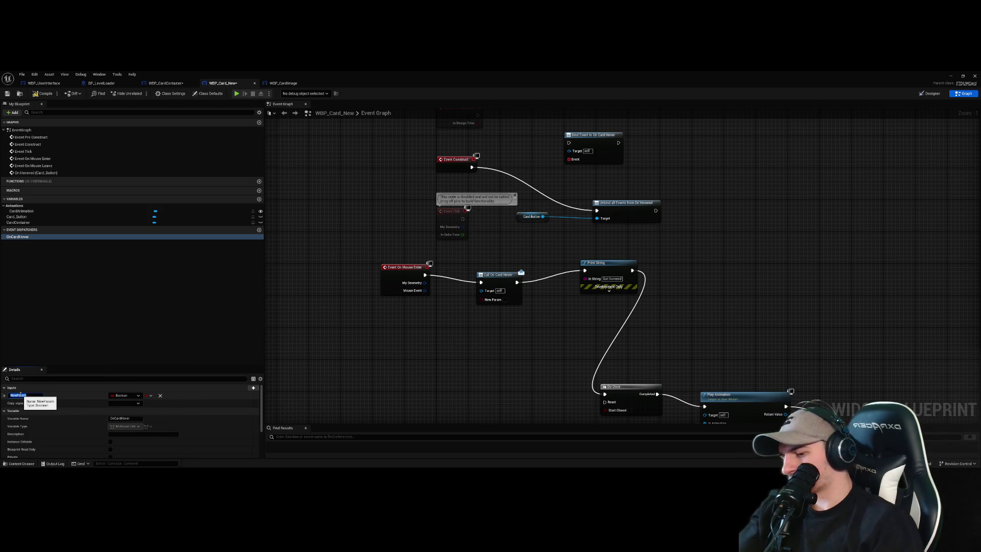
type("q")
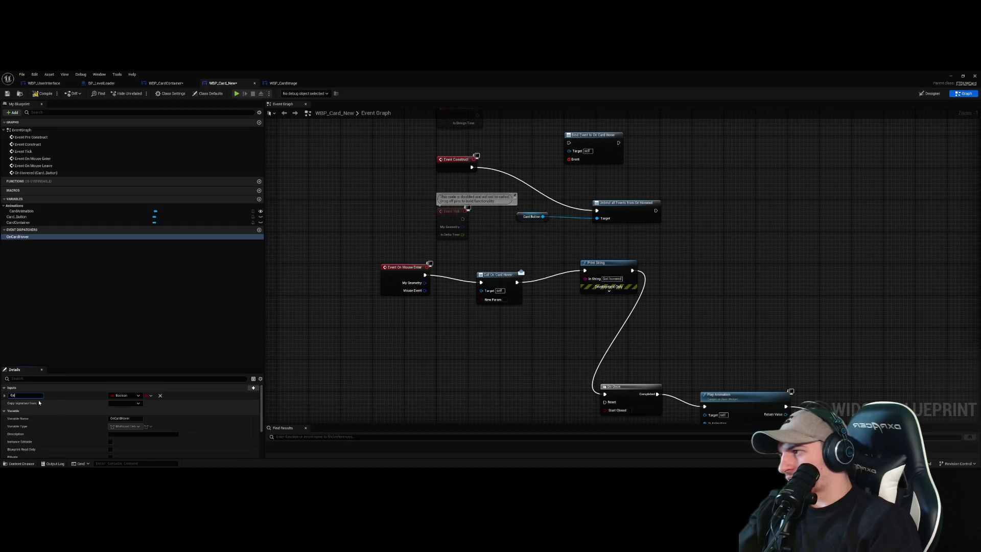
key("BackSpace")
type("nce")
key("Return")
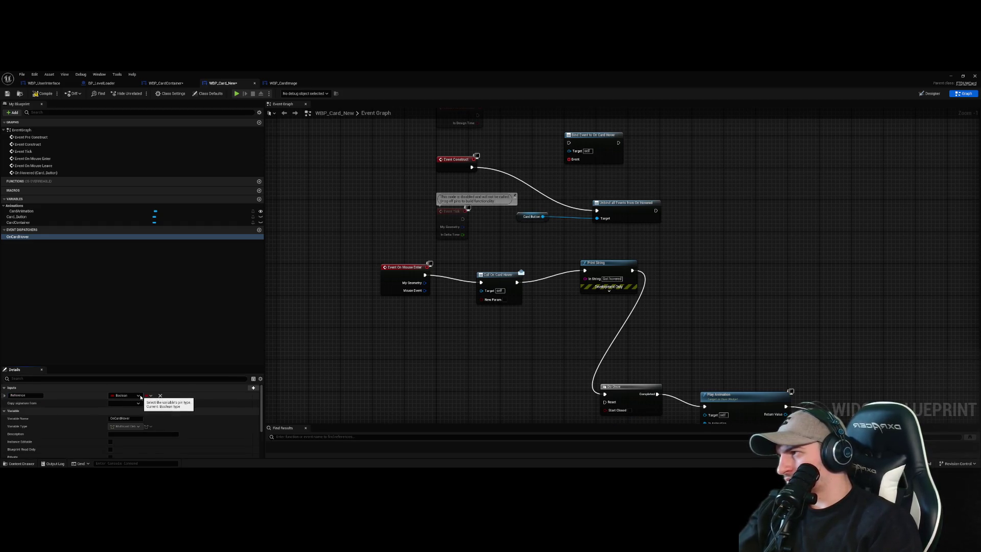
- Set the Reference input's type to WBP Card New Object Reference
left_click(139, 396)
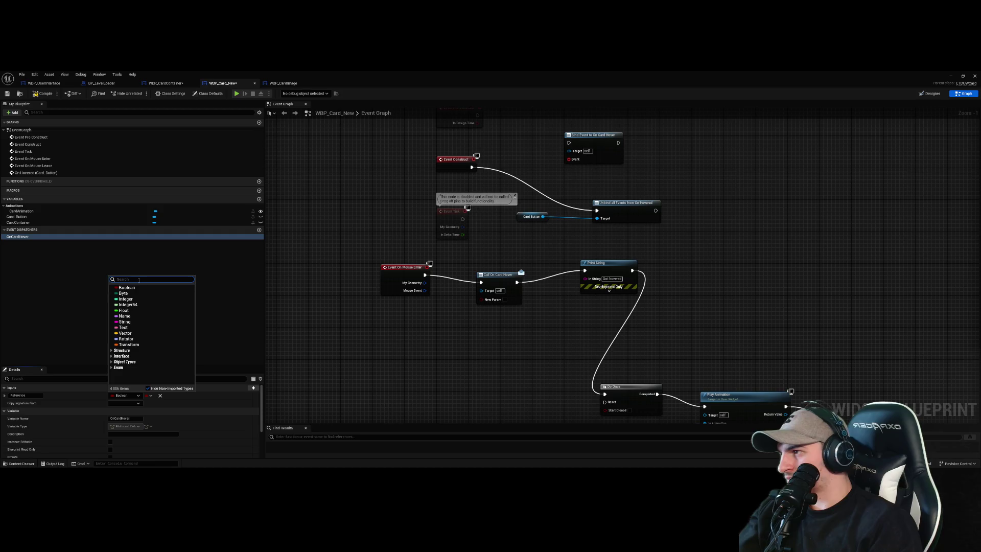
type("w")
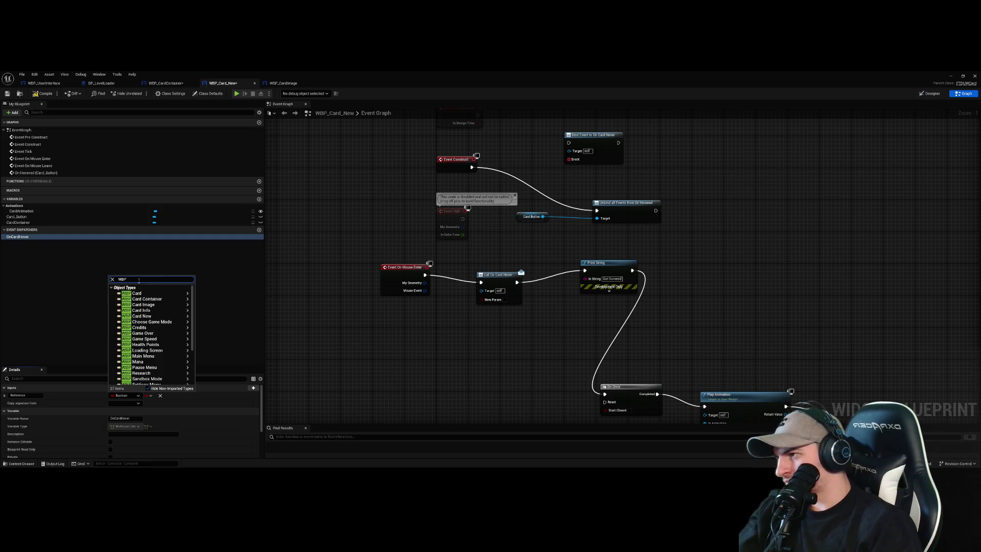
type("_Card")
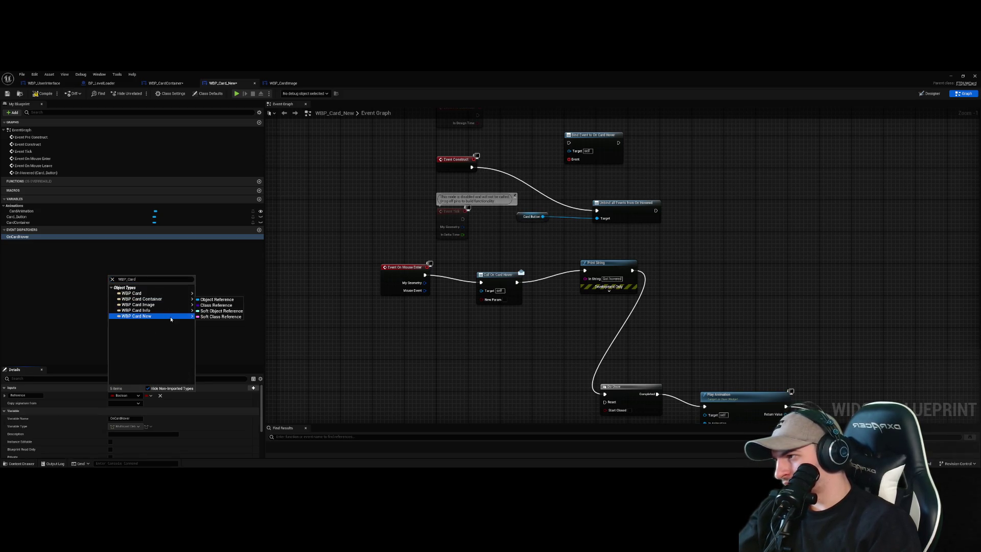
mouse_move(153, 317)
left_click(217, 318)
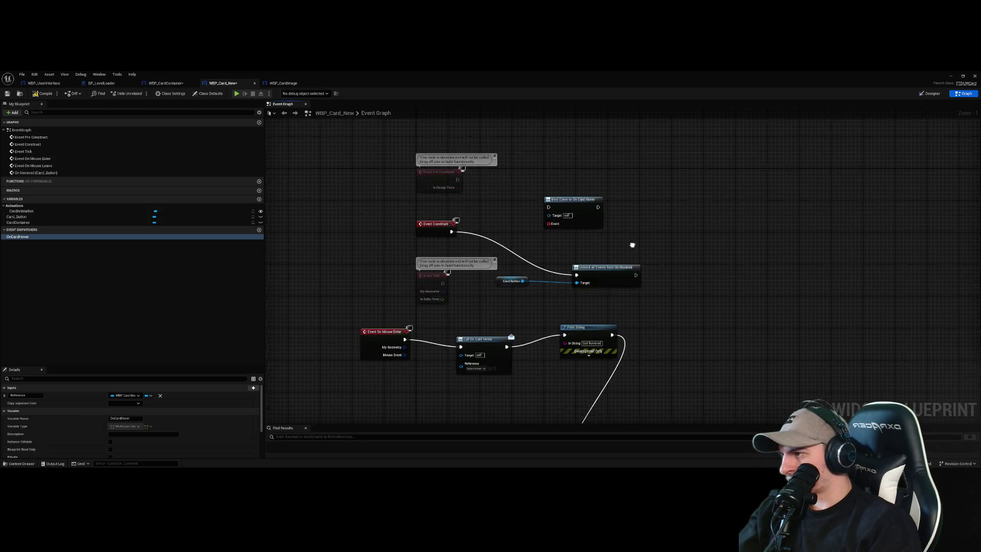
- Check the Reference pin's asset choices and type options, leaving them unchanged
left_click(58, 246)
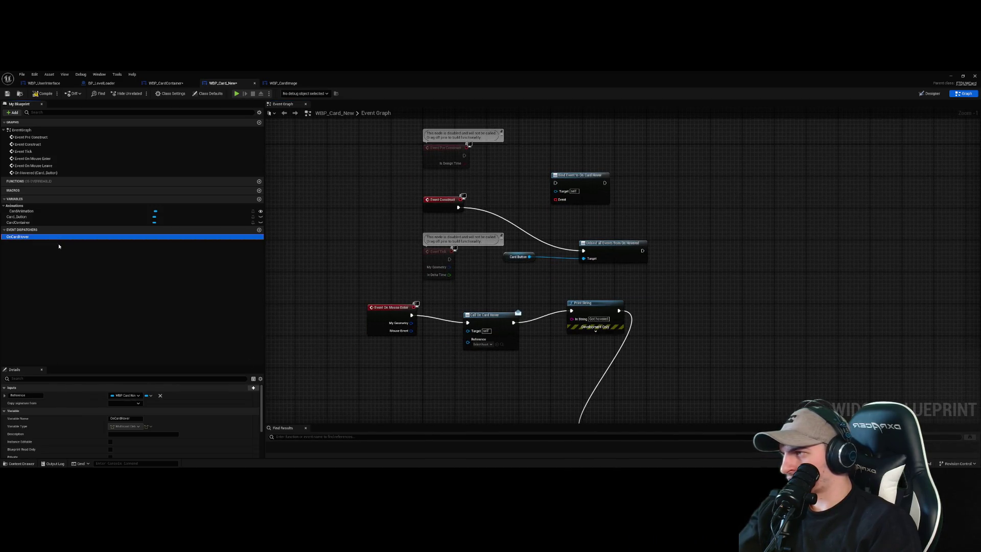
left_click(459, 291)
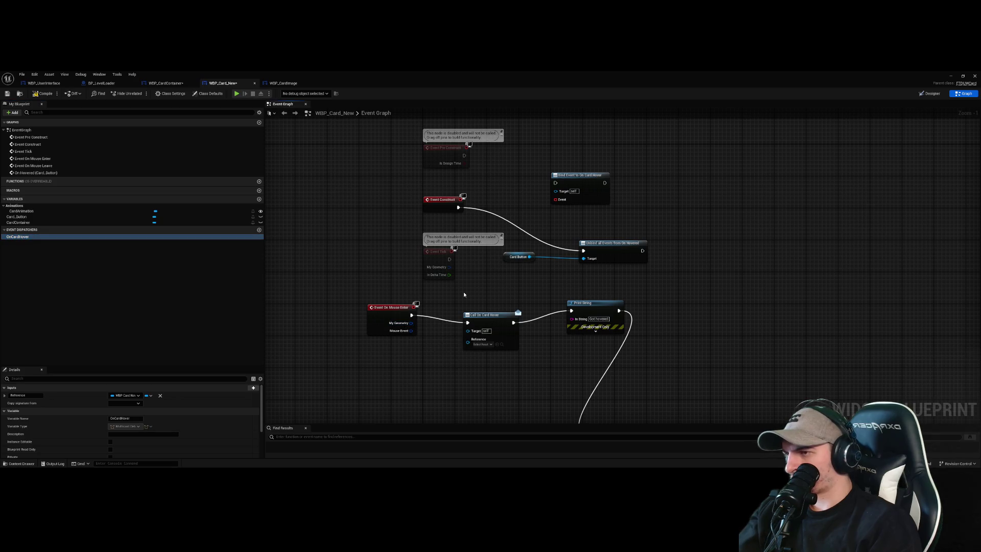
left_click(487, 344)
left_click(491, 350)
left_click(490, 345)
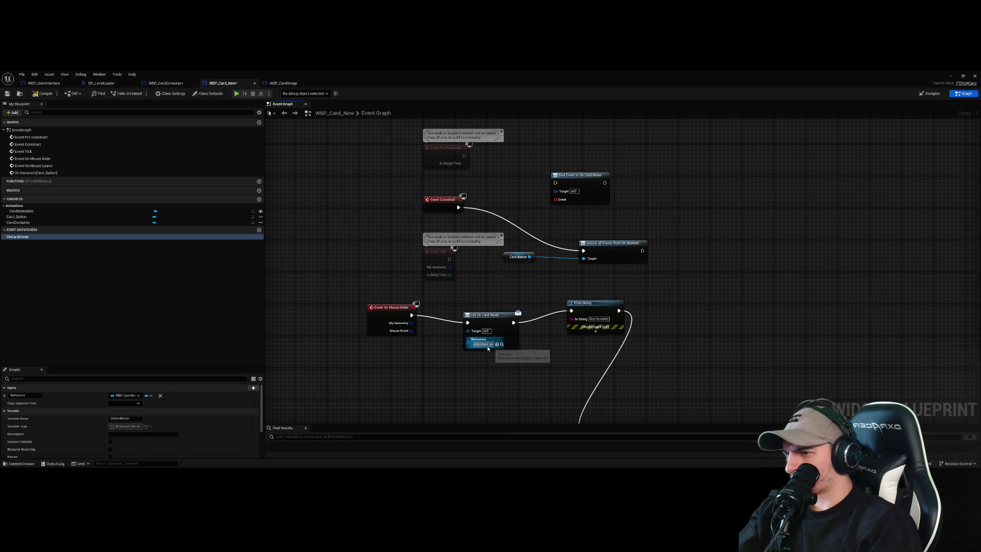
left_click(429, 361)
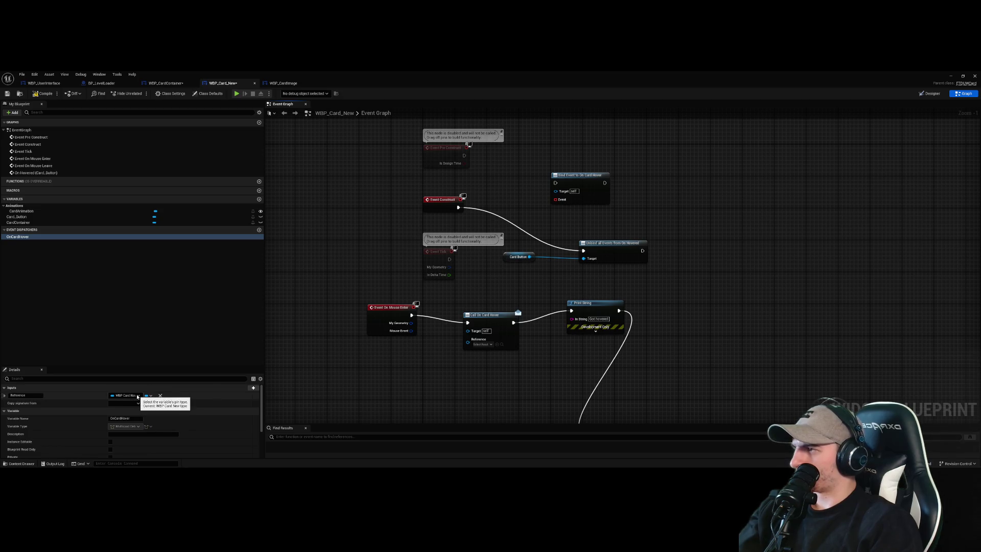
left_click(138, 396)
left_click(137, 397)
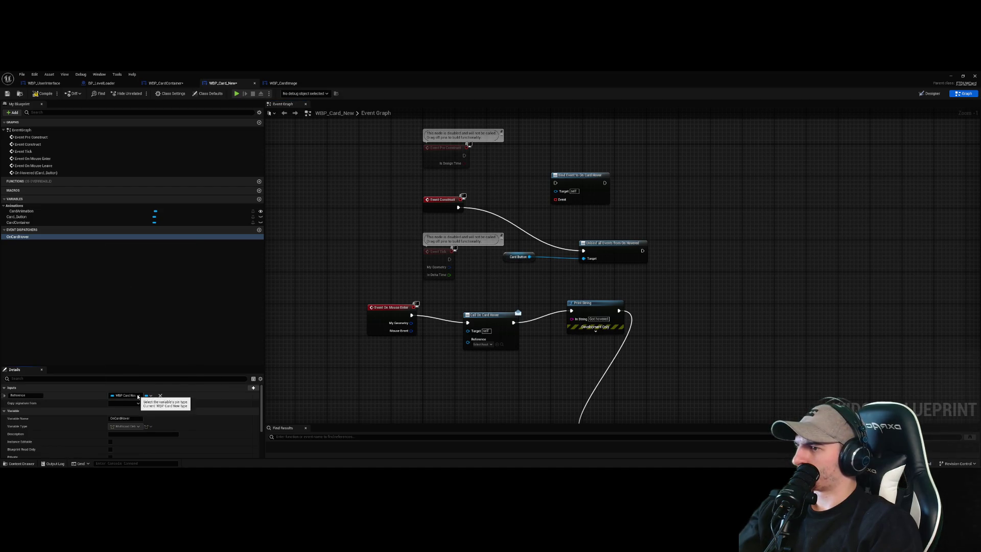
- Add a Self node and wire it into Call On Card Hover's Reference input
left_click_drag(467, 341, 431, 358)
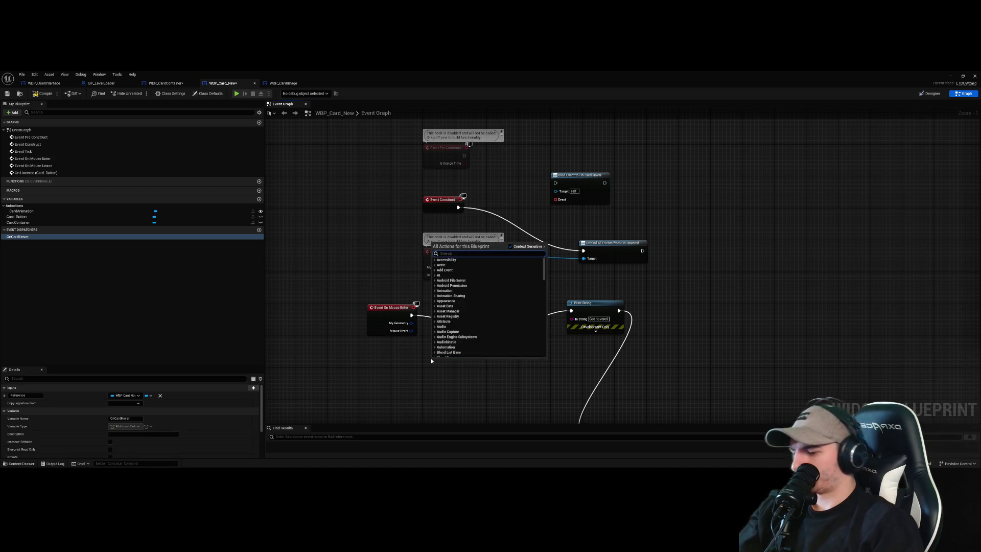
type("self")
key("Return")
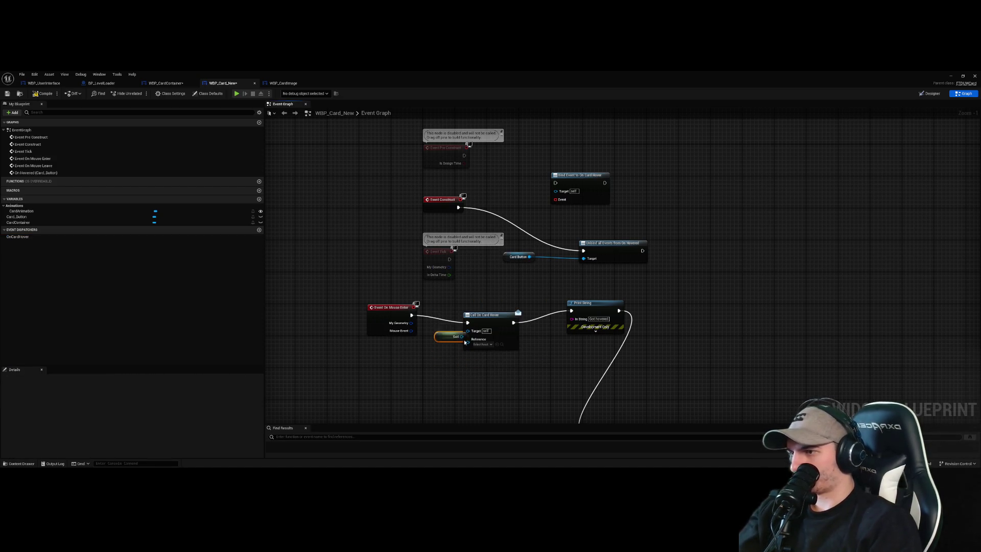
mouse_move(446, 349)
left_mouse_down()
mouse_move(460, 352)
mouse_move(467, 341)
left_mouse_up()
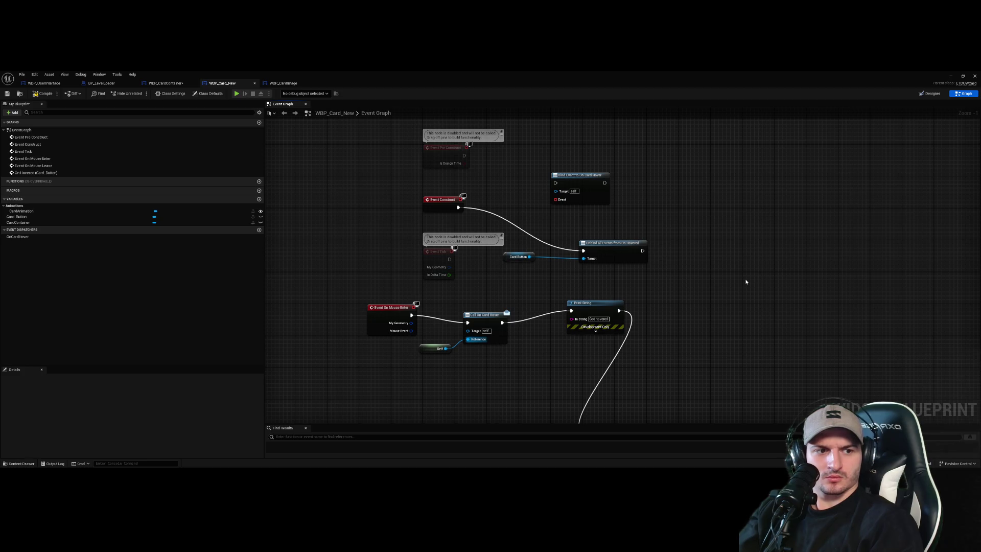
- Delete the Bind Event to On Card Hover node from WBP_Card_New's graph
left_click(580, 176)
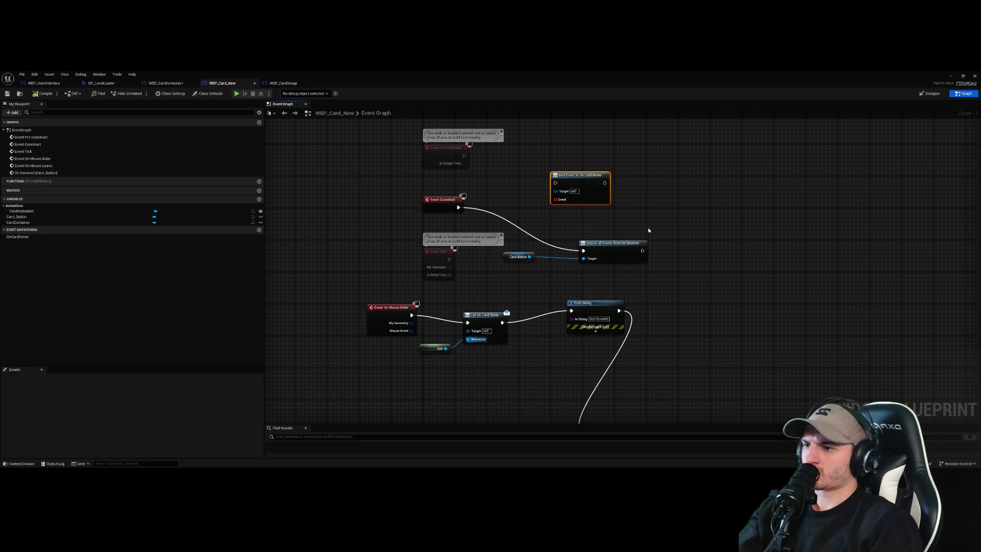
left_click(529, 200)
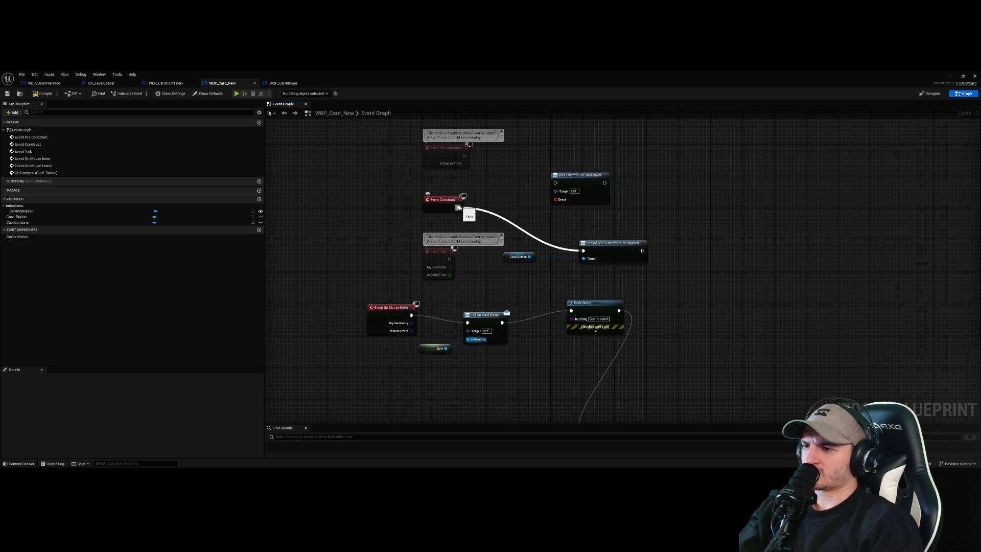
left_click_drag(635, 198, 547, 164)
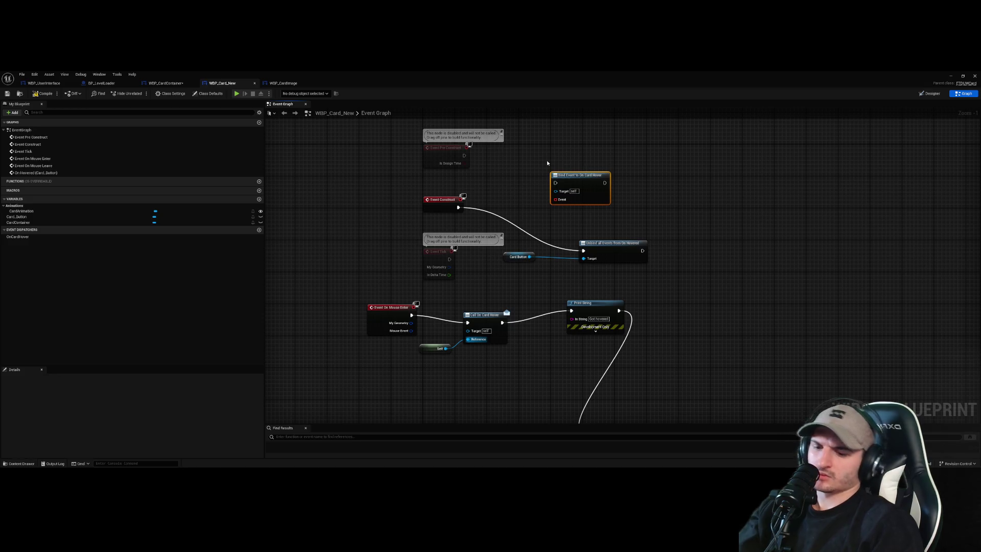
key("Delete")
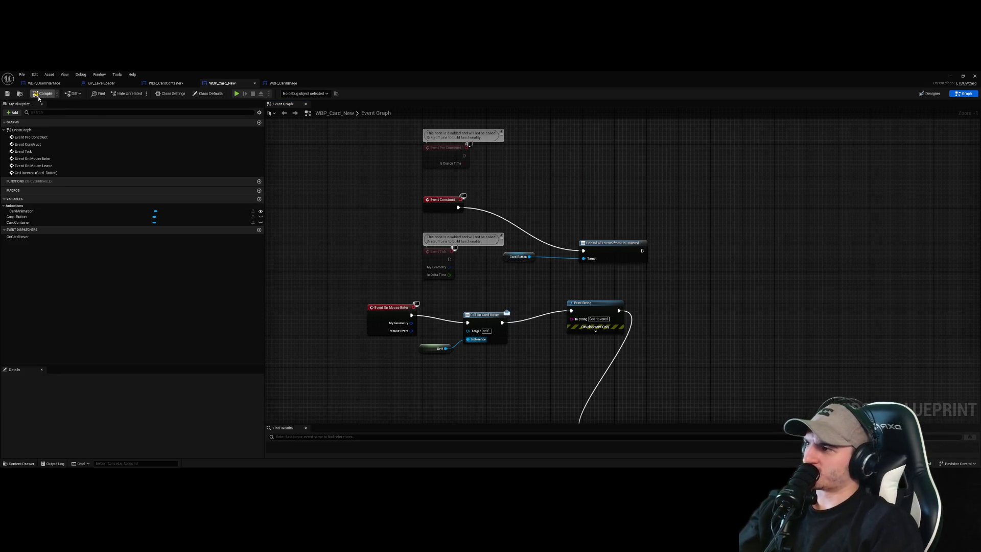
left_click_drag(420, 309, 379, 212)
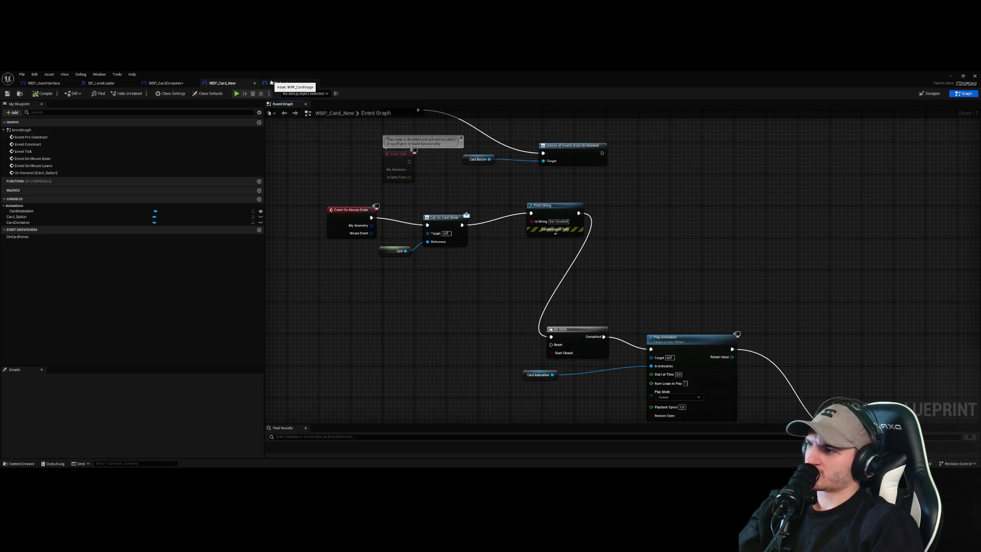
left_click(166, 82)
- Compile WBP_CardContainer and rearrange the Bind Event and OnCardHover_Event nodes
left_click(43, 94)
left_click(554, 248)
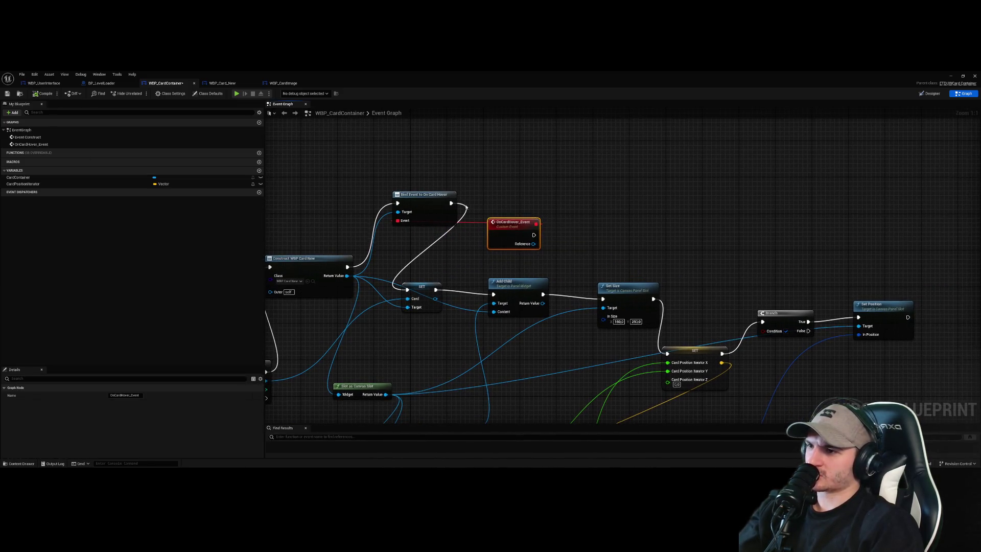
left_click_drag(424, 194, 423, 149)
mouse_move(513, 222)
left_mouse_down()
mouse_move(459, 217)
mouse_move(589, 234)
left_mouse_up()
left_click(522, 218)
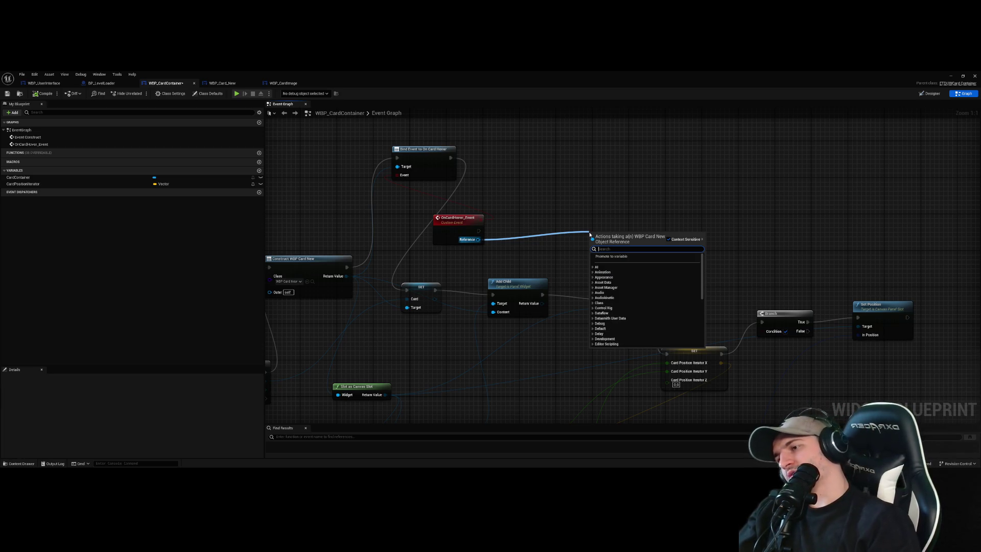
left_click(571, 206)
- Have OnCardHover_Event set the hovered card's Z order via Slot as Canvas Slot and Set ZOrder
left_click_drag(478, 239, 523, 236)
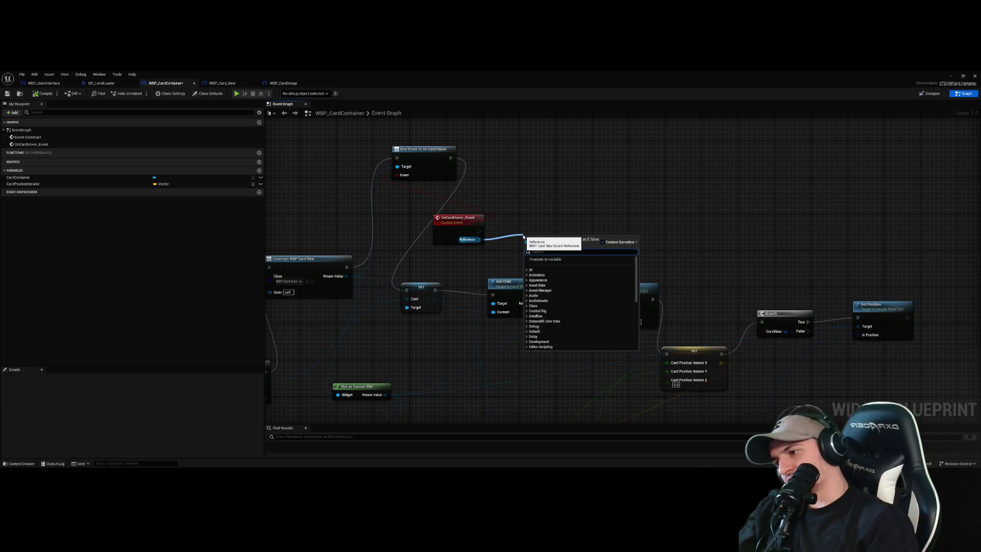
type("slot as canvas")
key("Return")
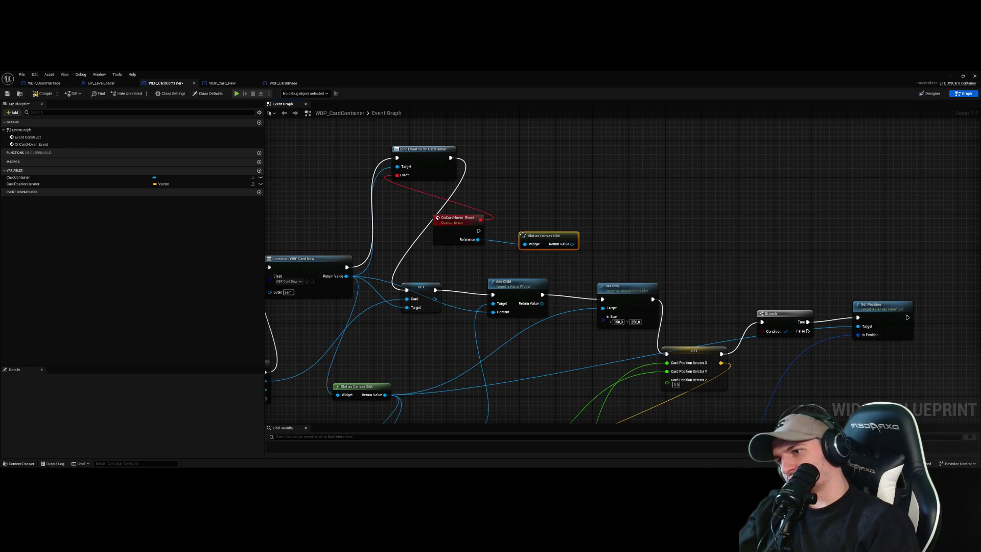
mouse_move(577, 246)
left_mouse_down()
mouse_move(613, 247)
mouse_move(608, 238)
left_mouse_up()
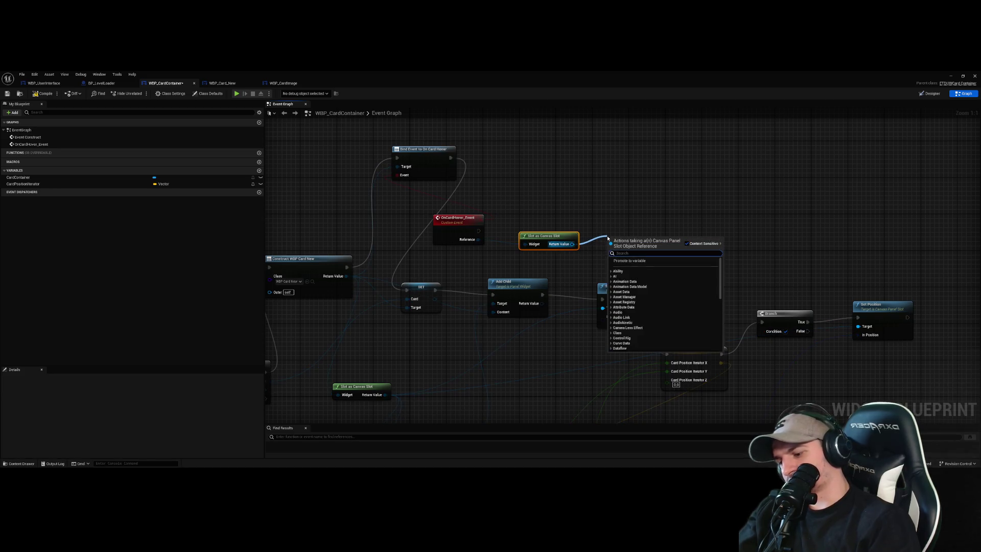
type("set z")
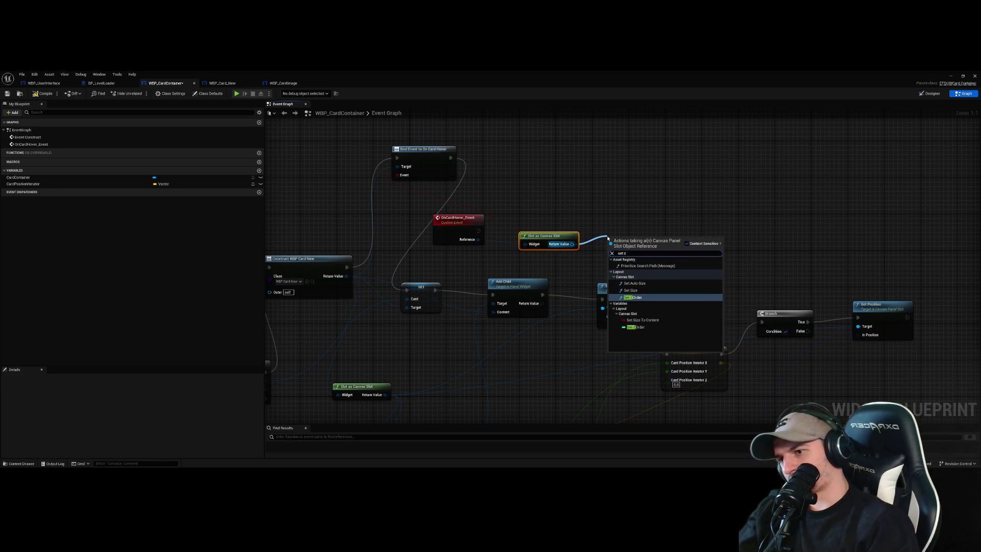
key("Return")
left_click_drag(478, 231, 612, 249)
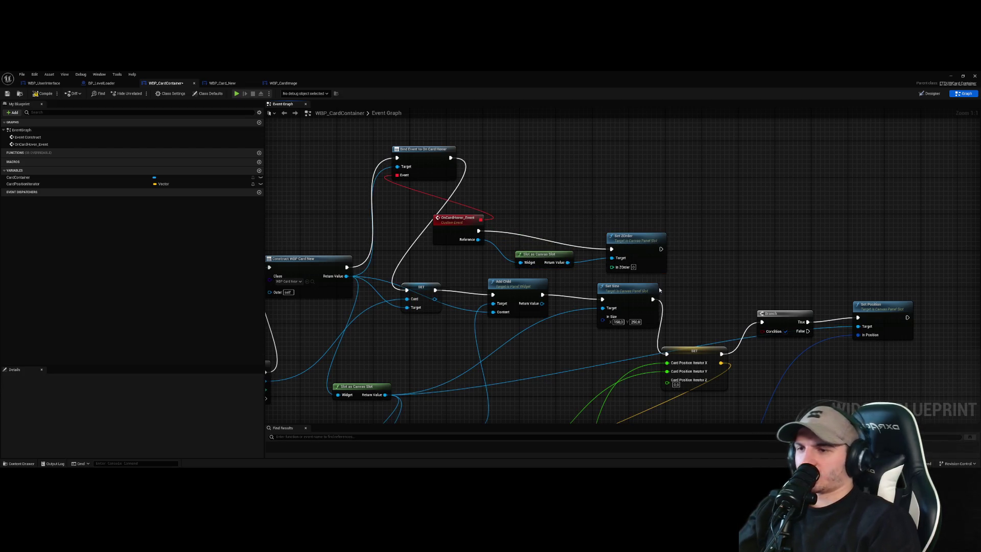
left_click(633, 267)
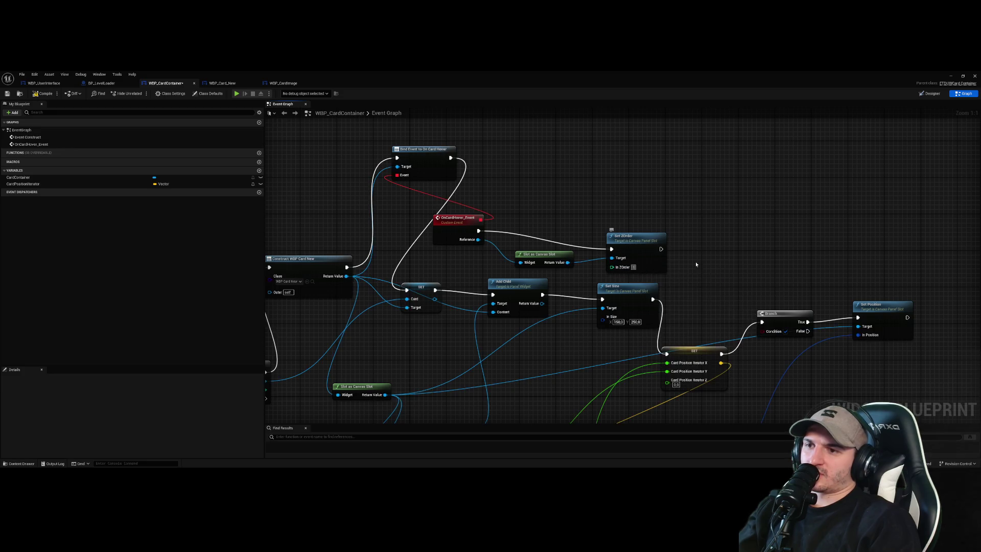
- Compile the card container and start a test play of the level
left_click(45, 94)
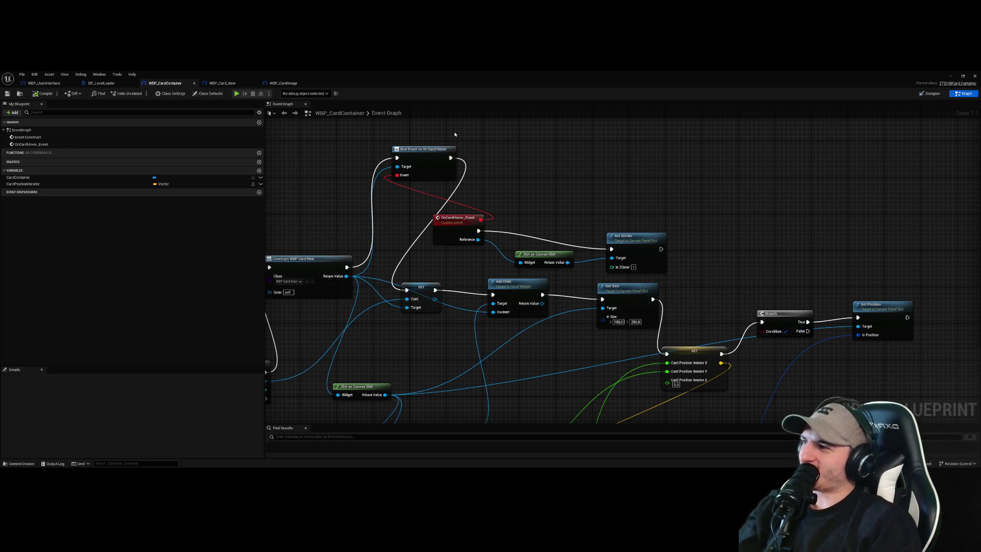
left_click(951, 77)
left_click(144, 93)
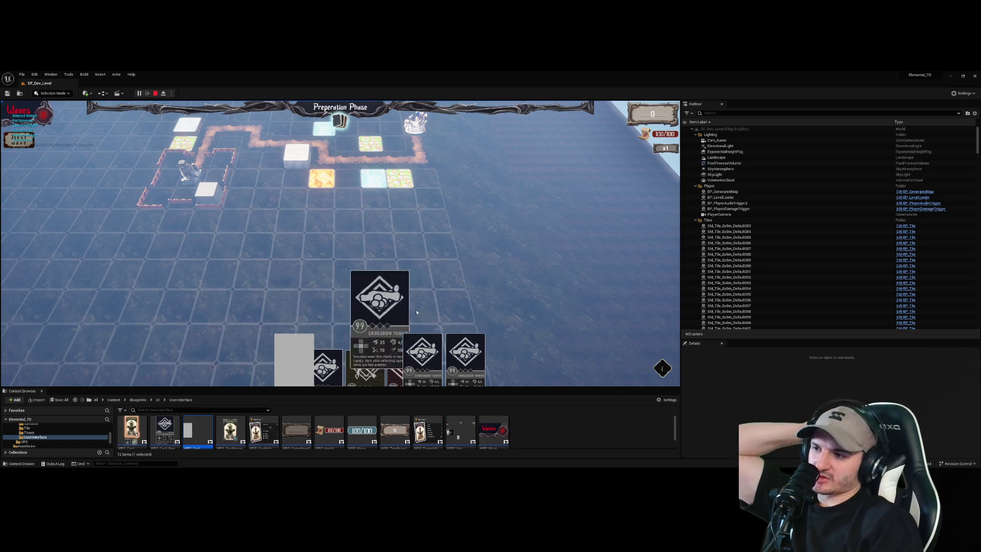
- Stop the test play, tidy the OnCardHover_Event node and save WBP_CardContainer
key("Escape")
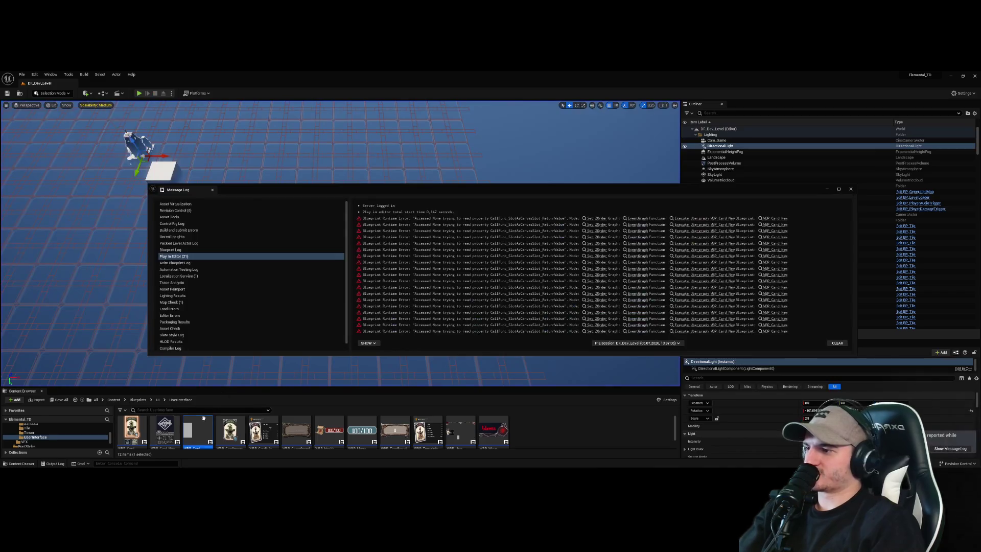
double_click(198, 431)
mouse_move(457, 218)
left_mouse_down()
mouse_move(549, 158)
mouse_move(534, 159)
left_mouse_up()
key("ctrl+s")
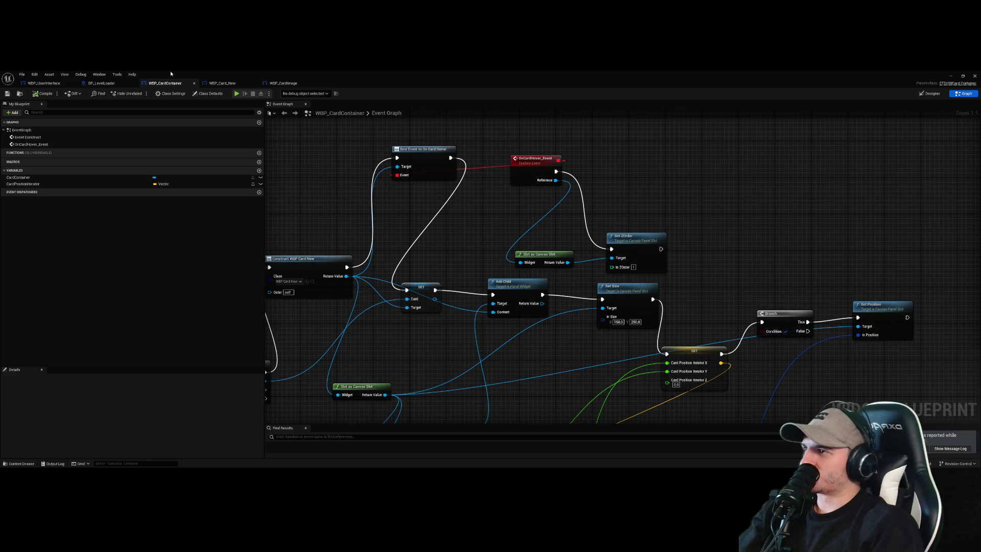
- Delete the leftover Set ZOrder, Slot as Canvas Slot and Card Button nodes in WBP_Card_New, save, and test play
left_click(128, 84)
left_click(220, 83)
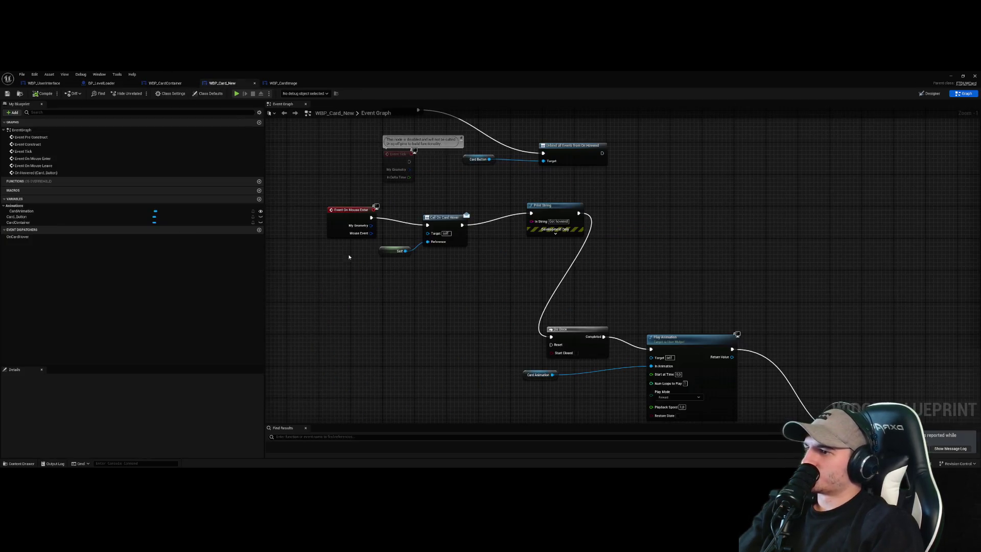
scroll(458, 294, "up", 5)
left_click_drag(457, 267, 486, 289)
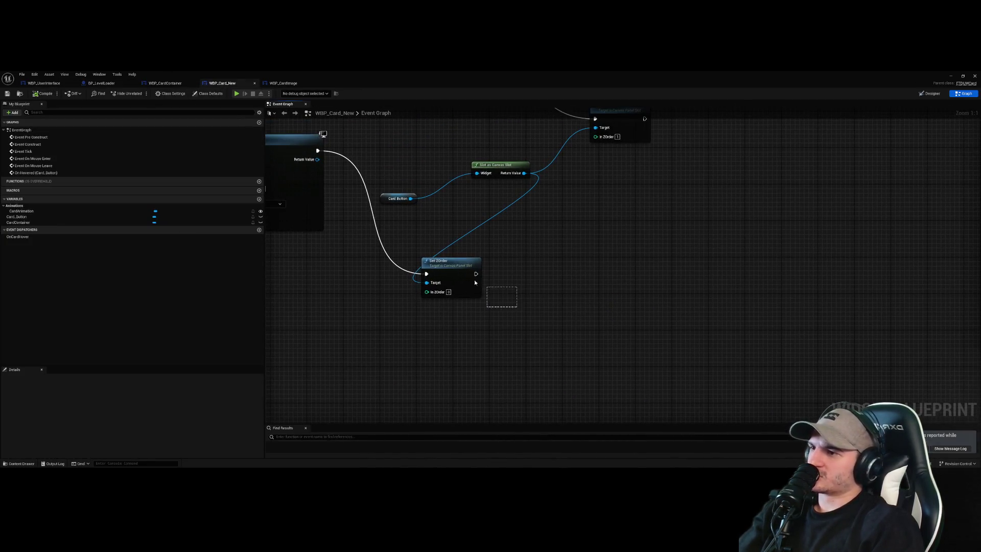
left_click_drag(531, 343, 422, 167)
scroll(621, 335, "down", 2)
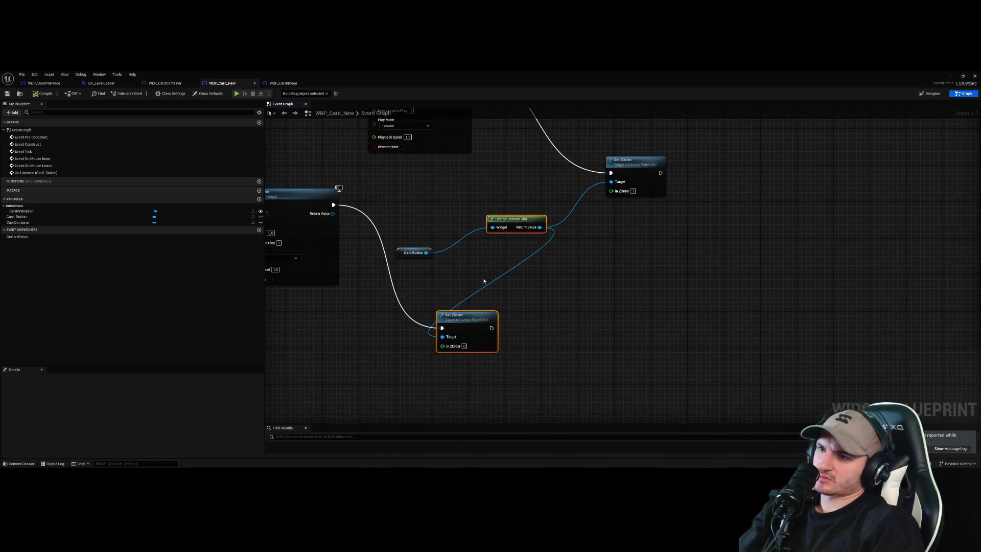
left_click(600, 190)
key("Delete")
left_click_drag(545, 362, 429, 217)
key("Delete")
key("ctrl+s")
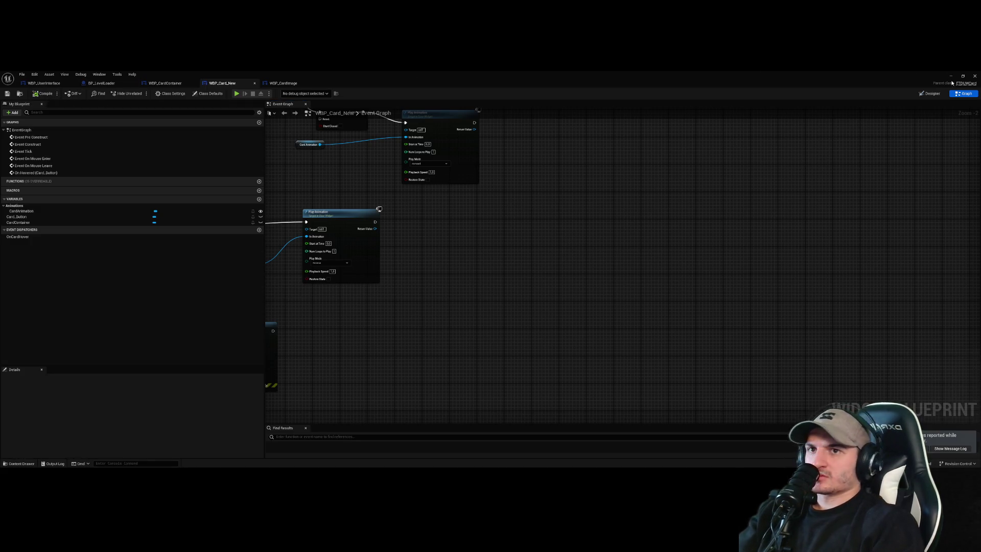
left_click(950, 76)
left_click(139, 93)
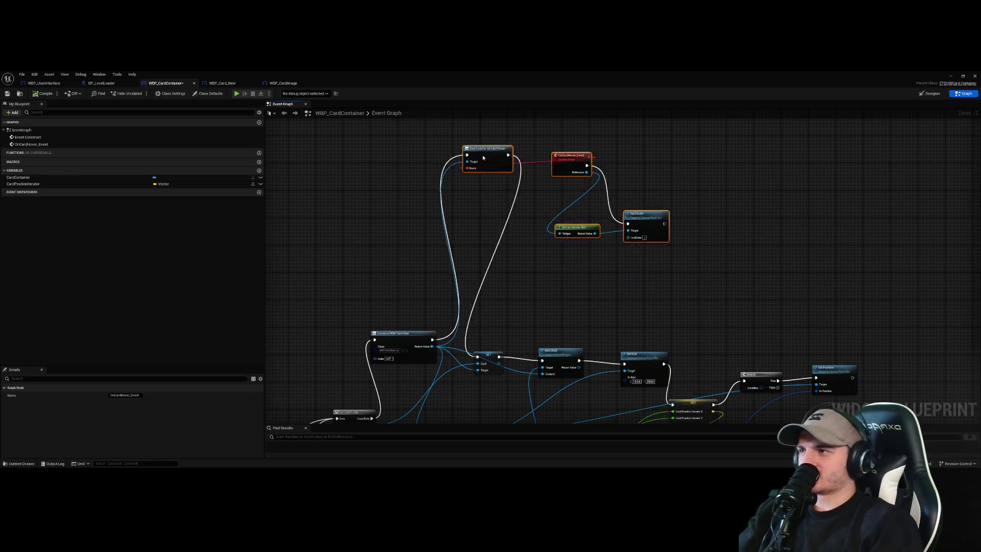
- Back in WBP_Card_New's event graph, move the Unbind node beside Event Construct
left_click(51, 83)
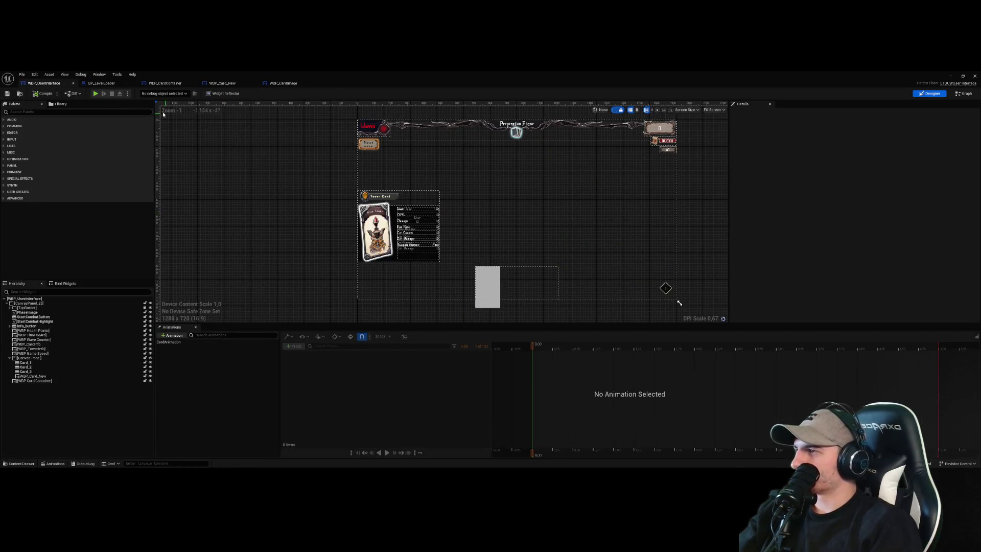
left_click(283, 83)
left_click(222, 82)
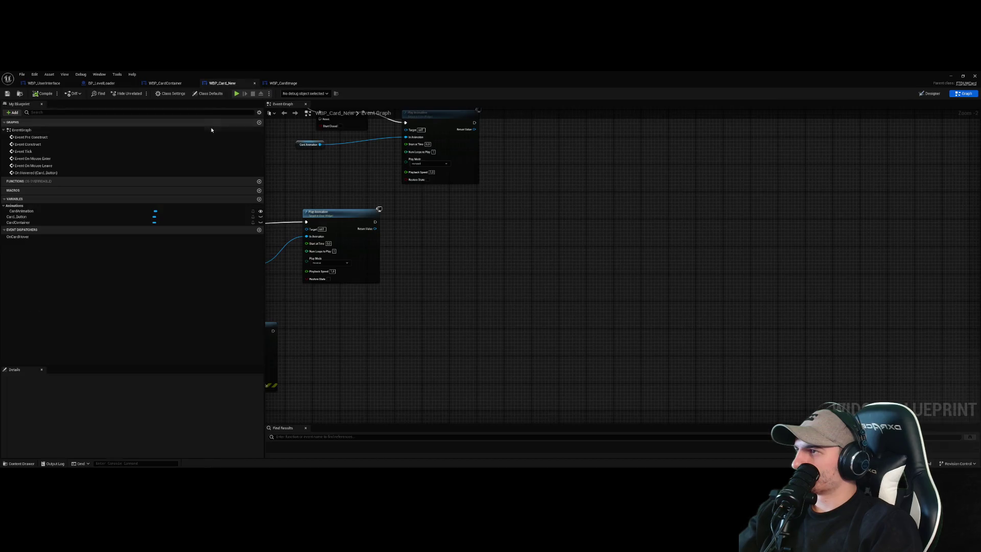
scroll(541, 296, "up", 2)
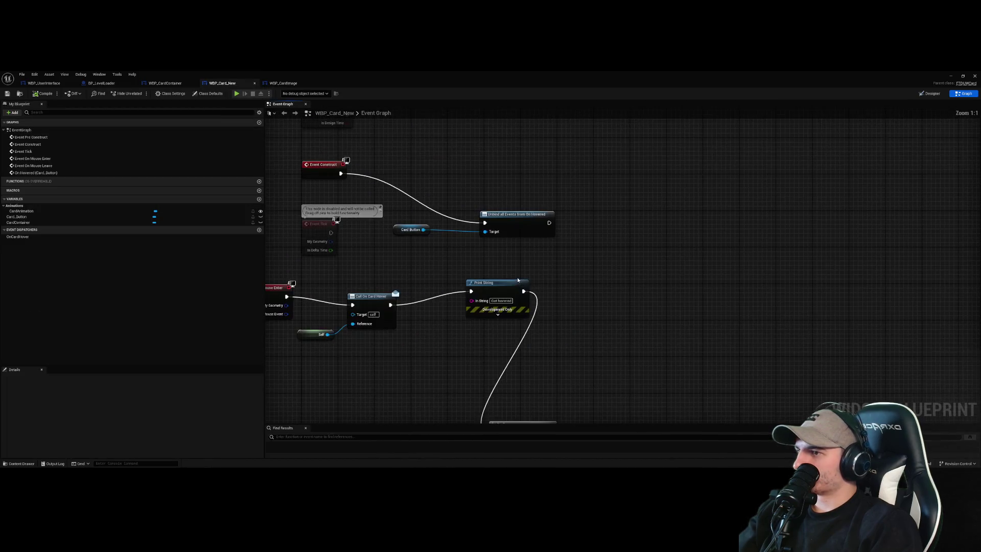
left_click_drag(541, 249, 465, 189)
mouse_move(452, 263)
left_mouse_down()
mouse_move(404, 261)
mouse_move(435, 206)
left_mouse_up()
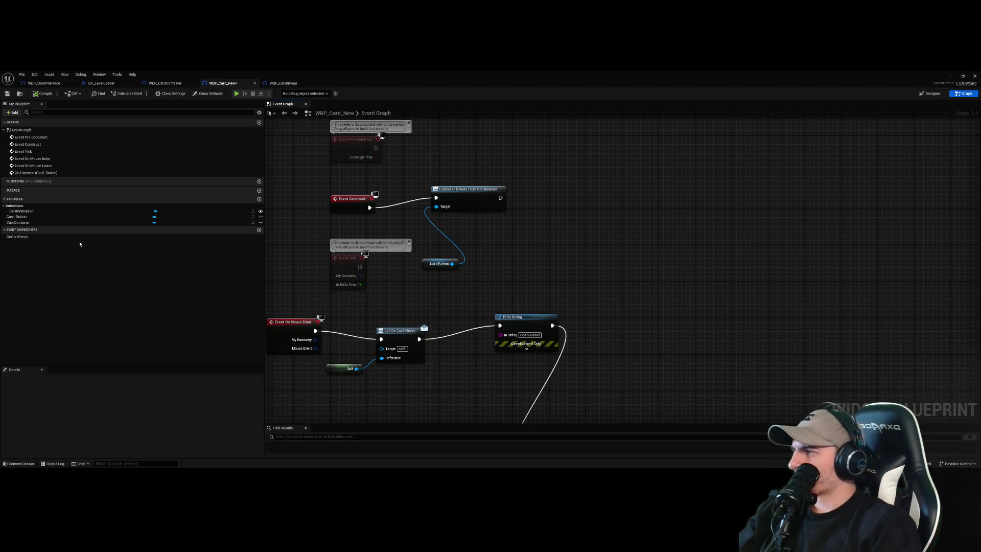
- Create a new event dispatcher named OnCardUnhover
left_click(259, 230)
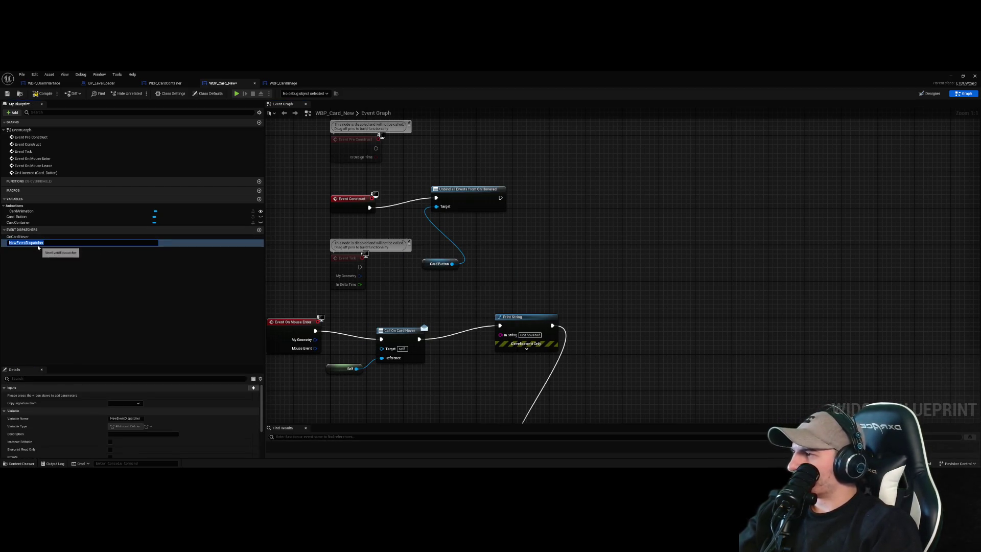
type("OnCardU")
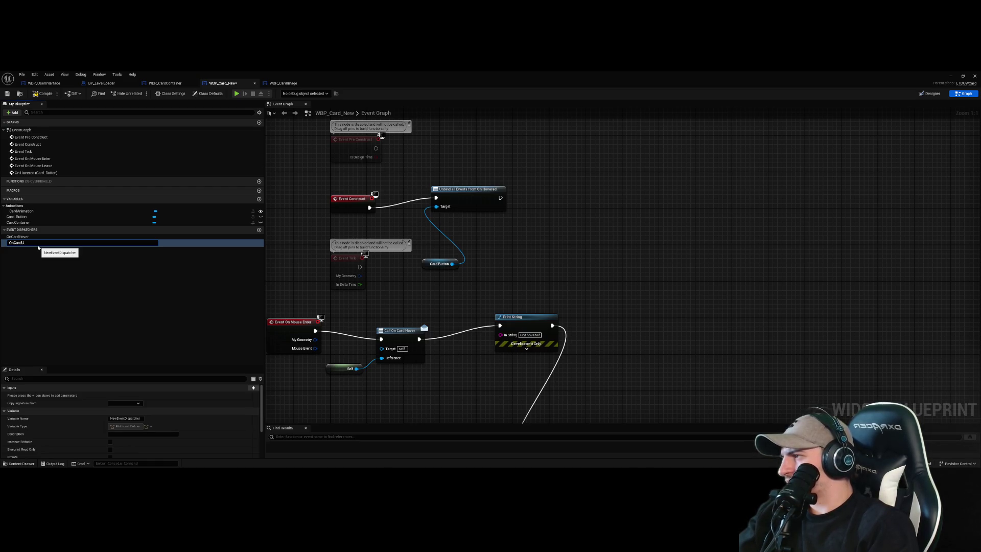
type("nhover")
key("Return")
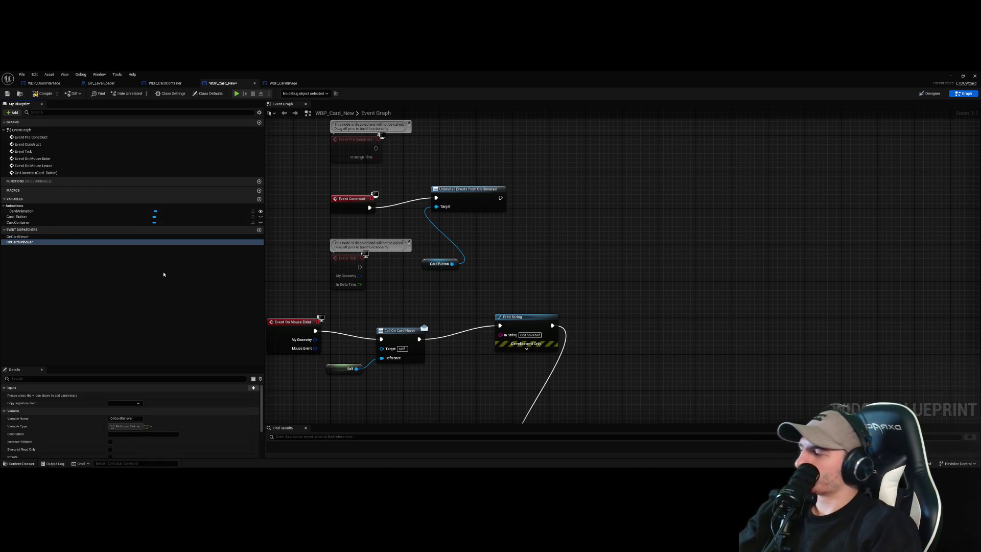
scroll(623, 332, "down", 2)
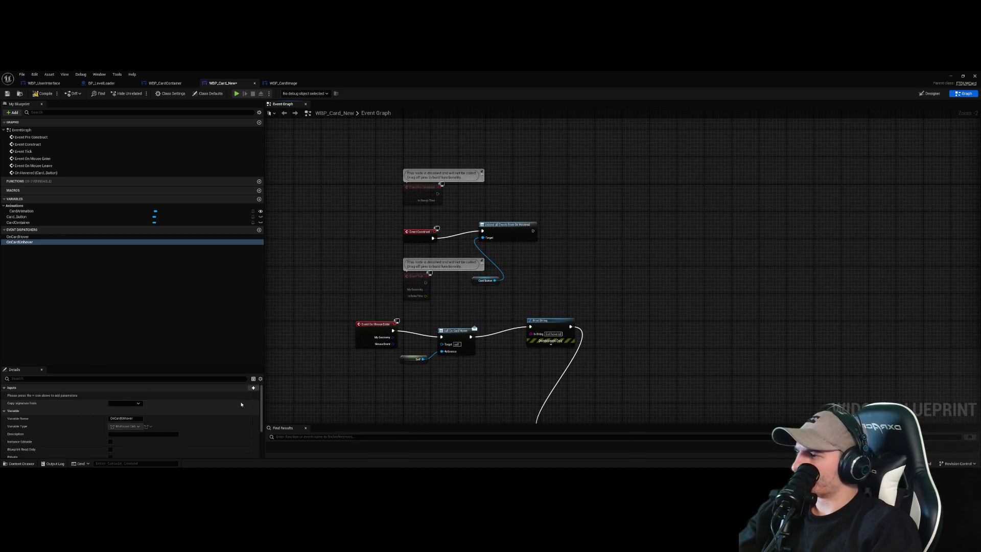
- Add a Reference input to OnCardUnhover and drag the dispatcher into the Event Graph
left_click(253, 387)
type("Reference")
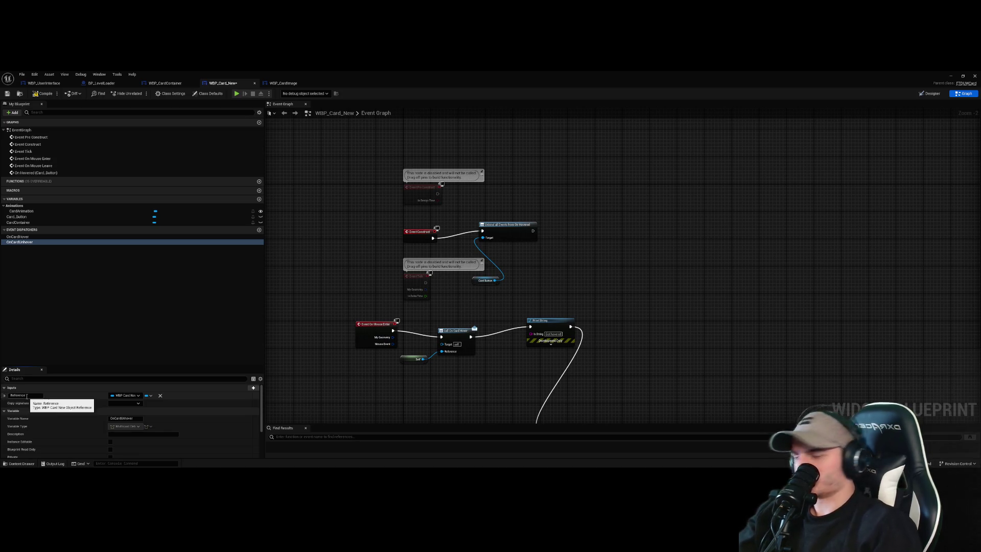
key("Return")
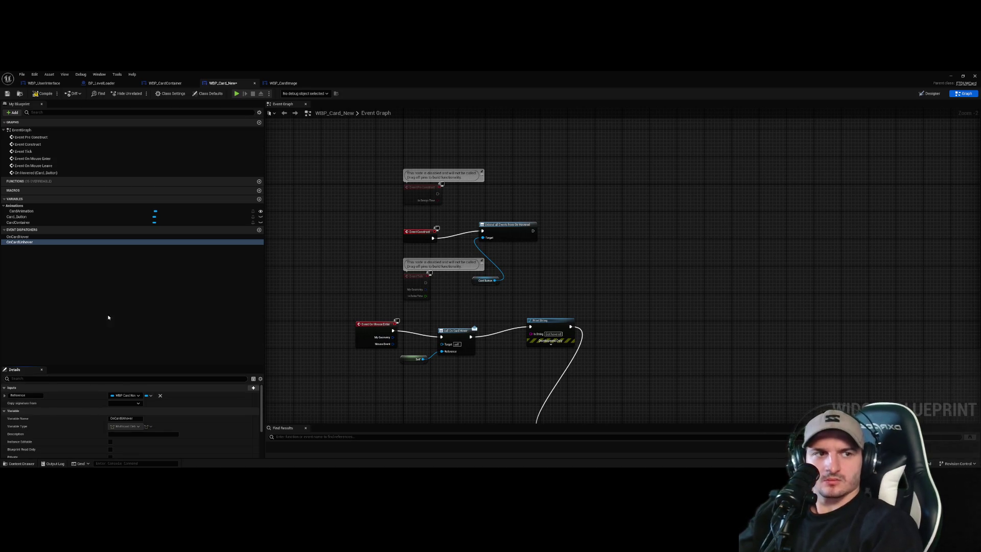
mouse_move(41, 242)
left_mouse_down()
mouse_move(614, 235)
mouse_move(587, 253)
left_mouse_up()
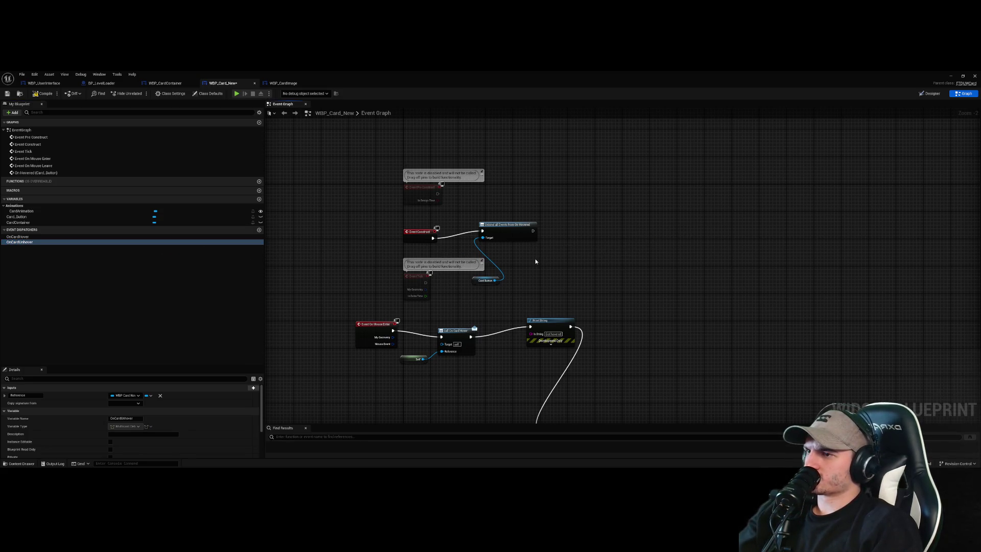
scroll(535, 261, "down", 1)
scroll(516, 341, "up", 1)
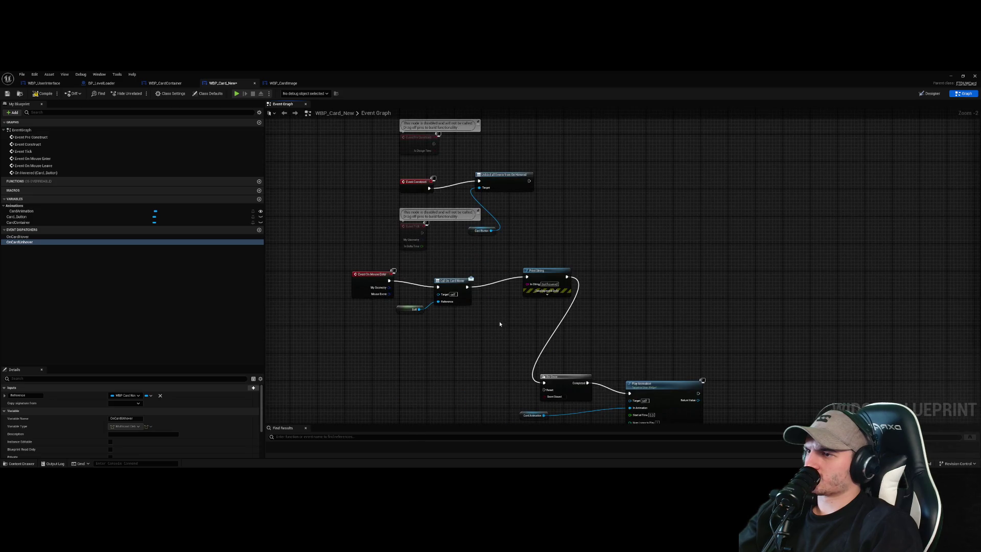
- Delete the Unbind and Card Button nodes from the card's event graph
left_click_drag(522, 248, 468, 171)
key("Delete")
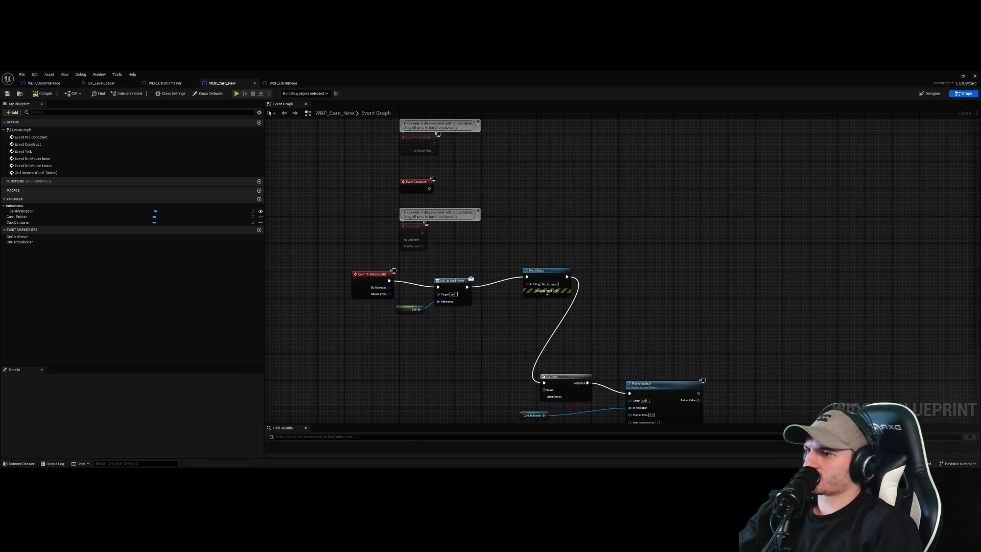
mouse_move(489, 352)
left_mouse_down()
mouse_move(489, 363)
mouse_move(489, 194)
mouse_move(488, 360)
left_mouse_up()
left_click_drag(483, 254, 494, 188)
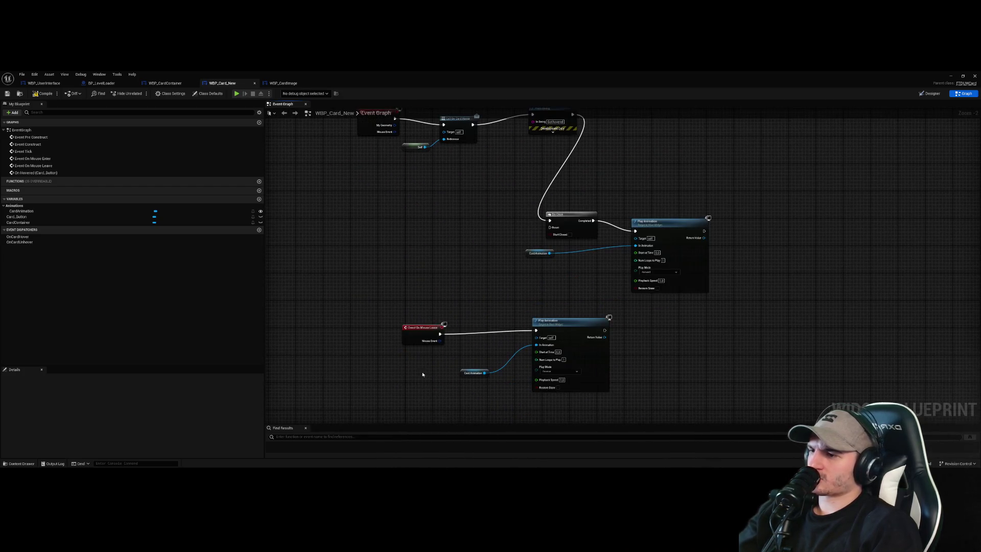
- Make Event On Mouse Leave call On Card Unhover with Self as Reference
left_click_drag(440, 334, 477, 312)
type("all")
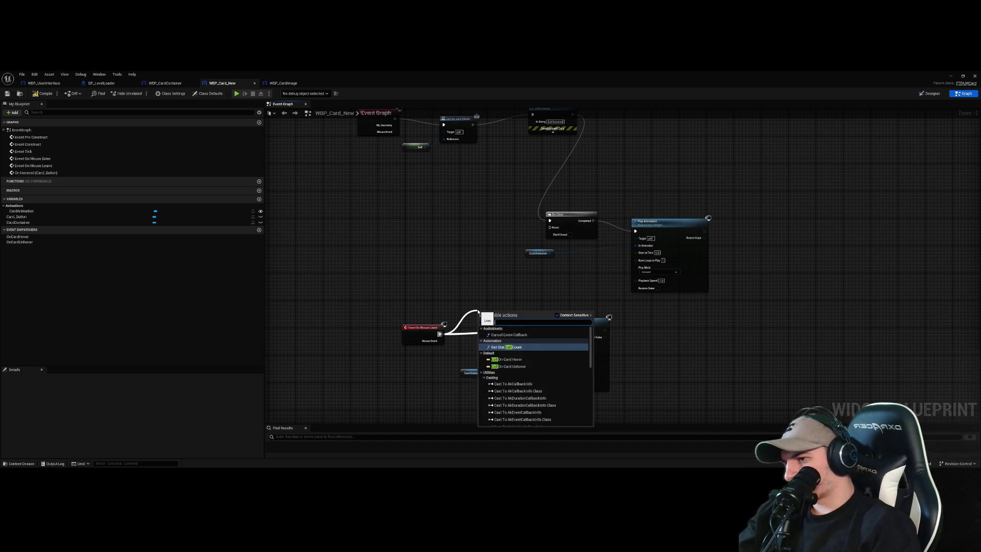
left_click(507, 366)
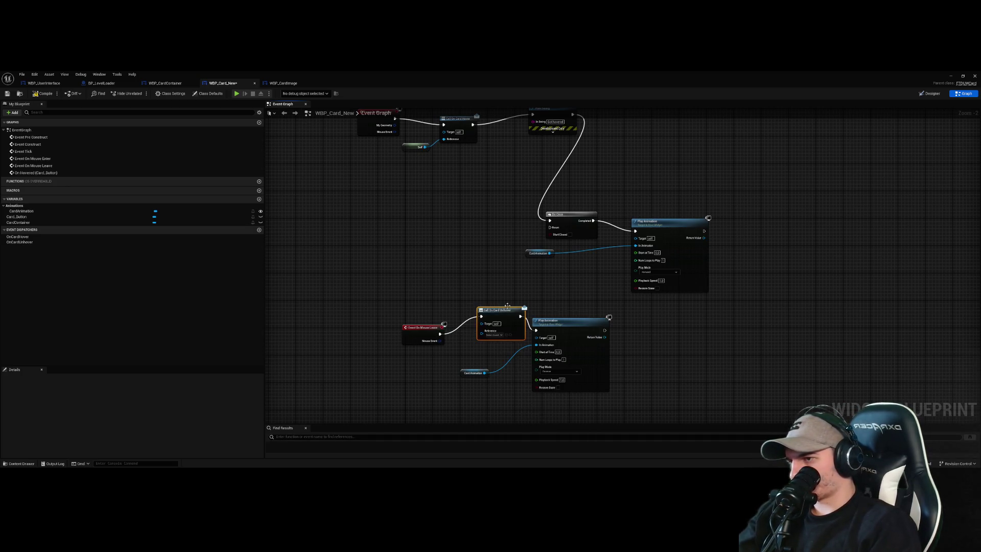
left_click(480, 264)
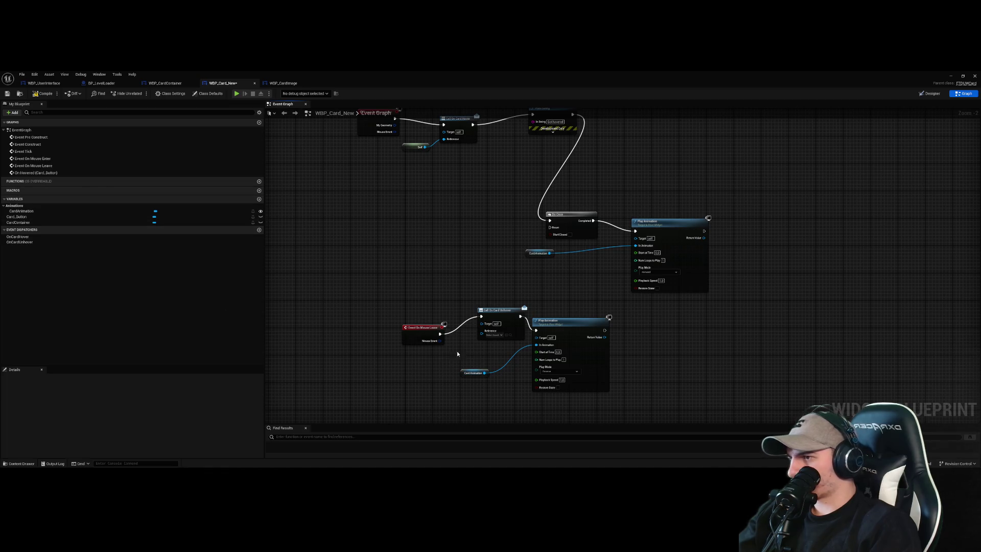
mouse_move(415, 148)
left_mouse_down()
mouse_move(387, 233)
mouse_move(416, 240)
mouse_move(481, 330)
left_mouse_up()
left_click(488, 273)
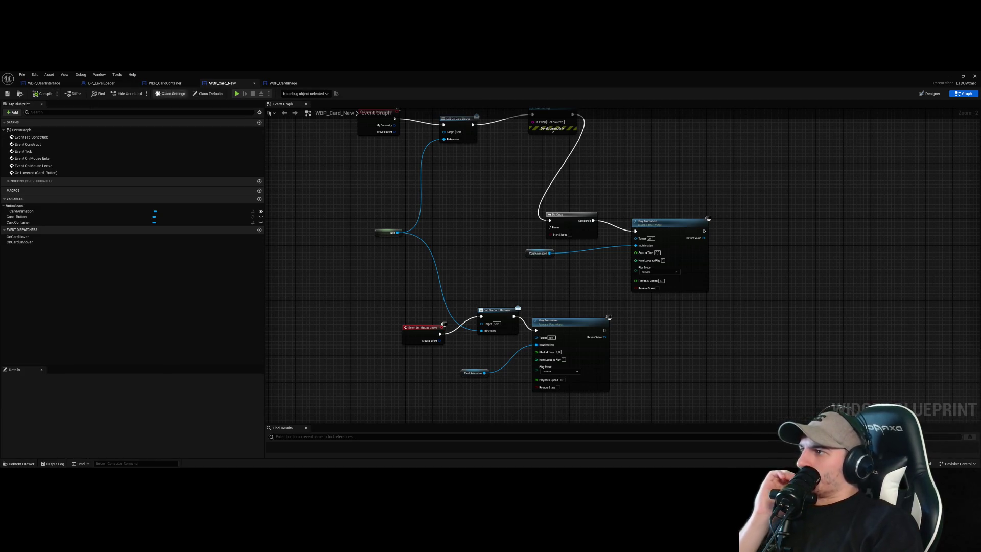
left_click(164, 83)
left_click_drag(734, 246, 466, 127)
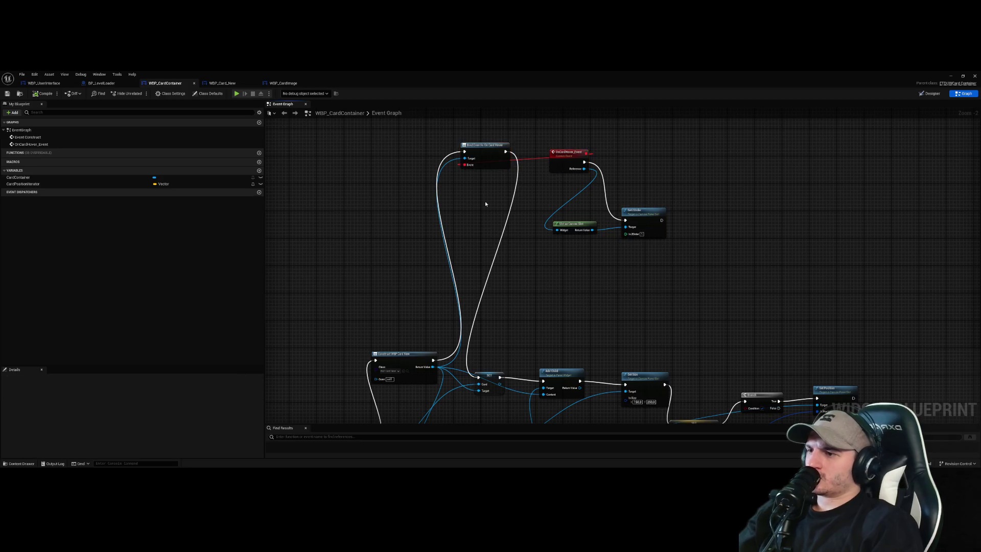
- Add a Bind Event to On Card Unhover node fed by the Create Widget return value
left_click_drag(507, 152, 512, 223)
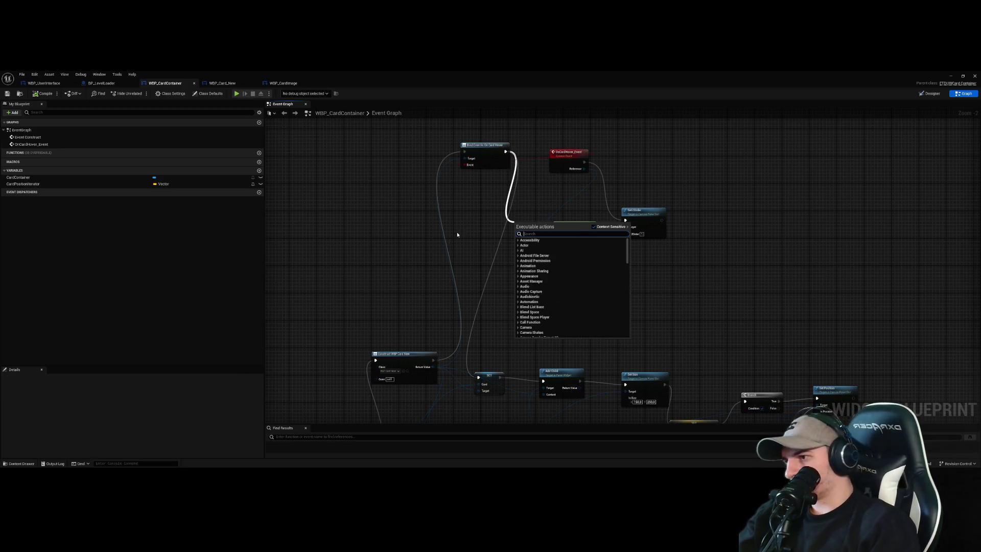
left_click(444, 360)
mouse_move(433, 367)
left_mouse_down()
mouse_move(465, 212)
mouse_move(475, 206)
left_mouse_up()
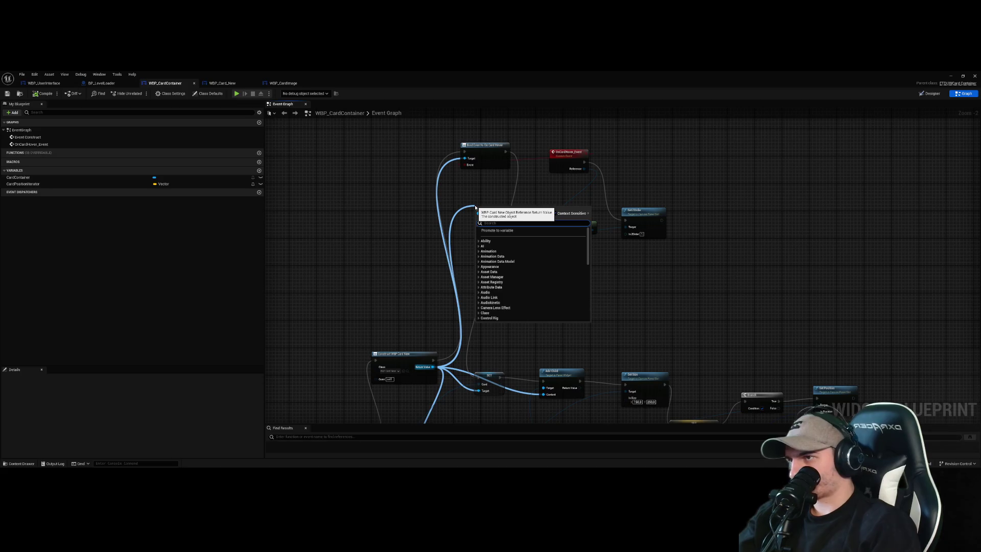
type("onU")
key("BackSpace")
key("BackSpace")
key("BackSpace")
type("unhov")
key("Down")
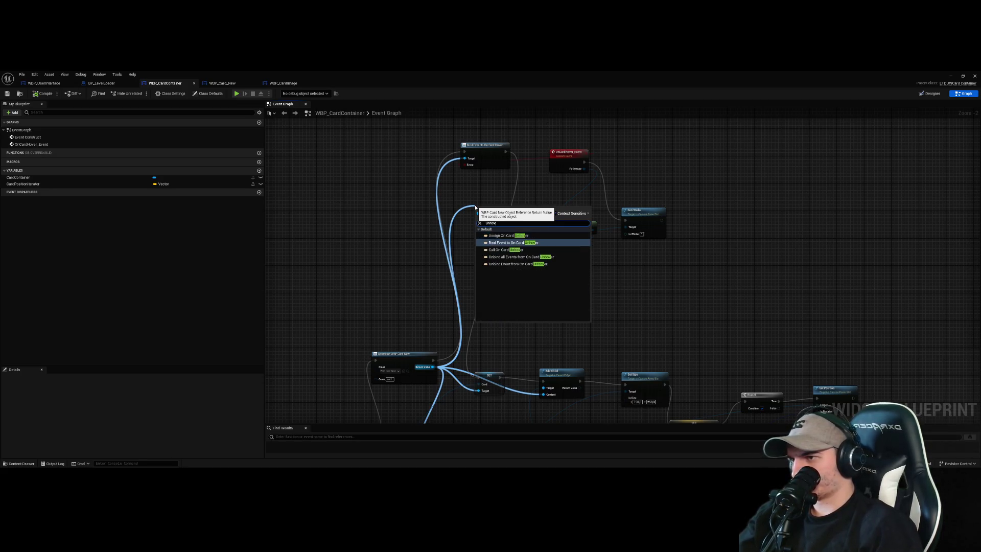
key("Return")
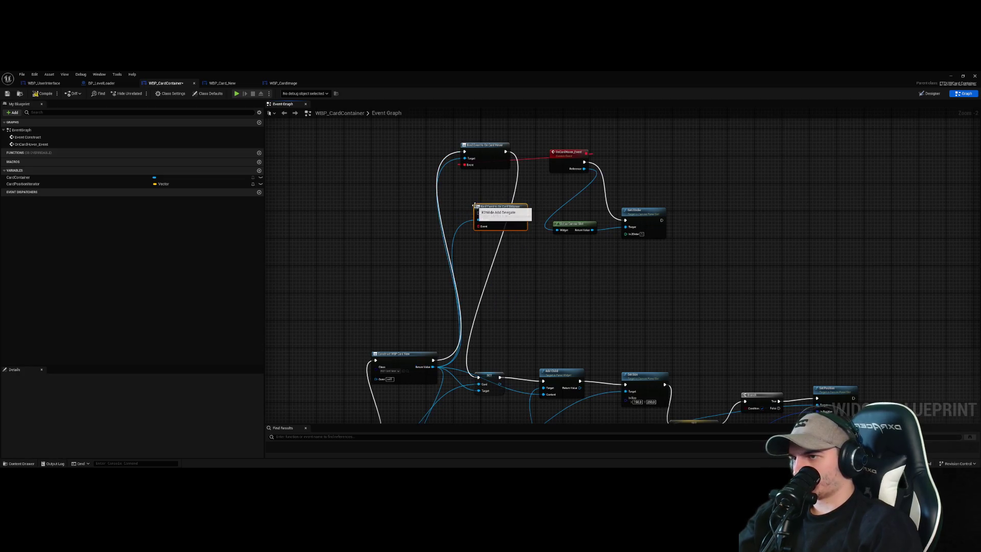
- Search for an event to bind to the unhover delegate and reposition OnCardHover_Event
left_click(564, 163)
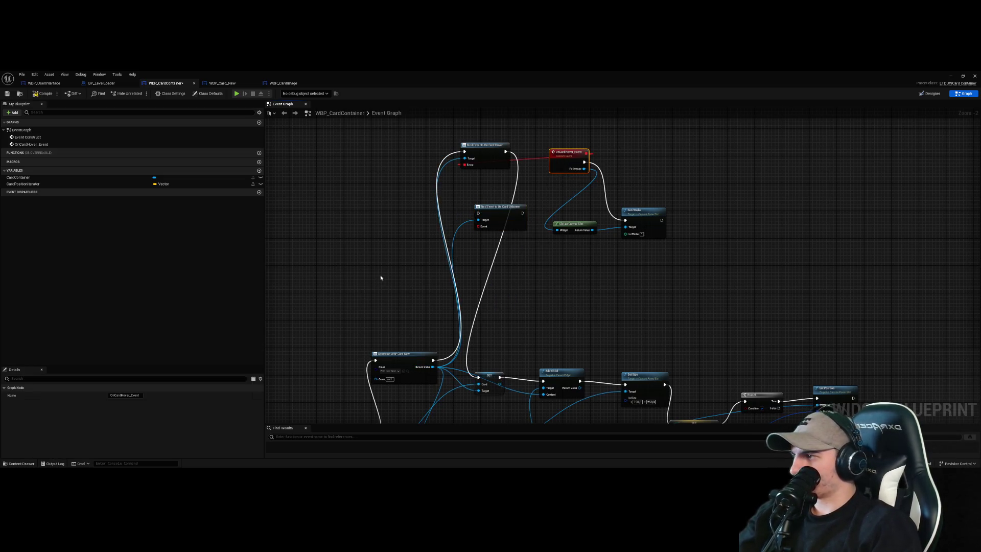
left_click_drag(478, 226, 507, 263)
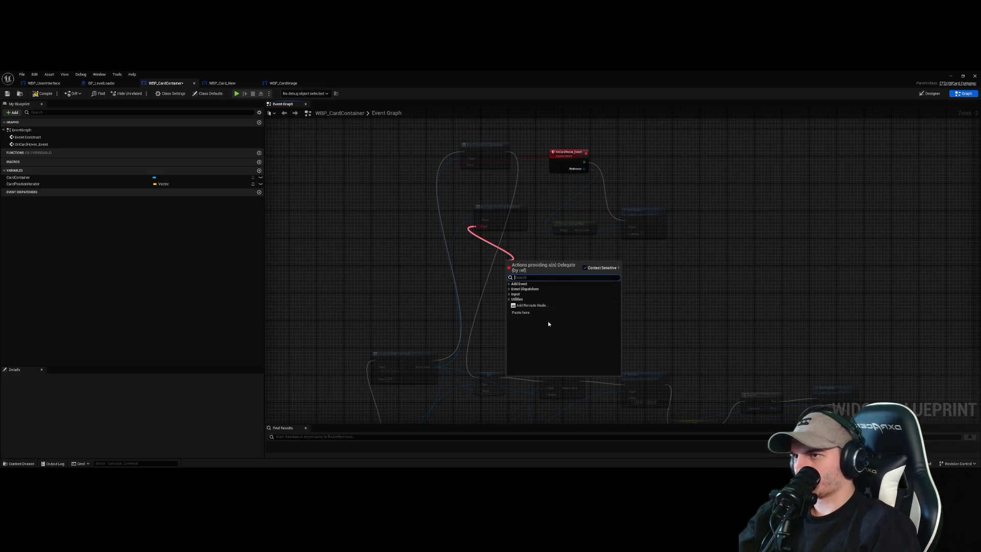
type("OnC")
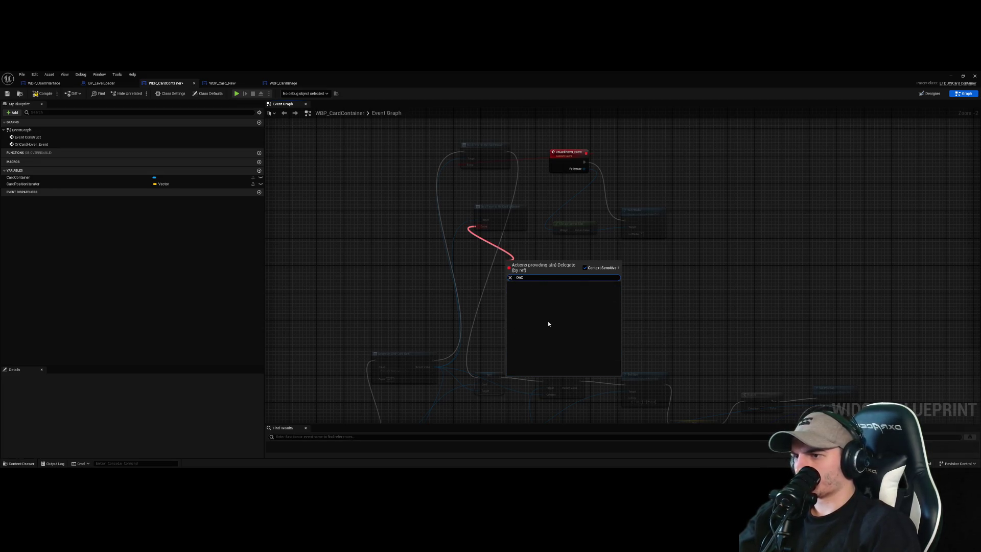
left_click(646, 281)
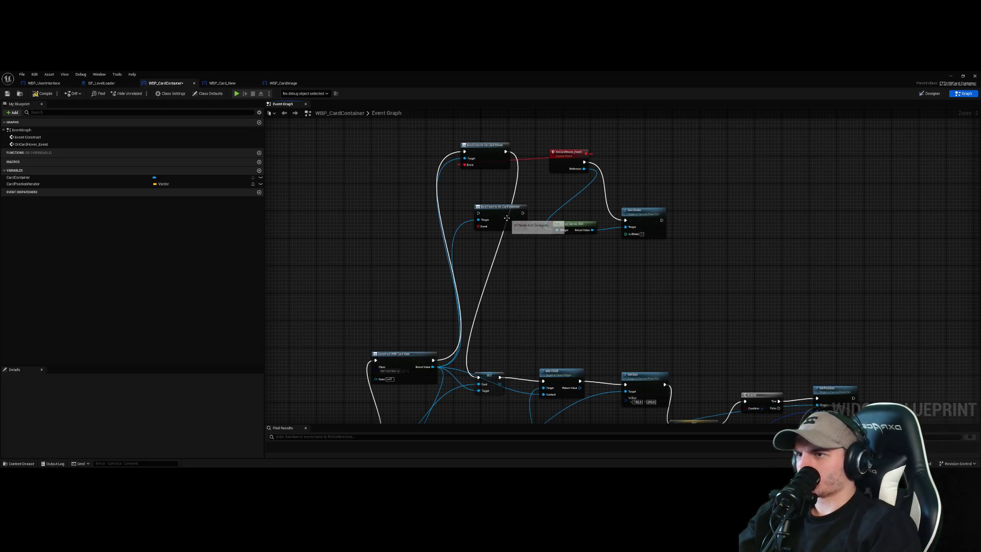
left_click_drag(555, 171, 540, 188)
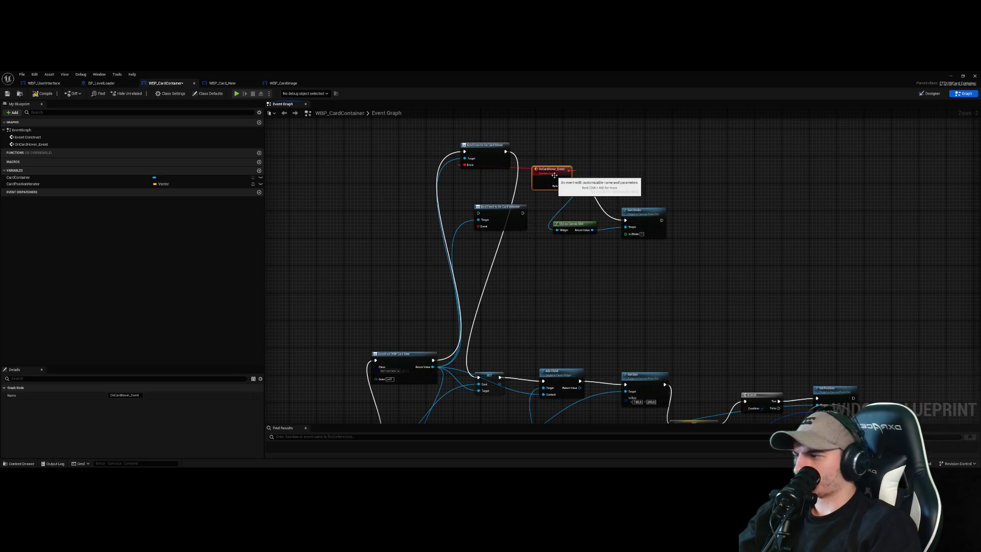
left_click(544, 280)
- Move the OnCardHover_Event node next to the bind nodes, discarding a stray NewEventGraph
right_click(533, 281)
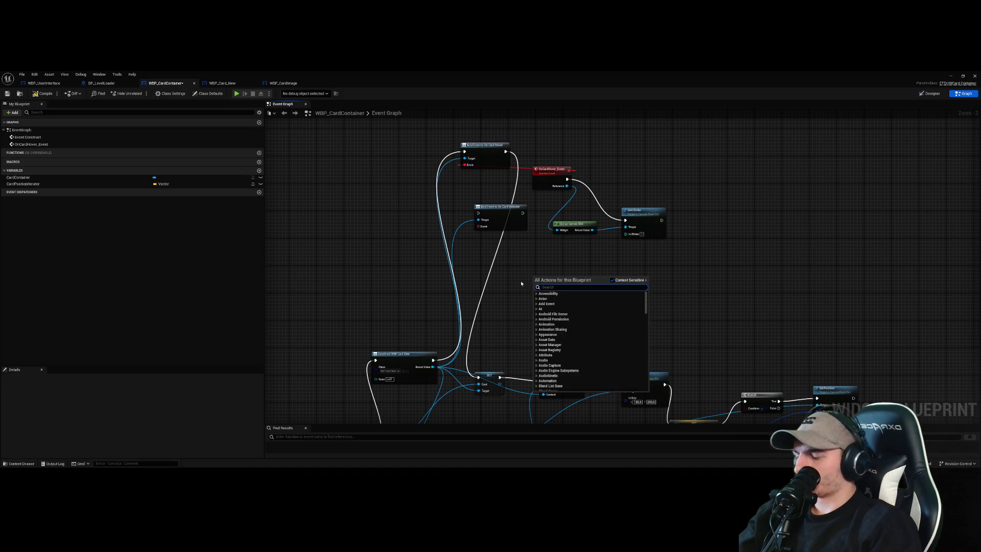
type("OnCard")
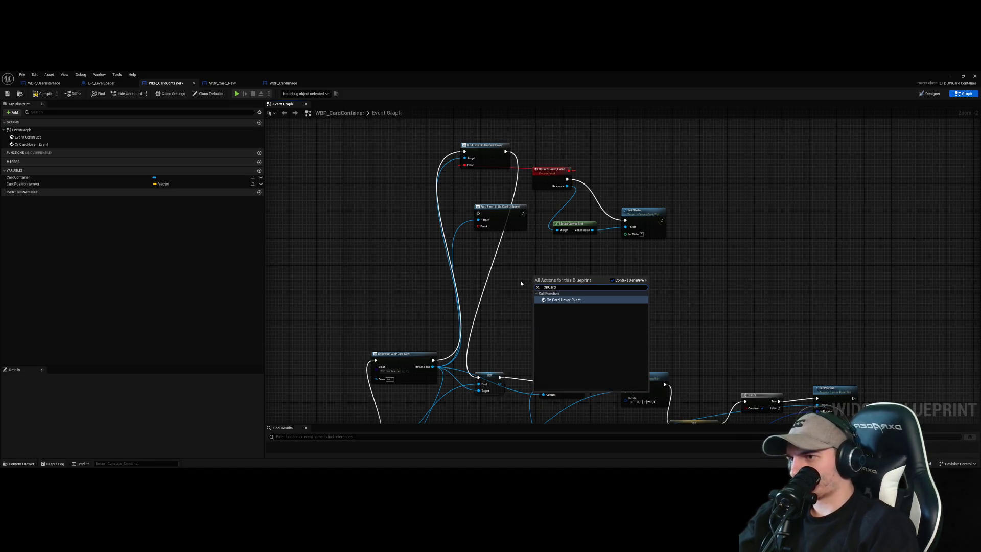
key("Escape")
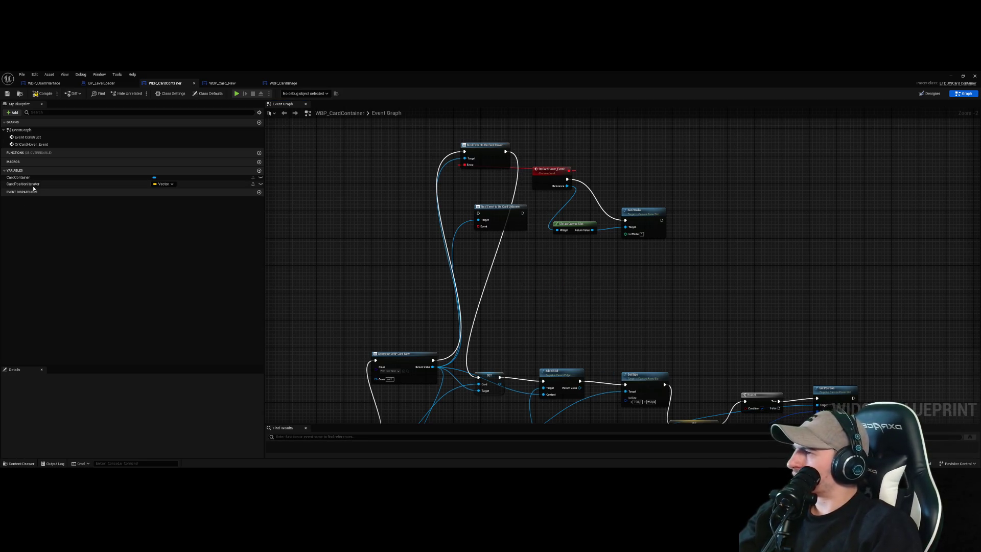
left_click(51, 144)
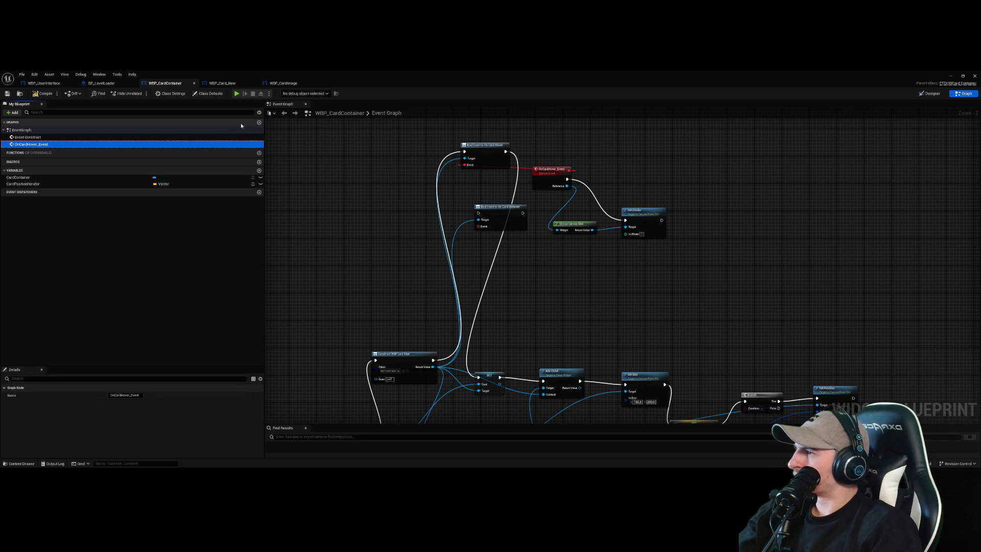
left_click(259, 123)
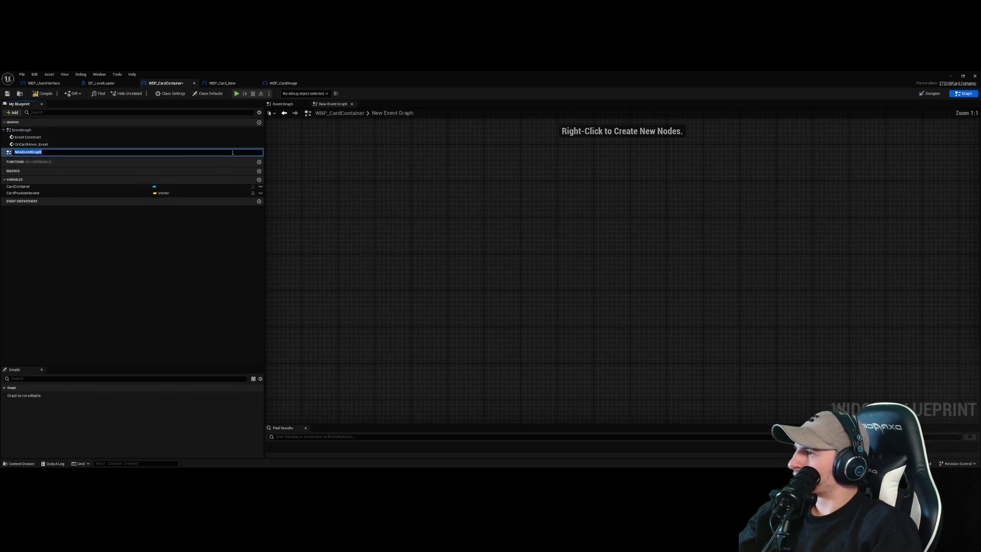
key("Return")
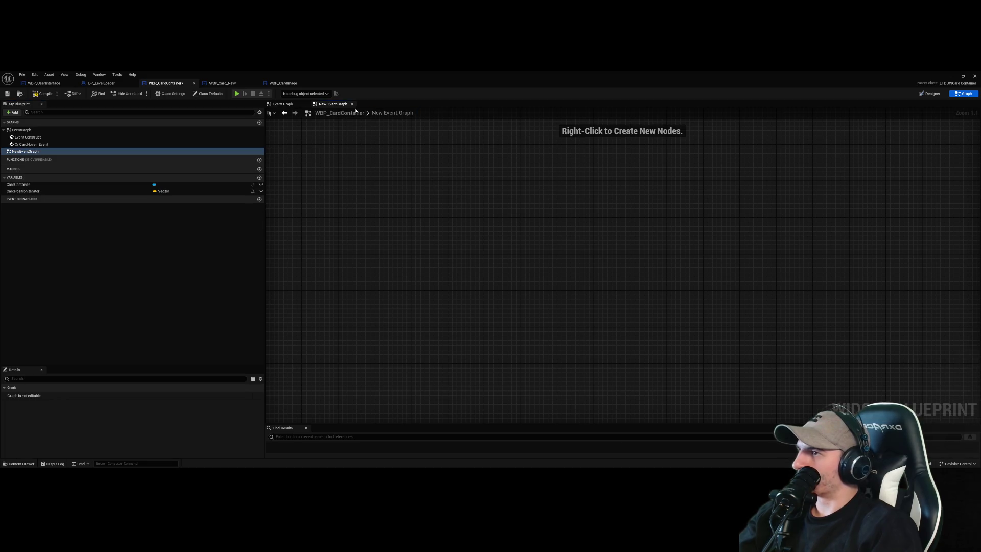
left_click(352, 104)
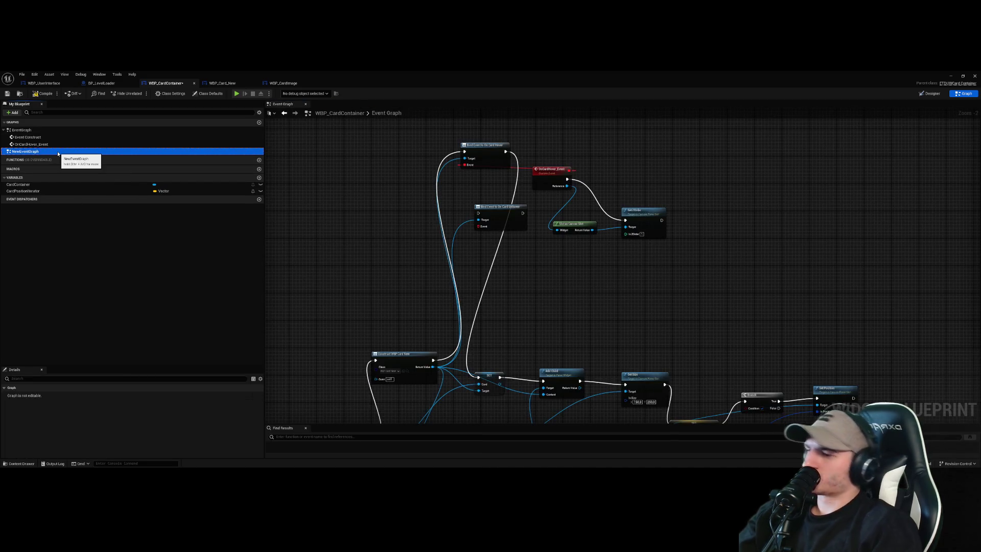
key("Delete")
left_click(155, 144)
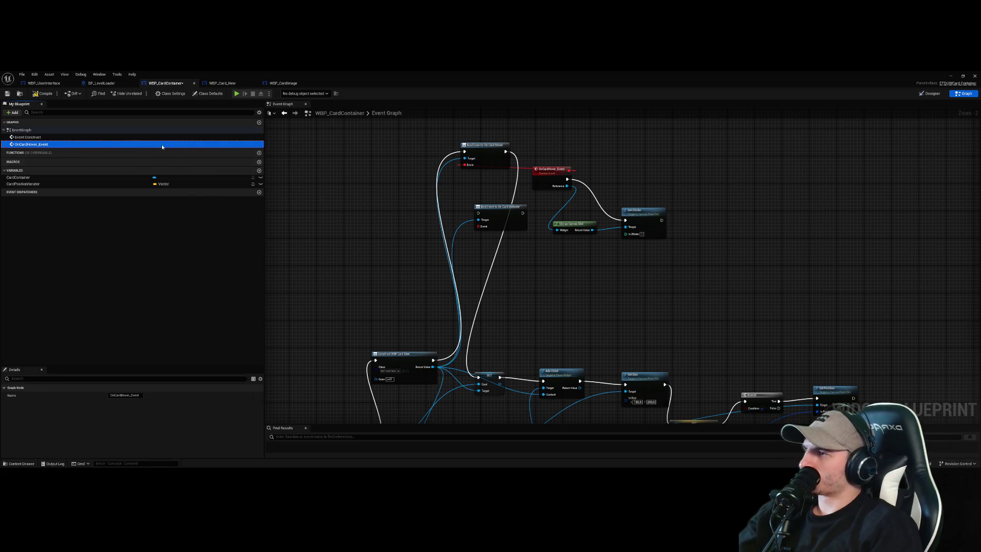
left_click_drag(545, 182, 410, 193)
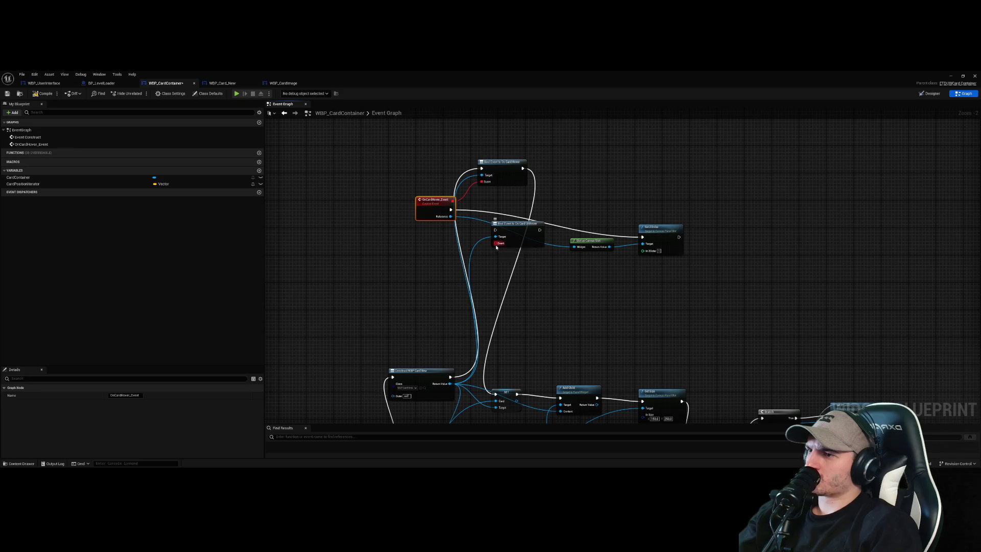
- Add a custom event named OnCardUnhover off the unhover binding's Event pin
left_click_drag(495, 243, 546, 296)
type("OnCX")
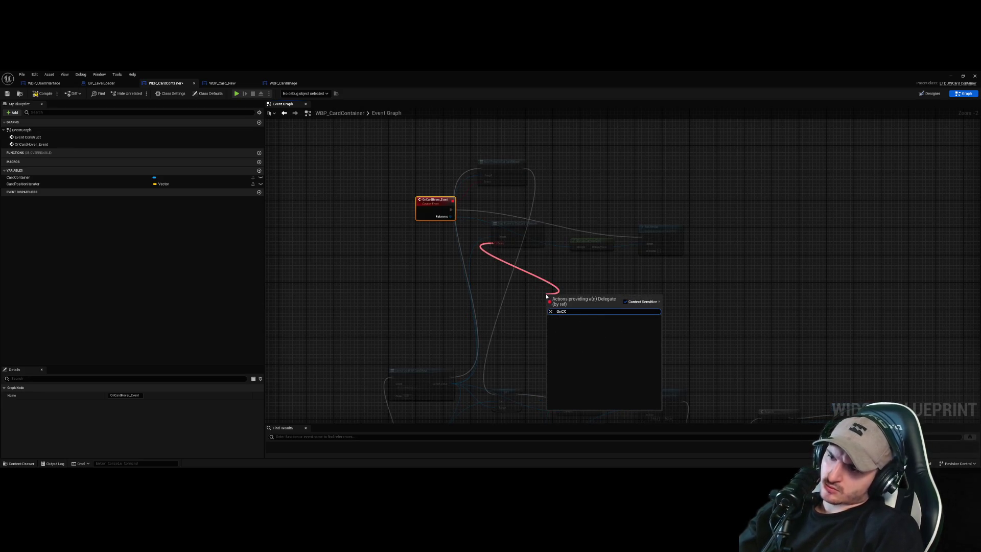
key("BackSpace")
key("BackSpace")
key("BackSpace")
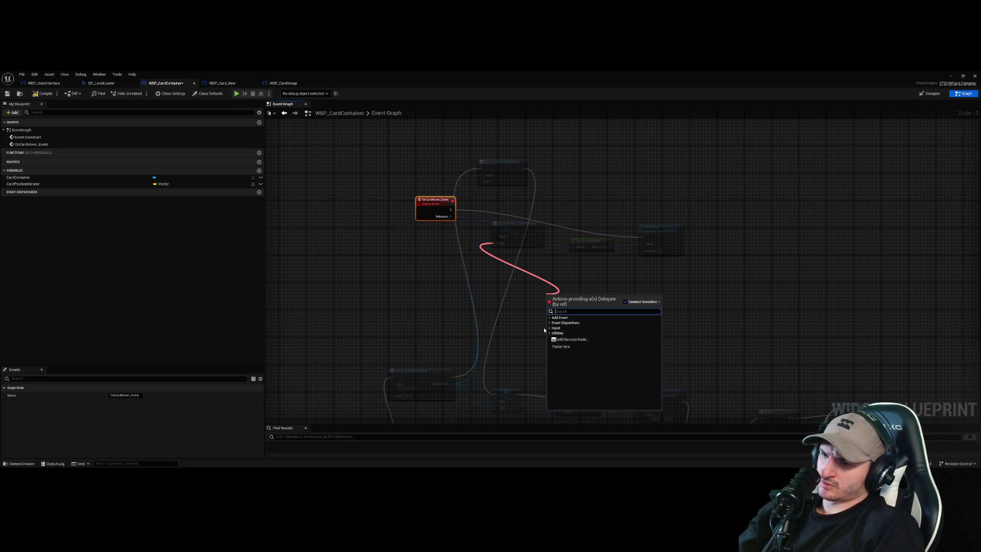
left_click(550, 318)
left_click(626, 323)
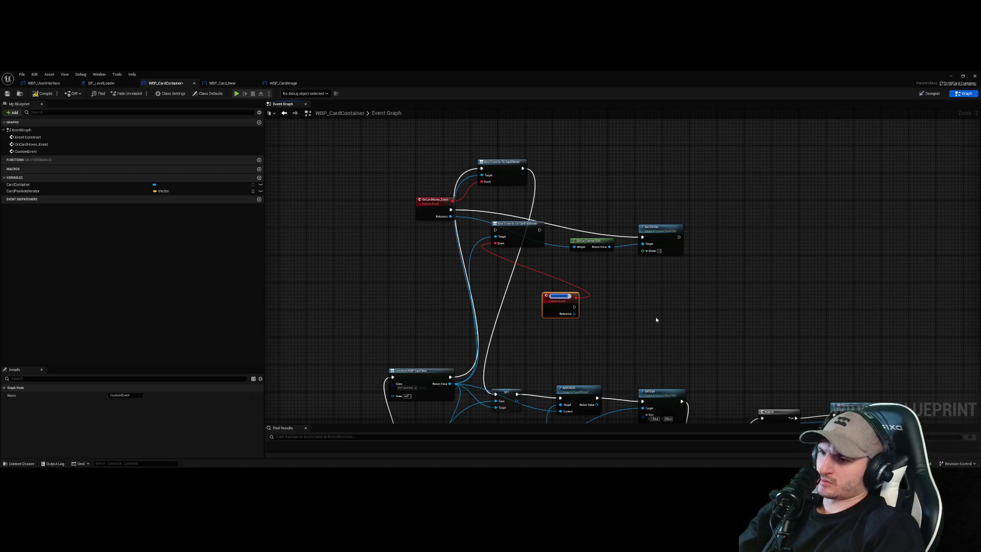
type("OnC")
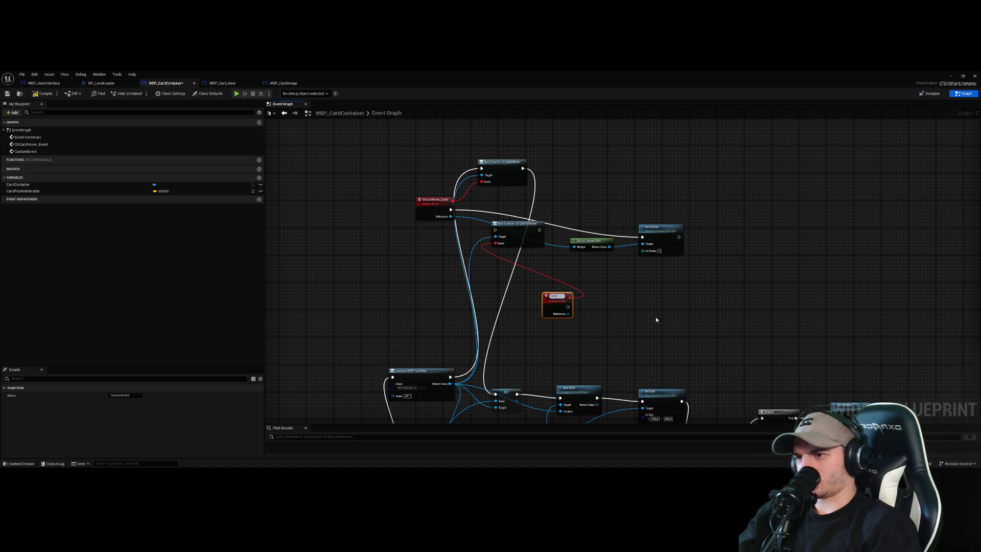
type("ardUnhover")
key("Return")
left_click(650, 320)
- Paste copies of Slot as Canvas Slot and Set ZOrder, wire the unhover execution, and save
mouse_move(681, 308)
left_mouse_down()
mouse_move(617, 223)
mouse_move(608, 236)
mouse_move(620, 322)
mouse_move(586, 328)
mouse_move(656, 320)
left_mouse_up()
key("ctrl+c")
key("ctrl+v")
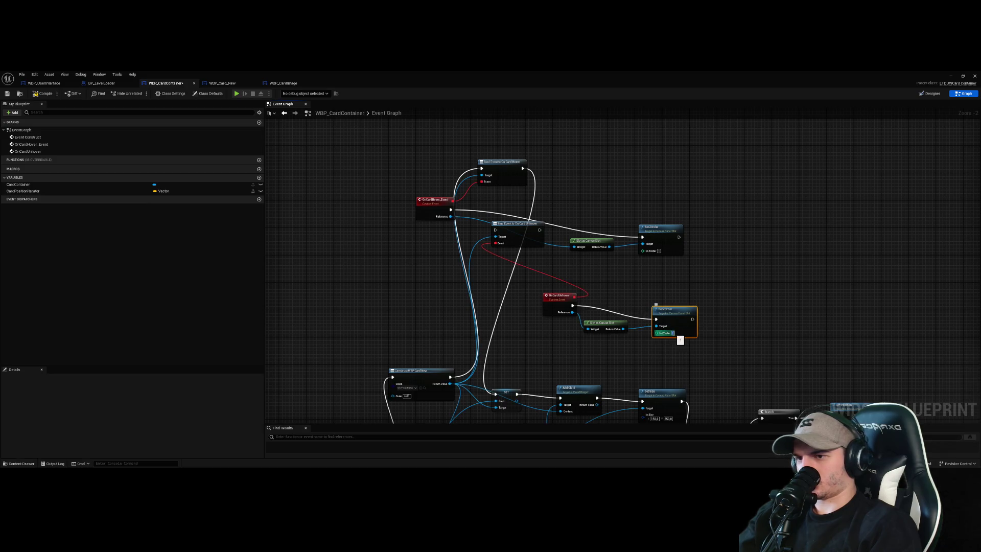
key("ctrl+s")
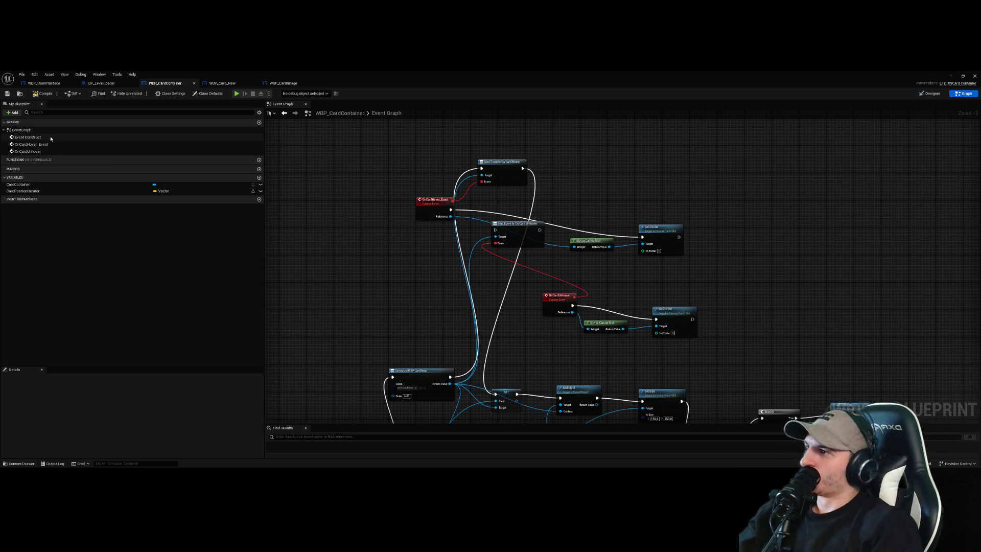
mouse_move(539, 229)
left_mouse_down()
mouse_move(537, 218)
mouse_move(567, 201)
mouse_move(494, 394)
left_mouse_up()
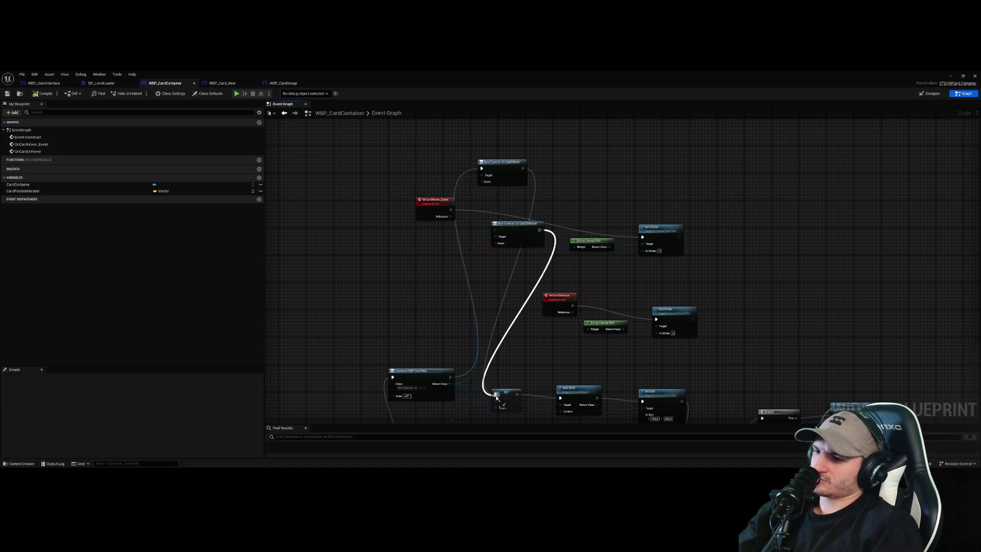
left_click_drag(523, 168, 496, 230)
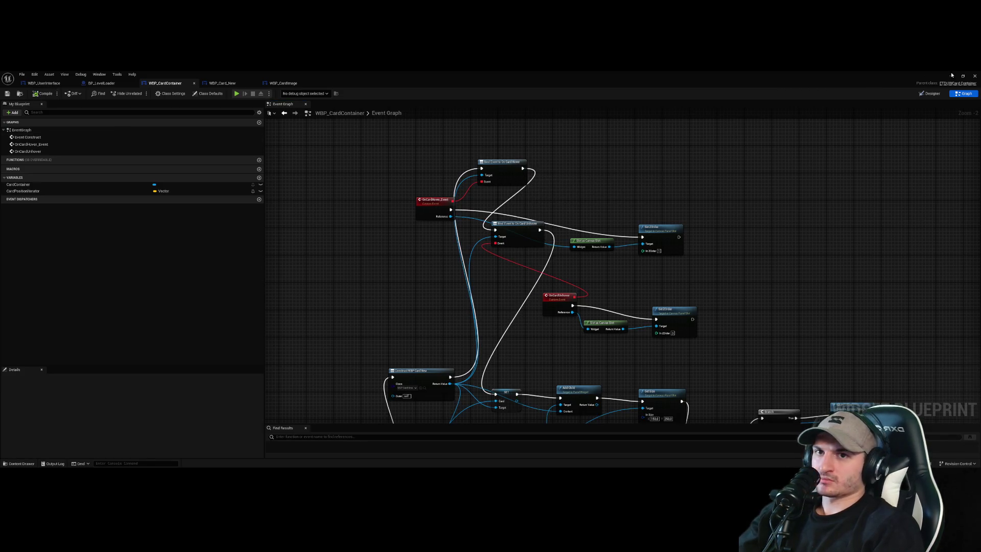
- Return to the level editor and start a Play session
left_click_drag(869, 77, 719, 151)
left_click(155, 95)
left_click(138, 94)
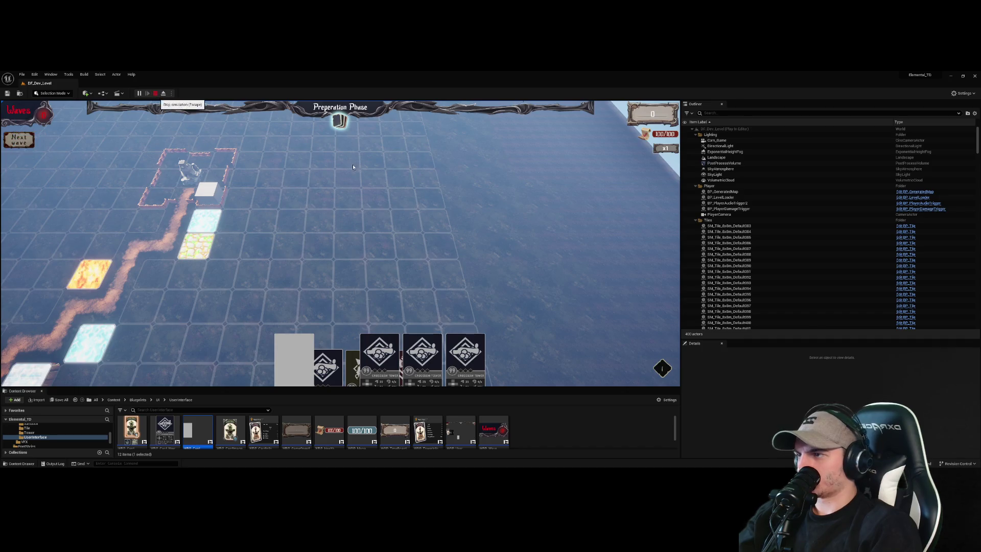
- Replay the level past the card info popup, stop, and reopen WBP_CardContainer
left_click(155, 93)
left_click(139, 93)
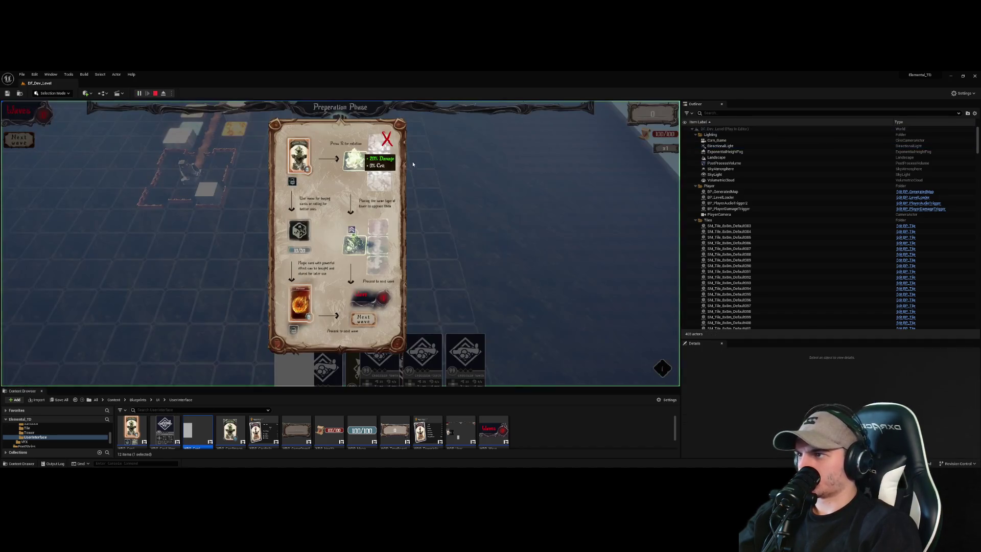
left_click(387, 135)
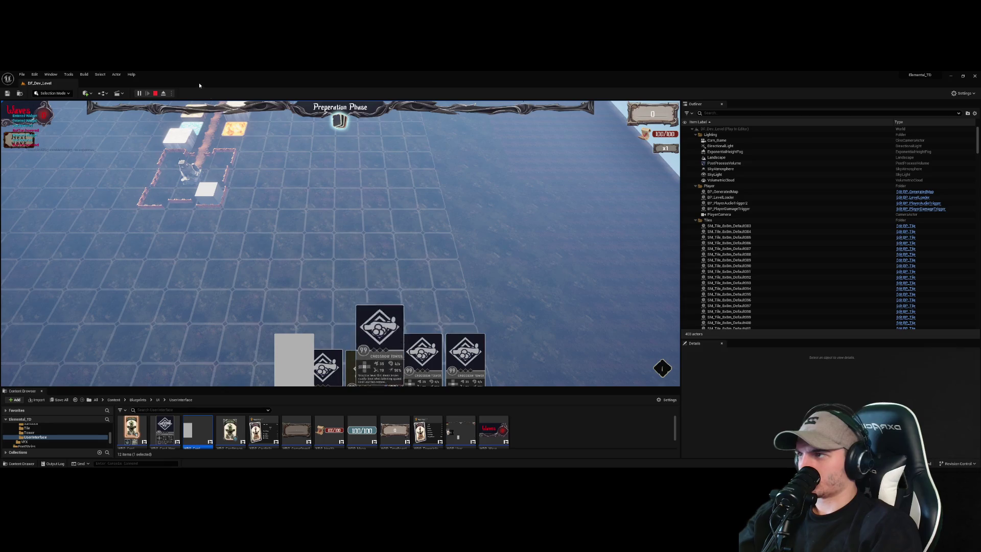
left_click(155, 93)
double_click(203, 438)
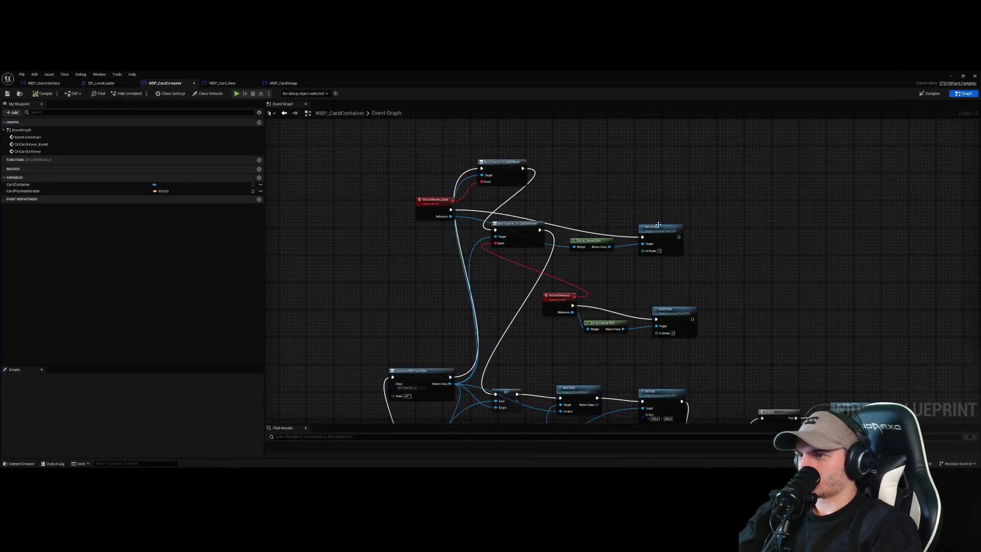
- Tidy the unhover nodes, nudging Slot as Canvas Slot right and OnCardUnhover left
scroll(726, 292, "up", 2)
left_click(658, 302)
left_click_drag(544, 326, 552, 325)
left_click(492, 339)
mouse_move(506, 291)
left_mouse_down()
mouse_move(514, 320)
mouse_move(465, 294)
left_mouse_up()
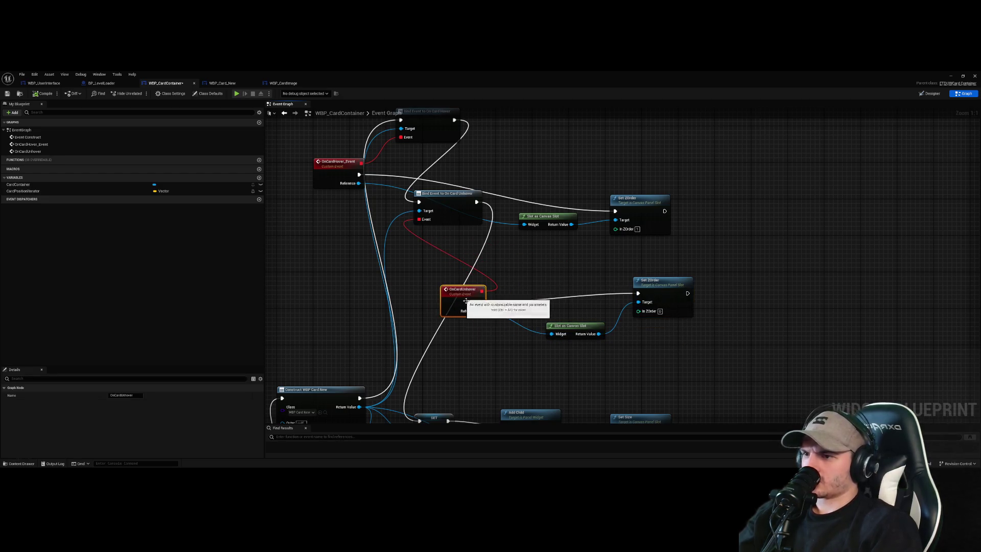
left_click(680, 297)
left_click(728, 294)
scroll(746, 292, "down", 3)
scroll(740, 295, "down", 2)
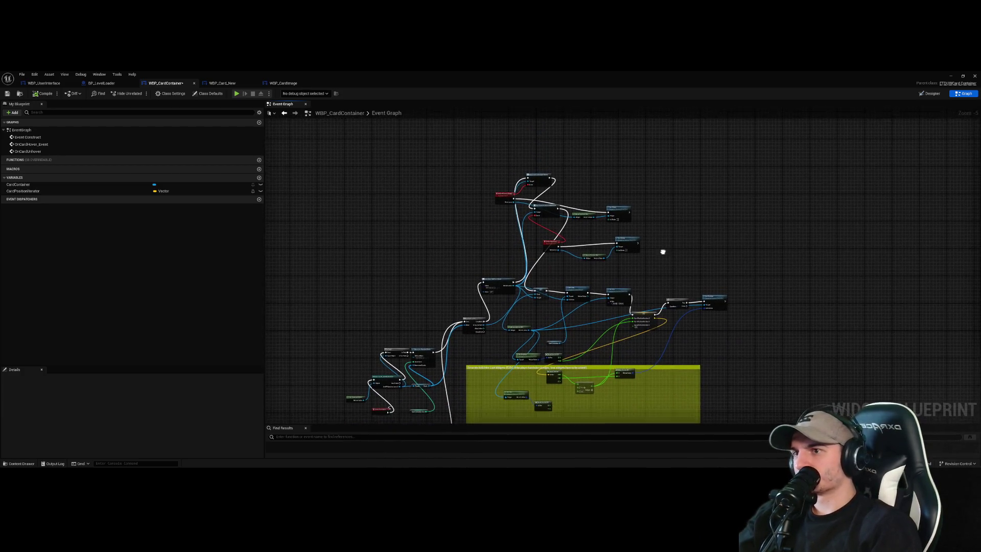
- Compile the card container blueprint and bring the level editor forward
left_click(44, 94)
scroll(668, 228, "up", 2)
scroll(621, 221, "down", 2)
scroll(640, 323, "up", 3)
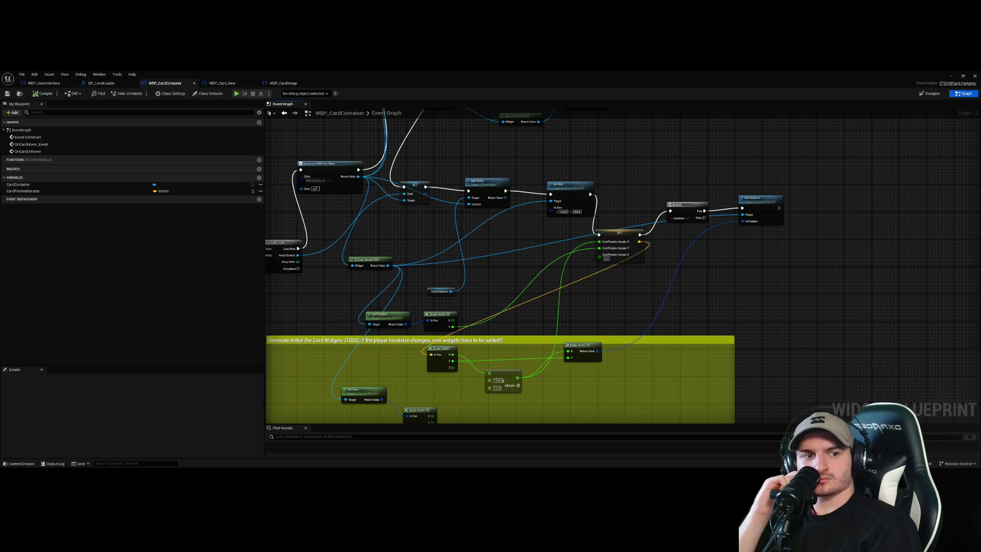
scroll(728, 303, "down", 1)
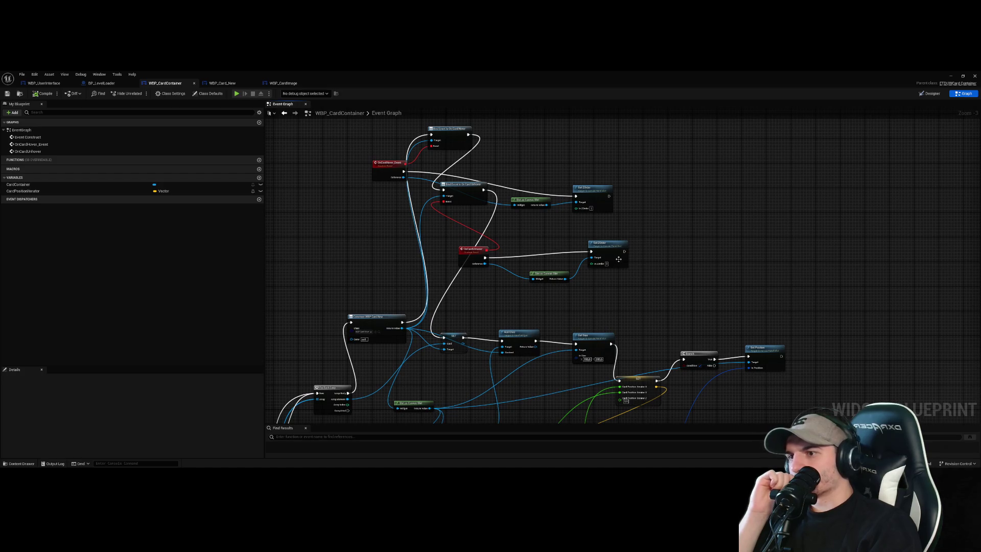
scroll(616, 257, "up", 3)
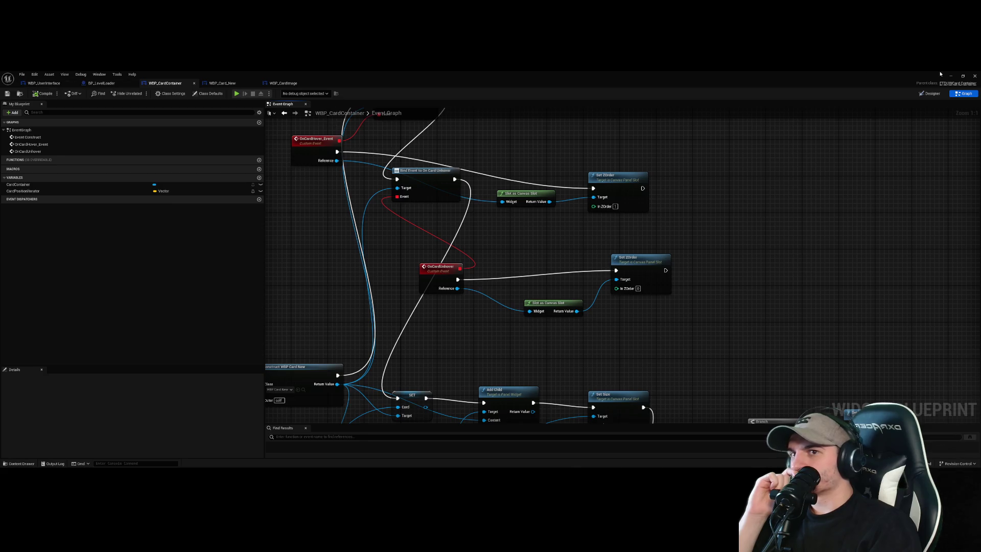
left_click(950, 76)
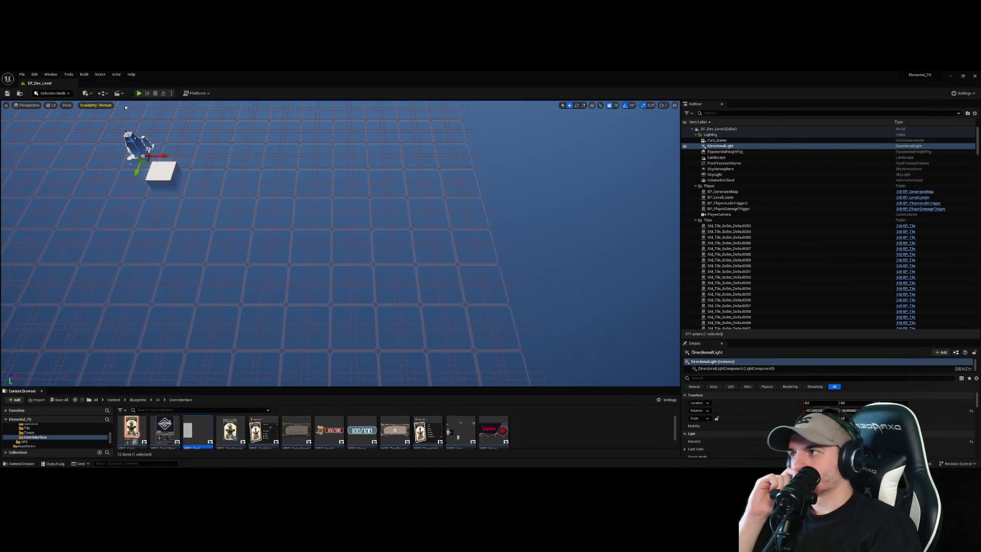
- Play-test the hand past the tutorial card, then reopen WBP_CardContainer
left_click(139, 93)
left_click(386, 140)
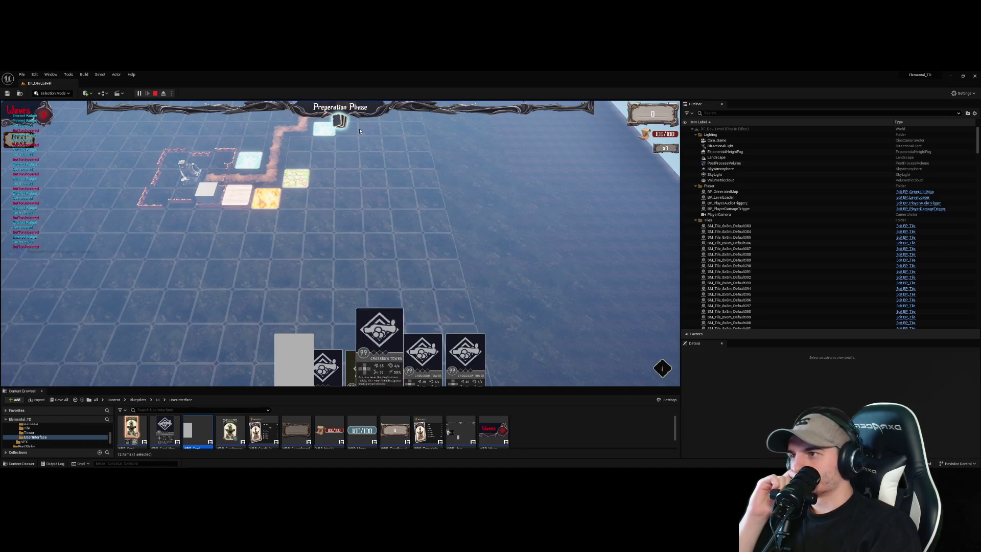
left_click(155, 92)
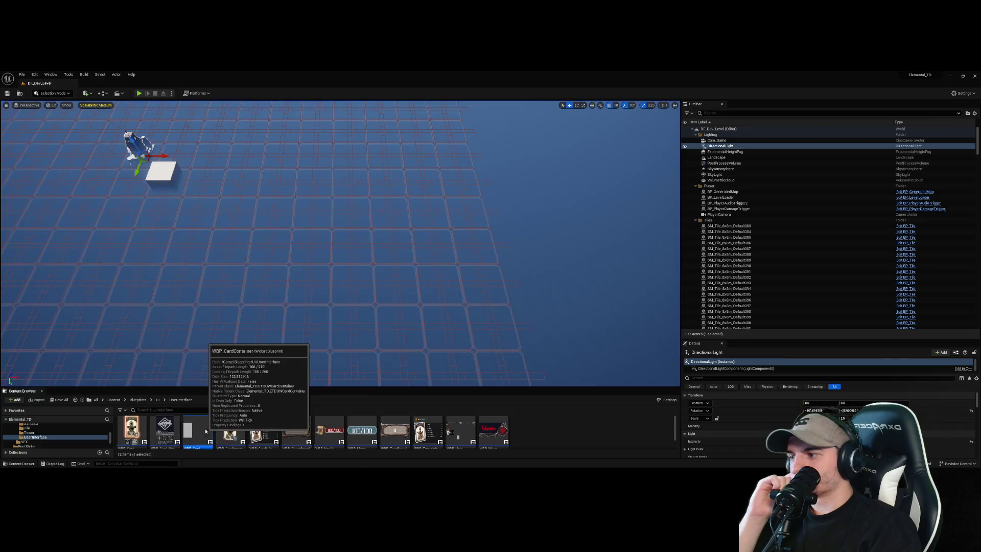
double_click(197, 430)
- Delete both Set ZOrder nodes and play-test hovering again
scroll(701, 295, "down", 3)
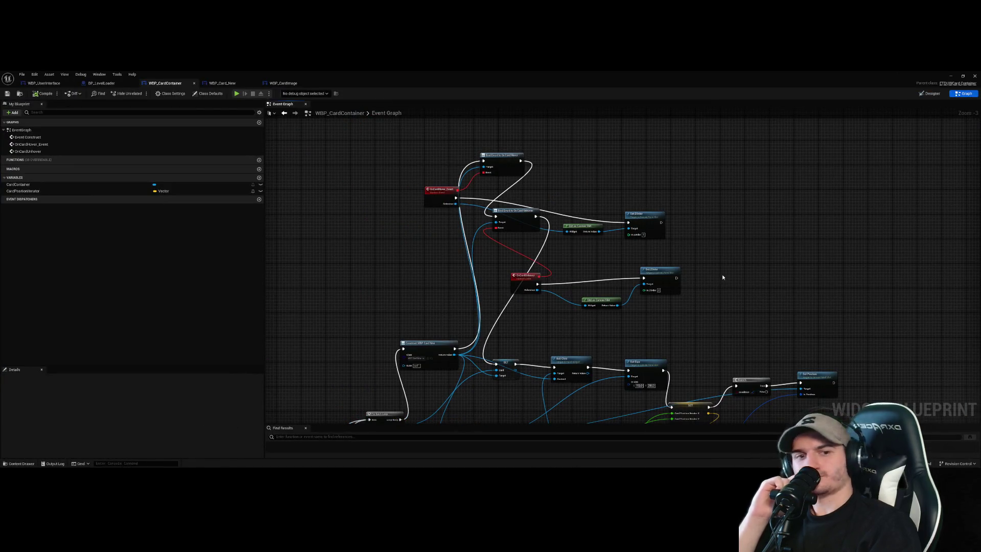
mouse_move(724, 306)
left_mouse_down()
mouse_move(657, 212)
mouse_move(724, 285)
mouse_move(636, 209)
left_mouse_up()
key("Delete")
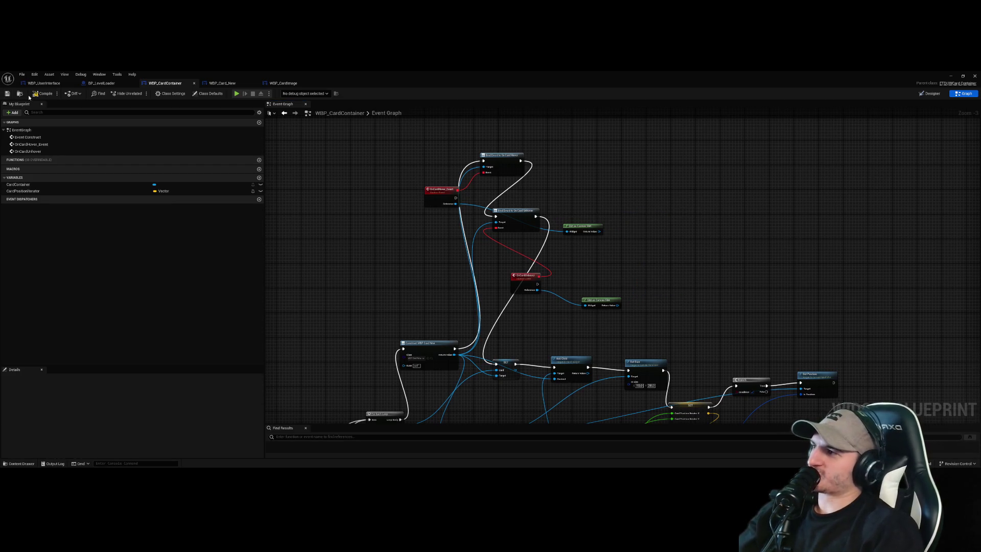
left_click(237, 93)
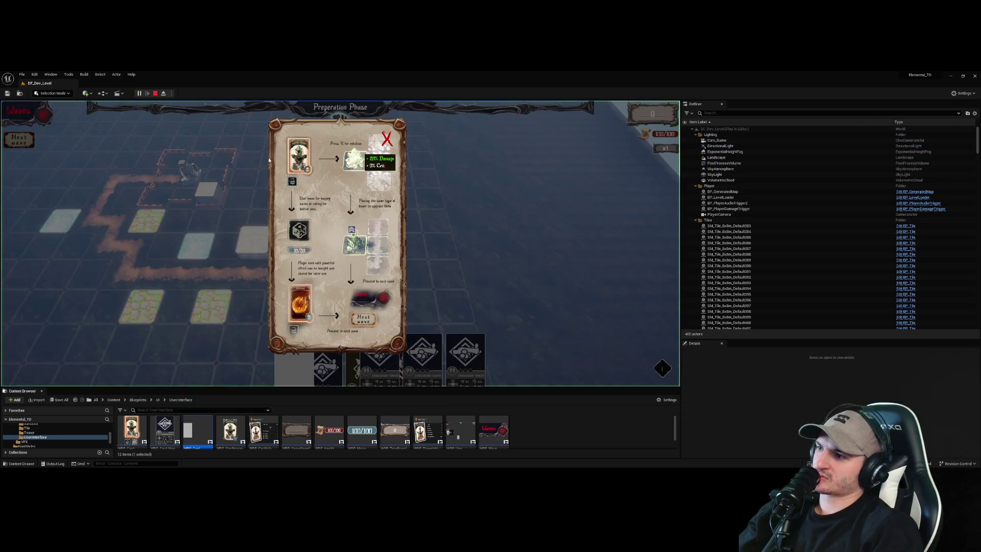
left_click(386, 138)
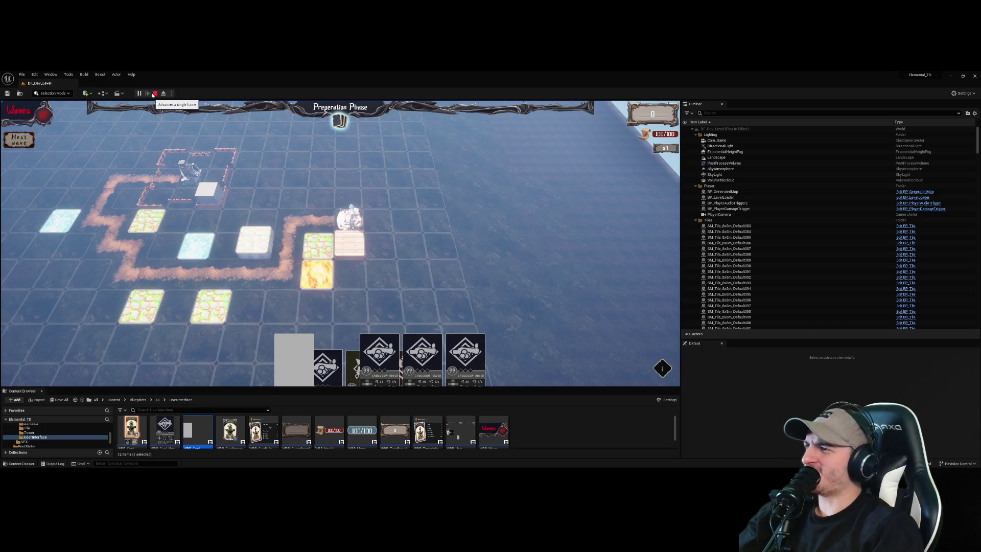
left_click(155, 93)
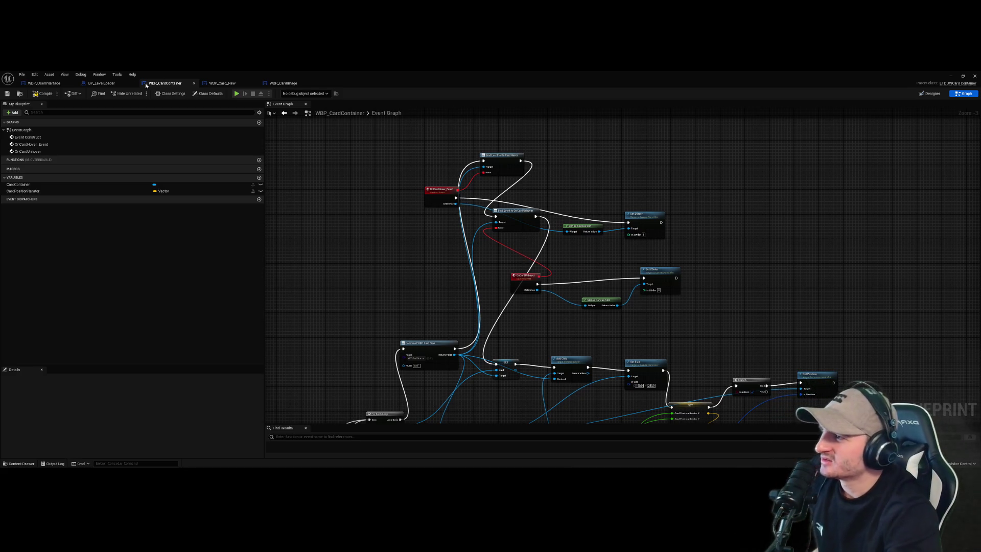
- Look through the BP_LevelLoader, WBP_UserInterface, WBP_CardContainer, WBP_Card_New and WBP_CardImage tabs
left_click(100, 83)
left_click(41, 83)
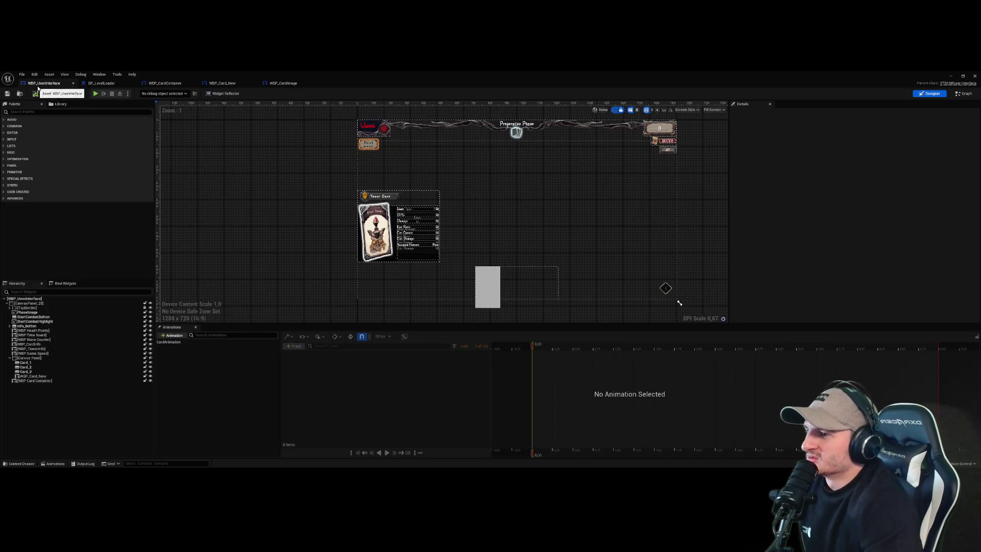
left_click(164, 83)
left_click(222, 82)
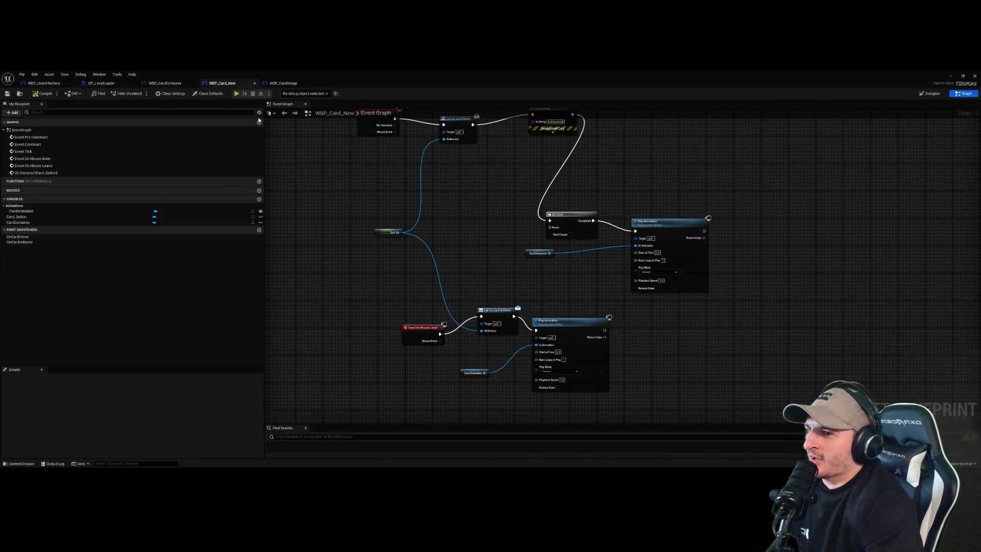
left_click(283, 83)
left_click(223, 83)
left_click(169, 86)
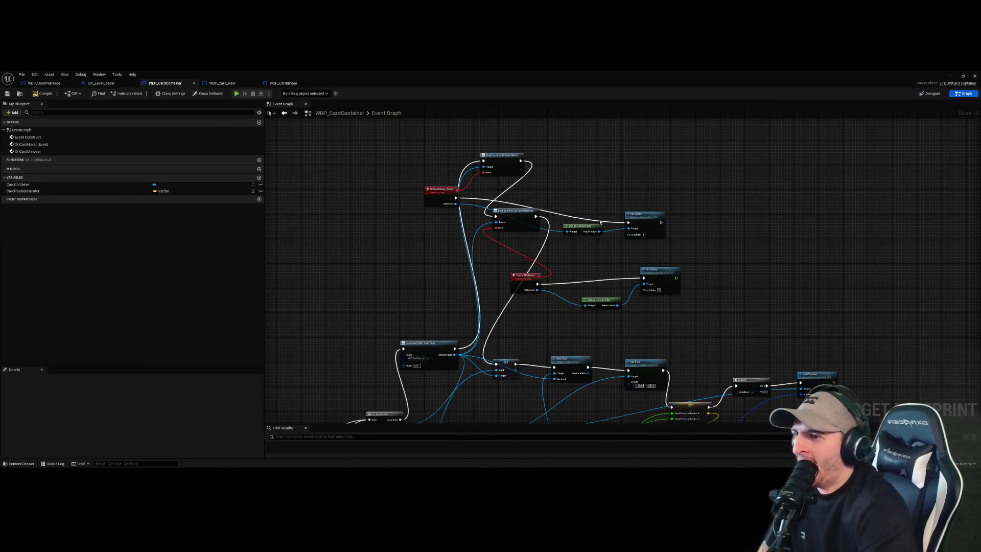
scroll(766, 164, "up", 5)
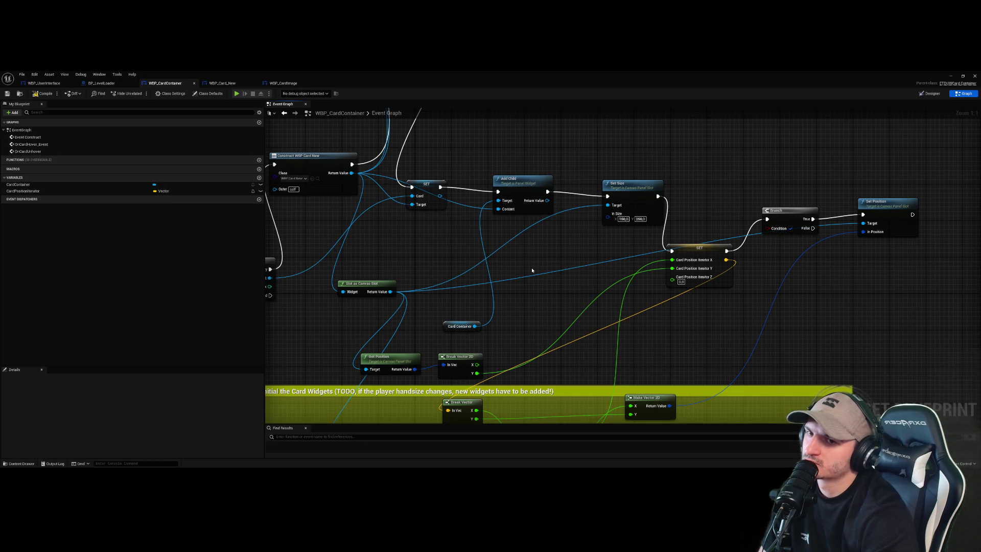
- Select the card container widget in the WBP_UserInterface designer
left_click(64, 83)
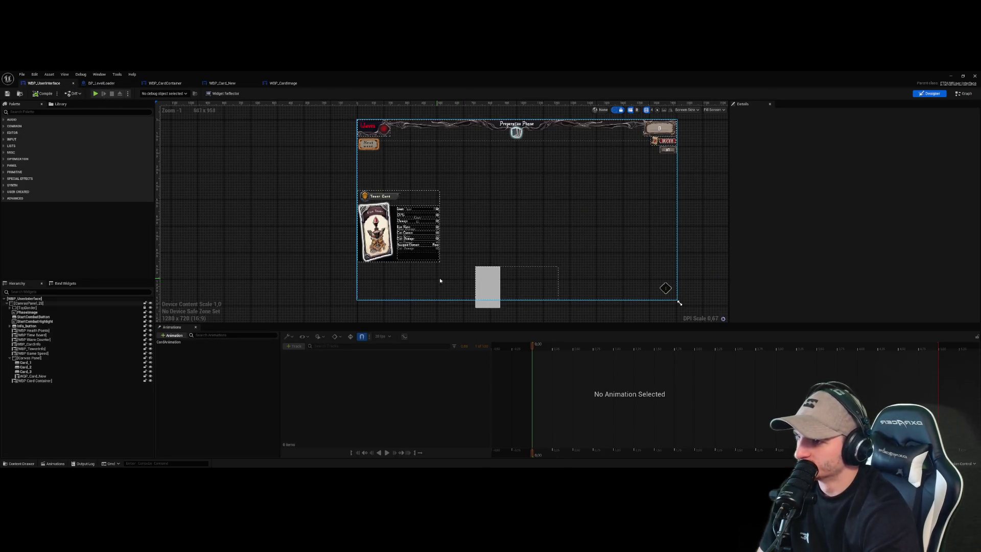
left_click(478, 289)
left_click(486, 309)
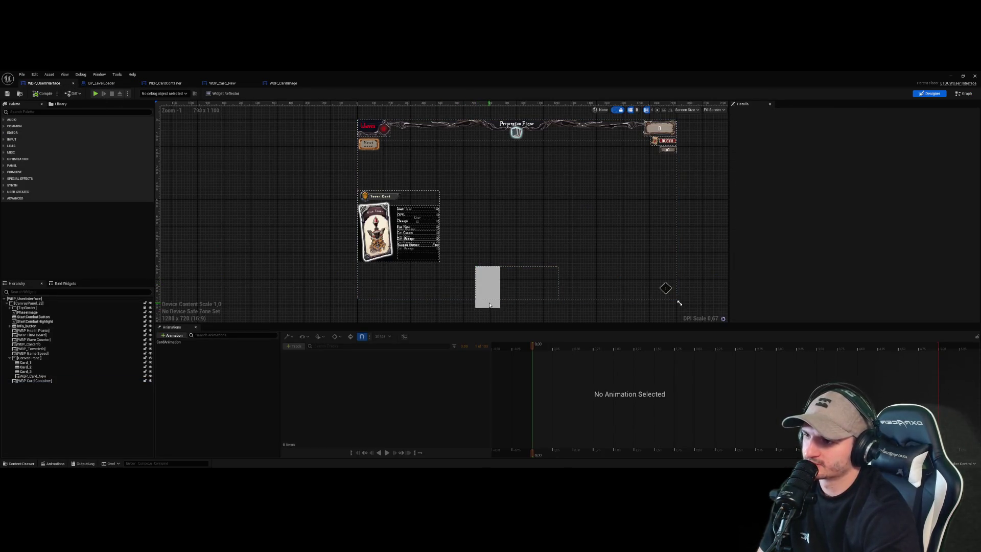
left_click(476, 276)
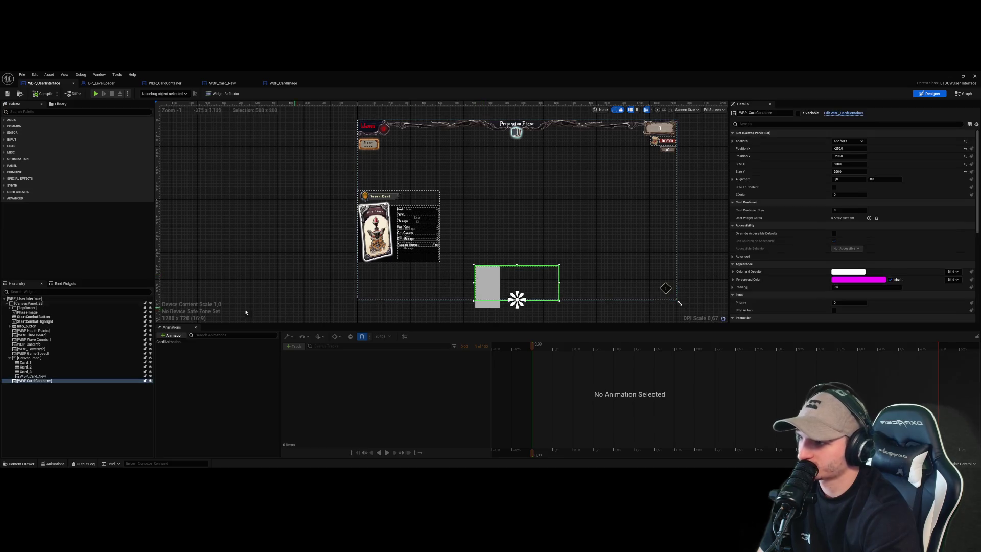
left_click(38, 377)
left_click(37, 380)
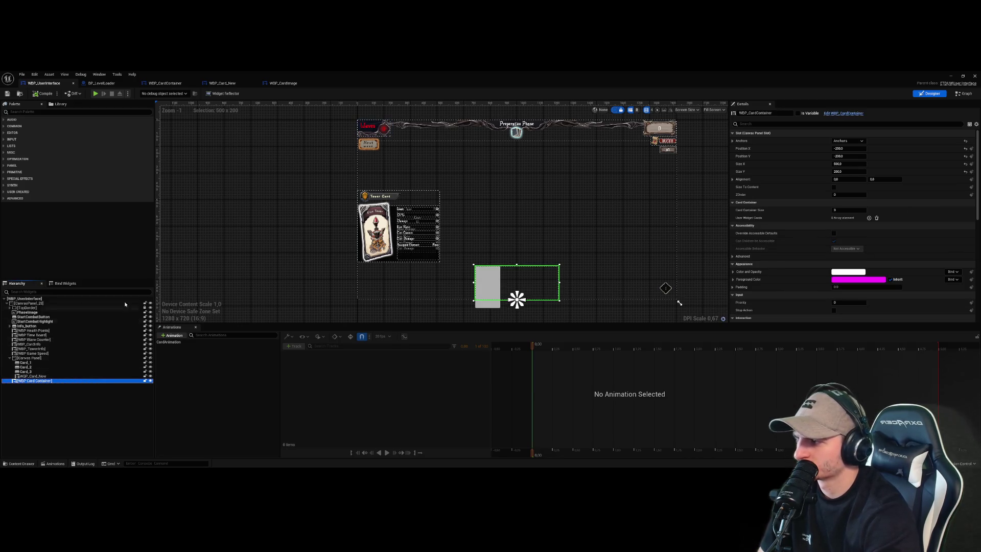
left_click(479, 308)
scroll(479, 310, "up", 5)
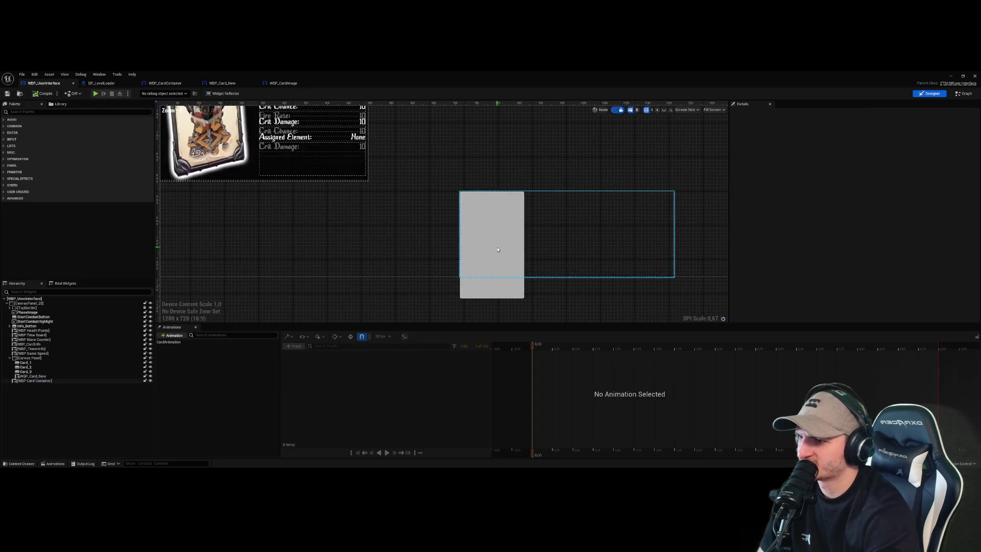
left_click(567, 235)
- Inspect the CardContainer canvas panel in WBP_CardContainer's Designer view
left_click(152, 85)
left_click(222, 82)
left_click(165, 83)
left_click(930, 94)
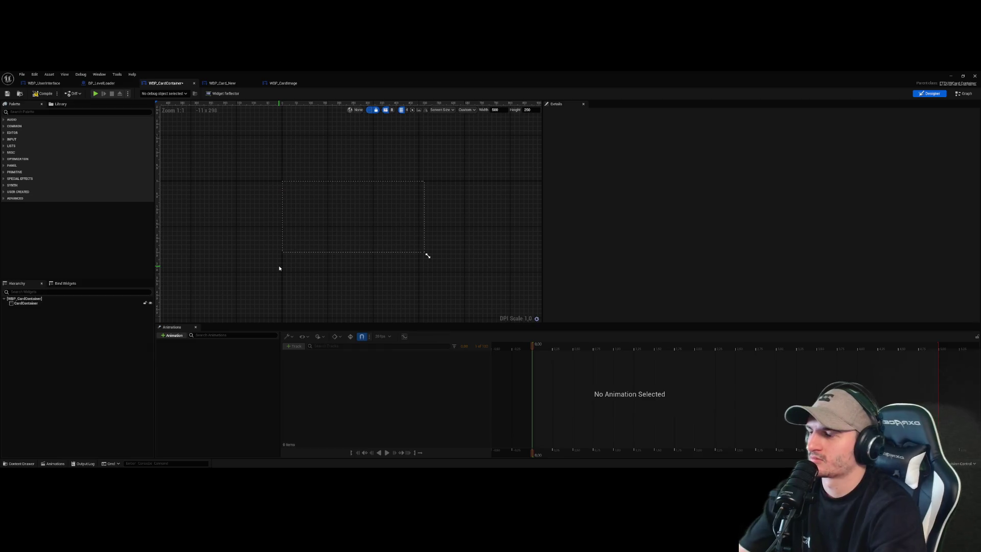
left_click(59, 304)
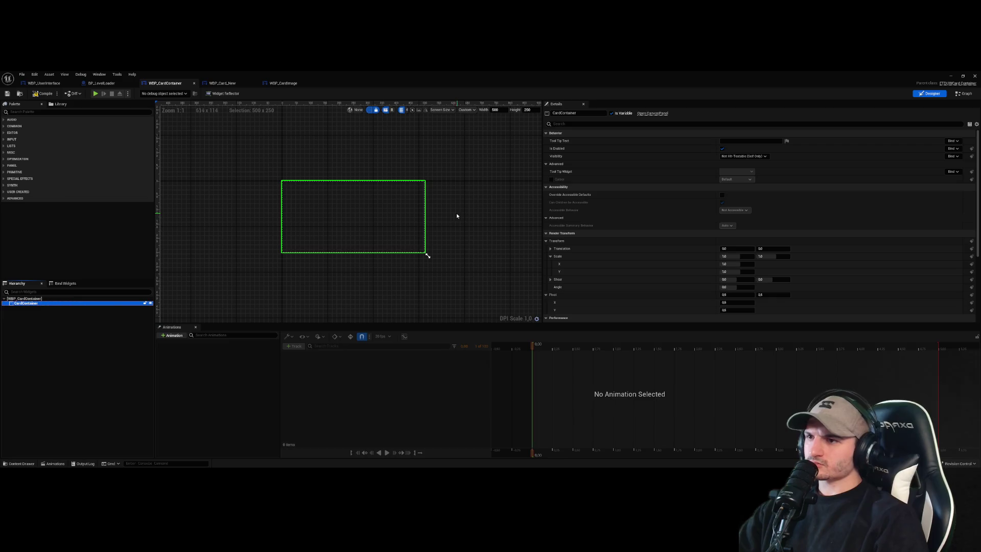
mouse_move(281, 203)
left_mouse_down()
mouse_move(316, 257)
mouse_move(274, 236)
left_mouse_up()
scroll(287, 258, "up", 1)
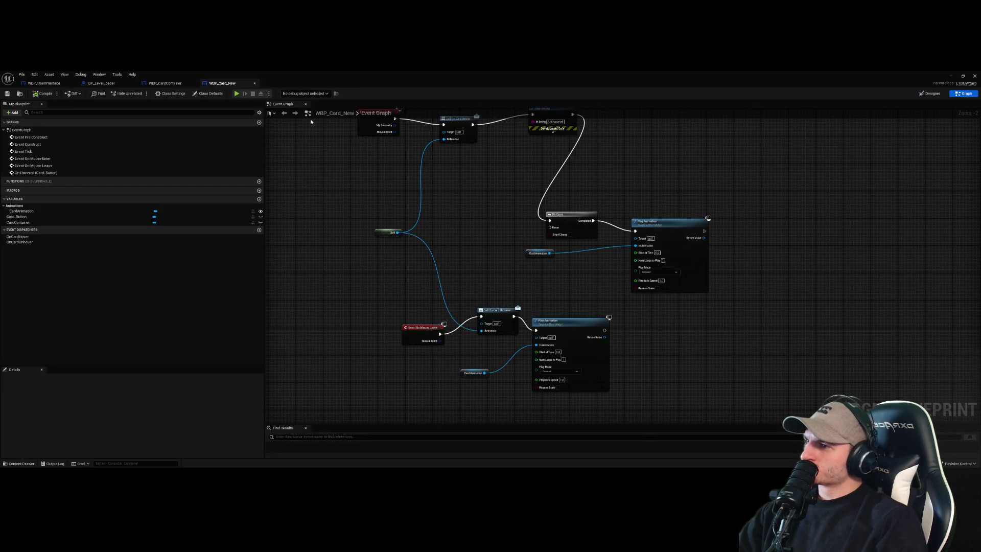
- Add a Button inside the card's Overlay in Designer, then remove it
left_click(932, 94)
left_click(448, 220)
scroll(488, 247, "up", 5)
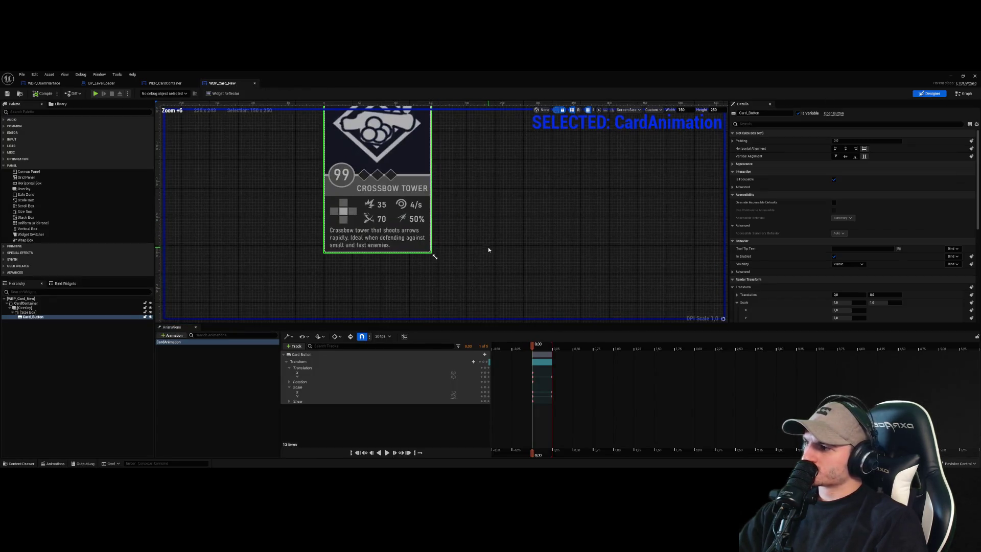
left_click(60, 307)
scroll(310, 223, "down", 2)
left_click(30, 111)
type("tt")
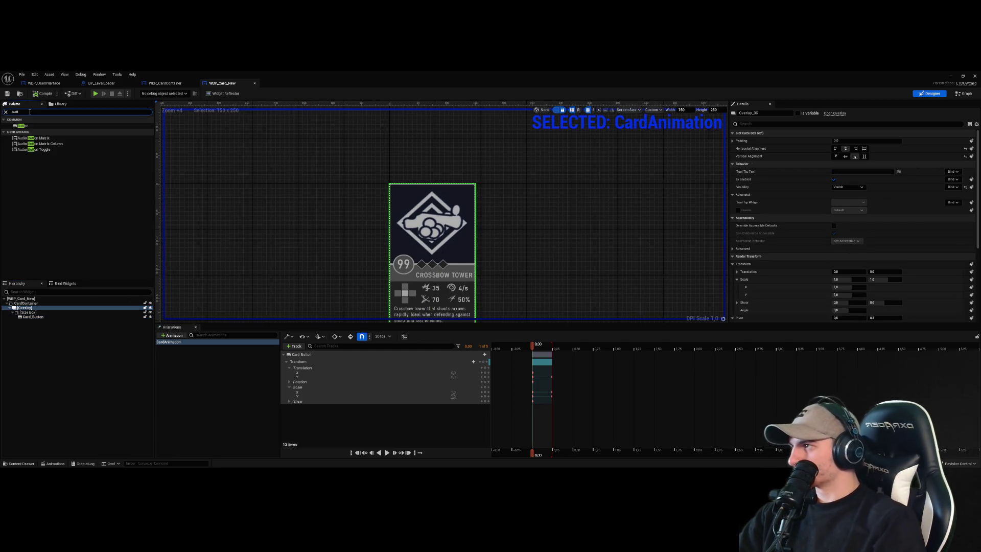
mouse_move(25, 126)
left_mouse_down()
mouse_move(41, 313)
mouse_move(393, 193)
left_mouse_up()
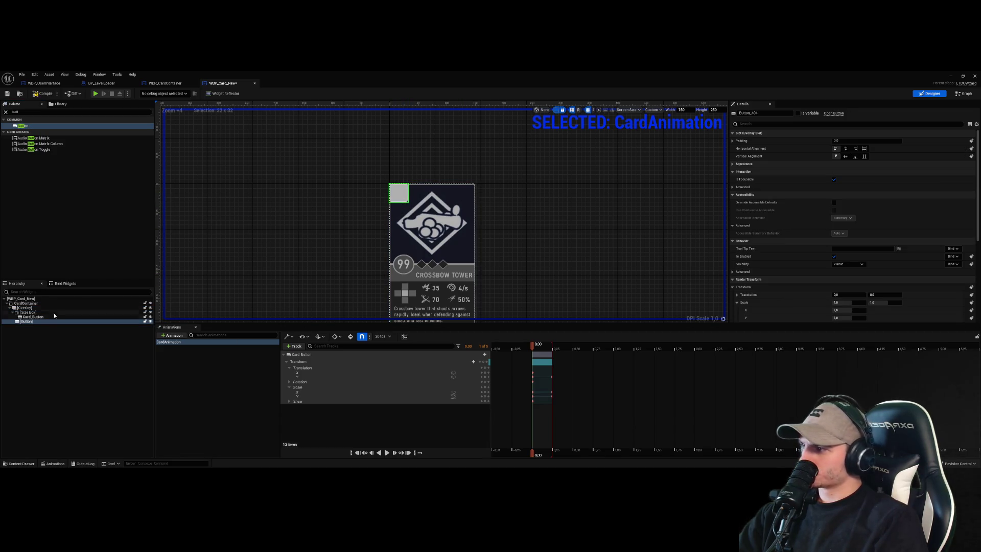
key("Delete")
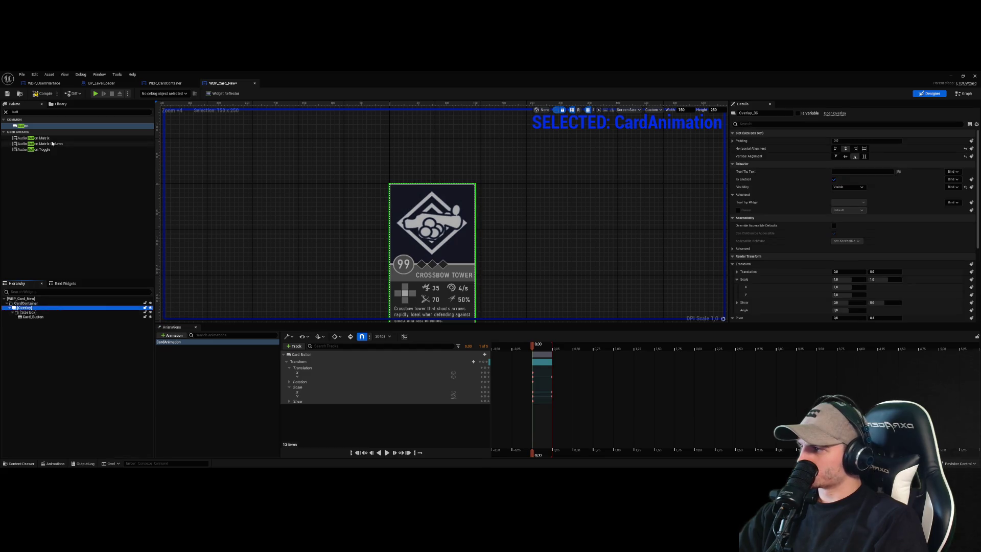
- Add a Size Box holding a Button to the Overlay, overriding width 150 and height 250
left_click(41, 111)
key("BackSpace")
type("size")
left_click(32, 125)
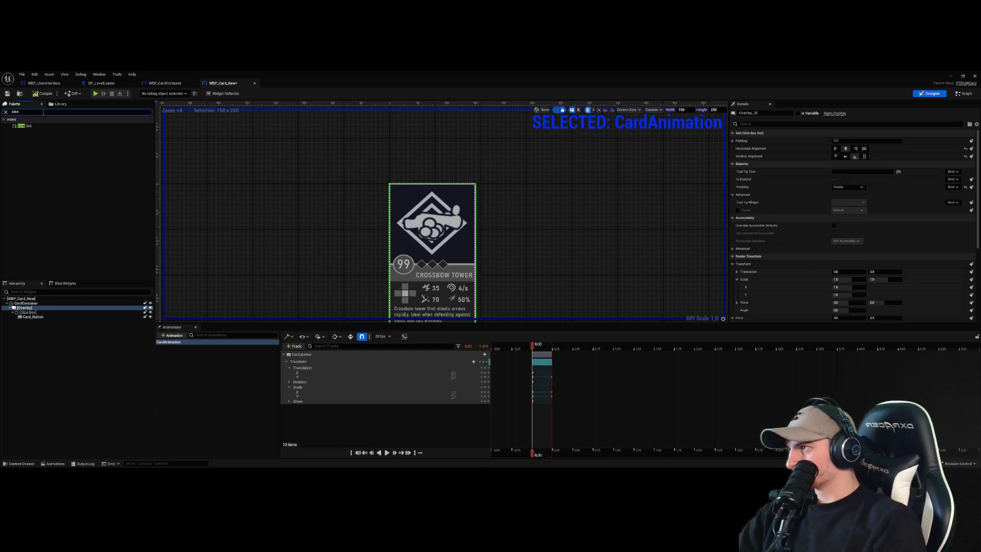
left_click_drag(32, 126, 25, 327)
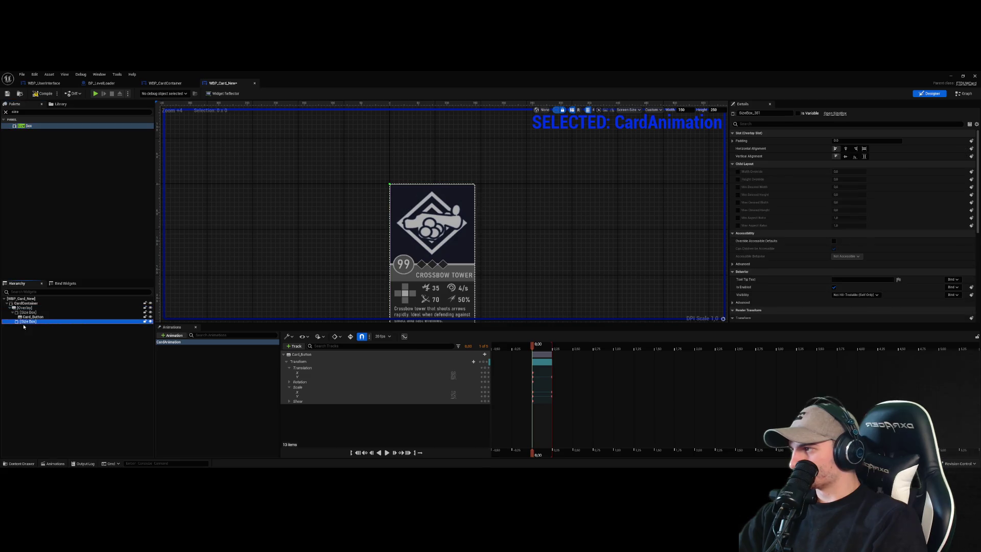
left_click(28, 321)
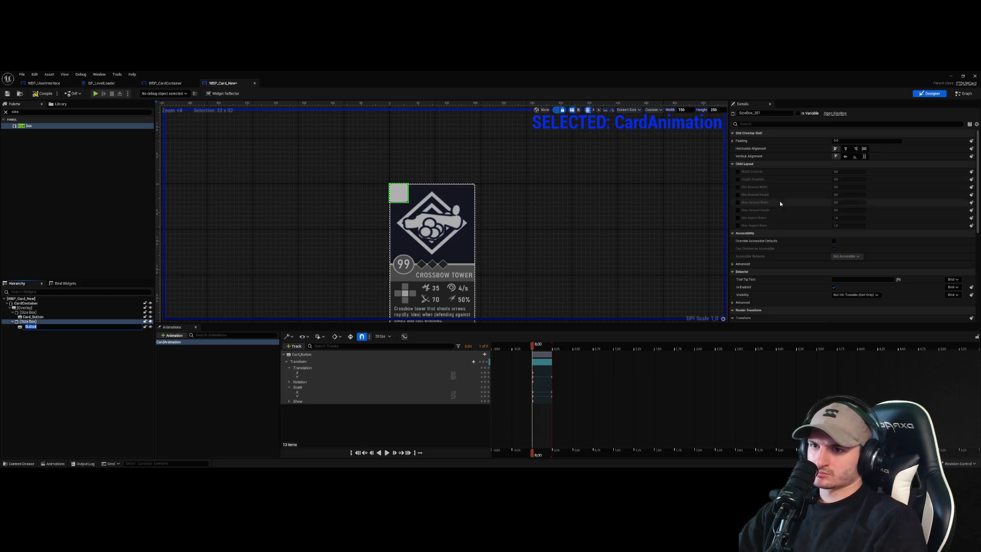
left_click(738, 172)
left_click(738, 179)
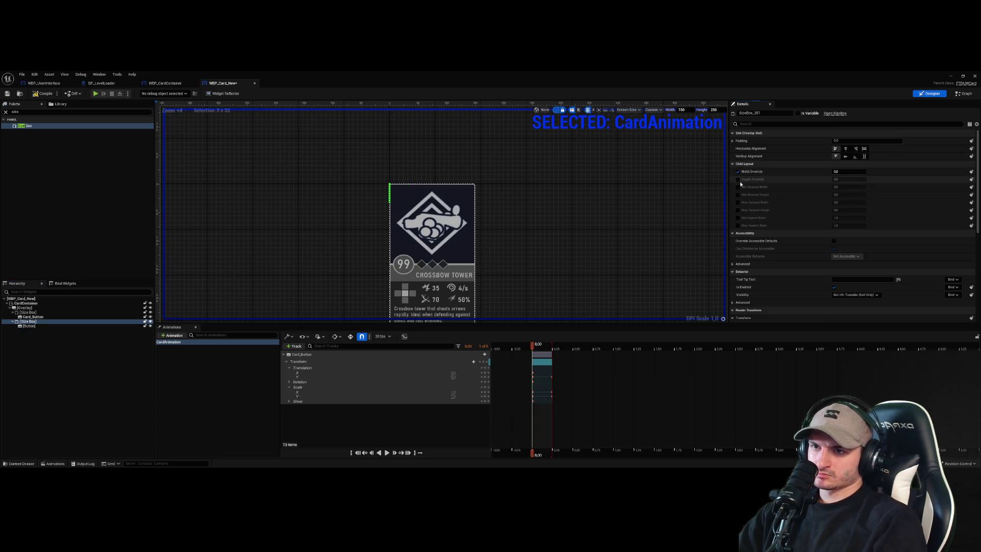
left_click(846, 172)
type("2150")
key("Return")
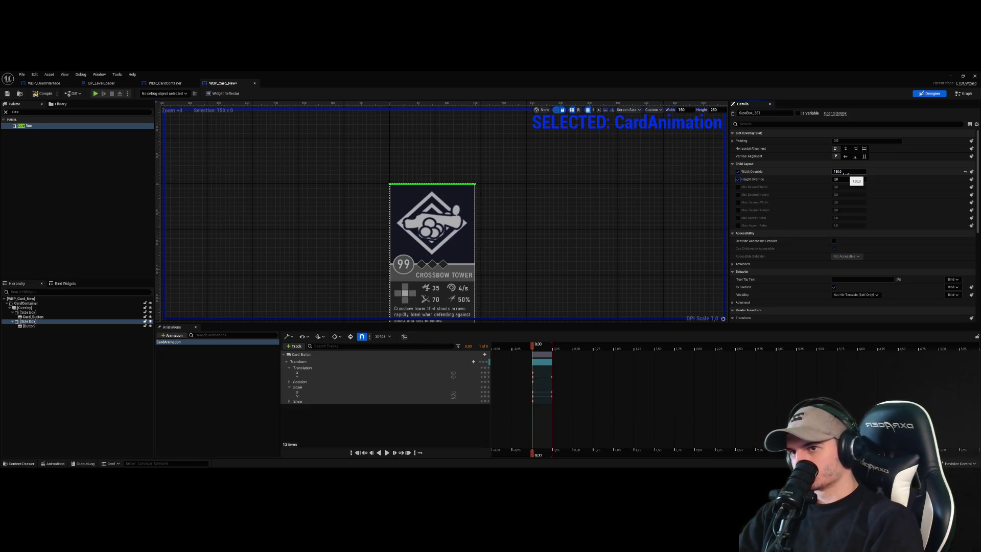
type("50")
key("Return")
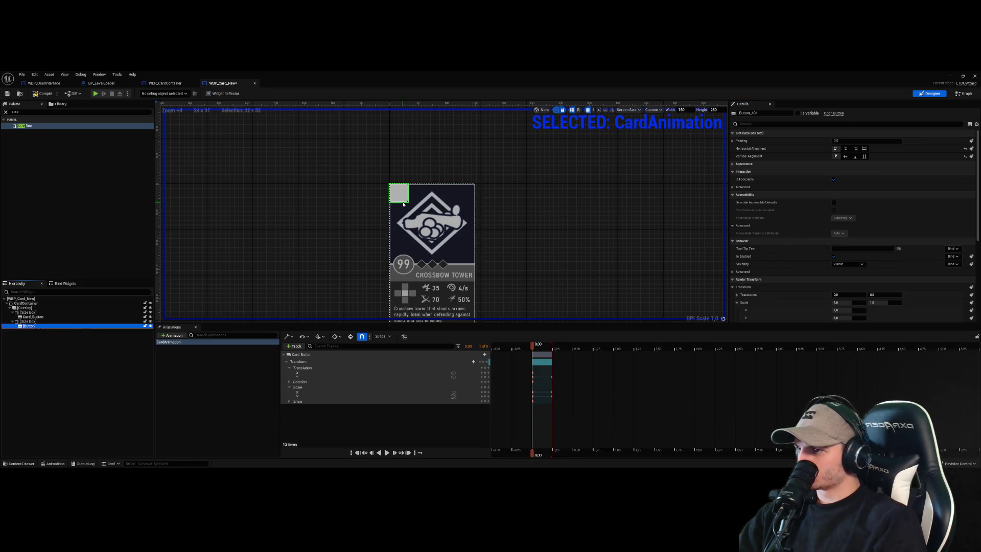
- Check the inner button's padding and reset the Size Box height override to 250
left_click(62, 322)
left_click(574, 248)
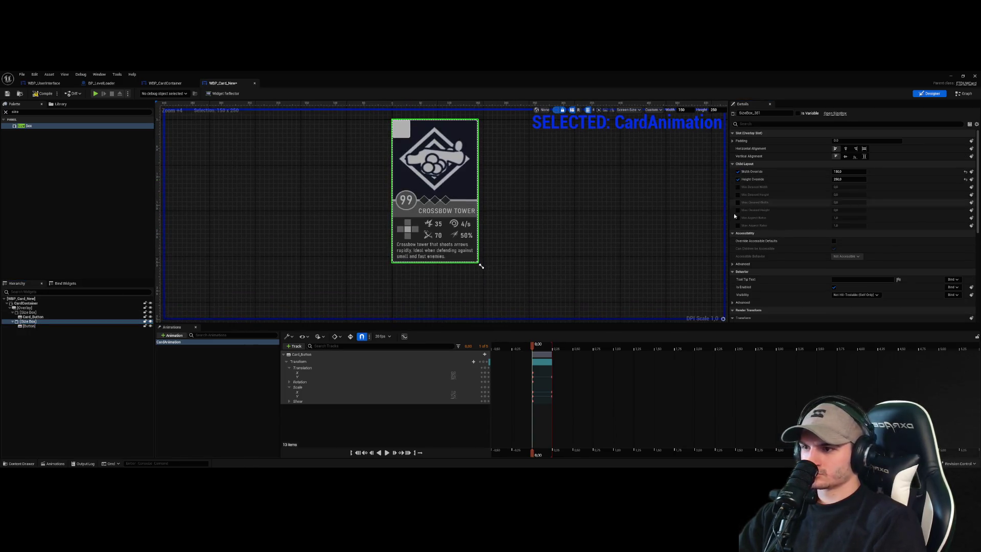
left_click(26, 325)
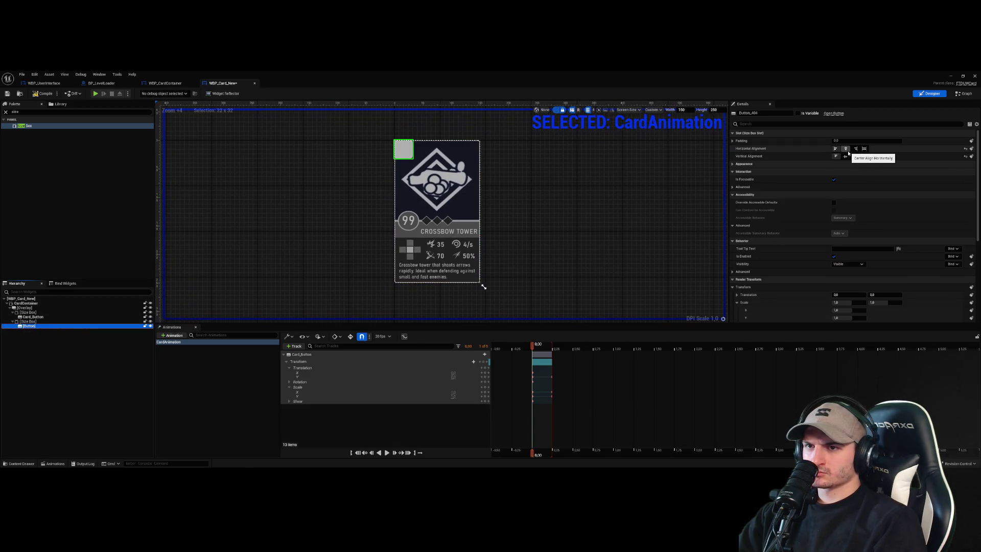
left_click(733, 141)
left_click(733, 141)
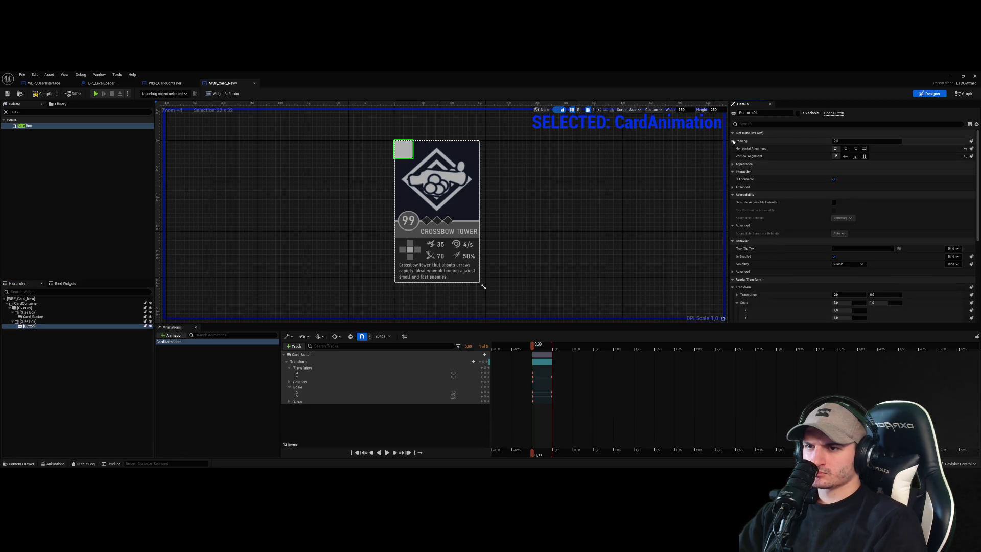
left_click(29, 321)
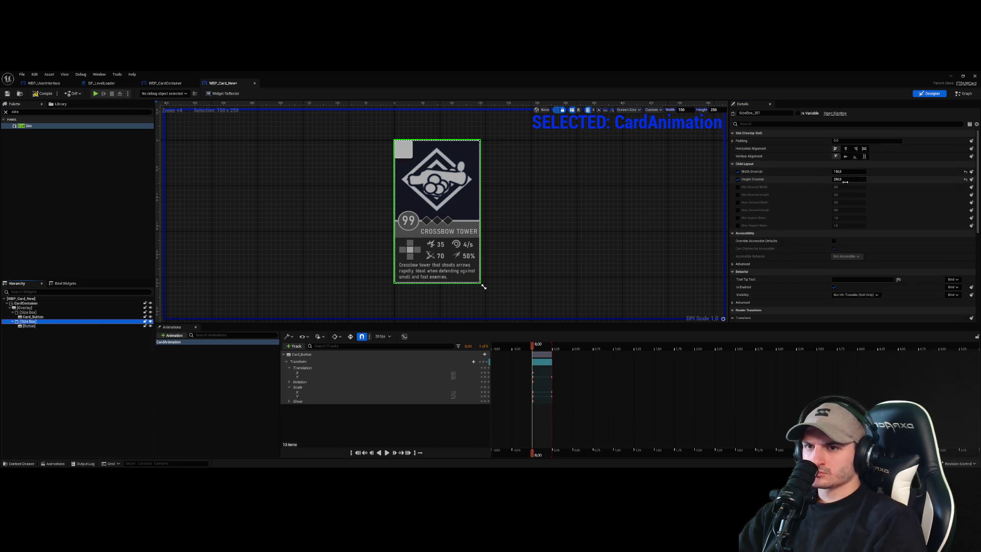
left_click(858, 178)
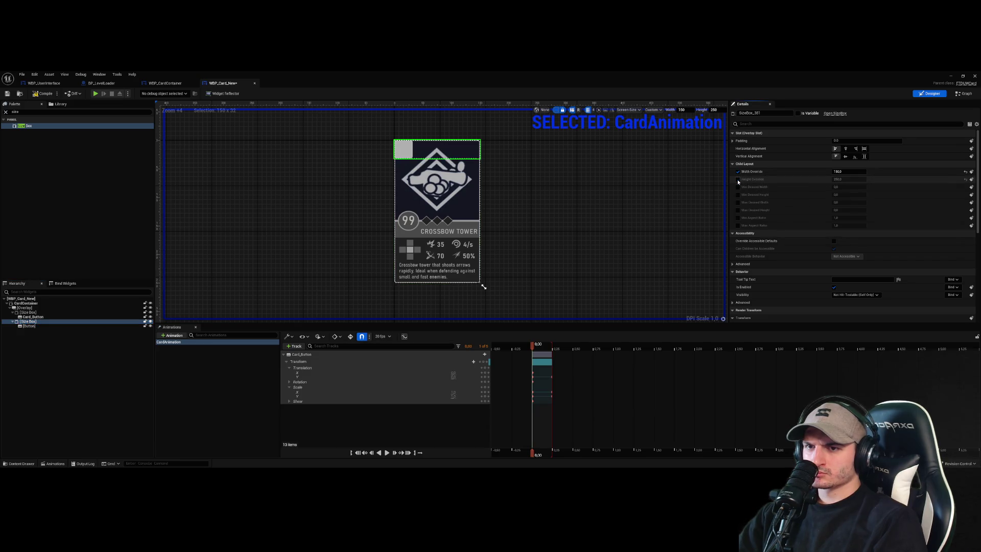
left_click(858, 172)
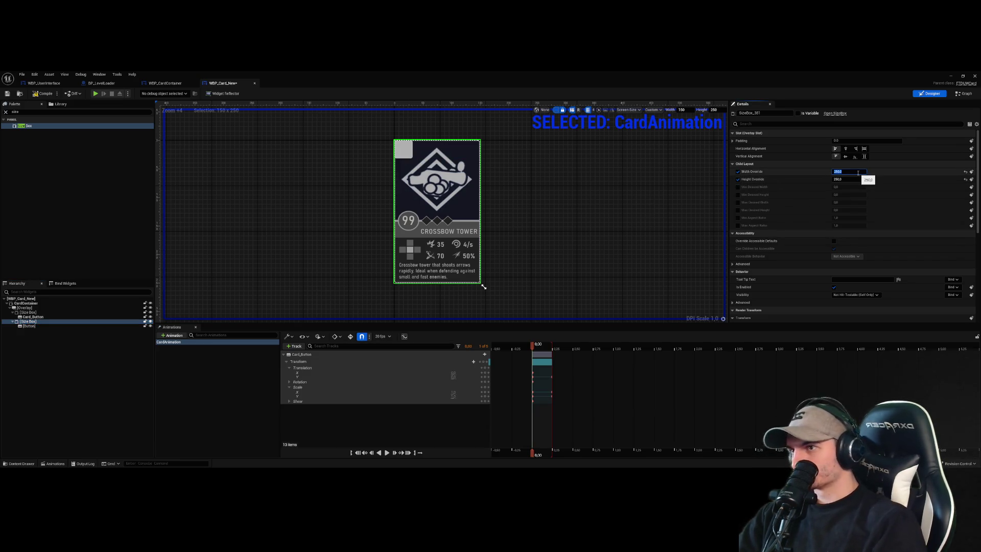
type("50")
key("Return")
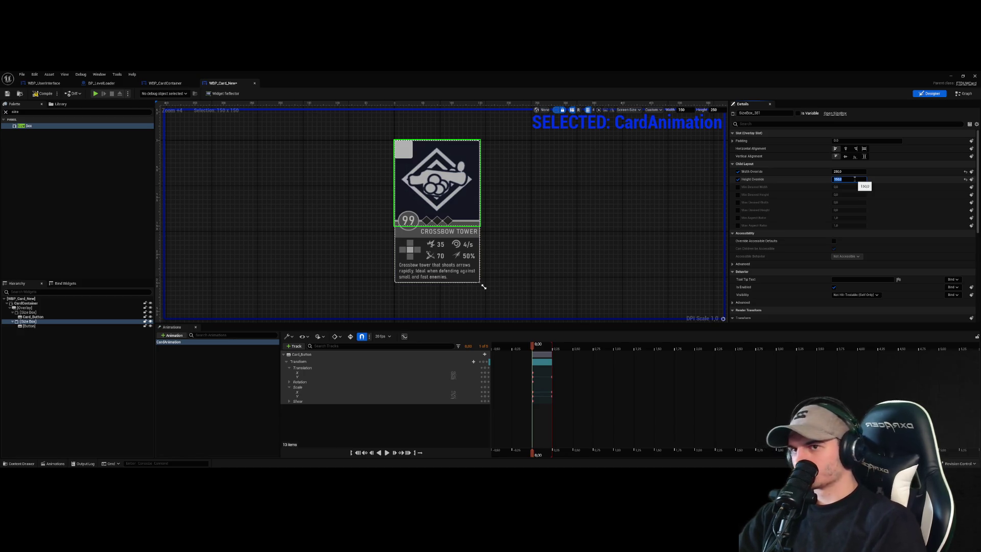
type("250")
key("Return")
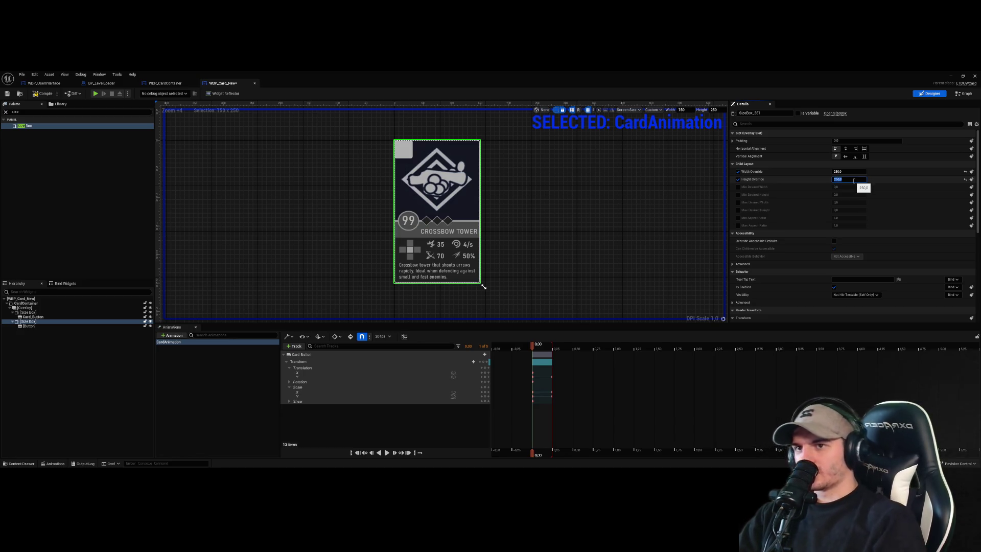
- Center the Size Box horizontally and its Button both horizontally and vertically
left_click(854, 172)
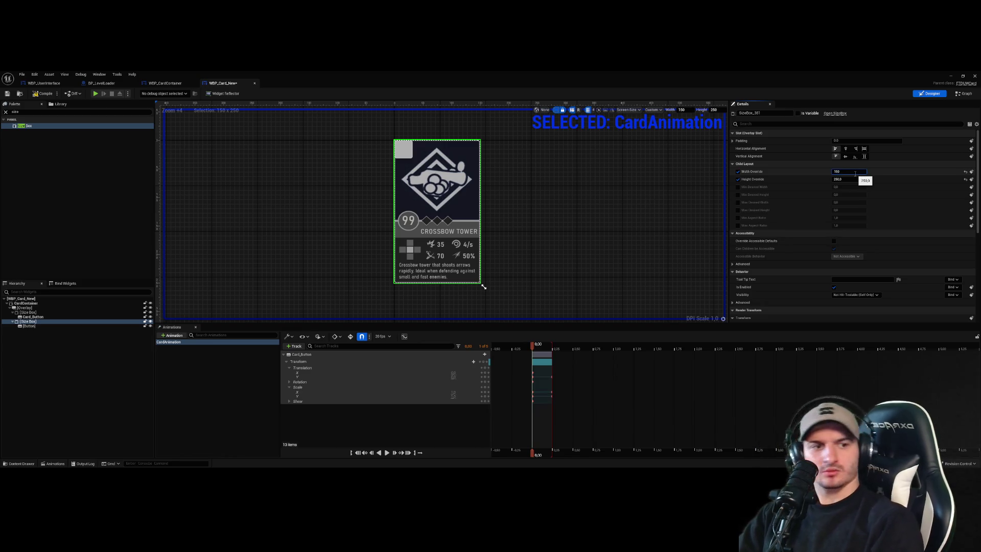
left_click(846, 148)
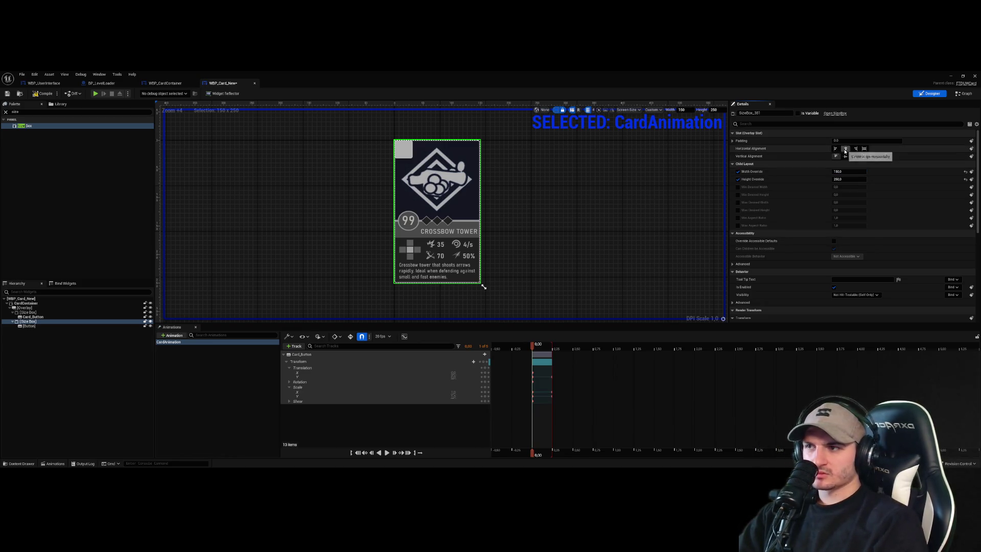
left_click(29, 325)
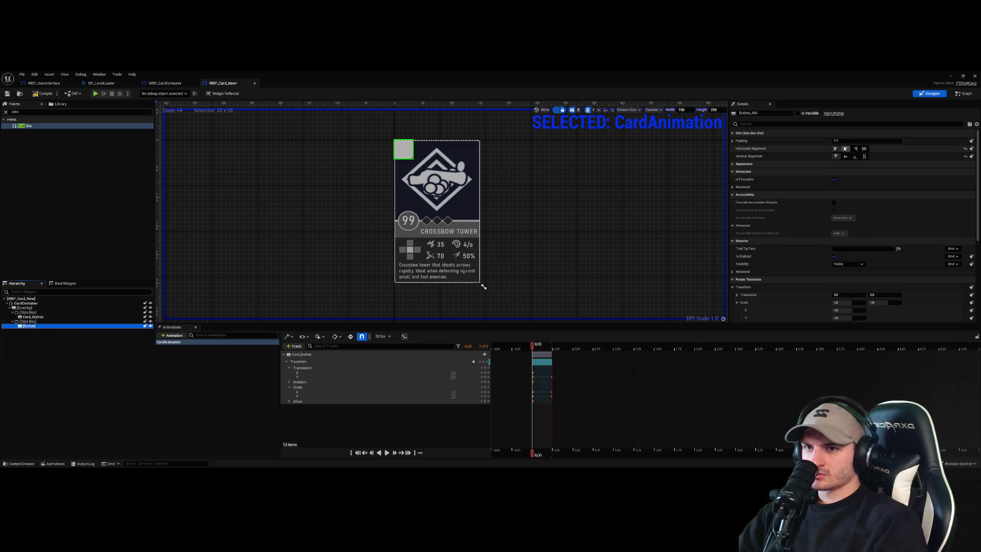
left_click(846, 148)
left_click(845, 157)
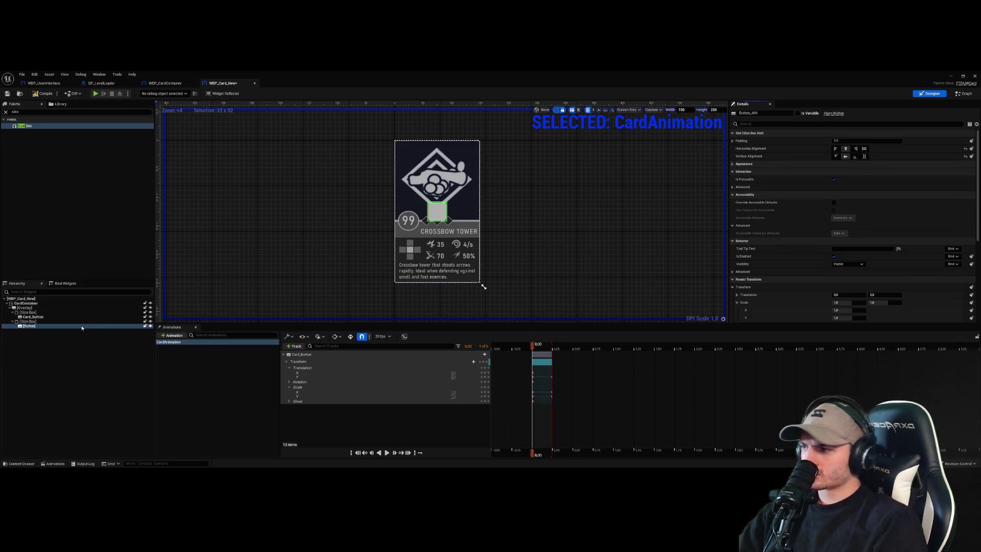
left_click(28, 320)
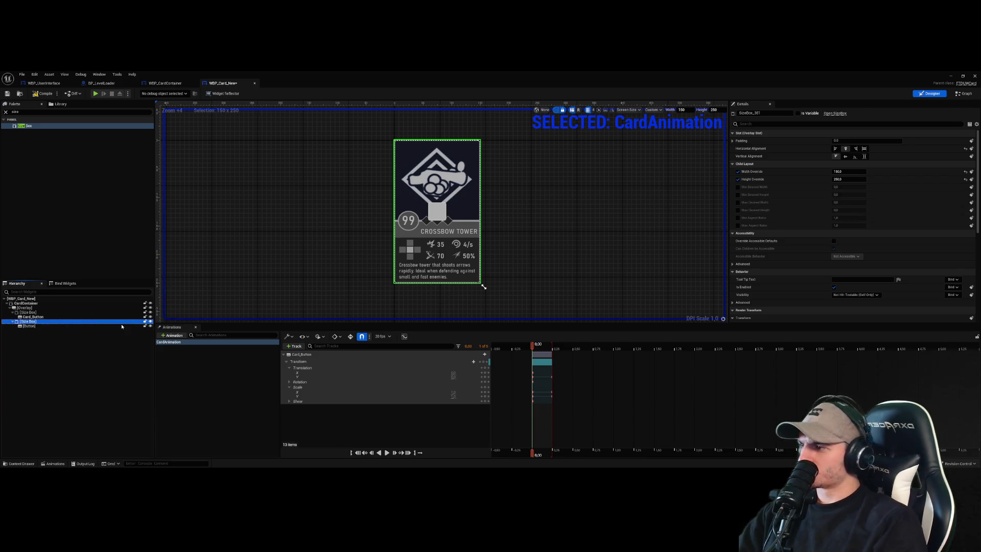
key("Down")
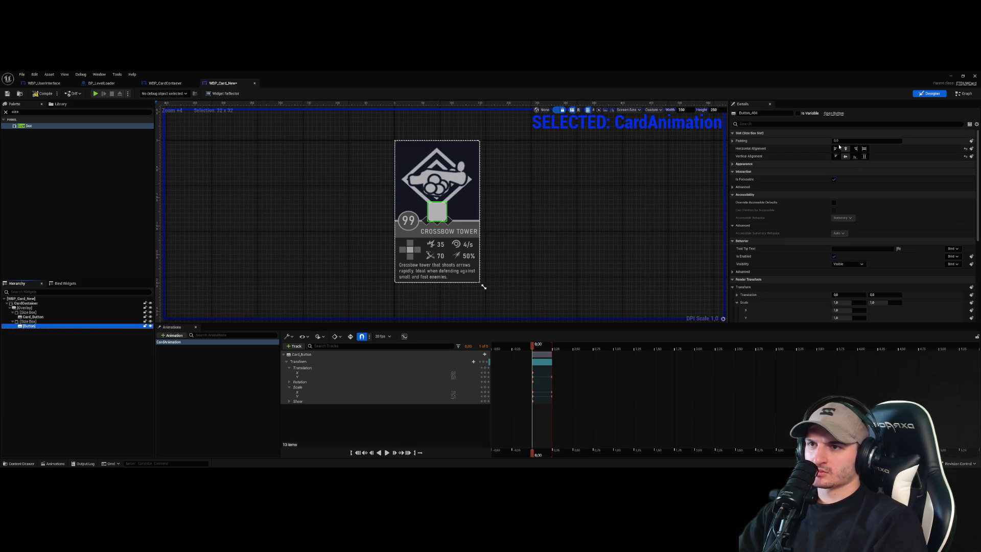
left_click(436, 213)
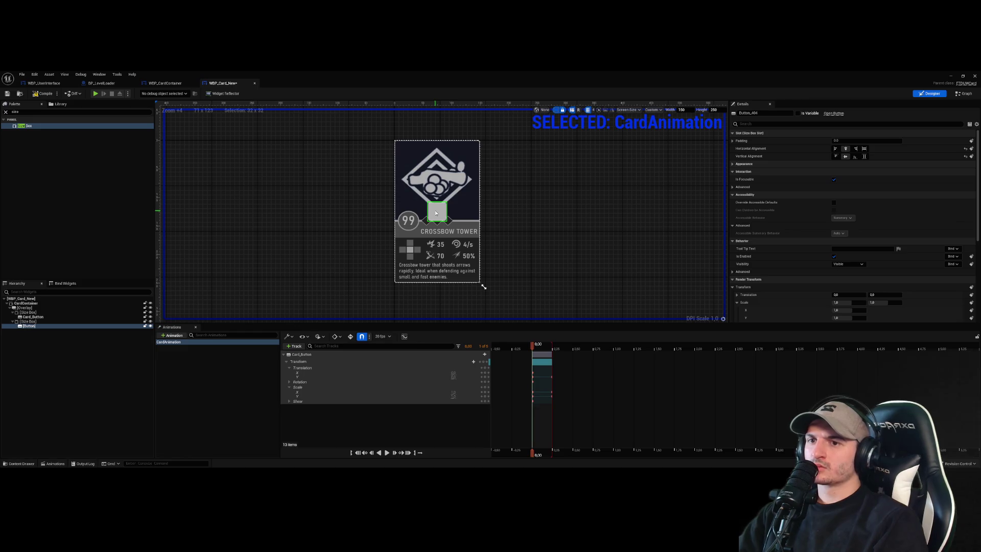
- Delete the Size Box along with its inner Button
scroll(870, 253, "down", 3)
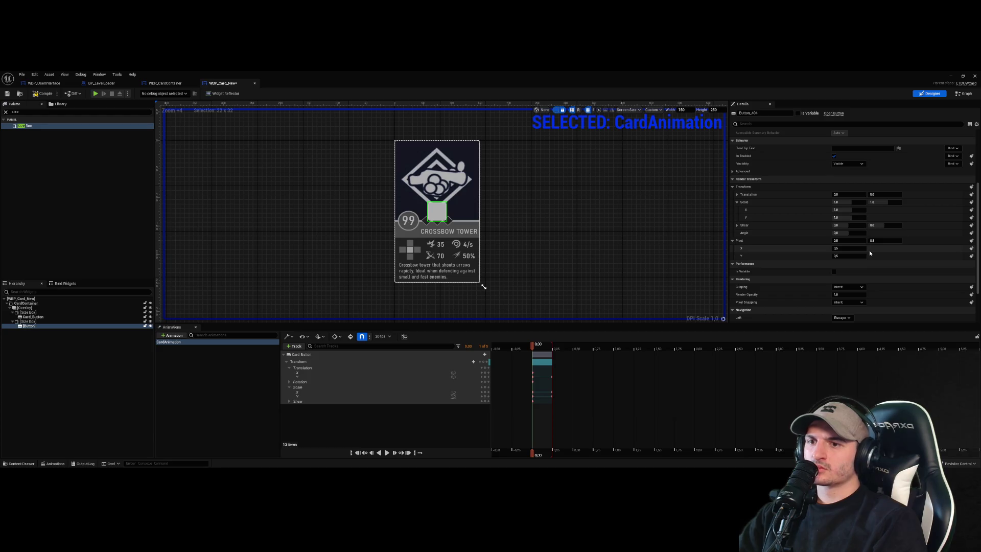
left_click(29, 321)
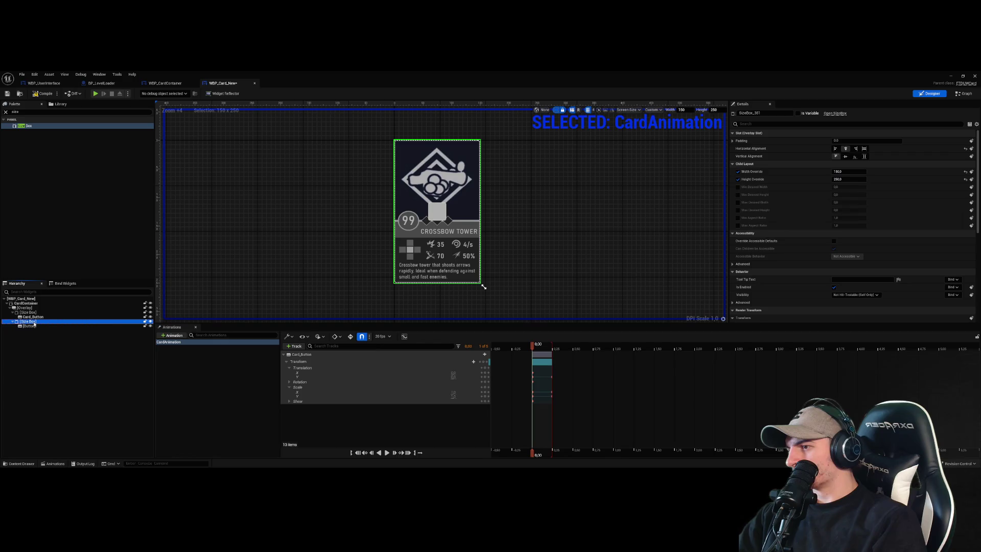
key("Delete")
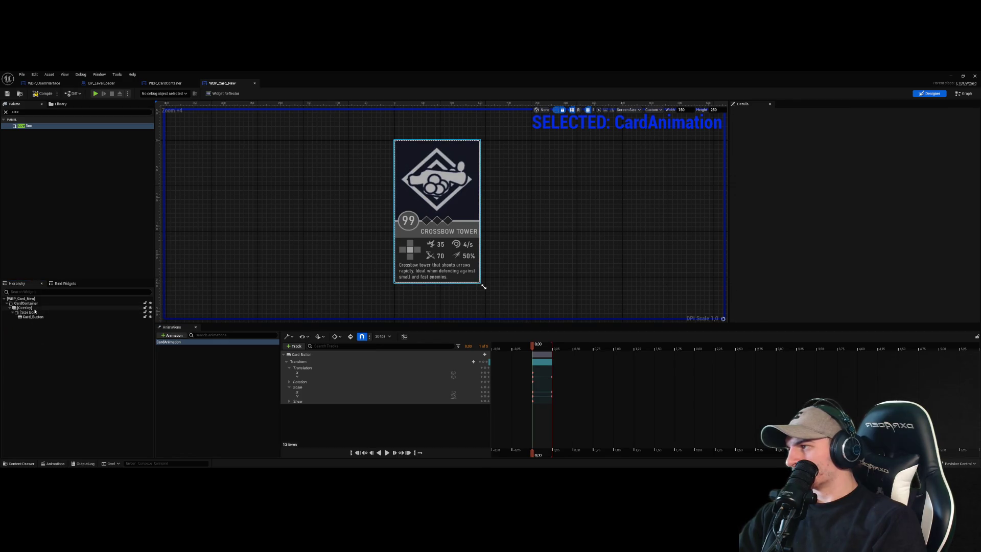
- Add a Canvas Panel under the Overlay, paste the size box into it, and stretch it over the card
left_click(55, 112)
type("can")
left_click_drag(29, 125, 34, 316)
left_click(26, 321)
key("ctrl+v")
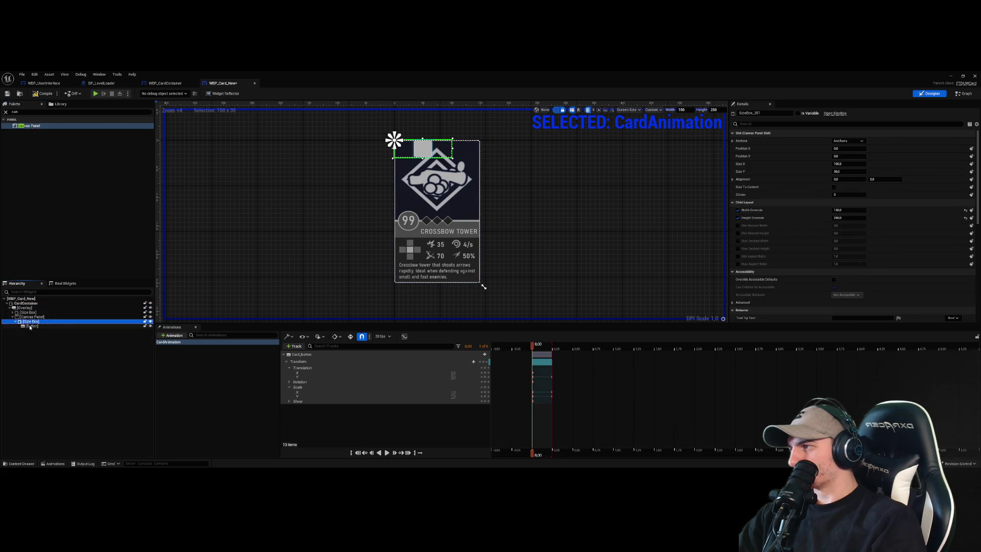
mouse_move(422, 157)
left_mouse_down()
mouse_move(436, 276)
mouse_move(483, 286)
left_mouse_up()
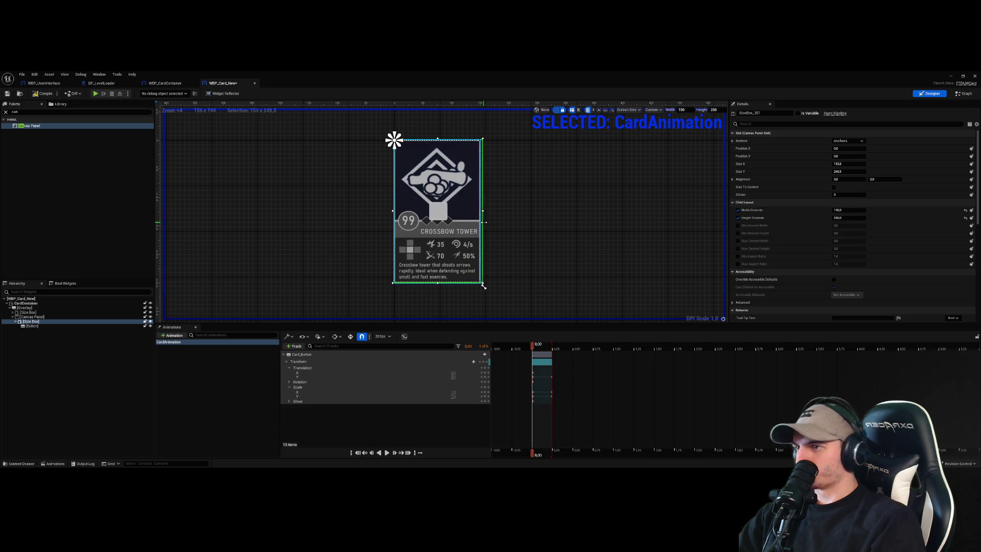
- Delete the button and then the size box, leaving the Canvas Panel empty
left_click(482, 282)
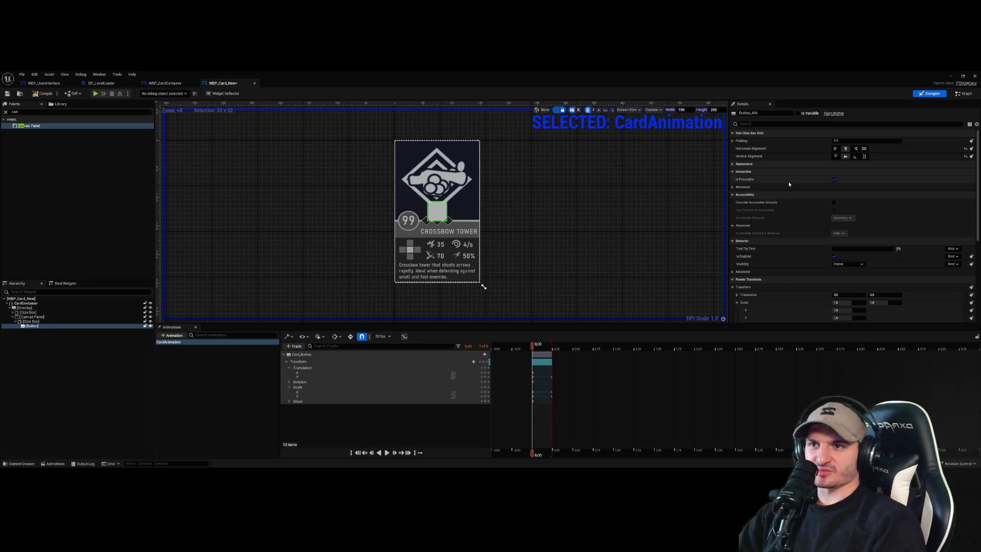
scroll(789, 184, "down", 3)
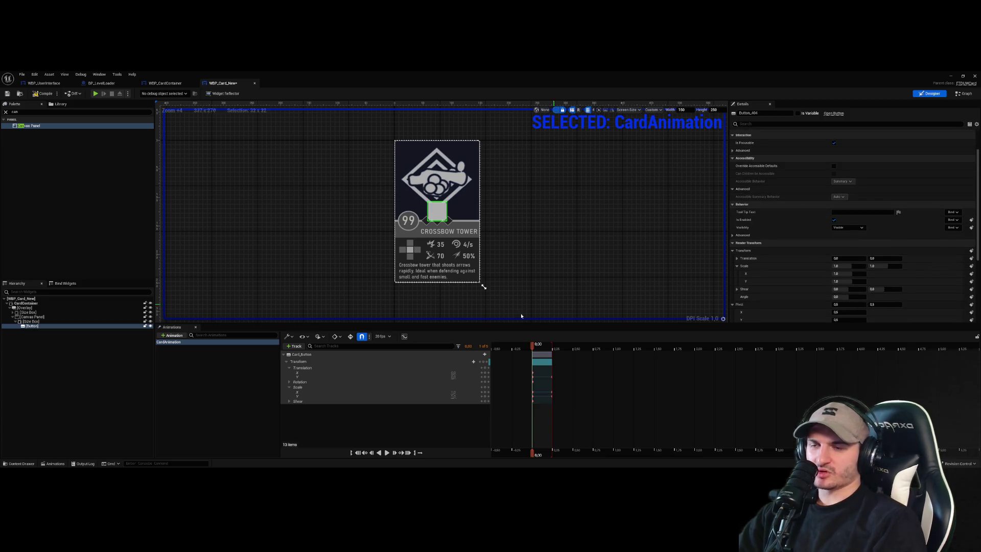
key("Delete")
left_click(48, 317)
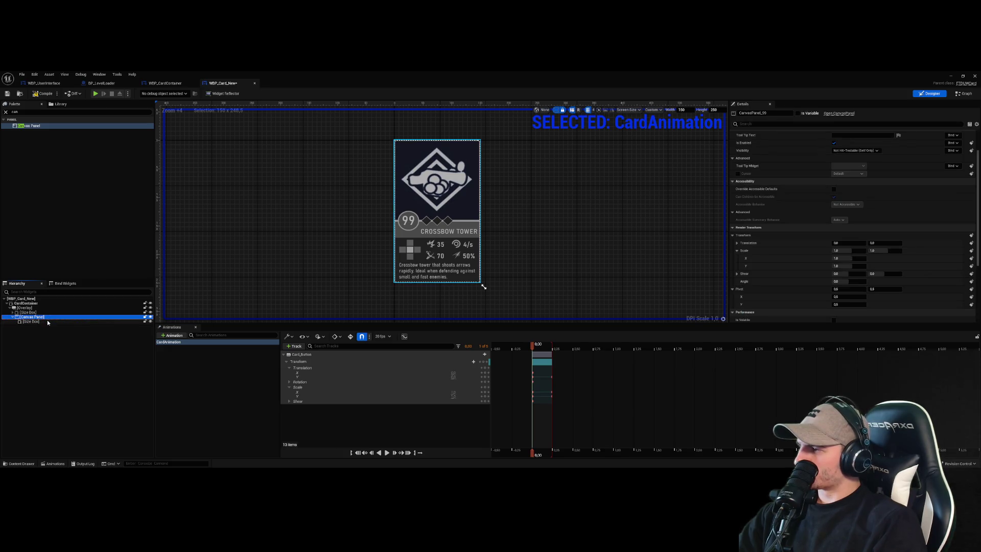
key("Delete")
key("ctrl+z")
left_click(30, 321)
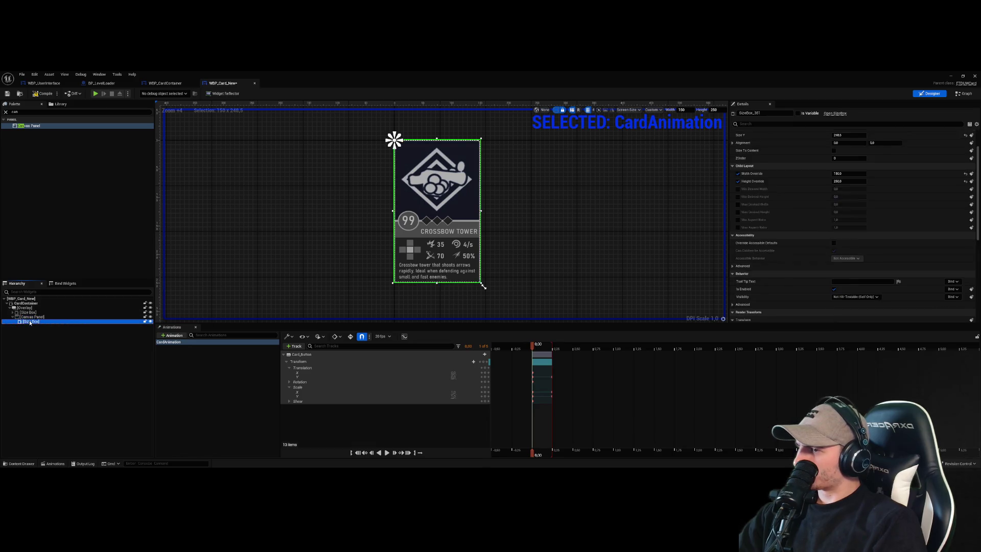
key("Delete")
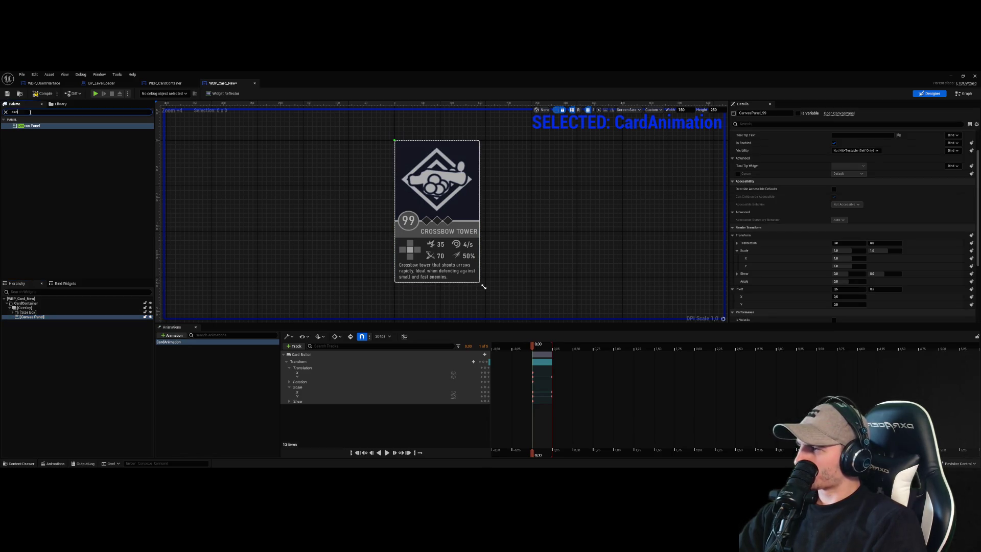
- Place a new Button at the card's top-left and review its focus and style settings
type("butt")
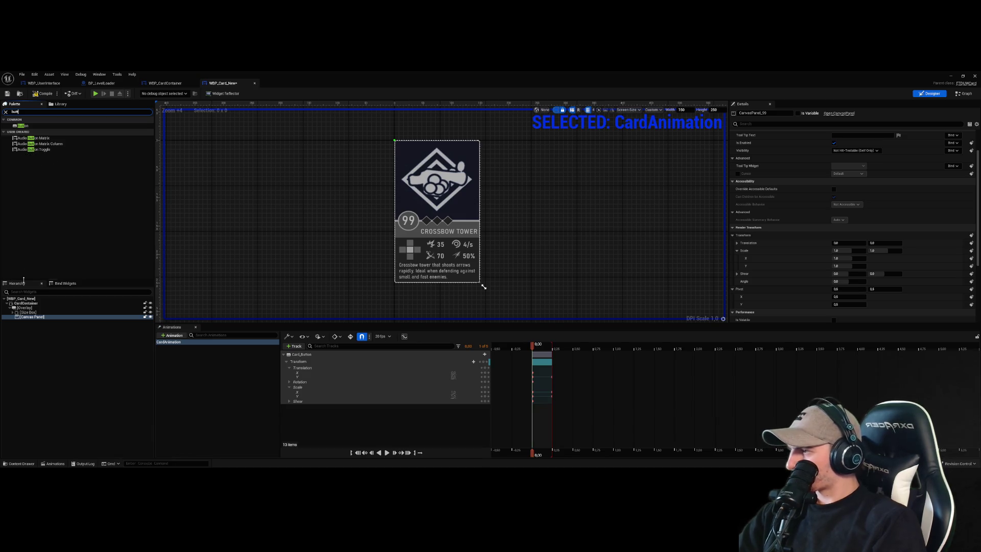
left_click(26, 316)
key("Delete")
left_click(13, 313)
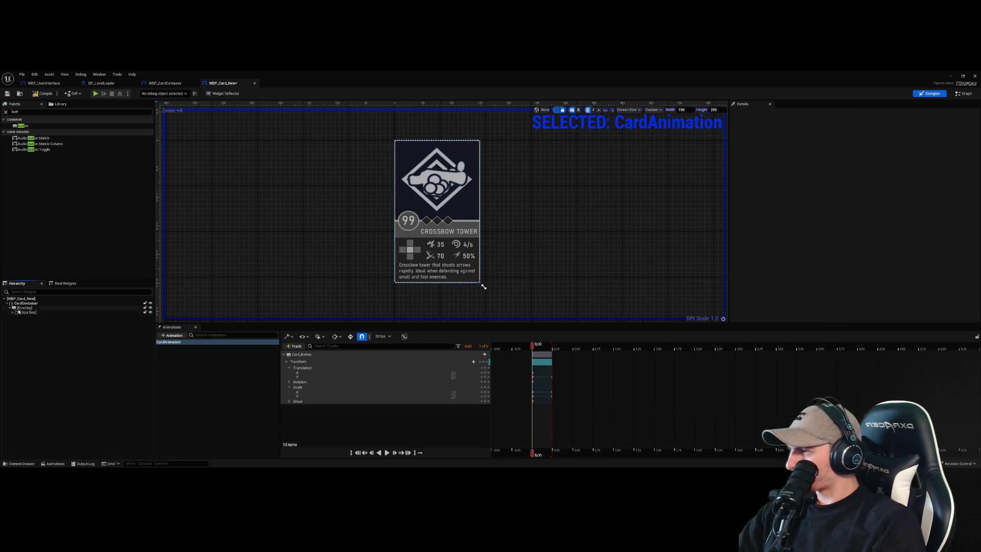
key("ctrl+z")
mouse_move(24, 126)
left_mouse_down()
mouse_move(53, 221)
mouse_move(50, 316)
mouse_move(406, 149)
mouse_move(413, 156)
left_mouse_up()
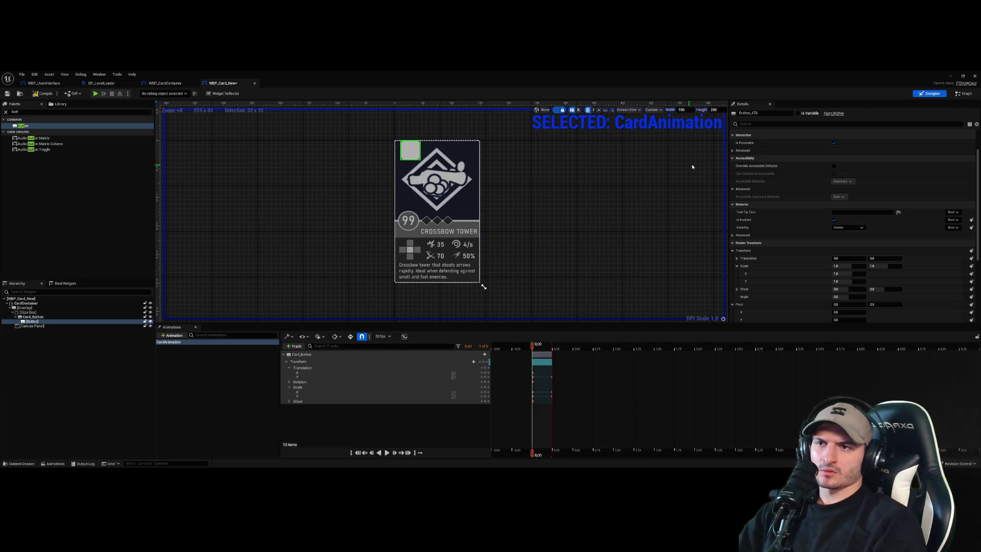
left_click(834, 143)
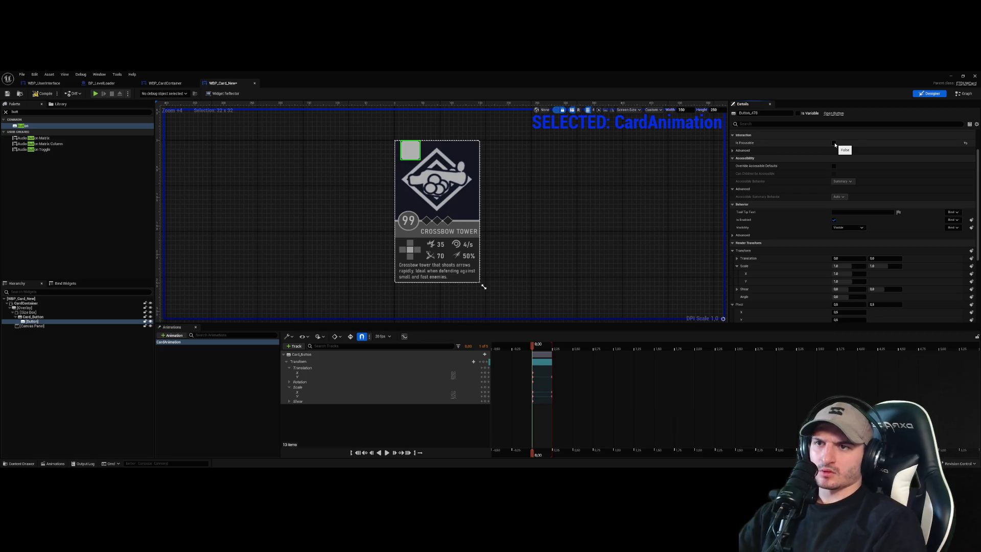
left_click(834, 143)
scroll(795, 225, "up", 3)
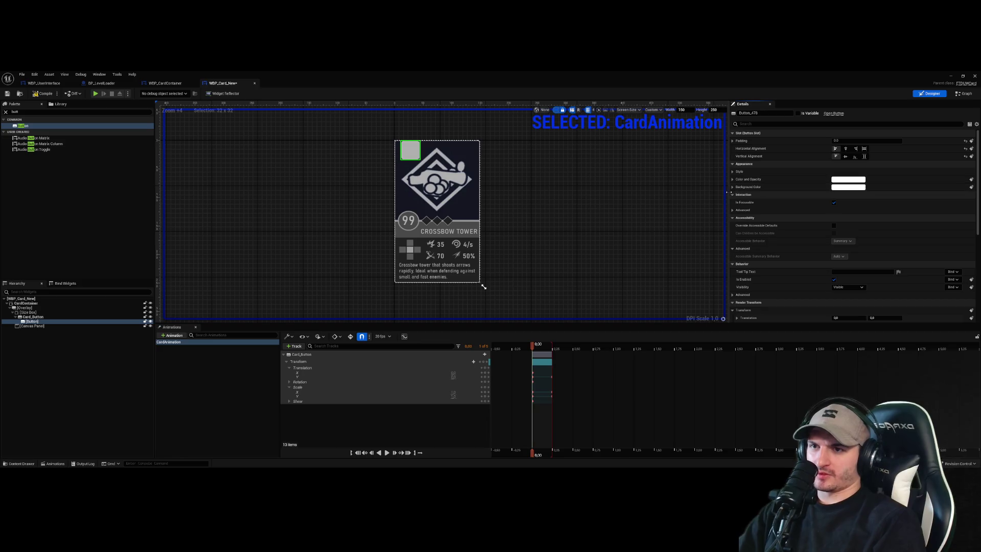
left_click(733, 172)
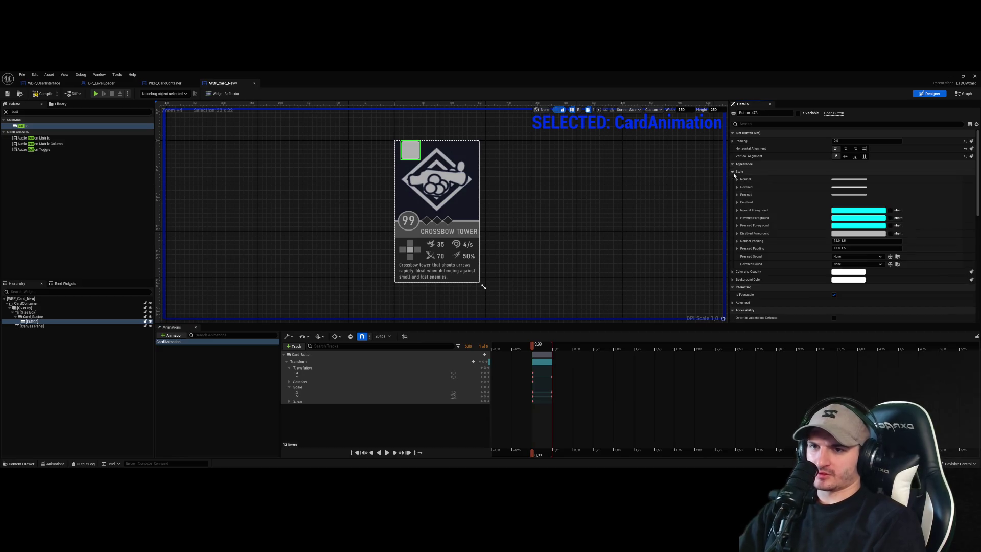
- Move the Button into the Canvas Panel and resize it to about 150x242 over the card
left_click(56, 322)
left_click_drag(33, 322, 29, 328)
mouse_move(423, 159)
left_mouse_down()
mouse_move(428, 296)
mouse_move(430, 278)
left_mouse_up()
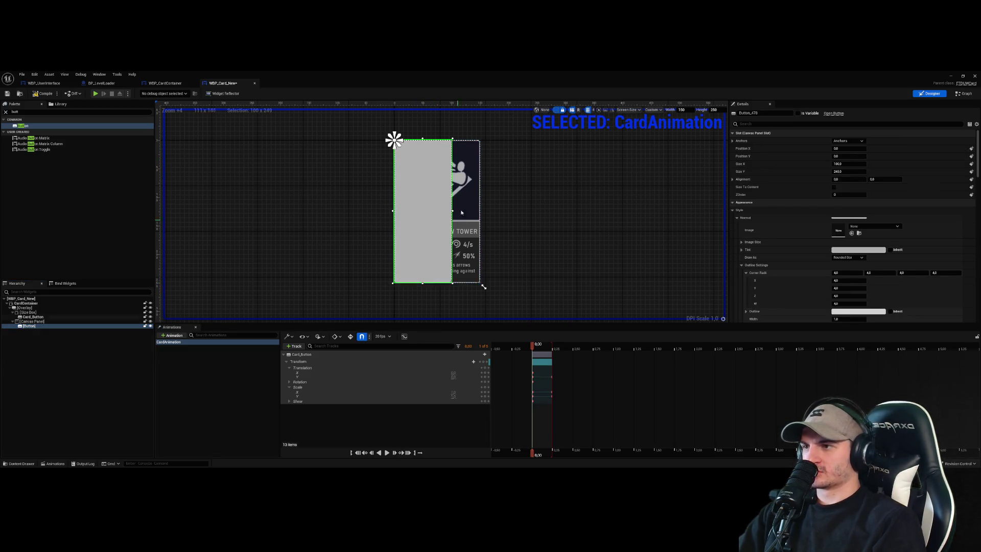
left_click_drag(453, 214, 480, 216)
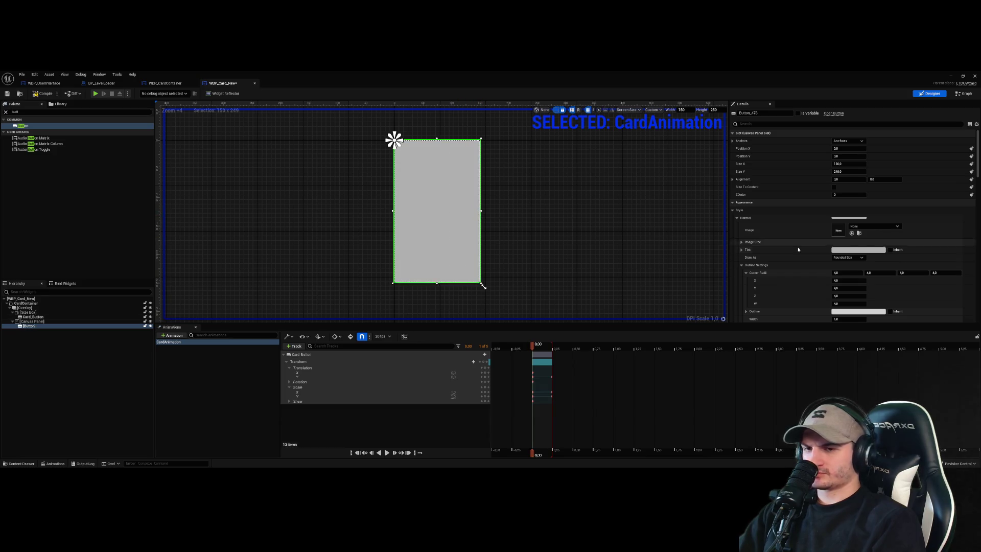
- Lighten the Button's Tint and lower its alpha so it is translucent
left_click(858, 249)
left_click_drag(831, 303, 831, 290)
left_click_drag(781, 377, 764, 377)
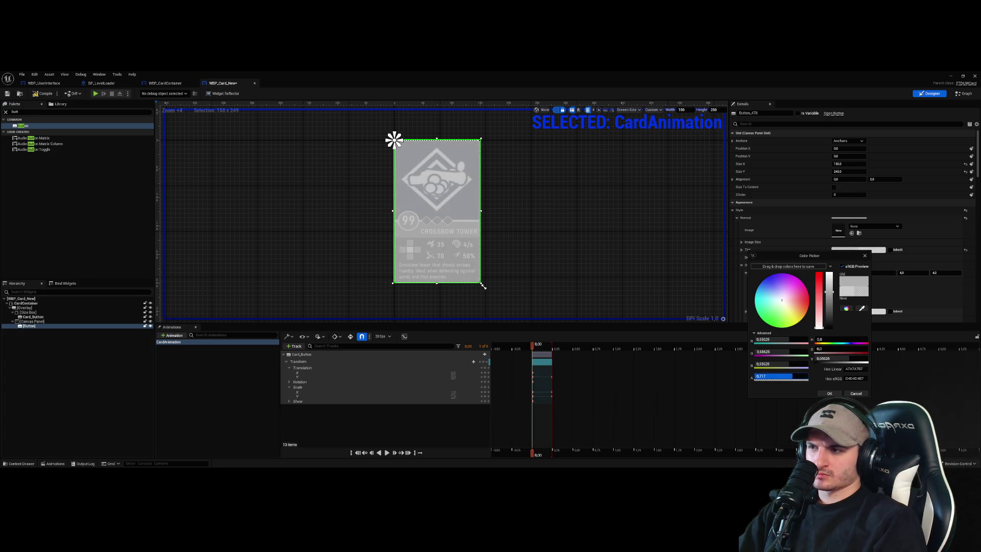
left_click(628, 247)
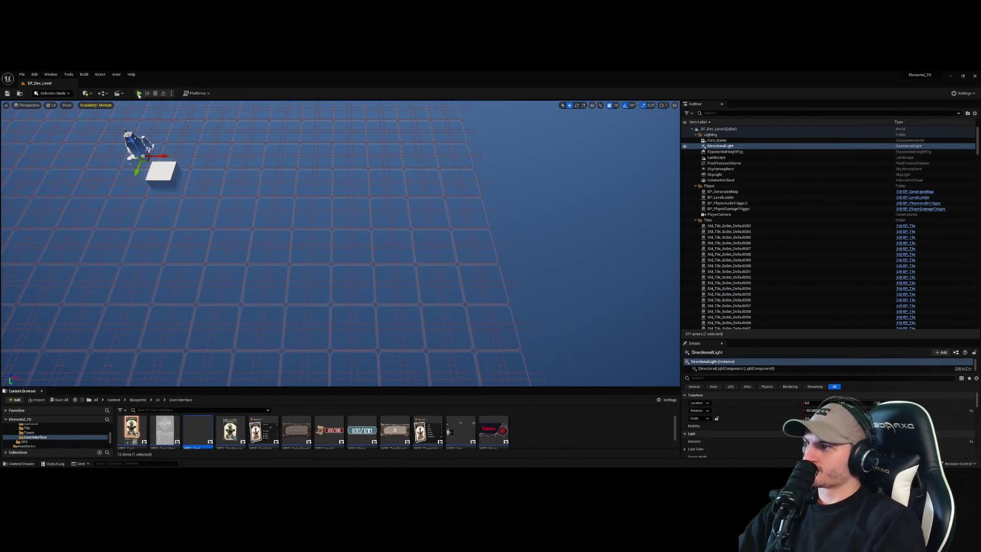
- Play-test the hand cards' hover enlargement twice, then reopen WBP_CardContainer
key("alt+p")
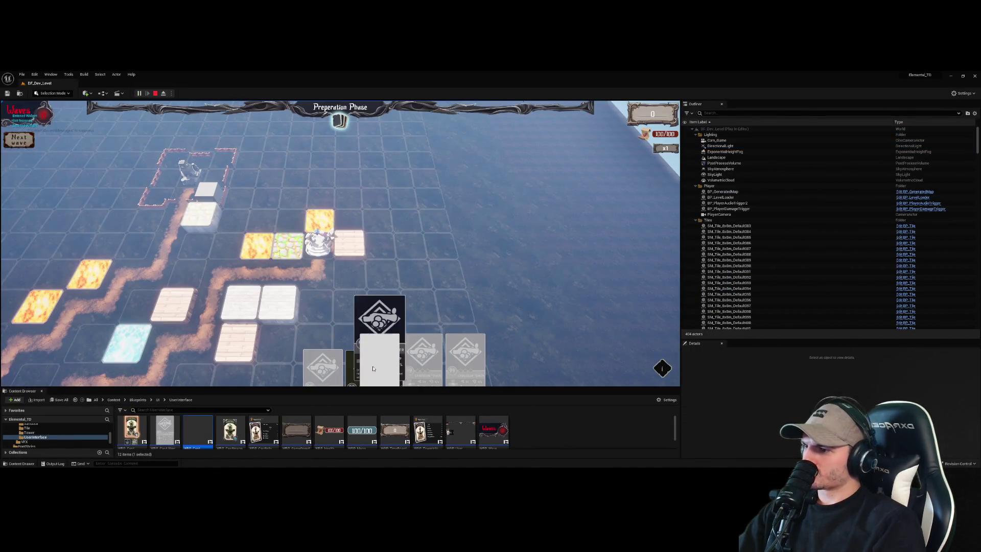
left_click(379, 371)
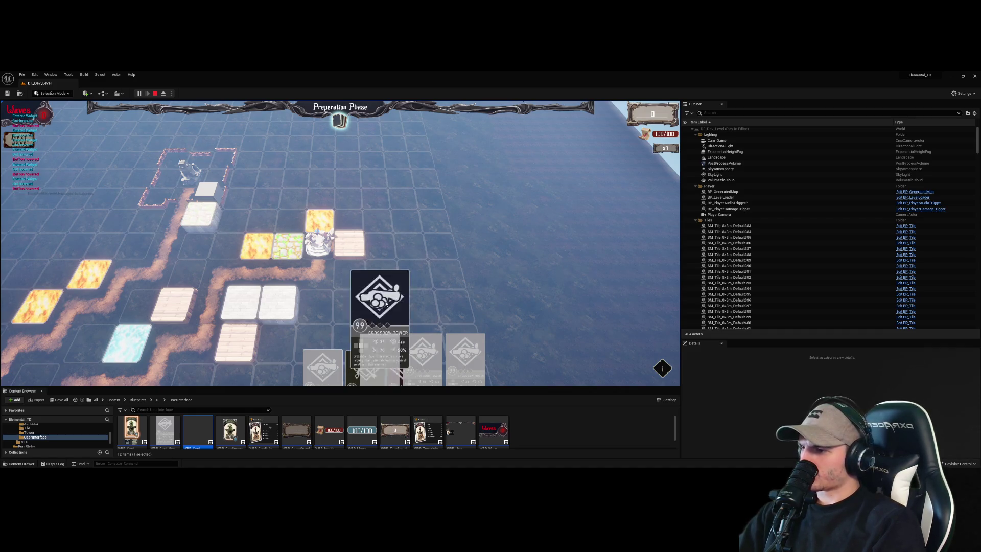
key("Escape")
left_click(139, 93)
left_click(371, 158)
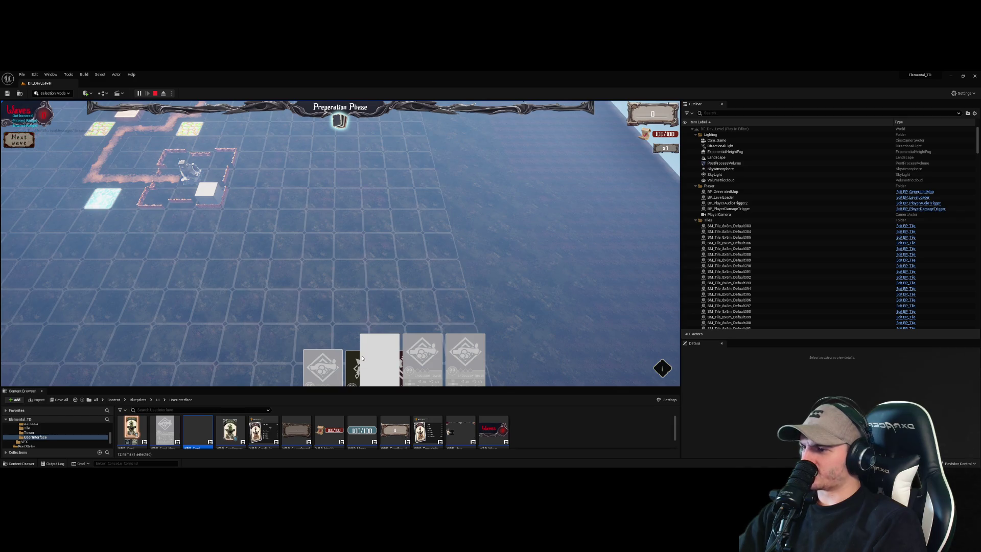
key("Escape")
double_click(198, 430)
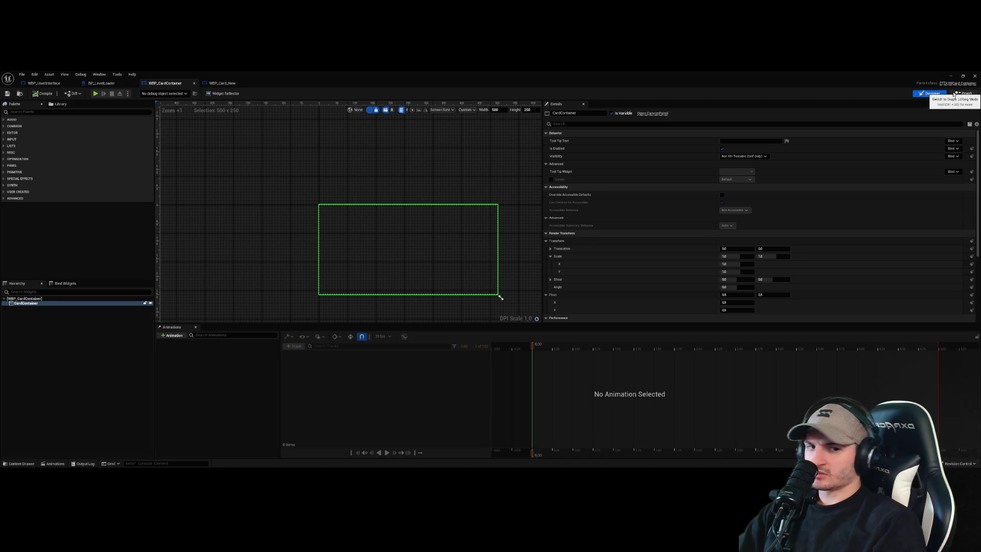
- In WBP_Card_New, inspect the CardContainer, size box and Card_Button settings in the Hierarchy
left_click(222, 82)
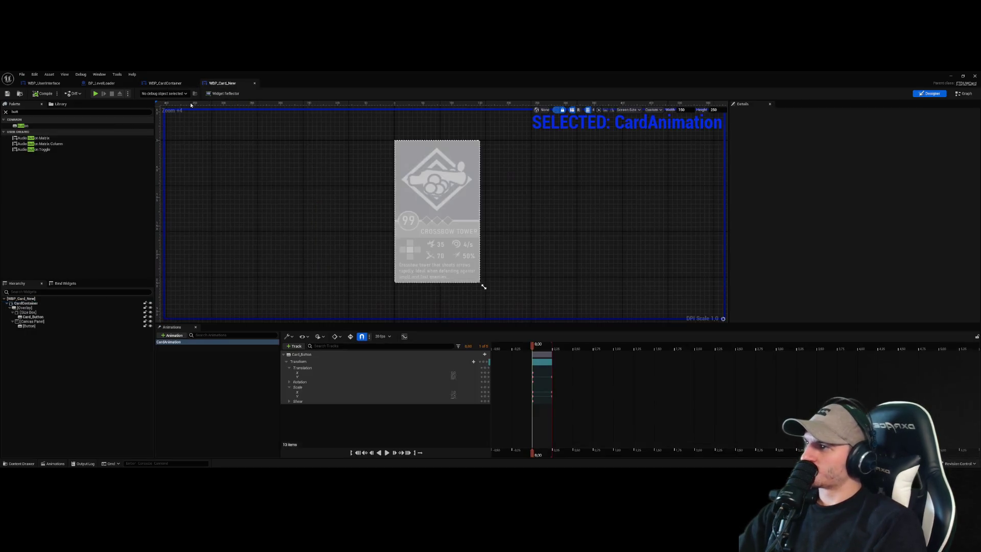
left_click(23, 308)
left_click(27, 303)
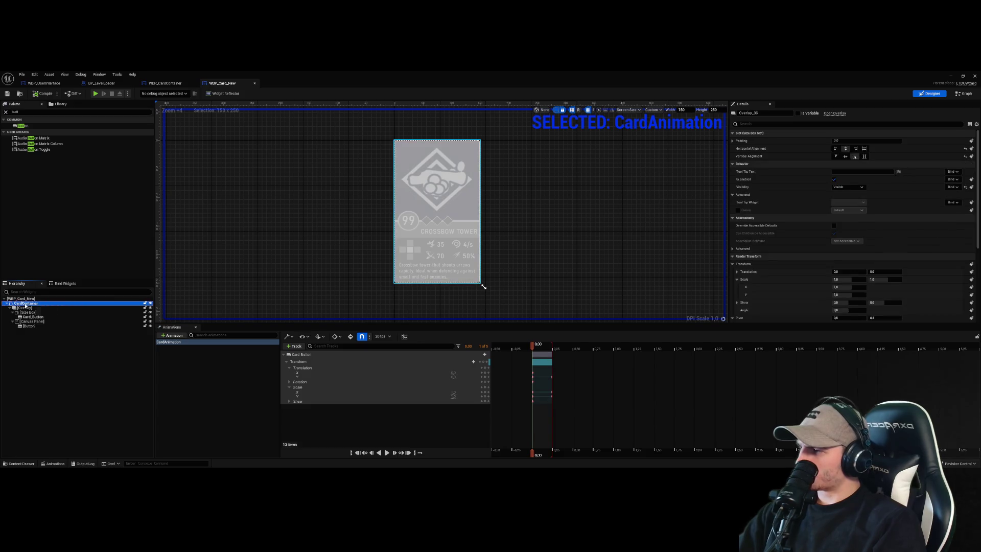
left_click(28, 312)
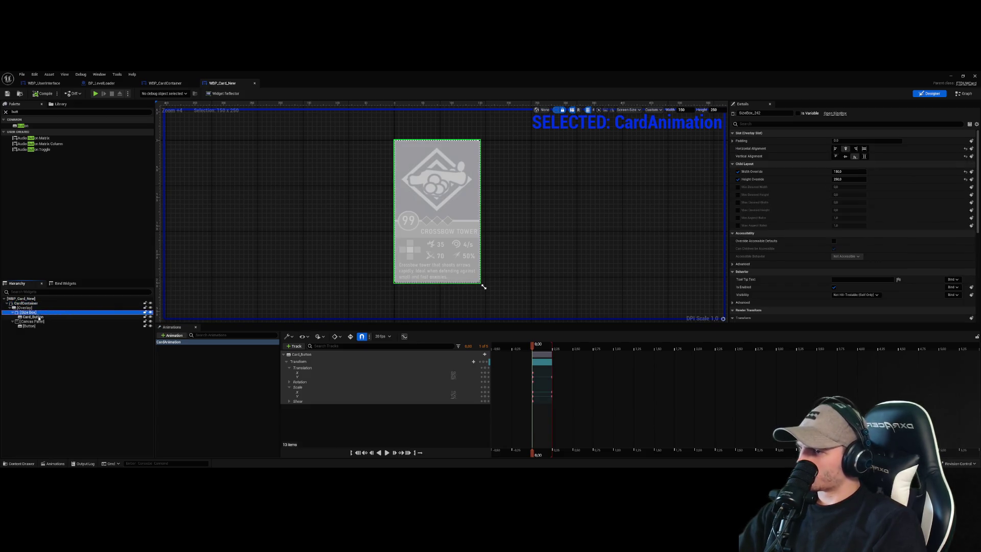
left_click(32, 317)
left_click(28, 312)
left_click(24, 308)
left_click(28, 303)
left_click(25, 308)
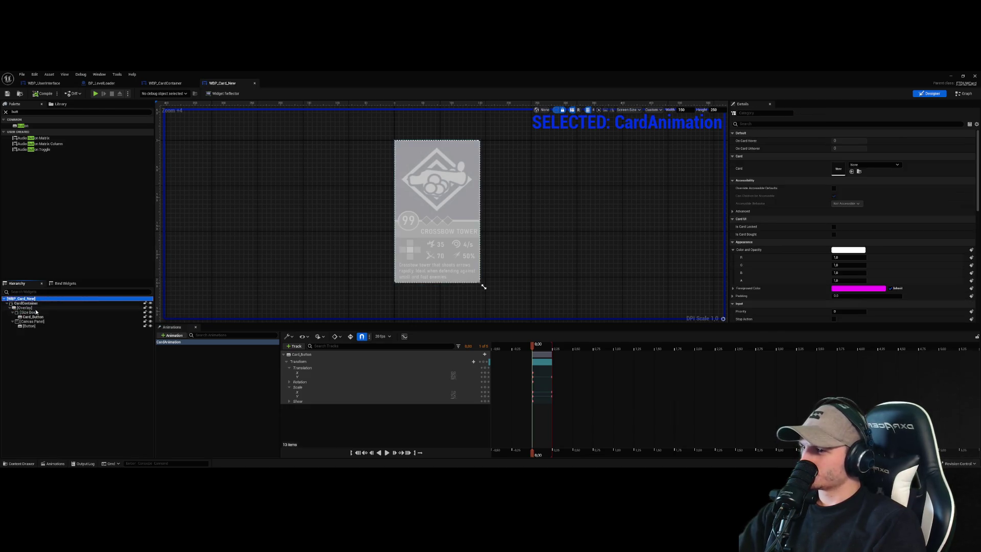
left_click(29, 312)
left_click(39, 317)
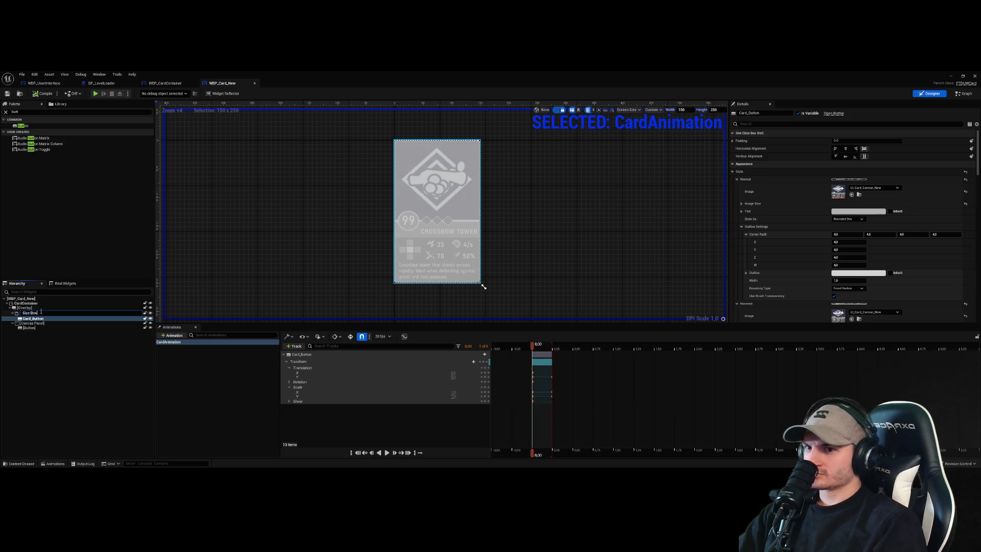
left_click(32, 313)
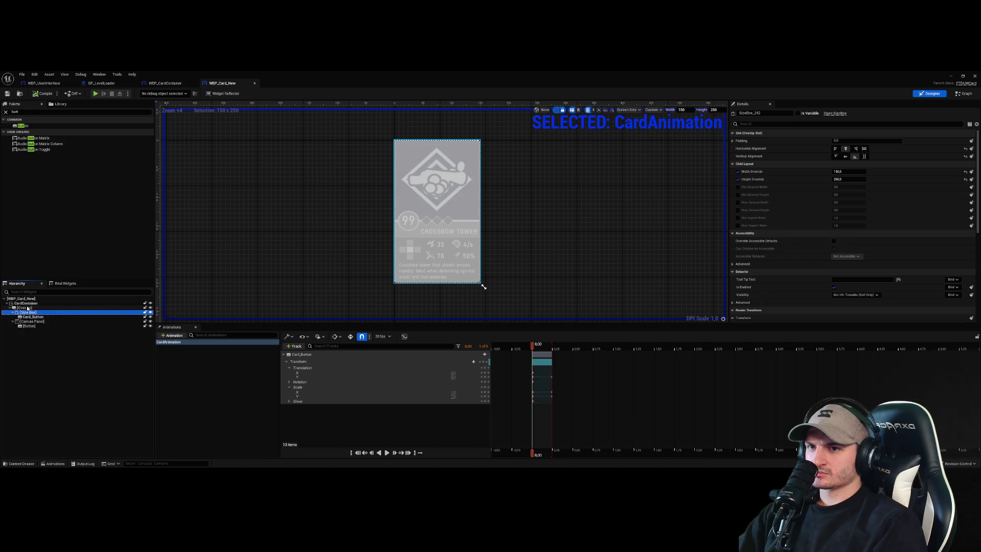
left_click(27, 308)
left_click(31, 303)
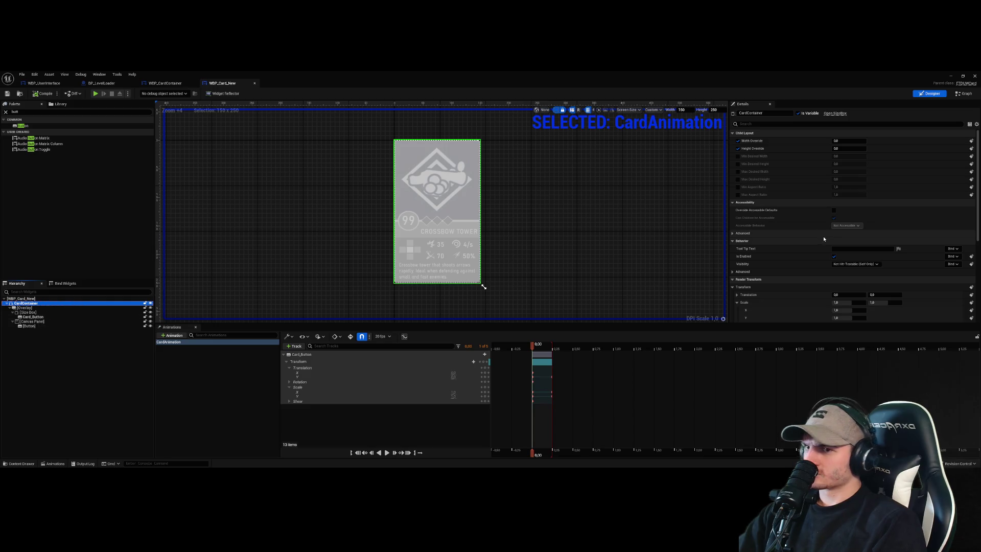
- Set CardContainer's Visibility to Visible, save the card widget, and launch Play
left_click(855, 263)
left_click(848, 275)
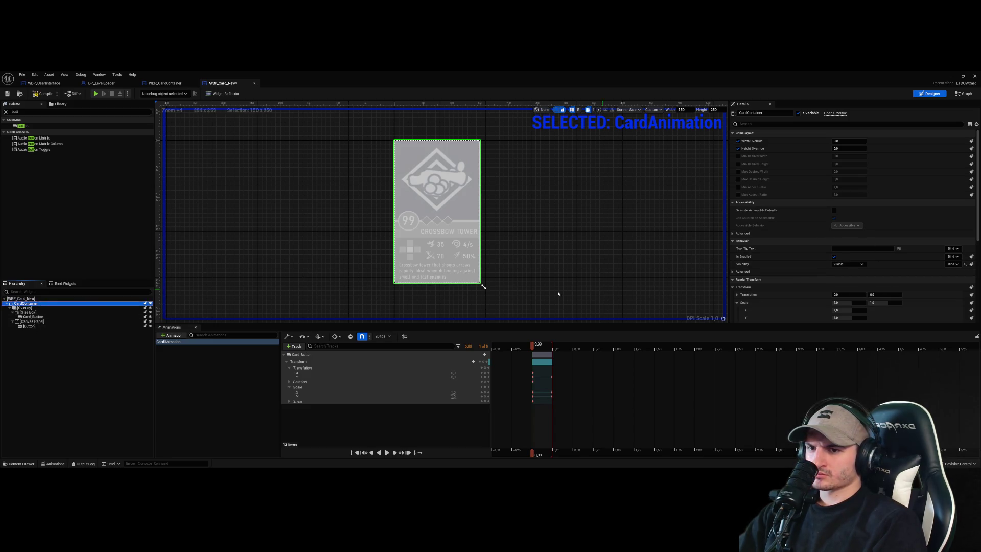
left_click(602, 291)
key("ctrl+s")
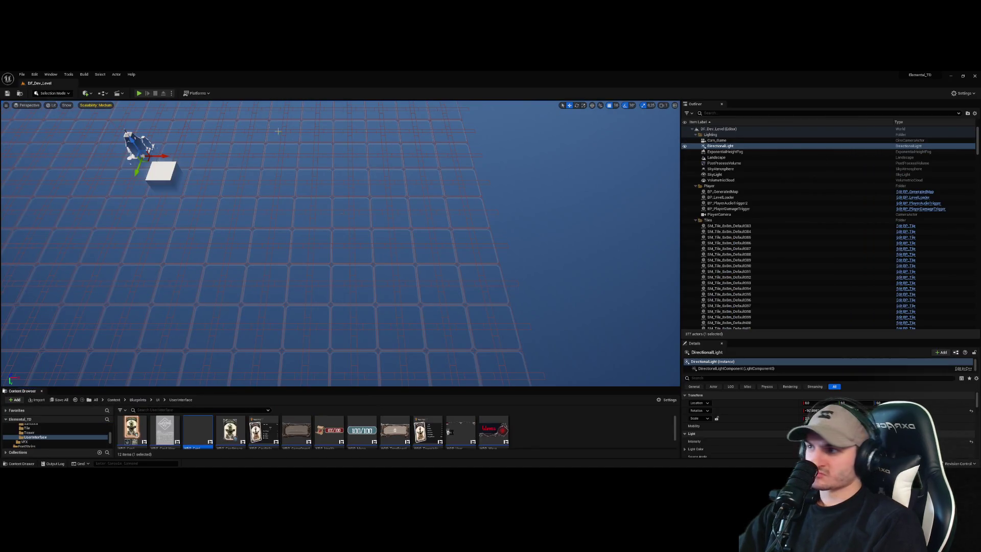
key("alt+p")
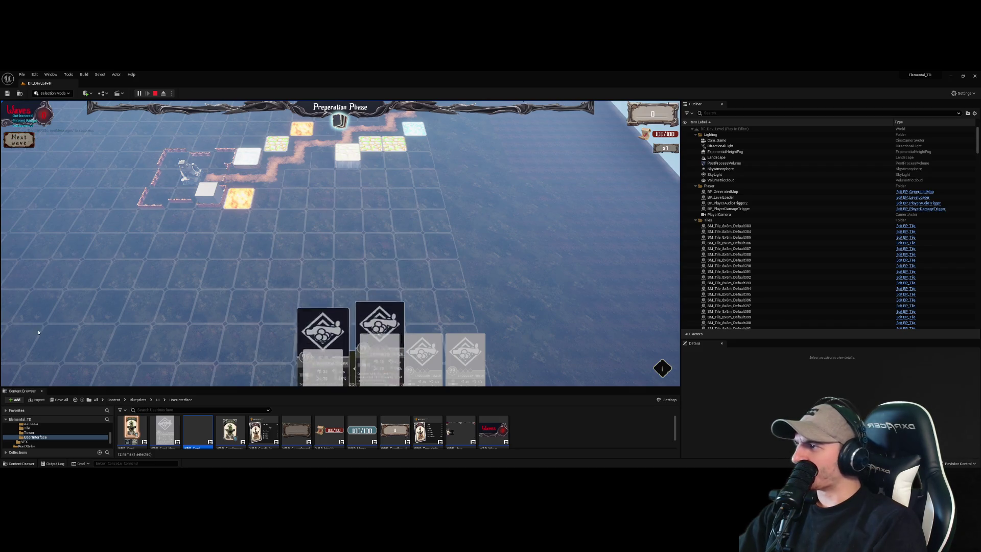
- Stop the play test, reopen WBP_CardContainer, and switch to the WBP_Card_New tab
key("Escape")
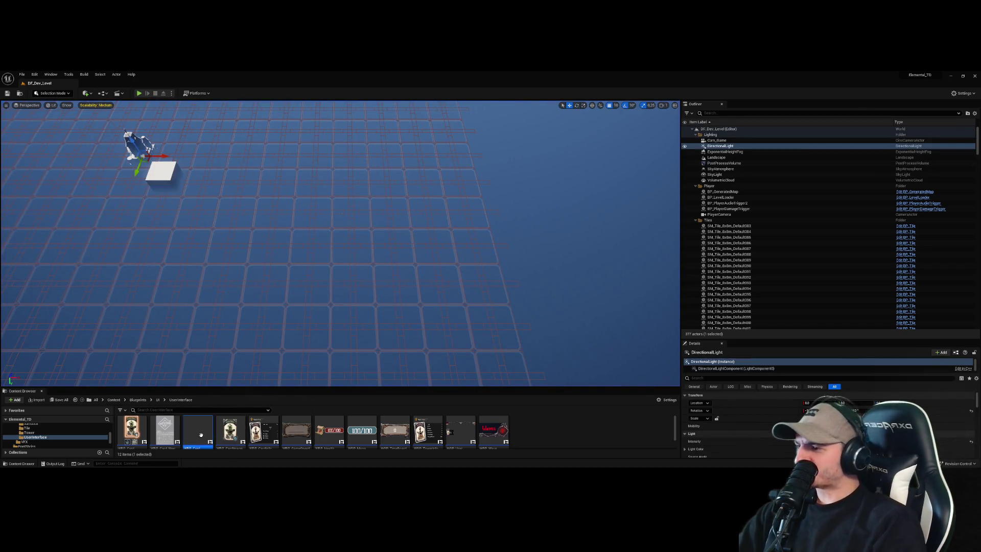
double_click(193, 441)
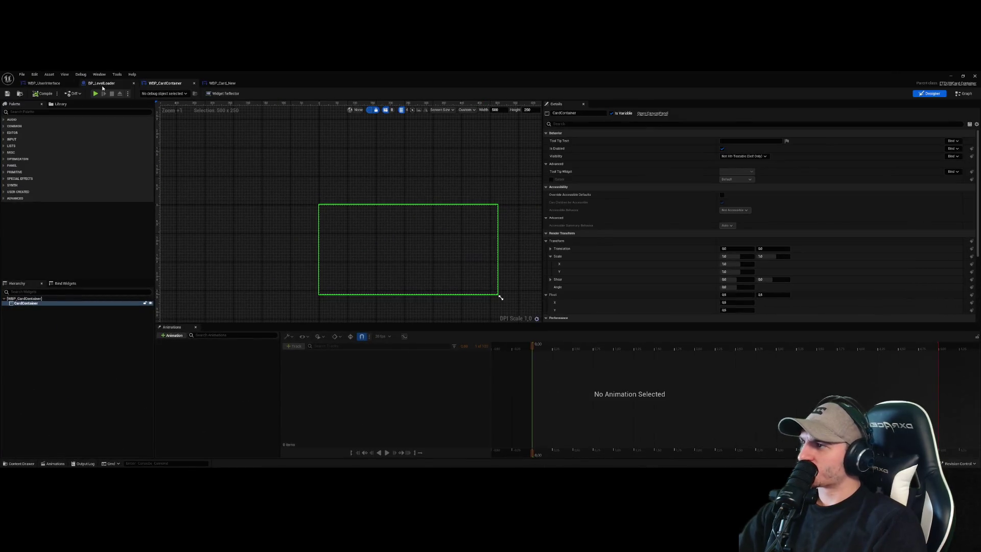
left_click(101, 83)
left_click(163, 84)
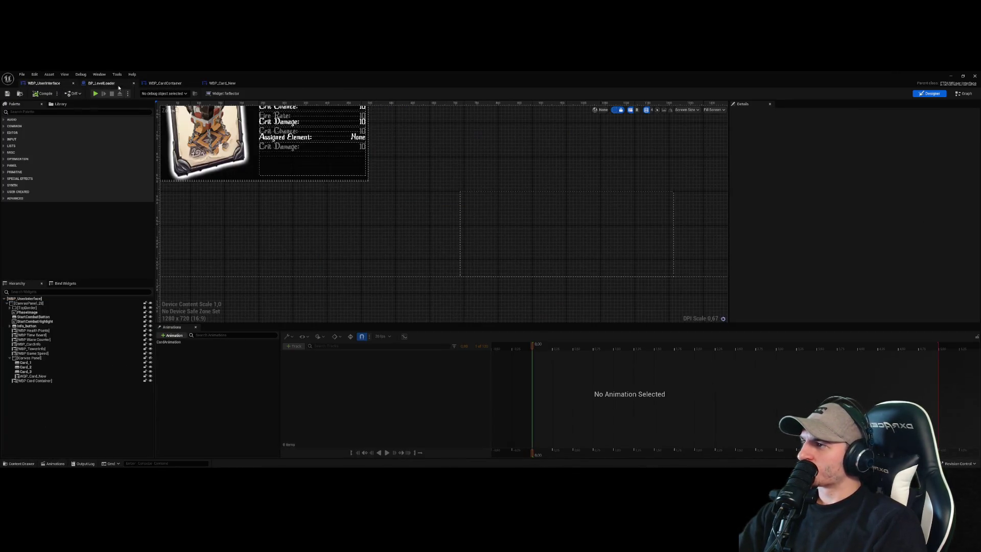
left_click(221, 82)
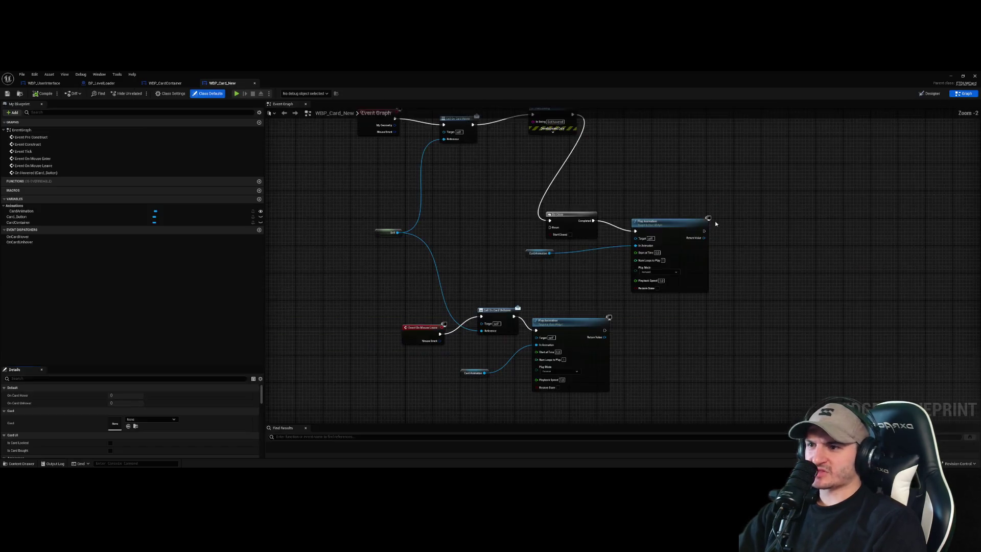
- In WBP_Card_New's Event Graph, wire the mouse-leave Play Animation's exec into Do Once, then close the editor
left_click(963, 94)
scroll(555, 277, "up", 2)
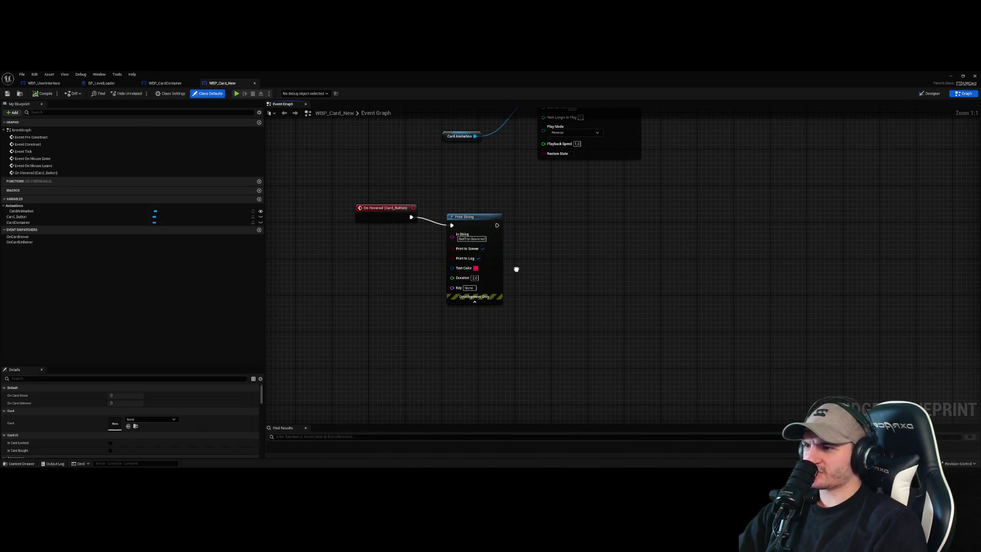
scroll(396, 175, "up", 3)
scroll(423, 223, "down", 5)
scroll(437, 275, "up", 5)
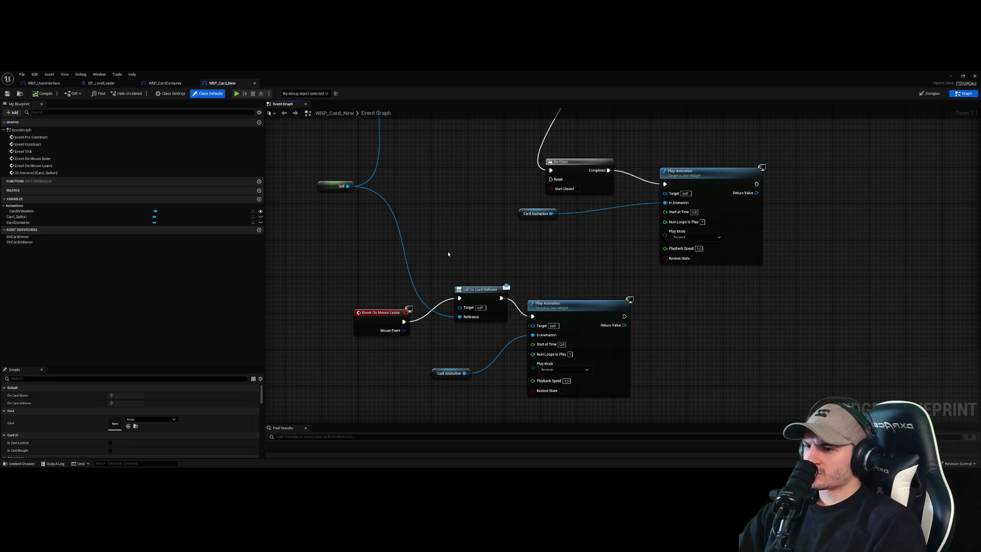
scroll(448, 254, "down", 2)
left_click_drag(448, 232, 416, 356)
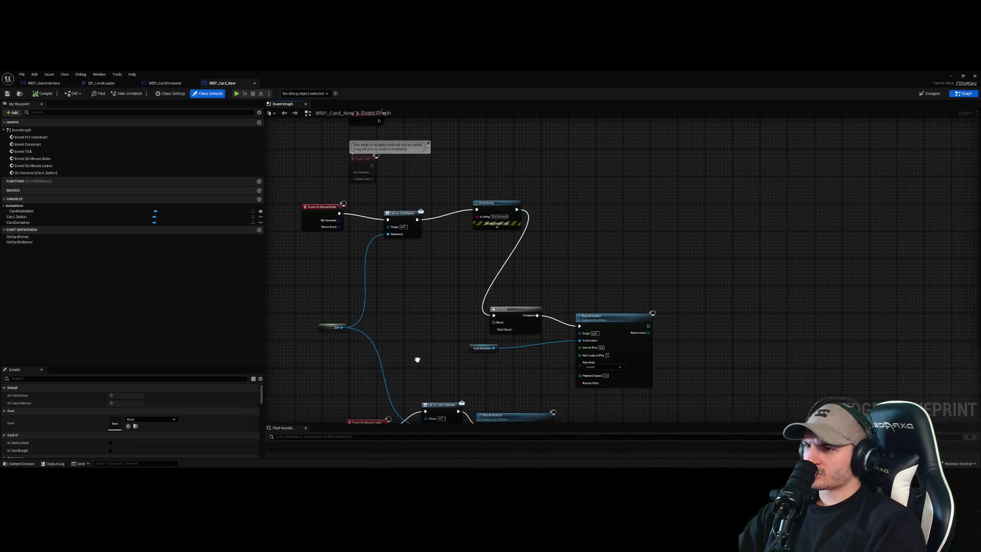
scroll(421, 345, "up", 2)
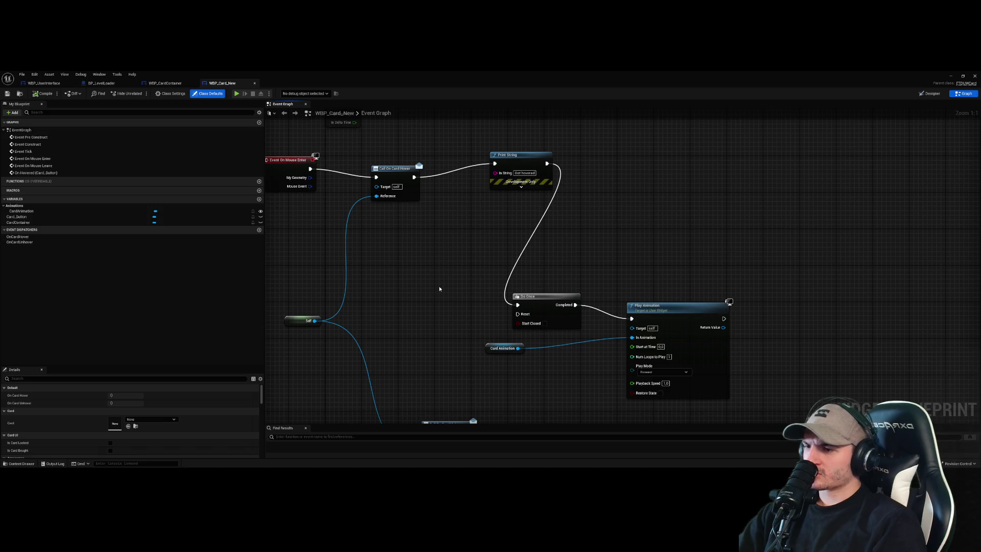
scroll(439, 290, "down", 3)
scroll(445, 338, "up", 3)
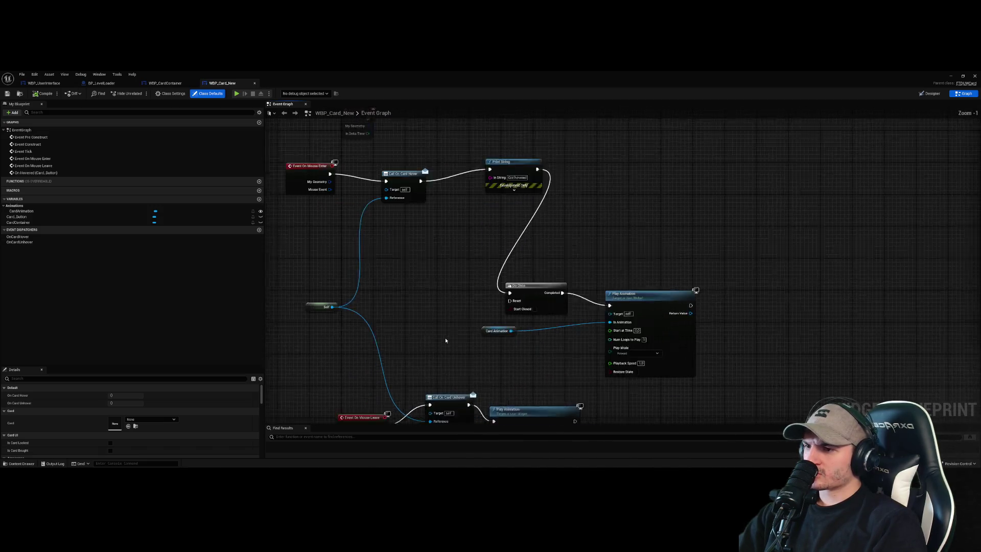
left_click_drag(480, 343, 493, 239)
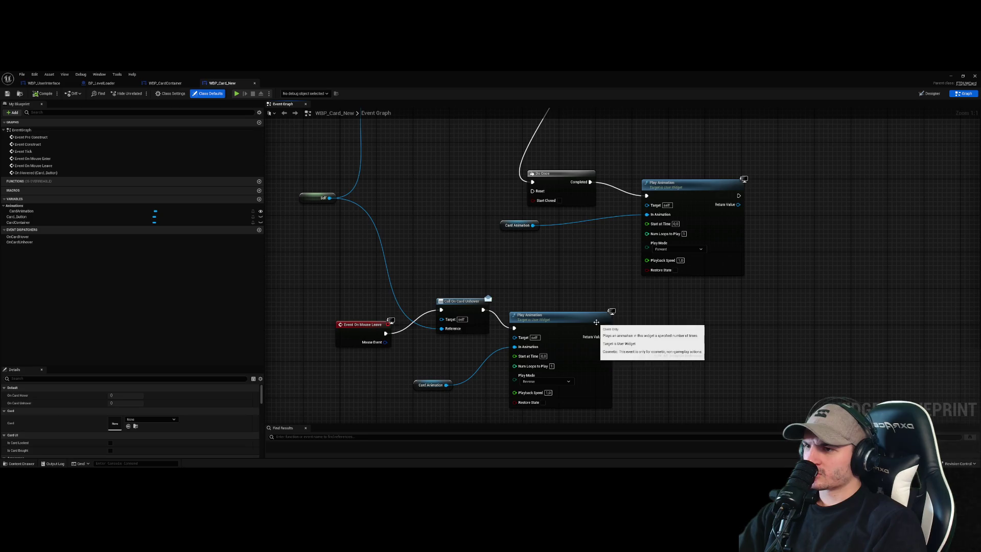
left_click_drag(606, 328, 532, 190)
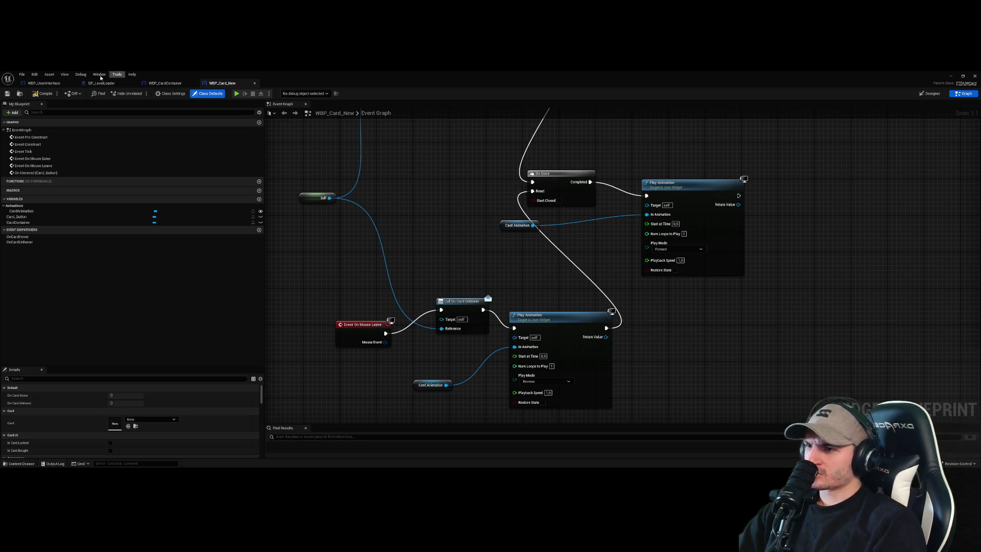
left_click(950, 76)
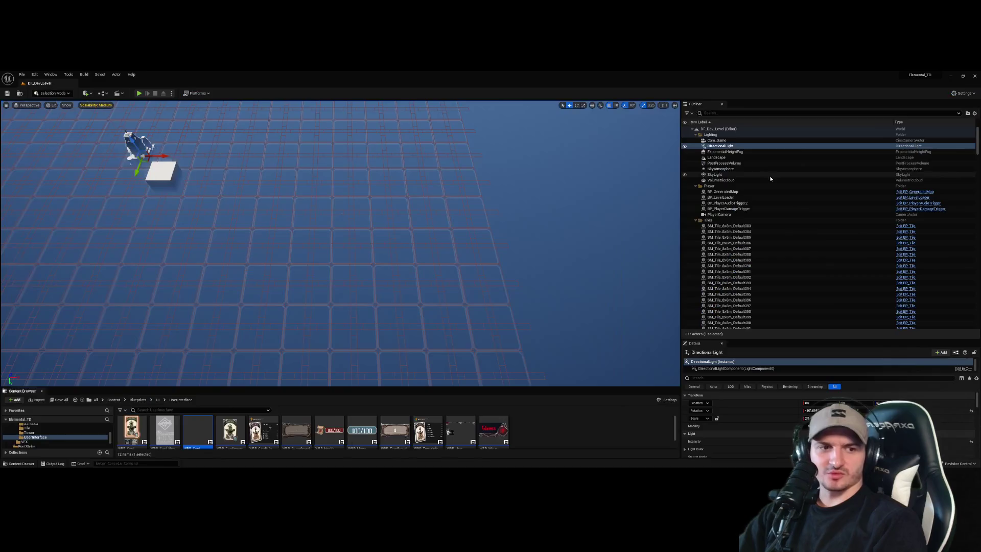
- Close the tutorial panel, hover a hand card to check it, stop Play, and open WBP_Card_New
left_click(139, 94)
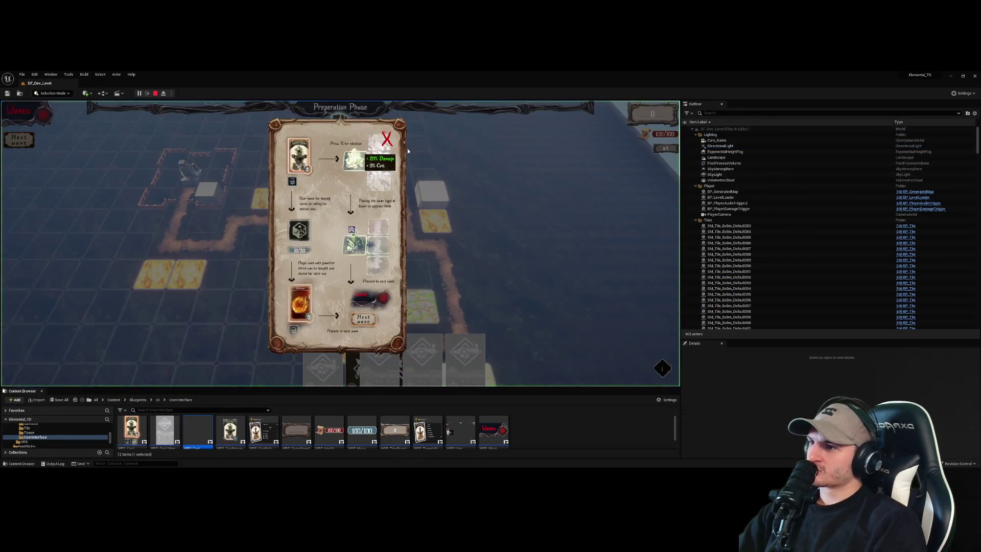
left_click(387, 138)
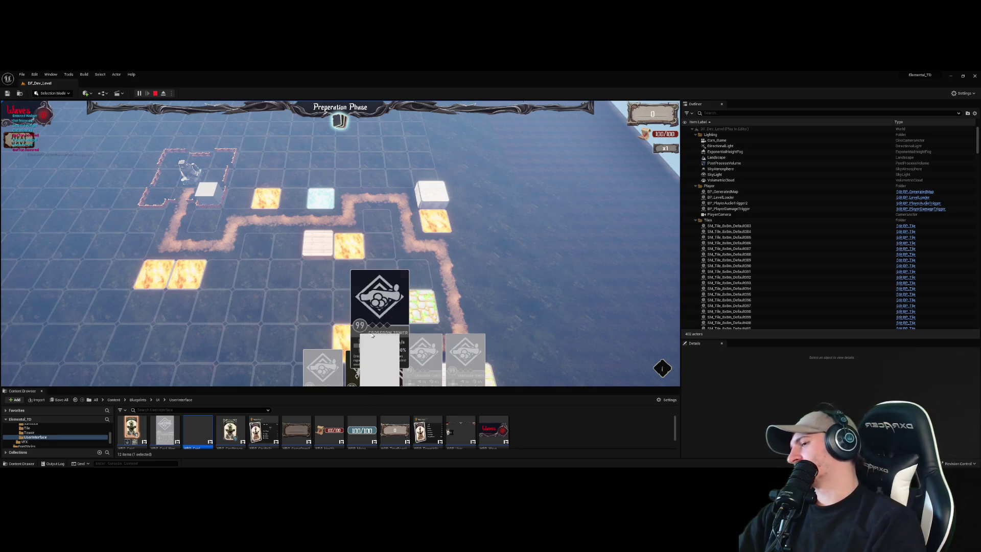
mouse_move(396, 276)
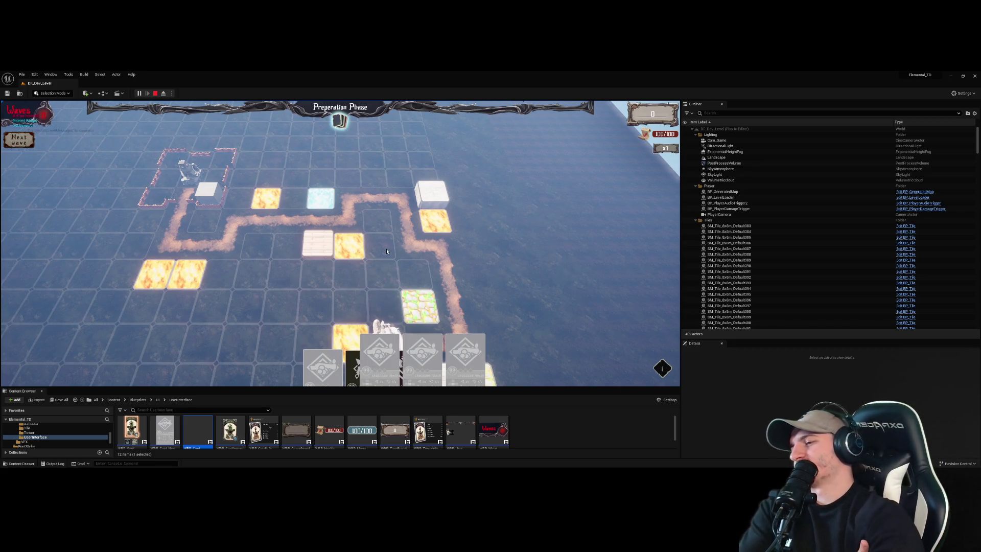
left_click(156, 94)
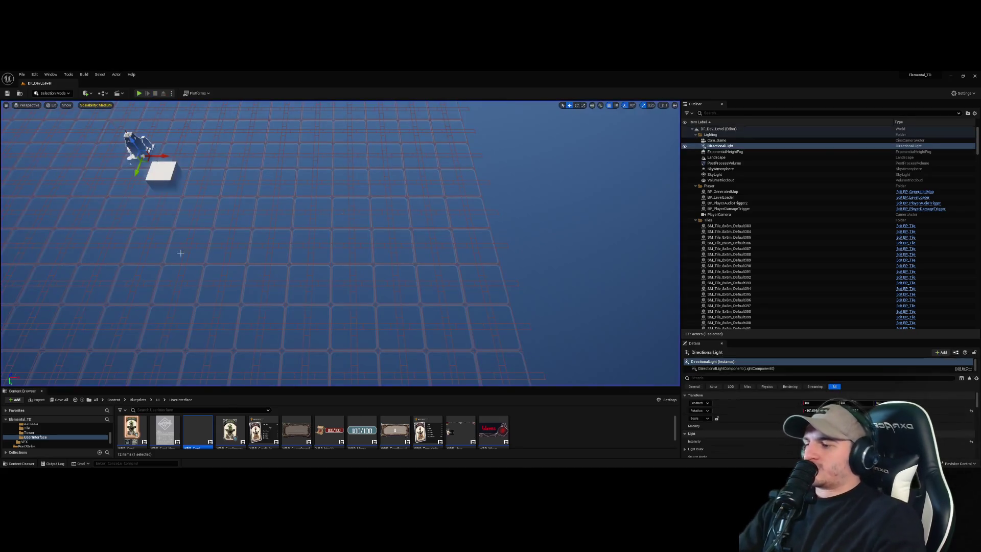
double_click(175, 426)
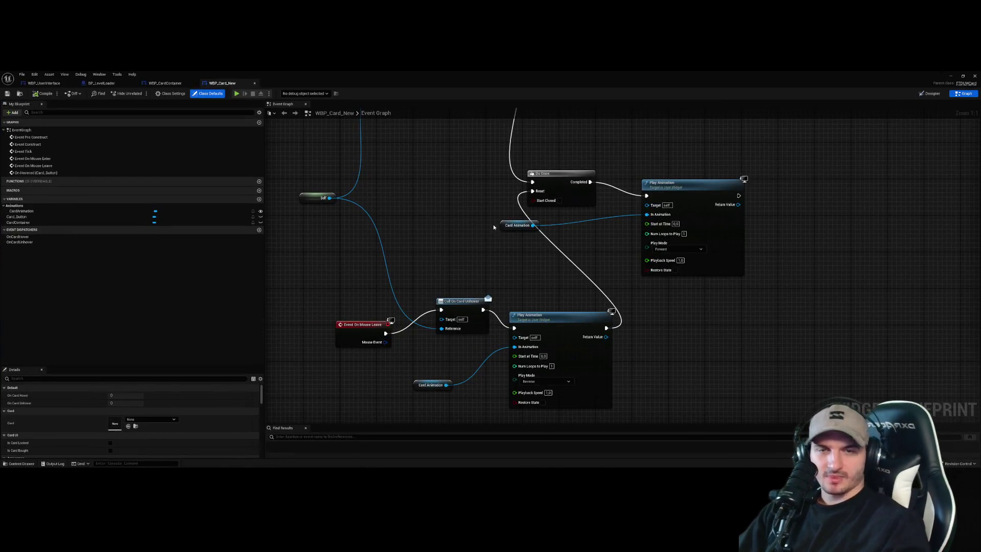
- Open WBP_CardContainer's event graph and nudge the Set Size node slightly left
left_click(165, 83)
left_click(963, 94)
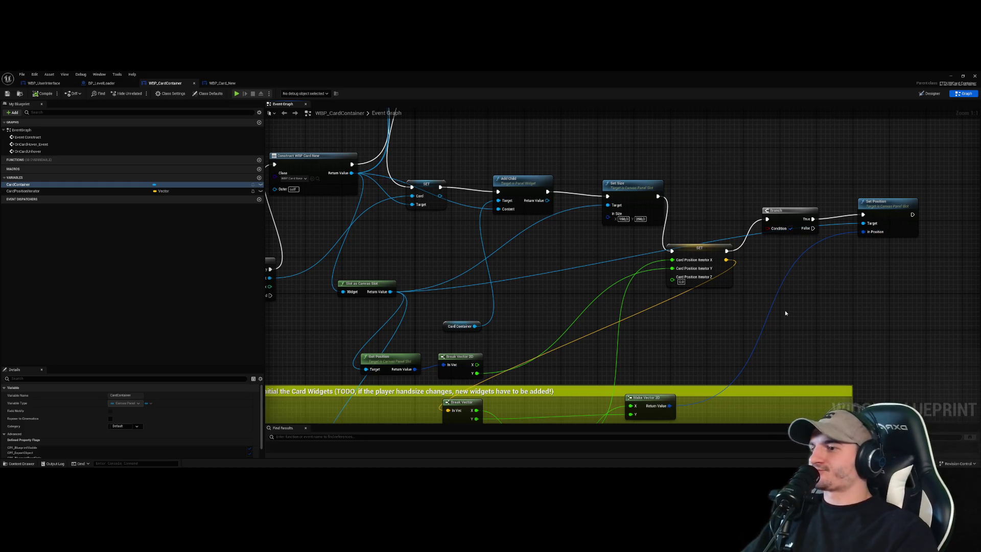
scroll(784, 312, "down", 1)
scroll(579, 331, "up", 1)
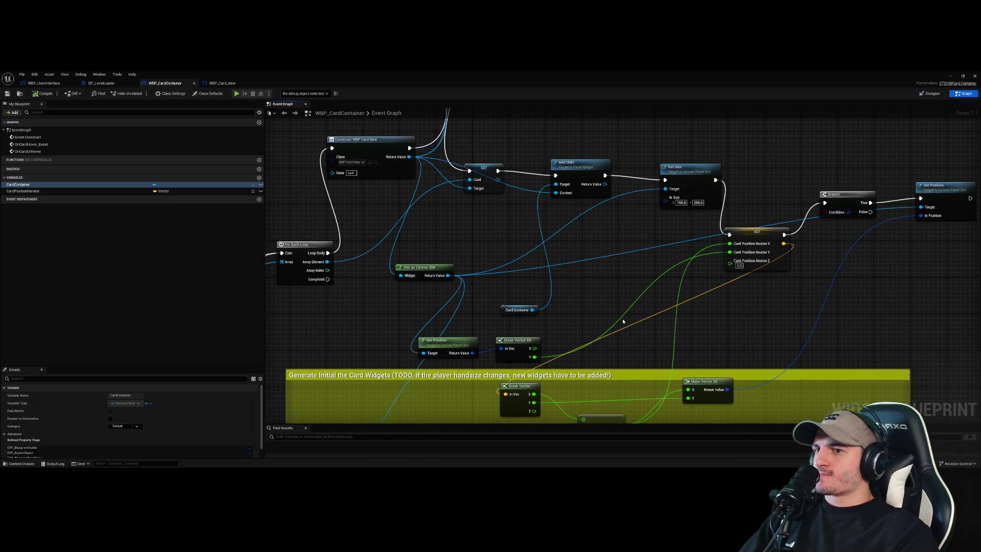
scroll(623, 321, "down", 2)
scroll(672, 245, "up", 2)
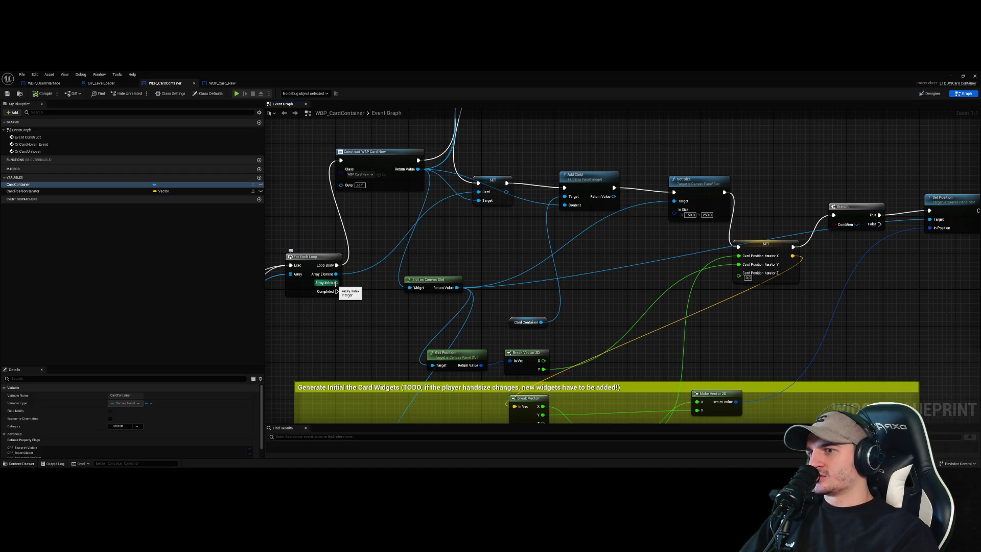
left_click_drag(710, 196, 681, 191)
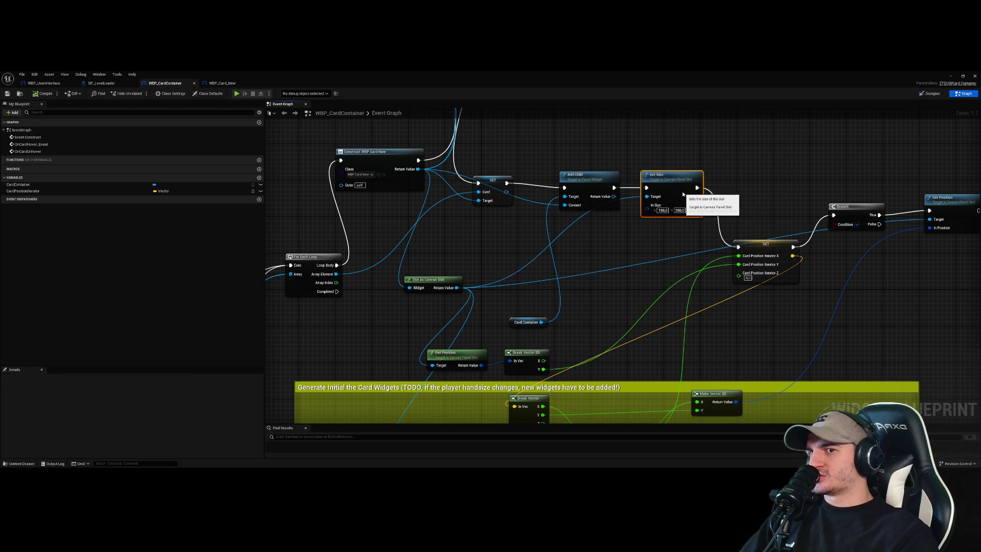
- Add a Greater Equal node from the loop's Array Index and wire it into the Branch Condition
left_click_drag(336, 283, 602, 259)
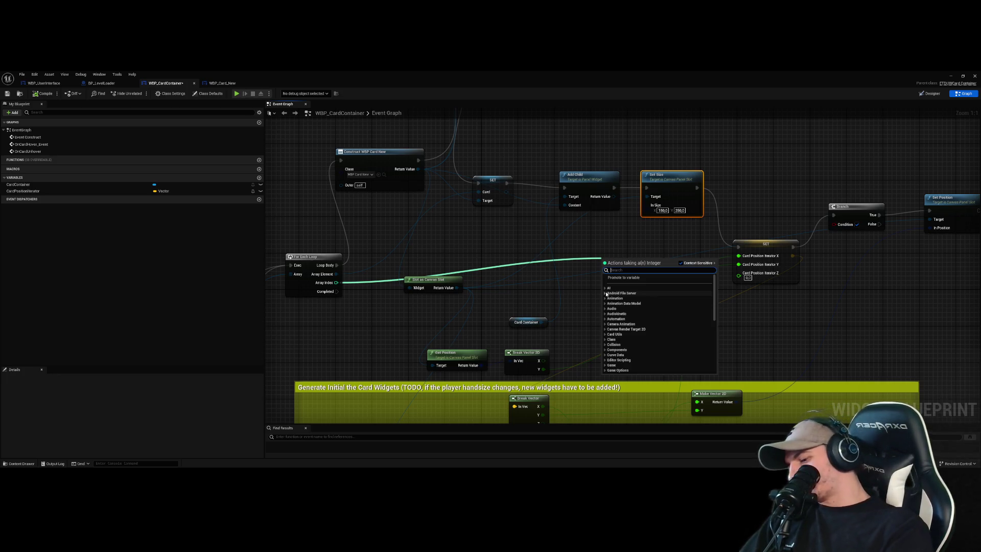
type("bran")
key("BackSpace")
key("BackSpace")
key("BackSpace")
type("g")
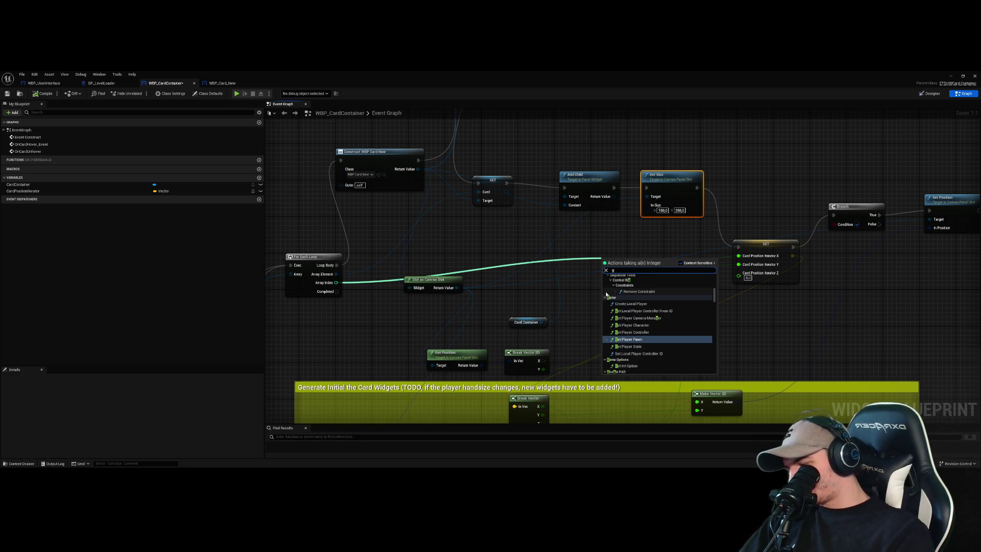
type("reat")
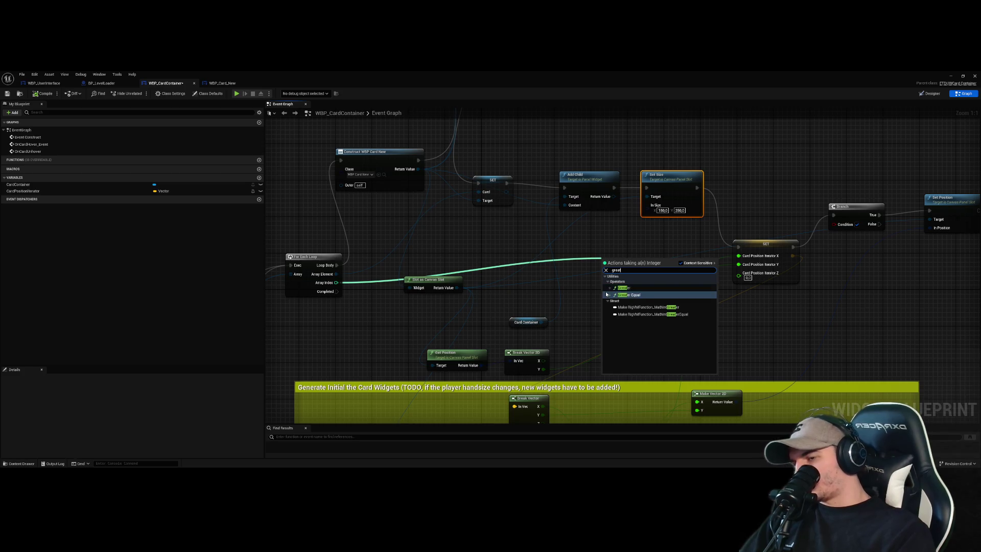
left_click(606, 295)
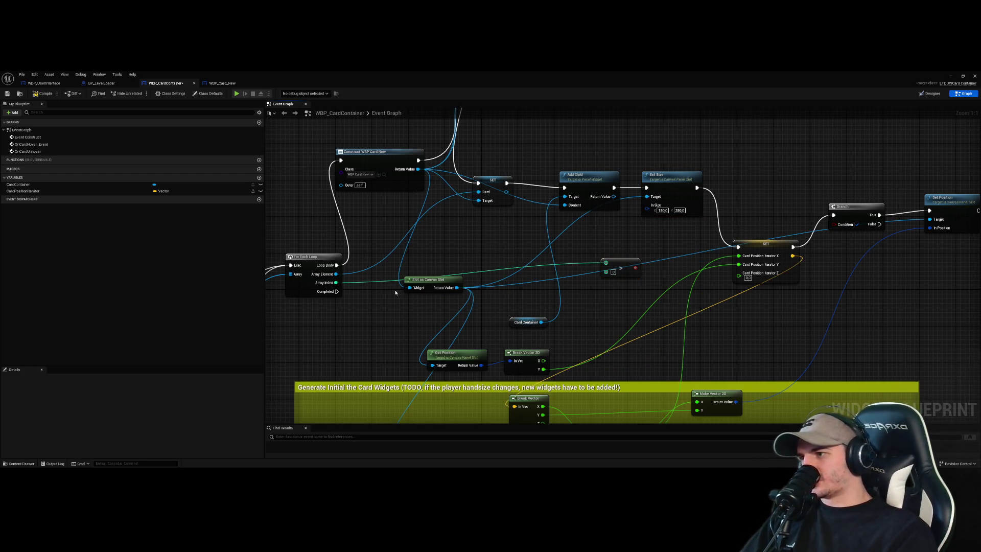
left_click_drag(634, 268, 833, 224)
- Tidy the SET and Branch nodes, save WBP_CardContainer, and return to the level editor
left_click_drag(857, 269, 807, 248)
left_click_drag(717, 232, 699, 222)
left_click_drag(779, 197, 769, 192)
left_click(802, 249)
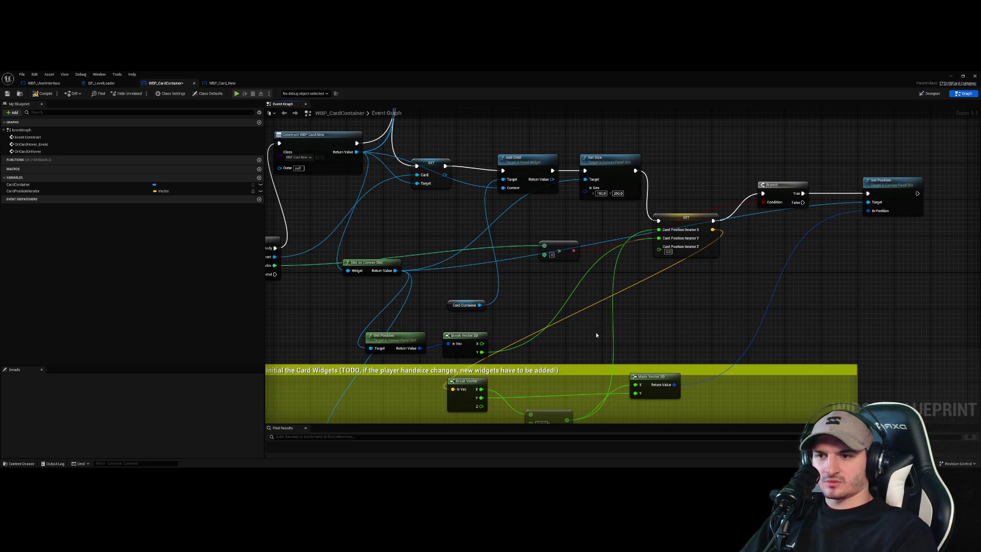
key("ctrl+s")
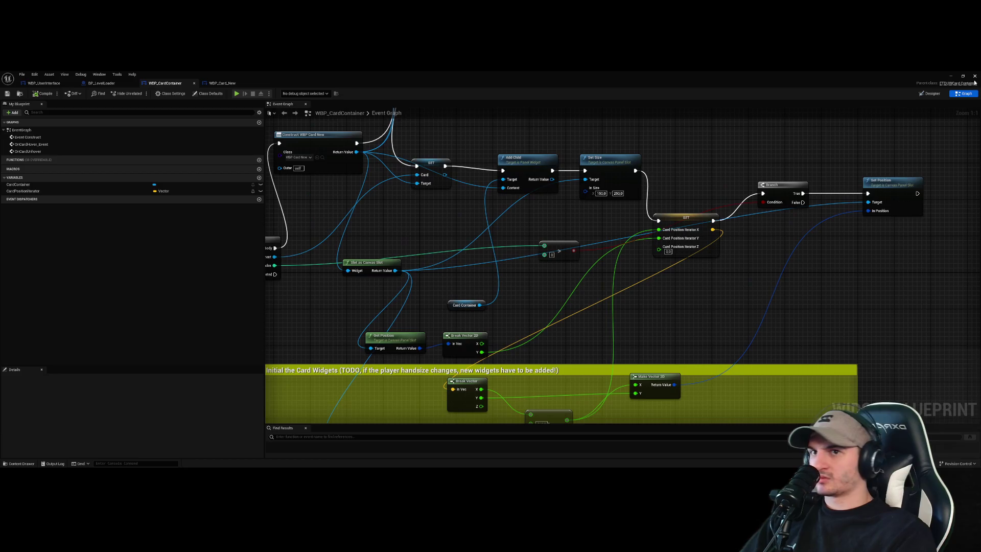
left_click(952, 77)
- Play-test the hand cards, stop, and return to the WBP_CardContainer event graph
left_click(146, 92)
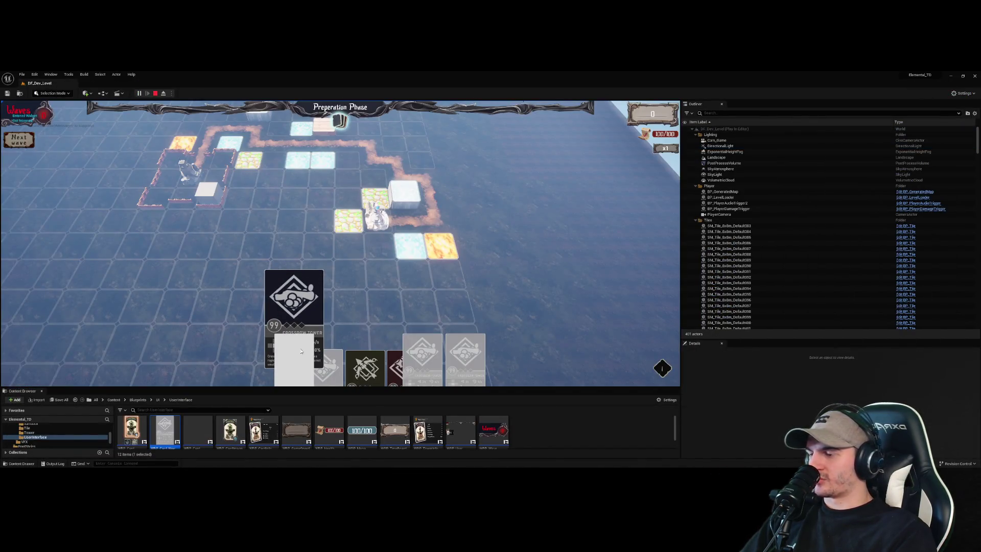
mouse_move(436, 362)
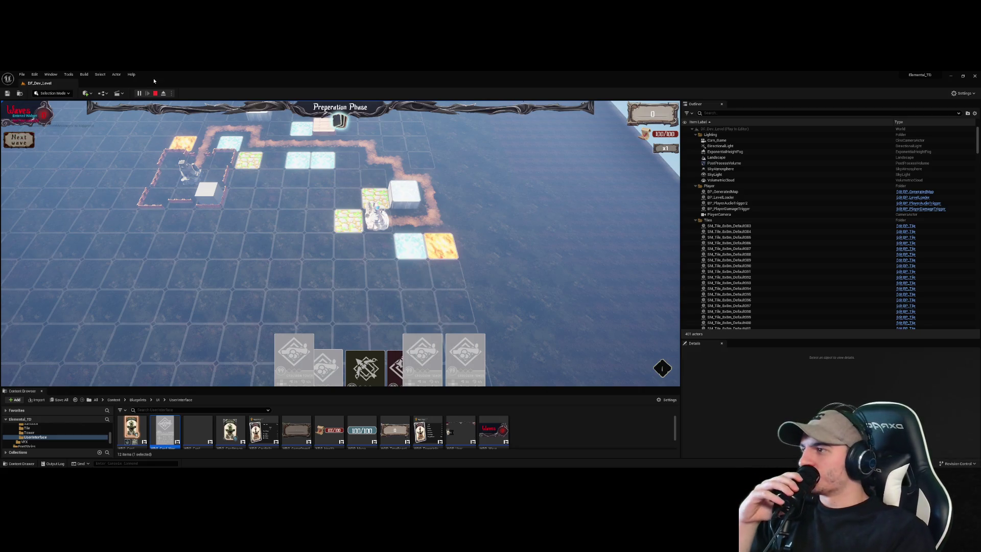
left_click(154, 93)
double_click(174, 430)
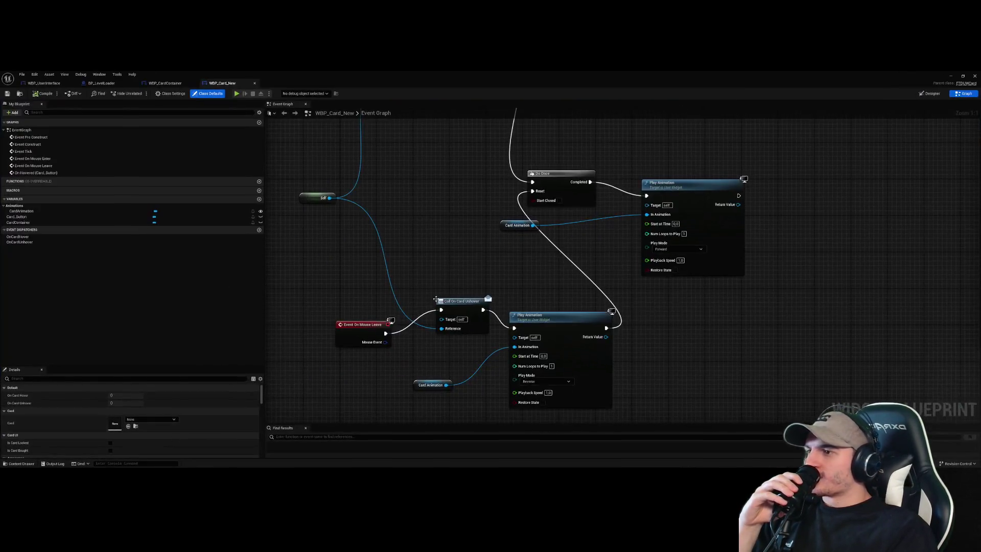
scroll(613, 221, "down", 6)
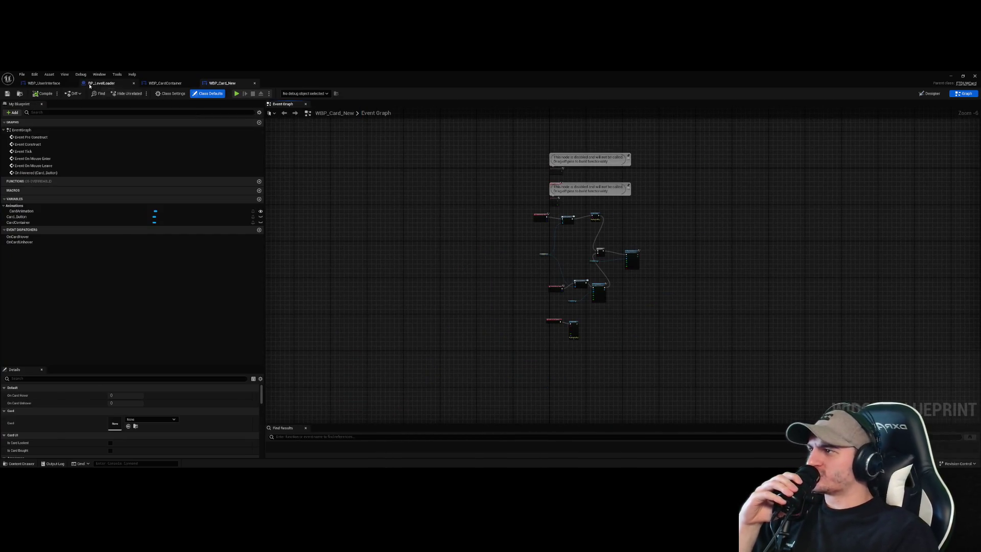
left_click(101, 82)
left_click(44, 83)
left_click(166, 83)
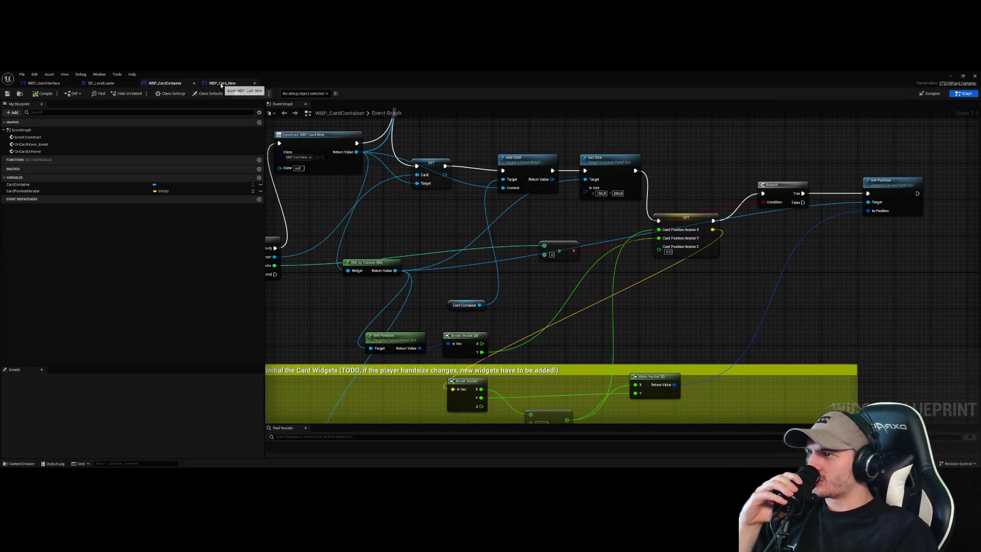
- Wire Set Size's exec into the Branch and SET's exec into Set Position, then exit to the level editor
scroll(531, 298, "down", 2)
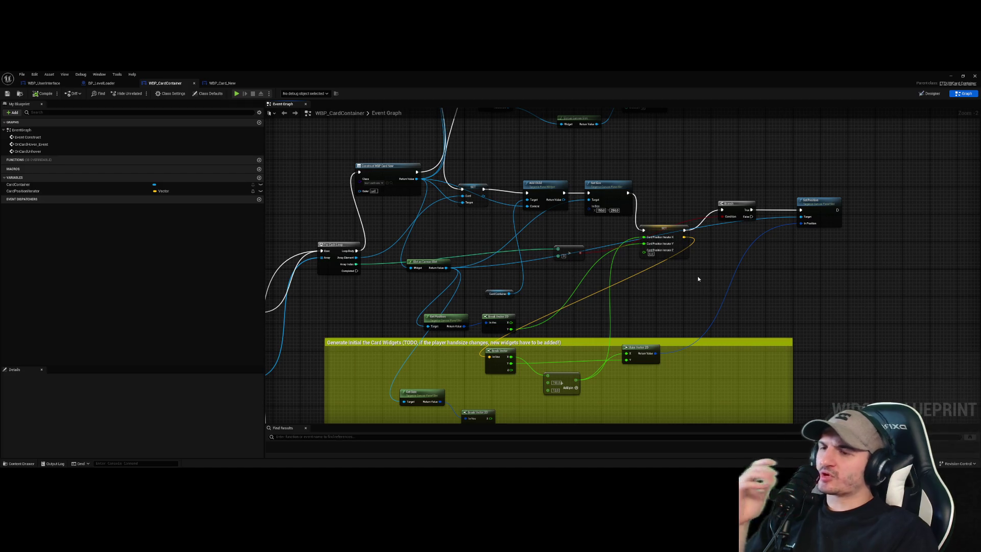
scroll(657, 273, "up", 2)
left_click(657, 218)
mouse_move(657, 218)
left_mouse_down()
mouse_move(677, 247)
mouse_move(673, 227)
left_mouse_up()
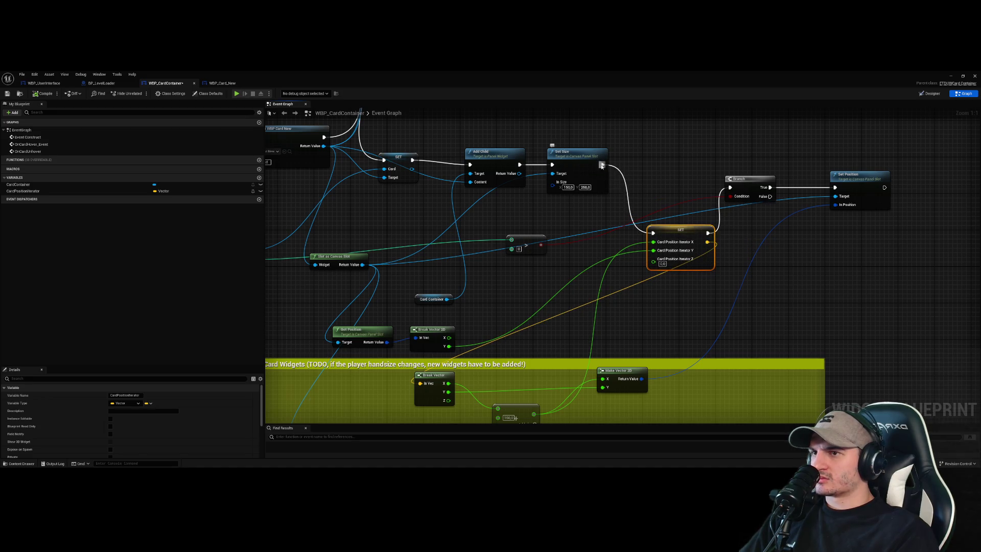
left_click_drag(603, 165, 730, 189)
mouse_move(746, 179)
left_mouse_down()
mouse_move(650, 160)
mouse_move(652, 233)
mouse_move(835, 188)
left_mouse_up()
left_click(707, 202)
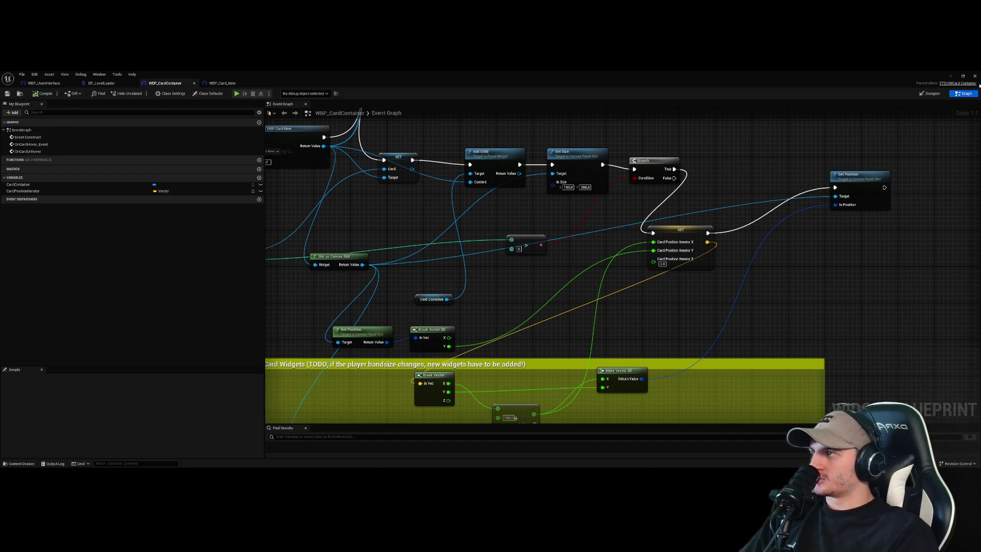
left_click(950, 77)
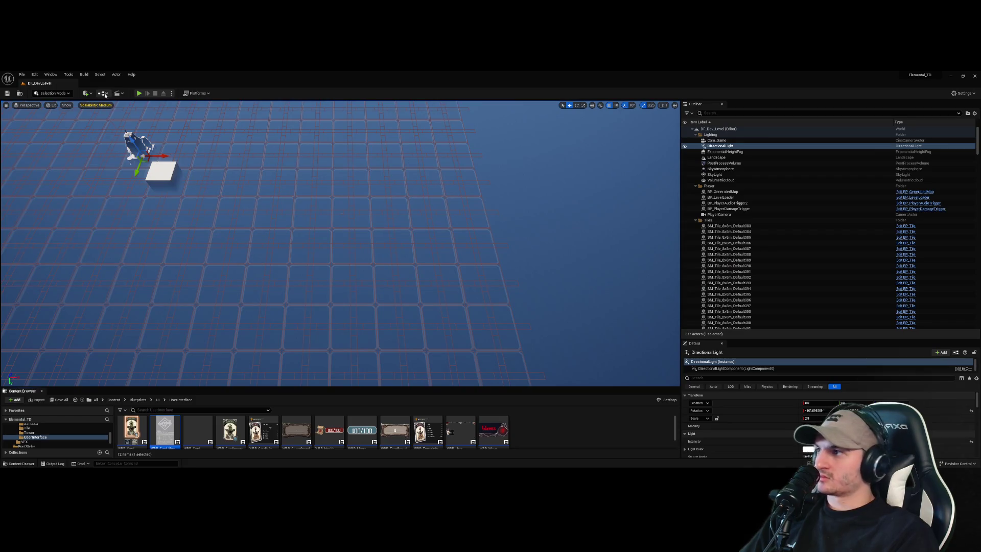
- Play-test the hand cards, then return to the WBP_CardContainer event graph
left_click(137, 93)
left_click(387, 139)
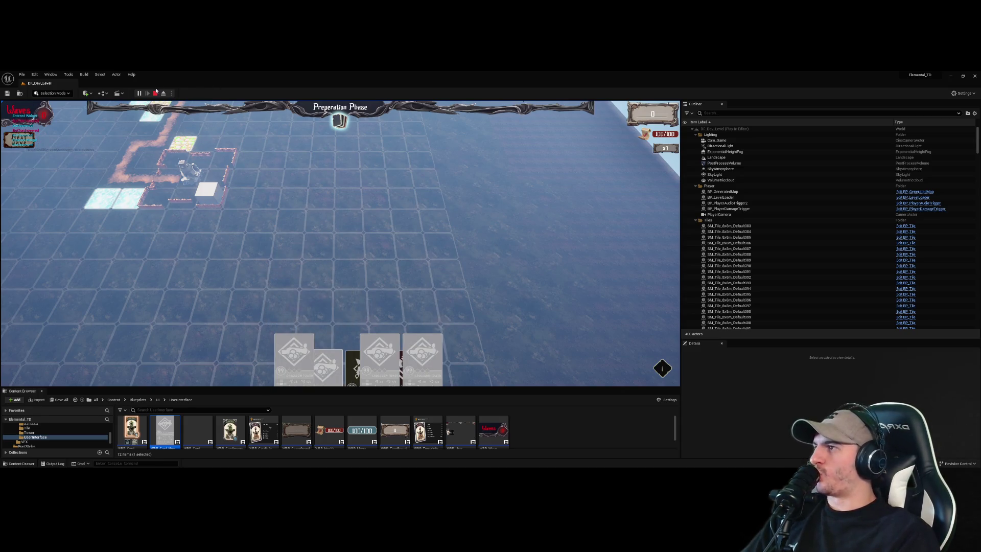
key("Escape")
double_click(174, 429)
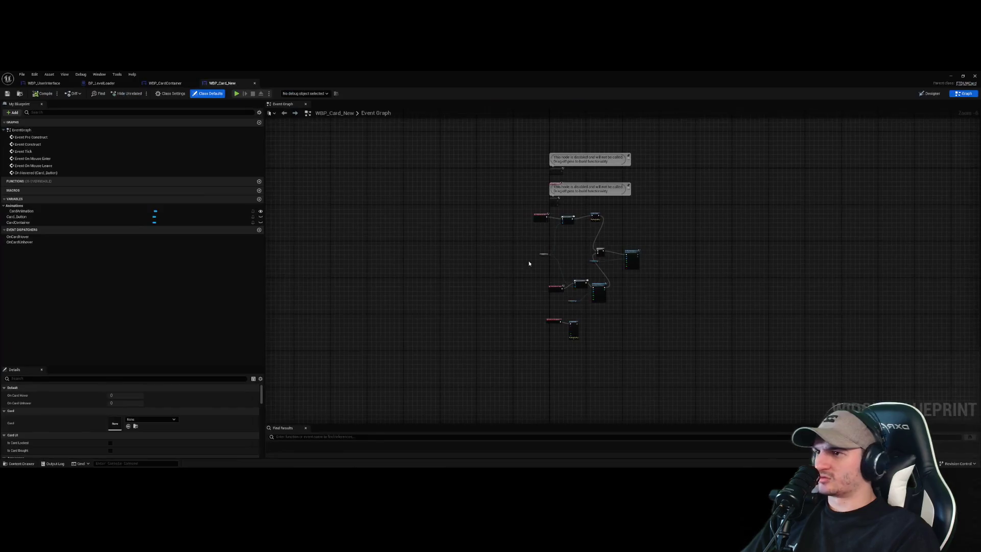
left_click(164, 82)
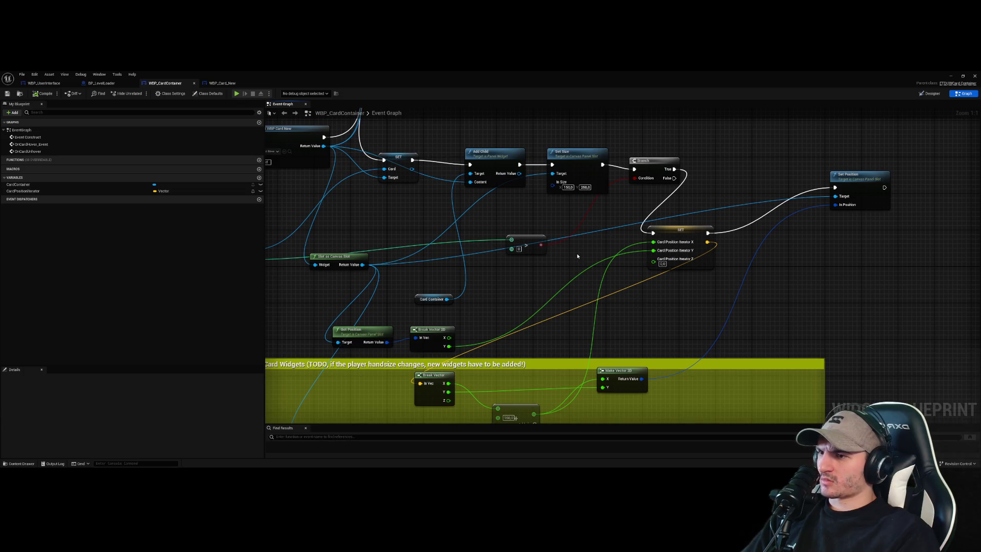
- Route Set Size's execution into the SET node and SET's output into the Branch, unlinking Set Position
mouse_move(577, 256)
left_mouse_down()
mouse_move(604, 212)
mouse_move(609, 238)
left_mouse_up()
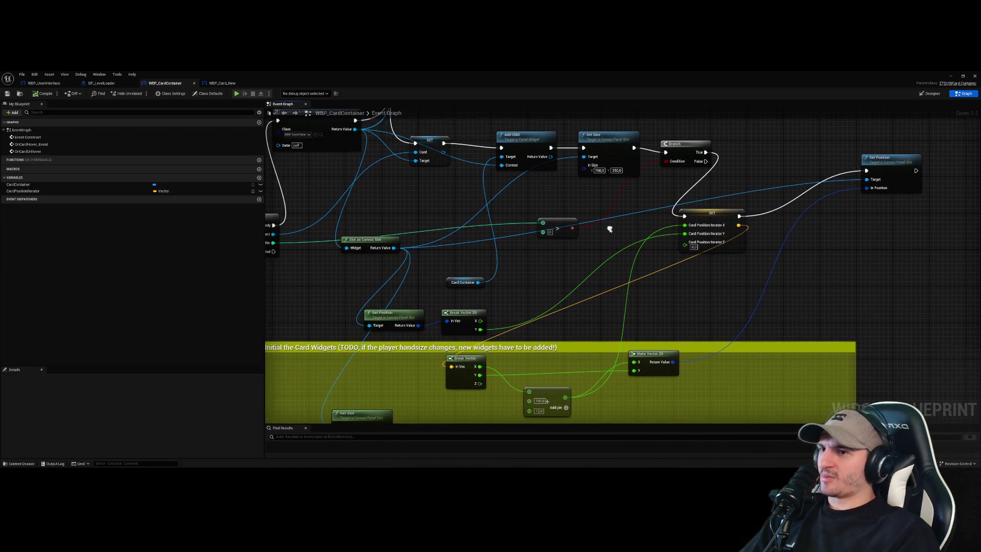
left_click(738, 225)
left_click(743, 198)
left_click_drag(743, 199, 738, 236)
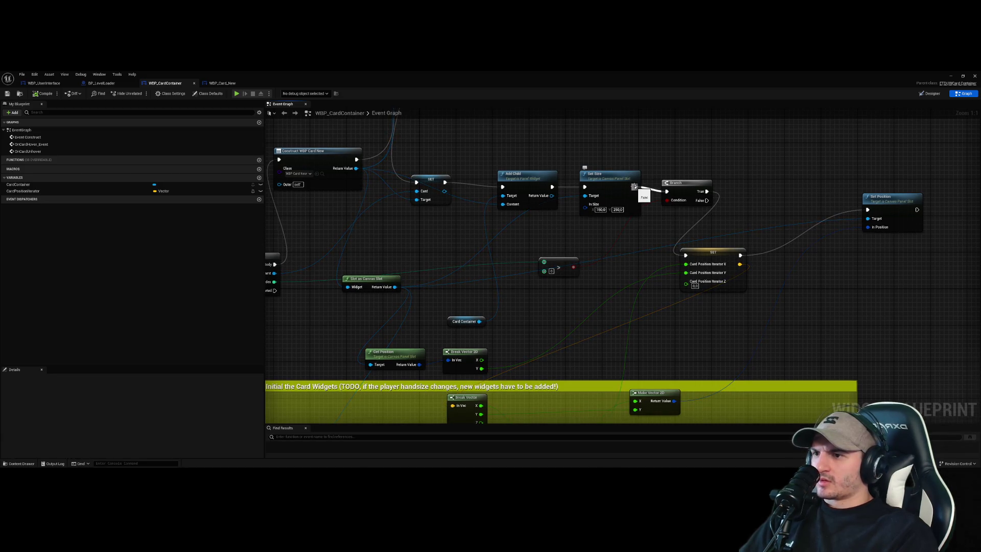
left_click_drag(634, 187, 686, 255)
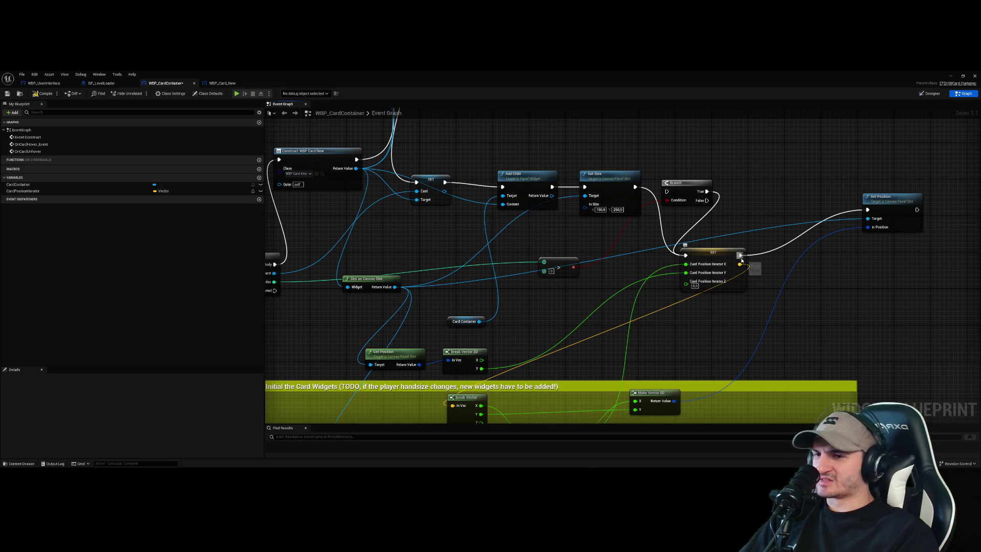
mouse_move(740, 255)
left_mouse_down()
mouse_move(758, 252)
mouse_move(746, 216)
left_mouse_up()
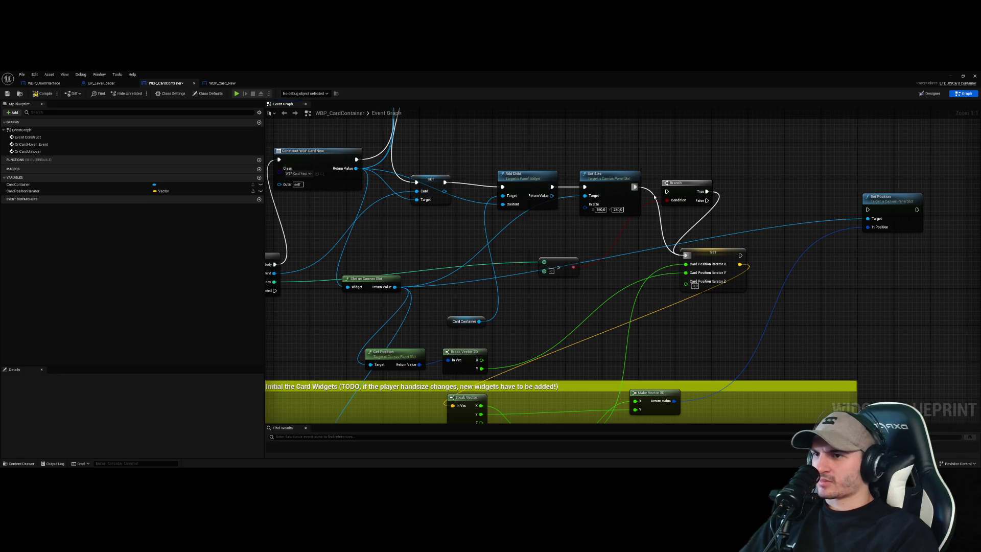
mouse_move(739, 255)
left_mouse_down()
mouse_move(666, 191)
mouse_move(697, 173)
mouse_move(703, 261)
mouse_move(664, 262)
mouse_move(678, 263)
left_mouse_up()
left_click(746, 264)
left_click(677, 260, "alt")
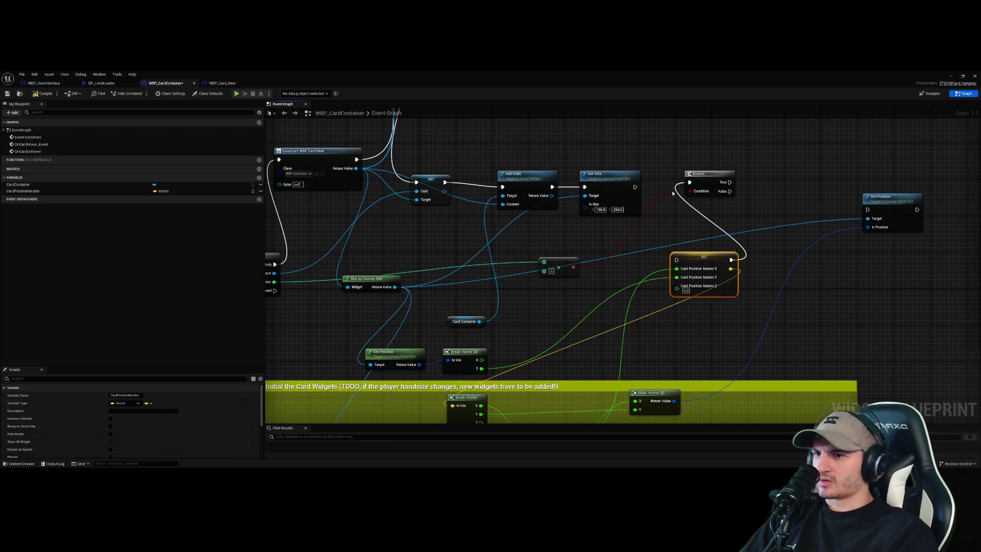
- Remove the Branch-to-SET link, connect Set Size to SET and Branch True to Set Position
right_click(731, 260)
left_click(807, 266)
mouse_move(635, 187)
left_mouse_down()
mouse_move(676, 259)
mouse_move(690, 182)
mouse_move(872, 213)
left_mouse_up()
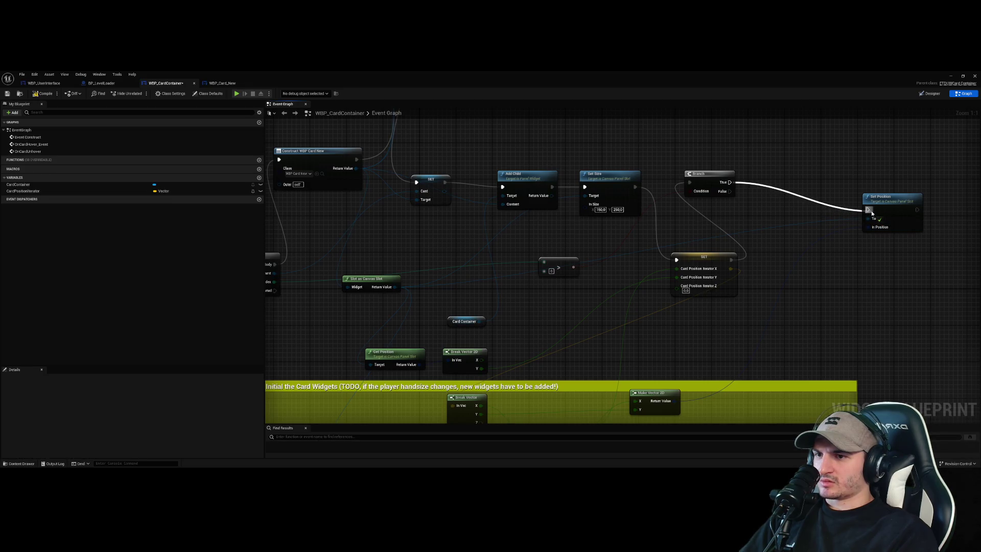
left_click_drag(871, 213, 868, 210)
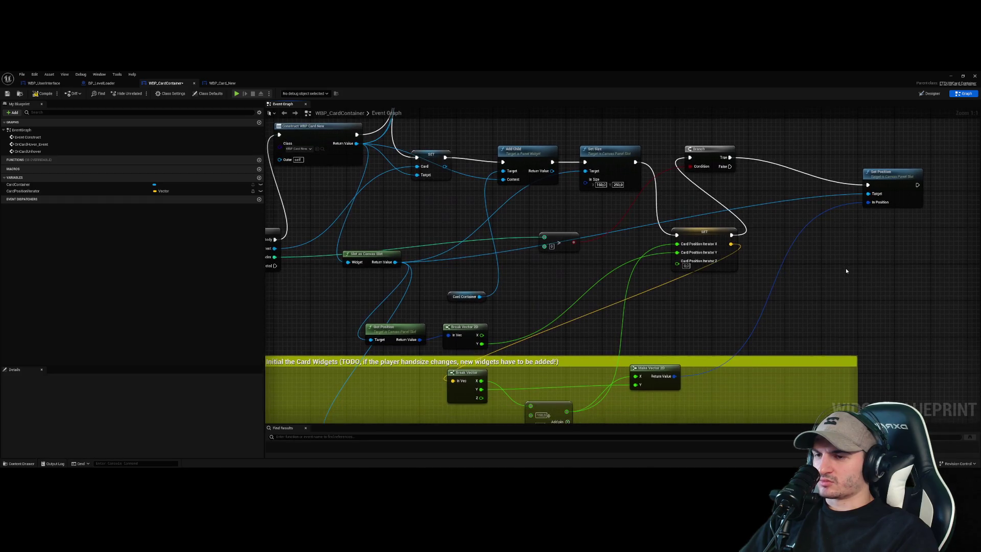
left_click(731, 245, "alt")
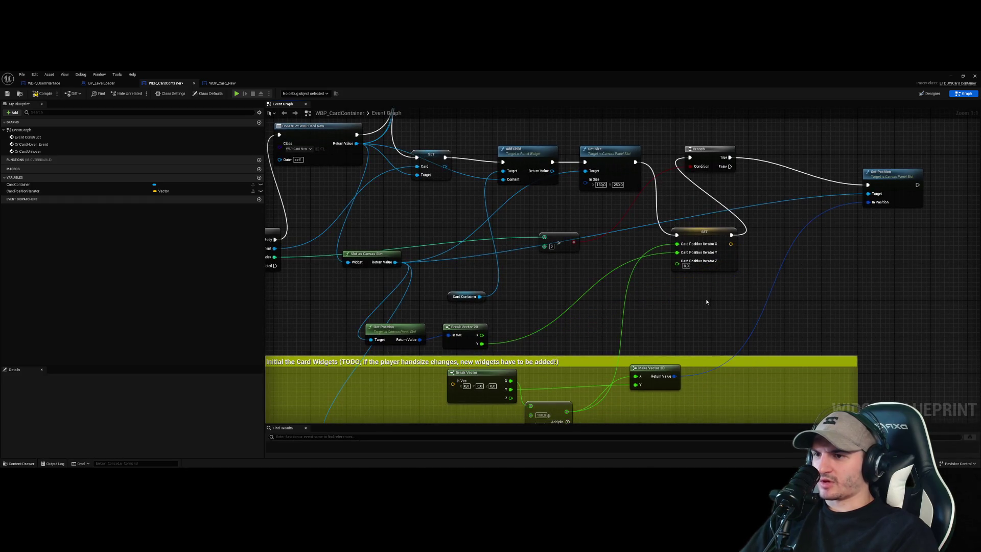
- Copy the Card Position Iterator SET node and place the duplicate below the original
right_click(701, 304)
key("Escape")
left_click(710, 256)
key("ctrl+c")
key("ctrl+v")
left_click_drag(721, 265, 656, 305)
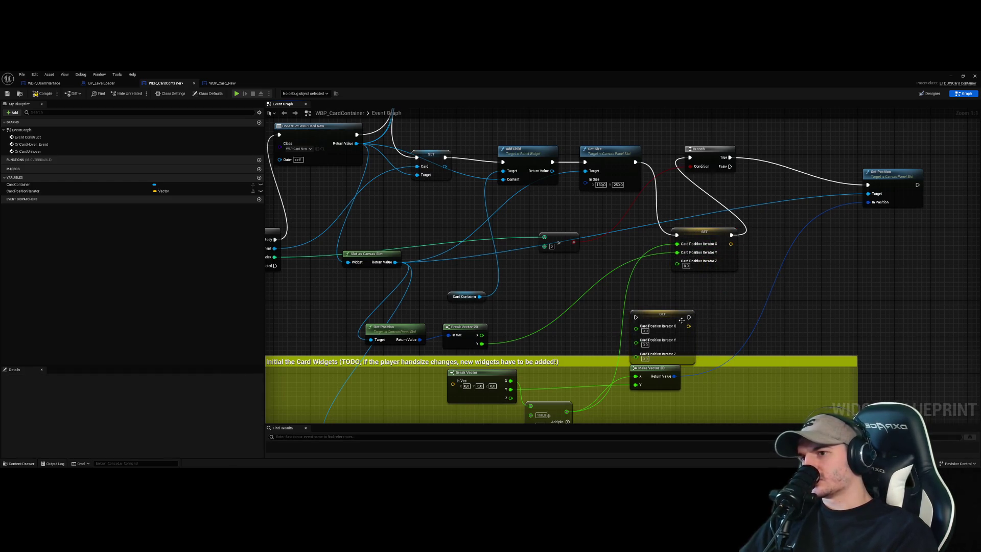
left_click(733, 182)
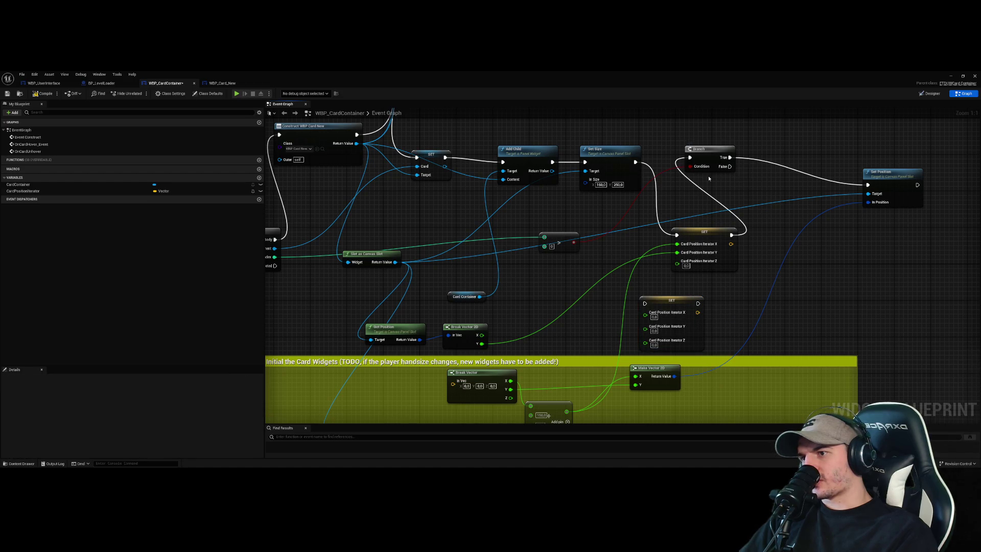
- Wire Set Size into the Branch, Branch False to SET, delete the duplicate SET, reconnect True to Set Position
left_click(558, 249)
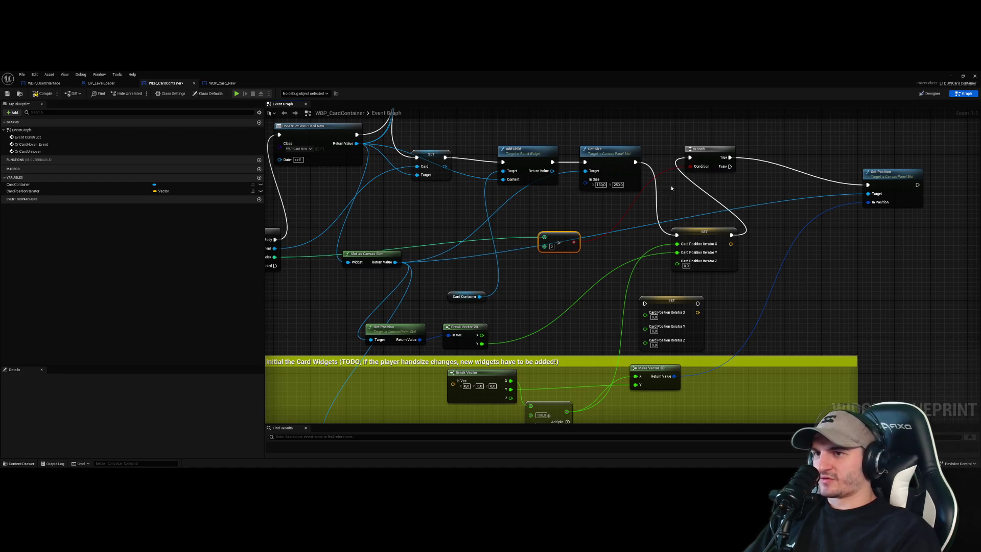
mouse_move(641, 165)
left_mouse_down()
mouse_move(690, 158)
mouse_move(756, 175)
mouse_move(735, 171)
mouse_move(676, 235)
left_mouse_up()
key("Escape")
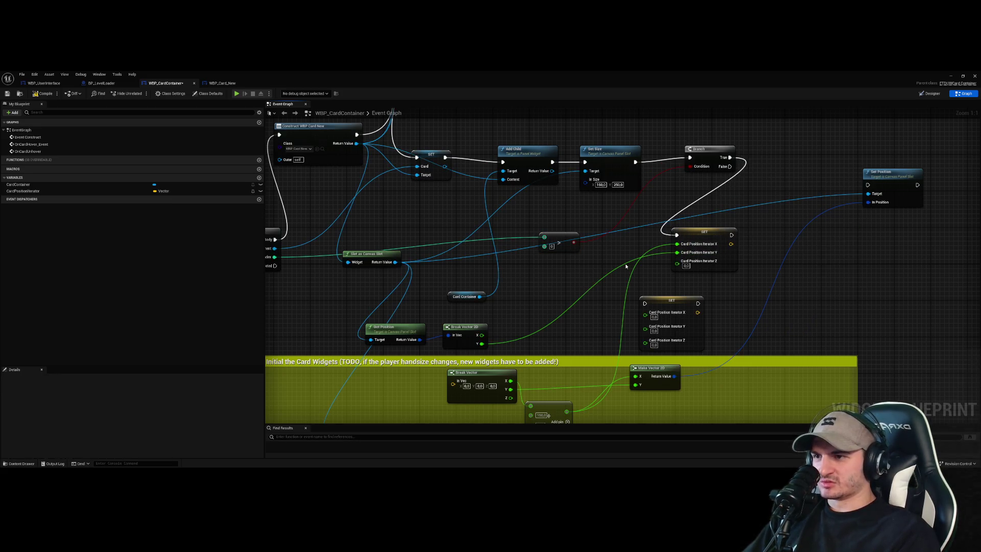
mouse_move(729, 166)
left_mouse_down()
mouse_move(744, 165)
mouse_move(678, 235)
left_mouse_up()
key("Escape")
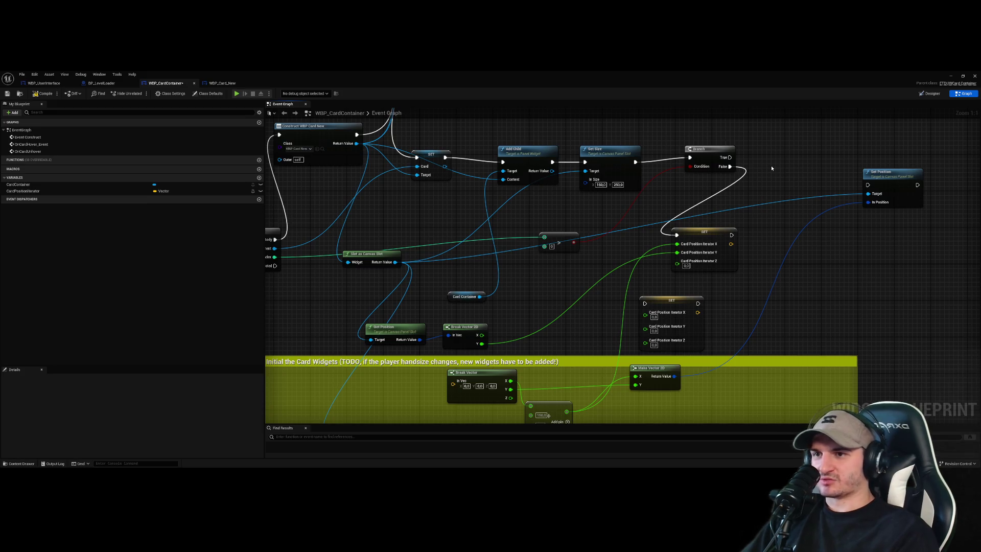
left_click_drag(705, 240, 690, 233)
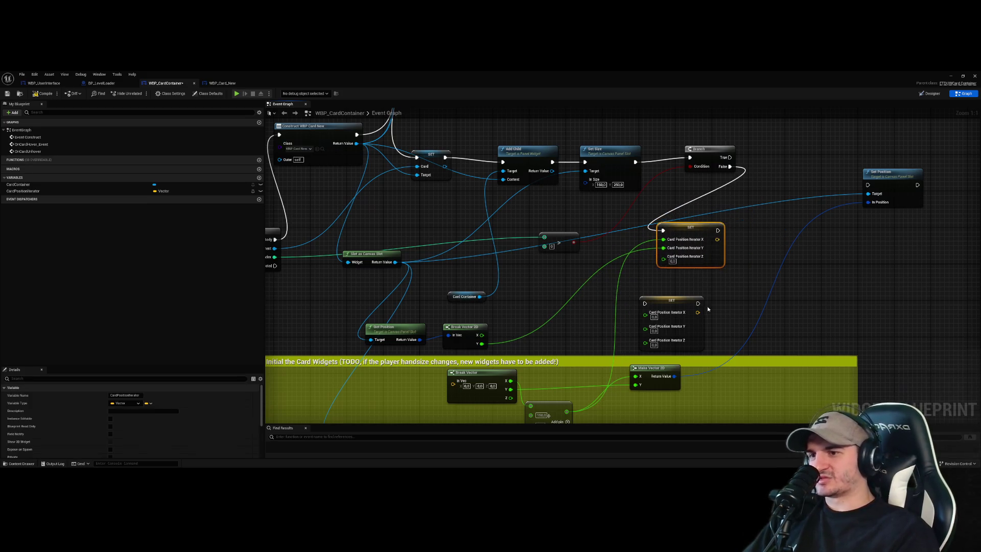
left_click(741, 277)
left_click(662, 323)
key("Delete")
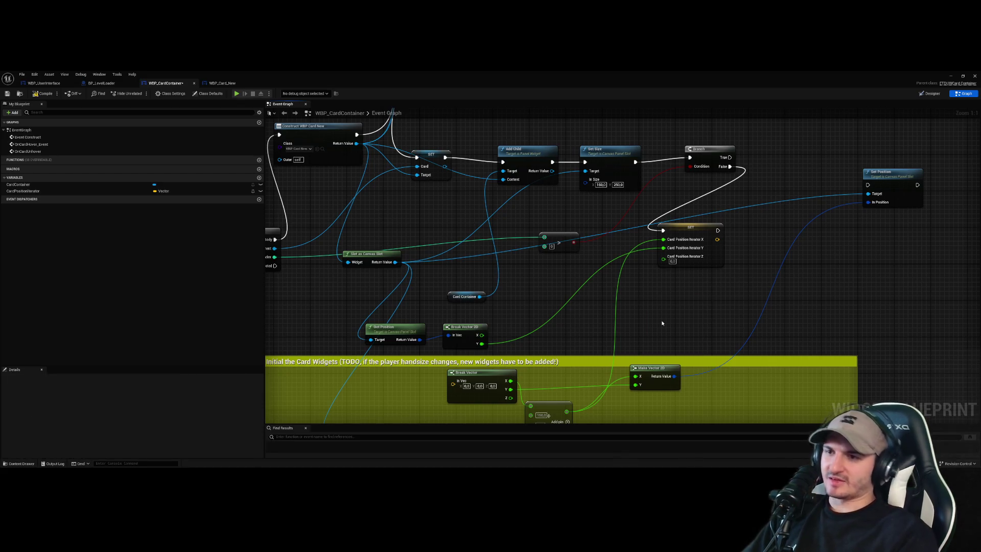
mouse_move(733, 159)
left_mouse_down()
mouse_move(766, 176)
mouse_move(756, 197)
mouse_move(867, 184)
left_mouse_up()
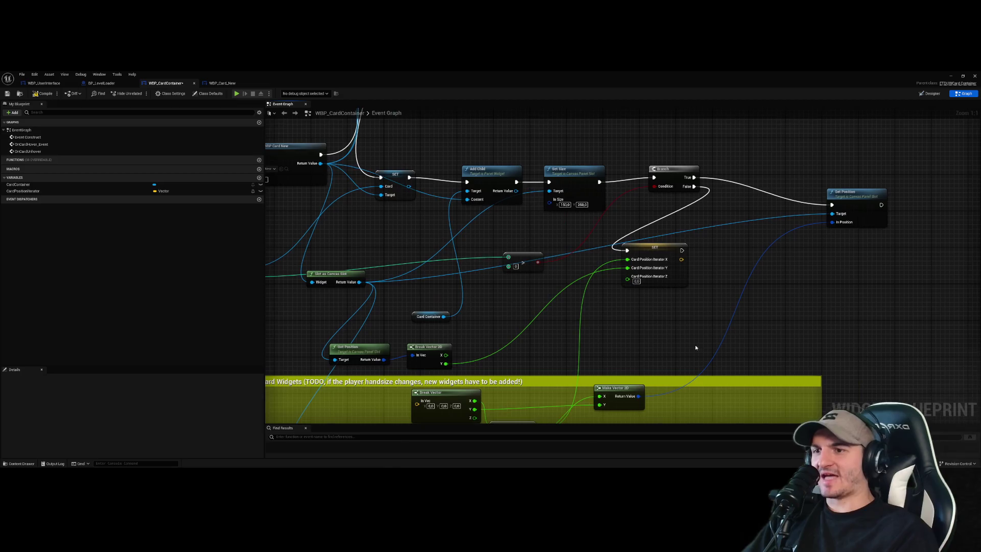
- Search blueprint actions for a getter and discard a stray duplicate SET node
right_click(678, 282)
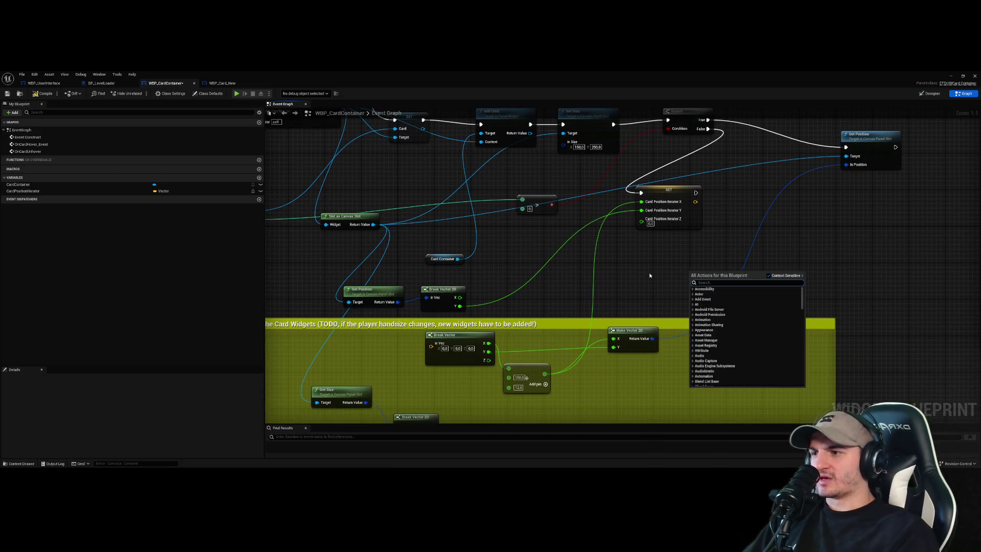
left_click(679, 197)
right_click(650, 287)
type("get")
key("BackSpace")
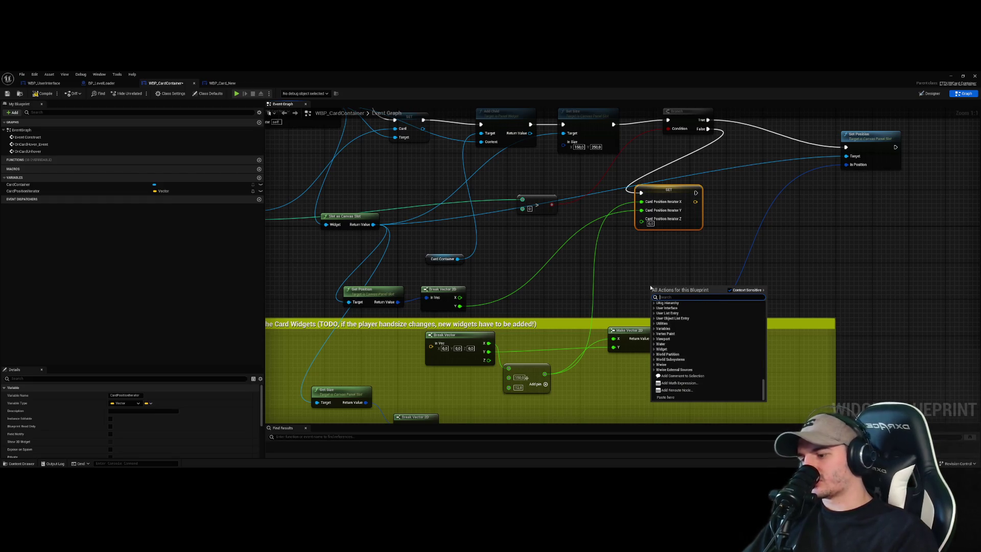
key("Escape")
key("ctrl+c")
key("ctrl+v")
key("Delete")
- Add a Card Position Iterator getter with a Break Vector pulled from it
mouse_move(28, 191)
left_mouse_down()
mouse_move(568, 299)
mouse_move(654, 294)
left_mouse_up()
left_click(592, 300)
type("br")
key("Return")
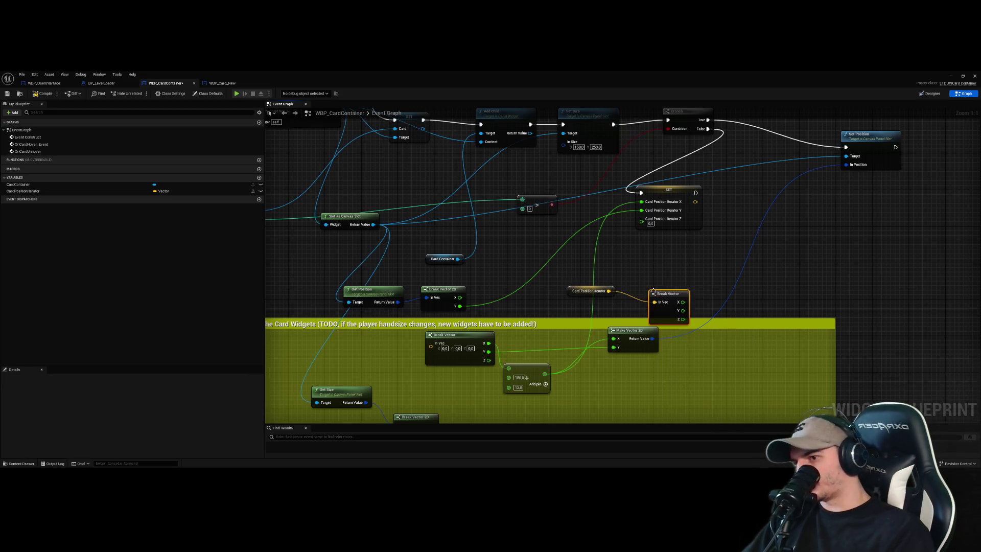
- Wire the new Break Vector's X into the add node and delete the old Break Vector
left_click(490, 339)
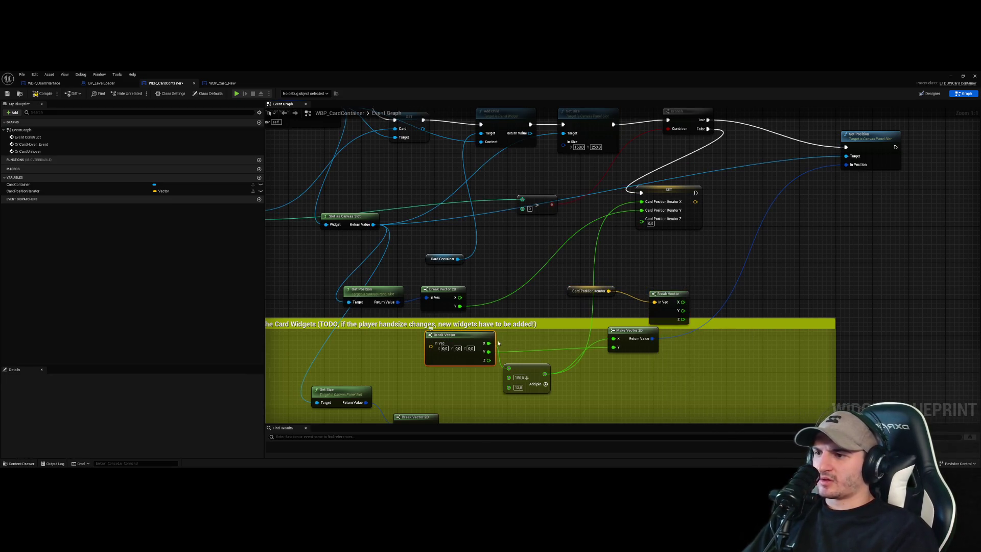
mouse_move(682, 303)
left_mouse_down()
mouse_move(644, 342)
mouse_move(520, 363)
left_mouse_up()
left_click_drag(509, 369, 509, 369)
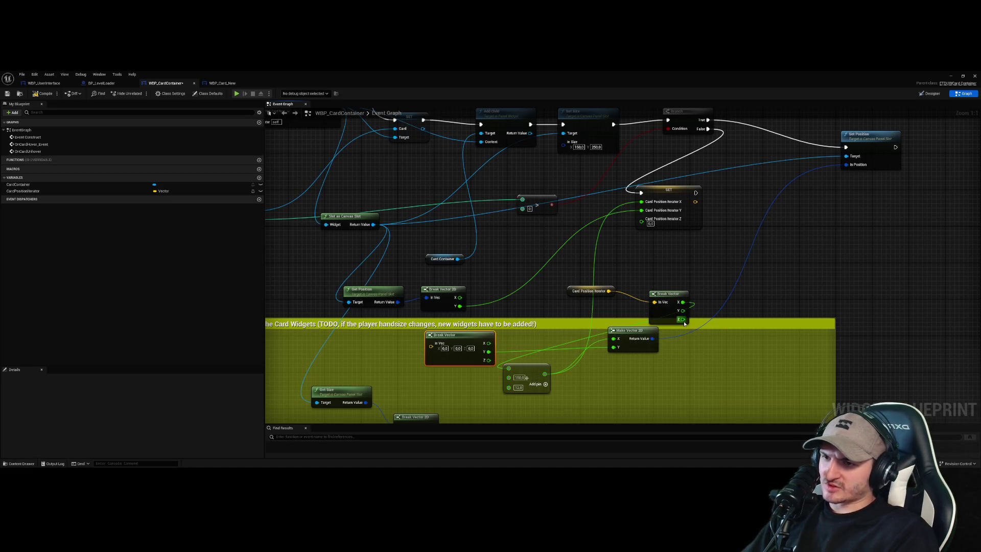
mouse_move(684, 318)
left_mouse_down()
mouse_move(653, 308)
mouse_move(613, 346)
left_mouse_up()
left_click(439, 336)
key("Delete")
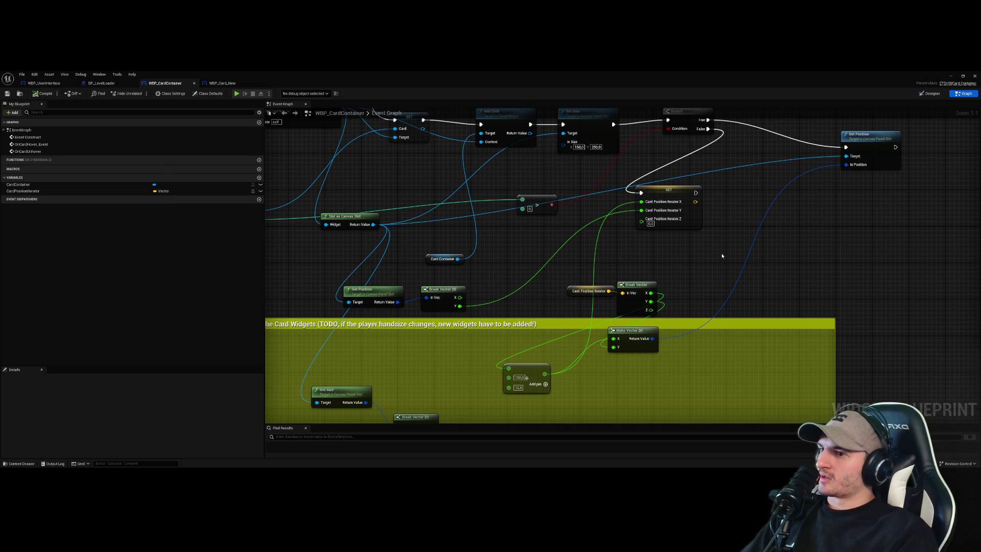
- Move Set Position near the Branch and chain its execution into the SET node
left_click_drag(795, 214, 777, 269)
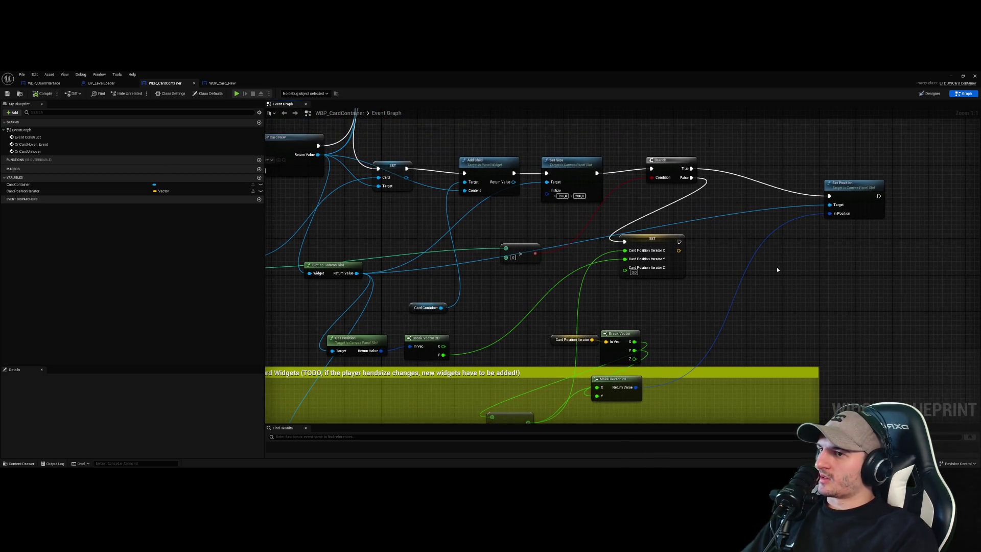
left_click_drag(848, 186, 784, 177)
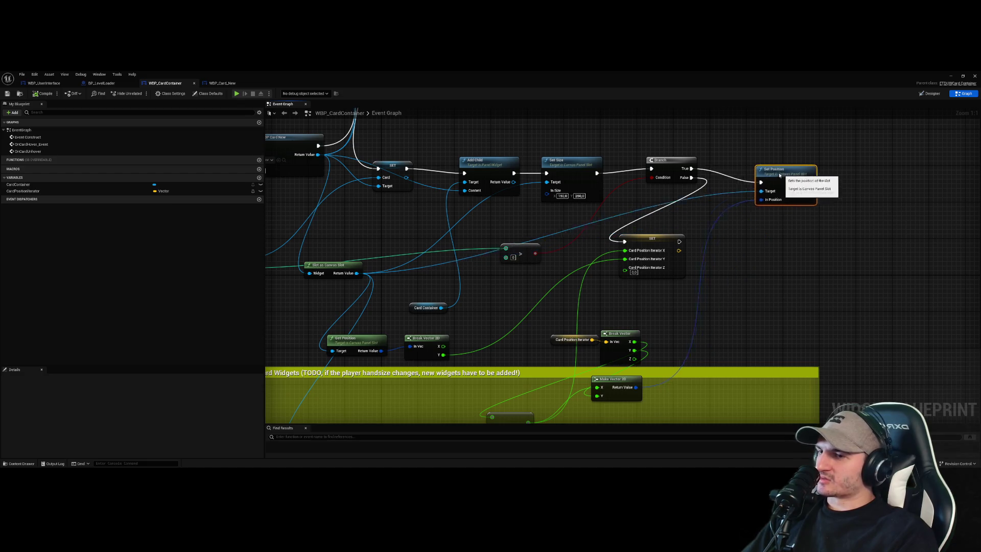
left_click_drag(769, 235, 662, 255)
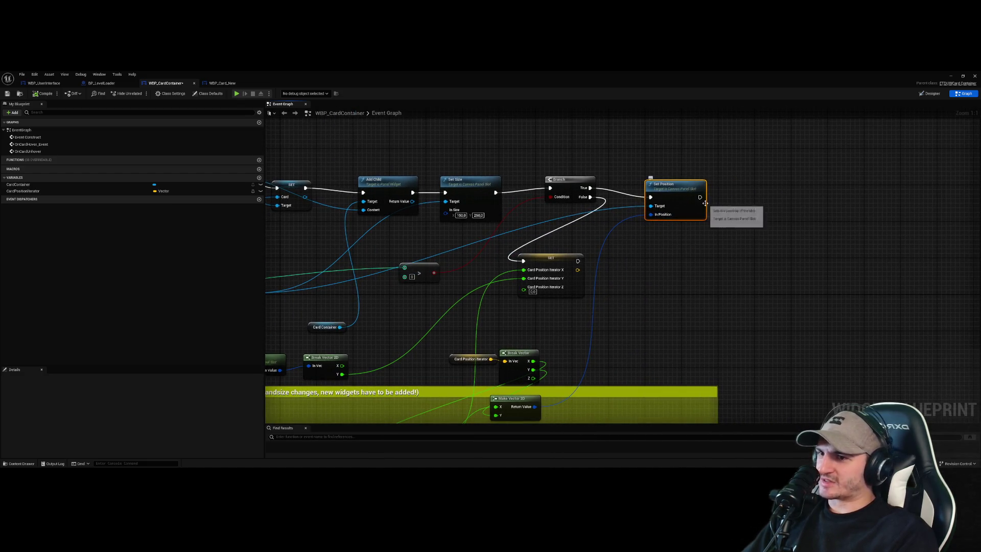
mouse_move(699, 197)
left_mouse_down()
mouse_move(633, 250)
mouse_move(523, 260)
mouse_move(575, 261)
mouse_move(649, 281)
left_mouse_up()
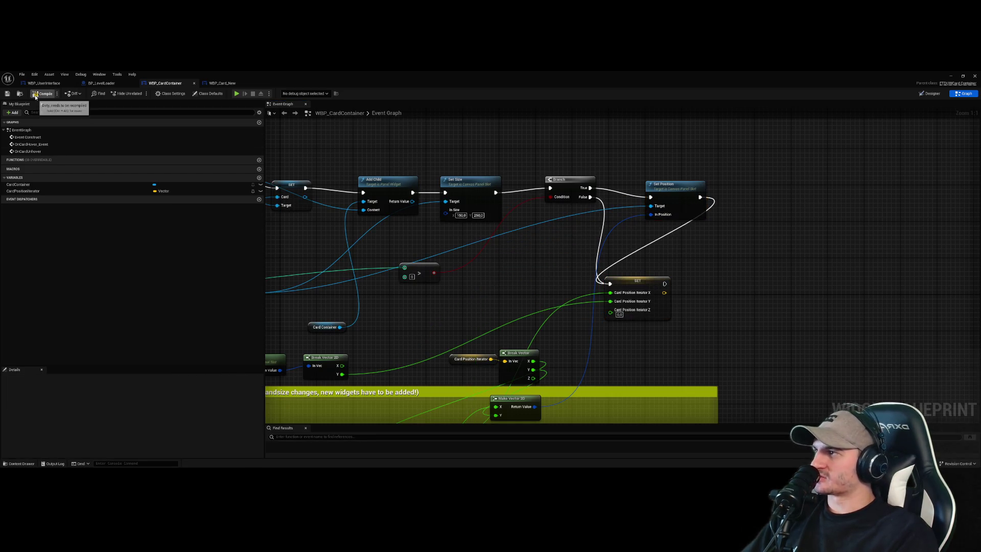
left_click(950, 75)
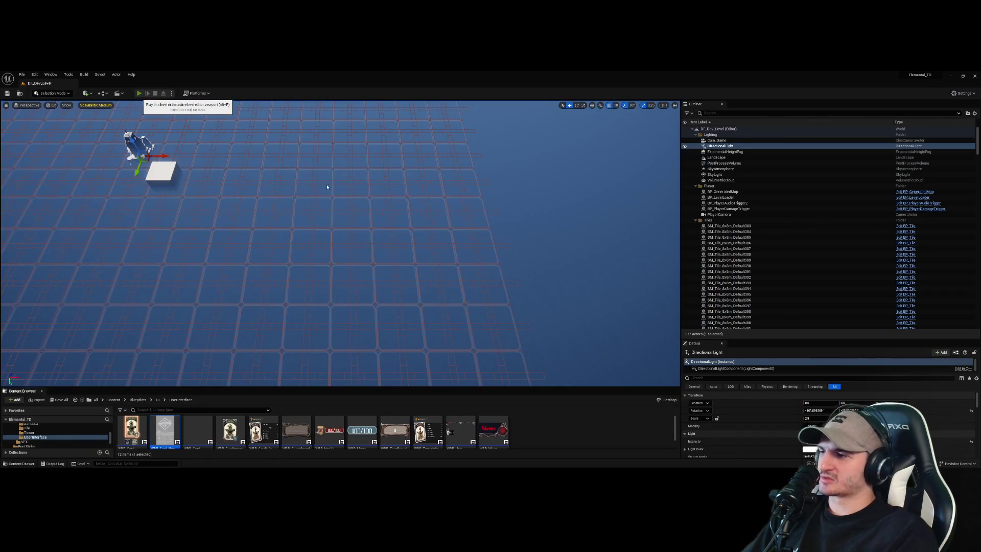
left_click(139, 93)
left_click(384, 137)
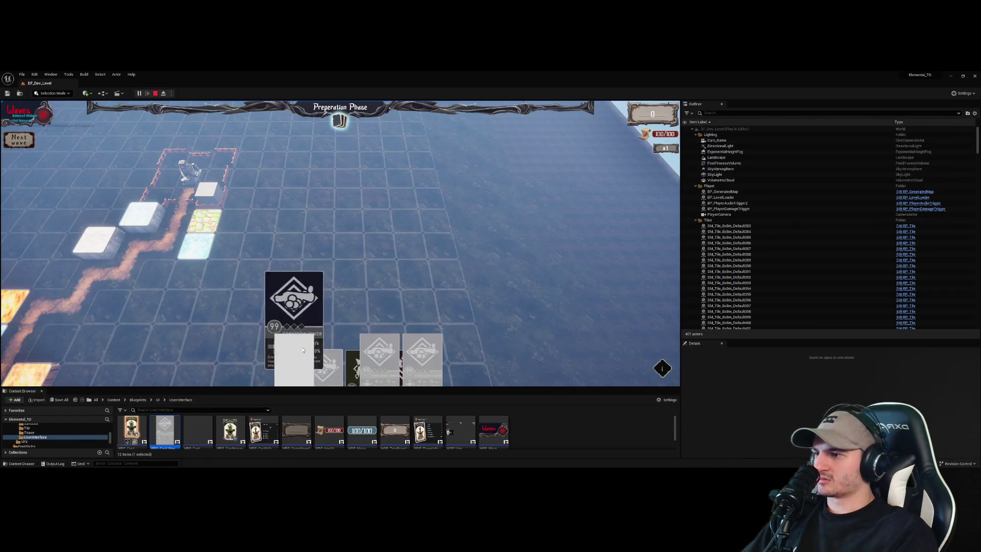
left_click(156, 93)
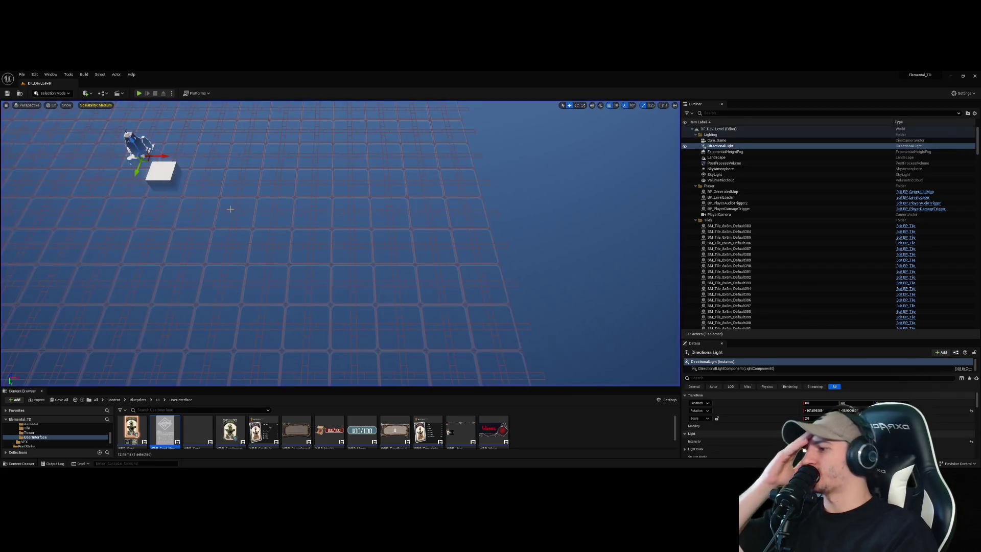
double_click(177, 419)
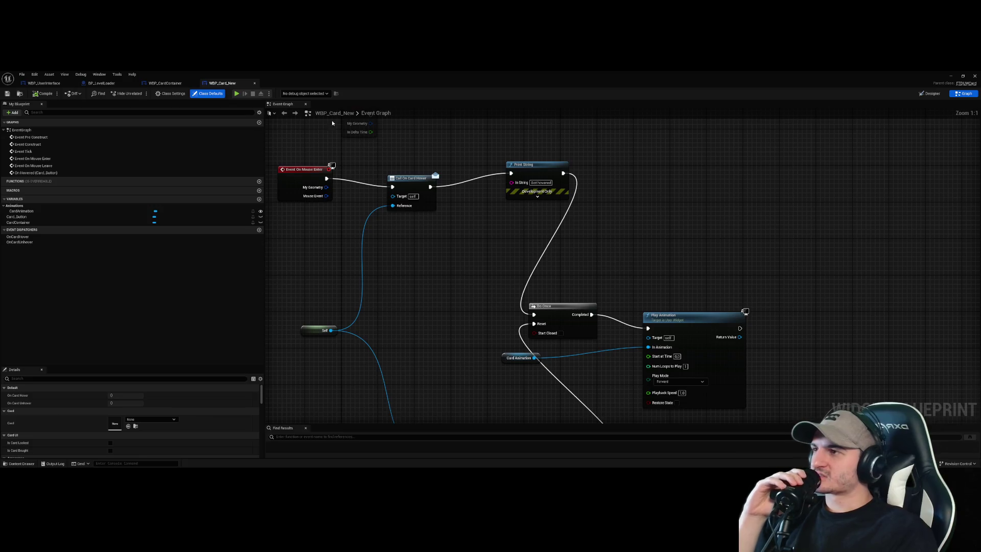
left_click(165, 83)
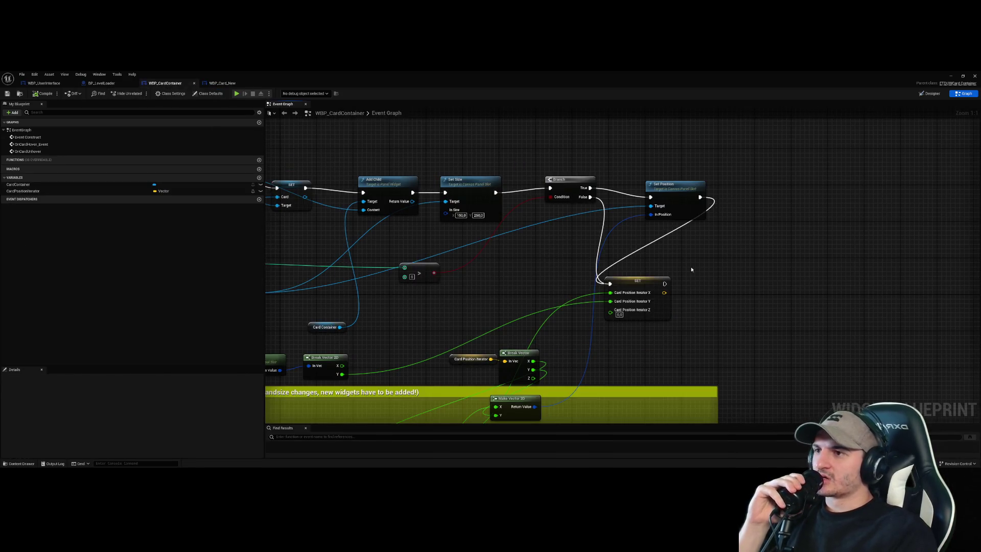
- Line up the Set Size, Branch, SET, Break Vector 2D and Add nodes
left_click_drag(454, 180, 460, 171)
left_click_drag(559, 180, 528, 168)
left_click(403, 268)
left_click_drag(461, 263, 470, 304)
left_click(470, 304)
left_click(519, 231)
mouse_move(590, 322)
left_mouse_down()
mouse_move(587, 271)
mouse_move(567, 297)
mouse_move(569, 317)
mouse_move(728, 249)
left_mouse_up()
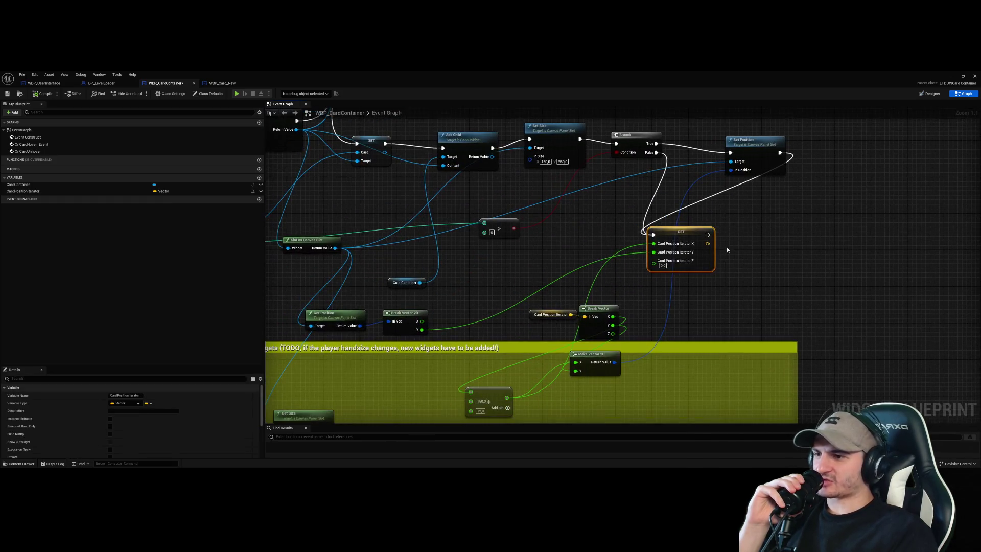
mouse_move(394, 310)
left_mouse_down()
mouse_move(463, 308)
mouse_move(441, 284)
mouse_move(531, 298)
mouse_move(532, 289)
mouse_move(508, 311)
left_mouse_up()
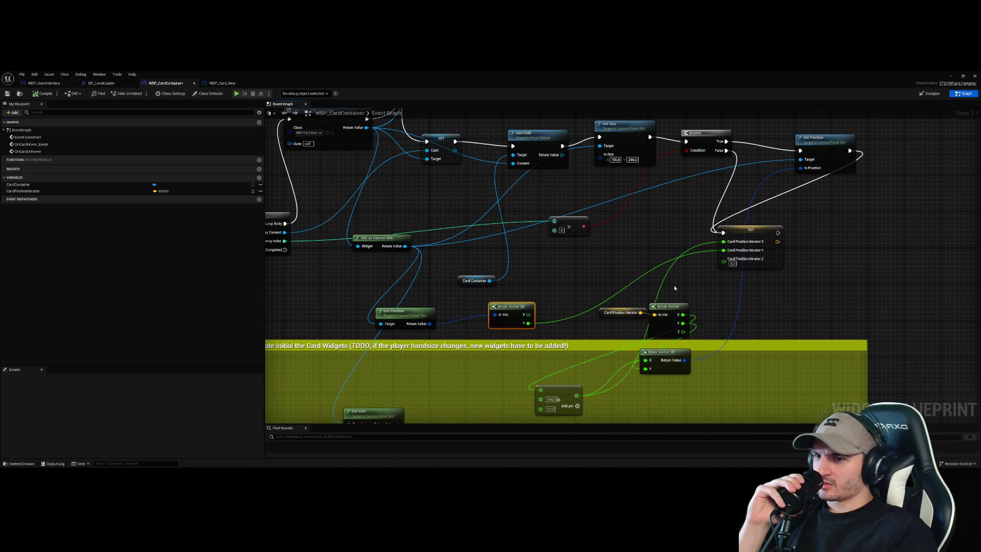
left_click_drag(581, 388, 581, 379)
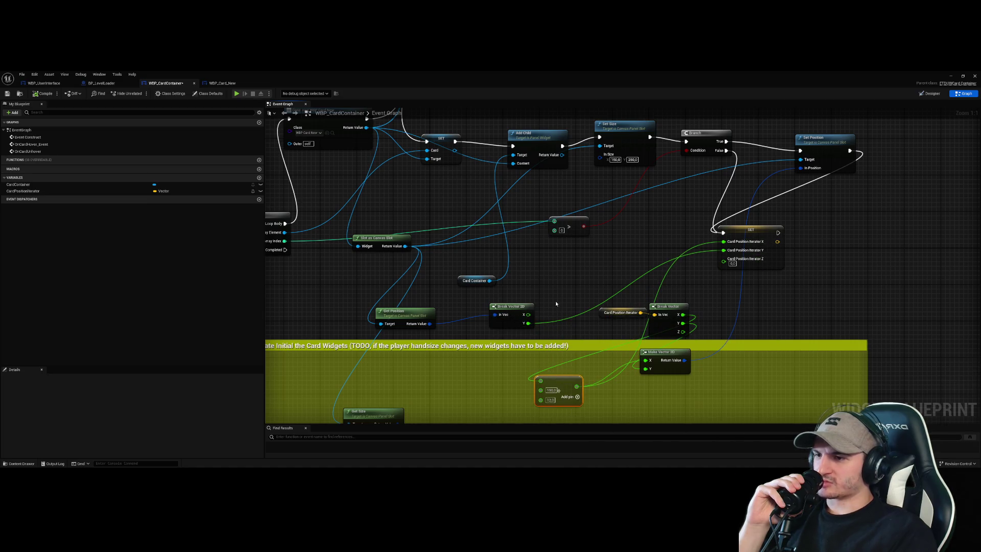
- Connect Break Vector 2D's X to the SET node's Card Position Iterator X input
mouse_move(528, 314)
left_mouse_down()
mouse_move(725, 245)
mouse_move(630, 267)
mouse_move(649, 253)
mouse_move(625, 245)
mouse_move(610, 255)
left_mouse_up()
left_click_drag(737, 275, 764, 241)
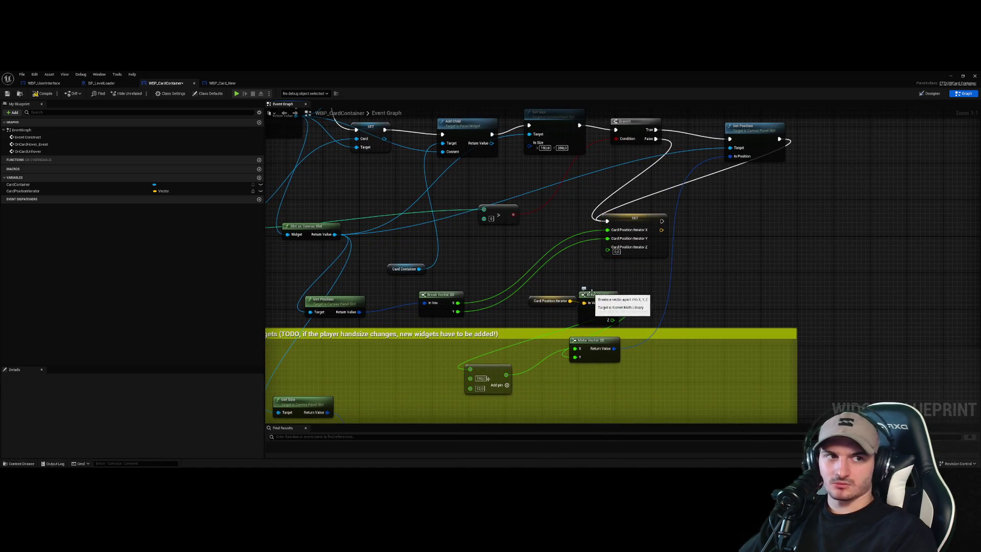
left_click_drag(737, 267, 696, 293)
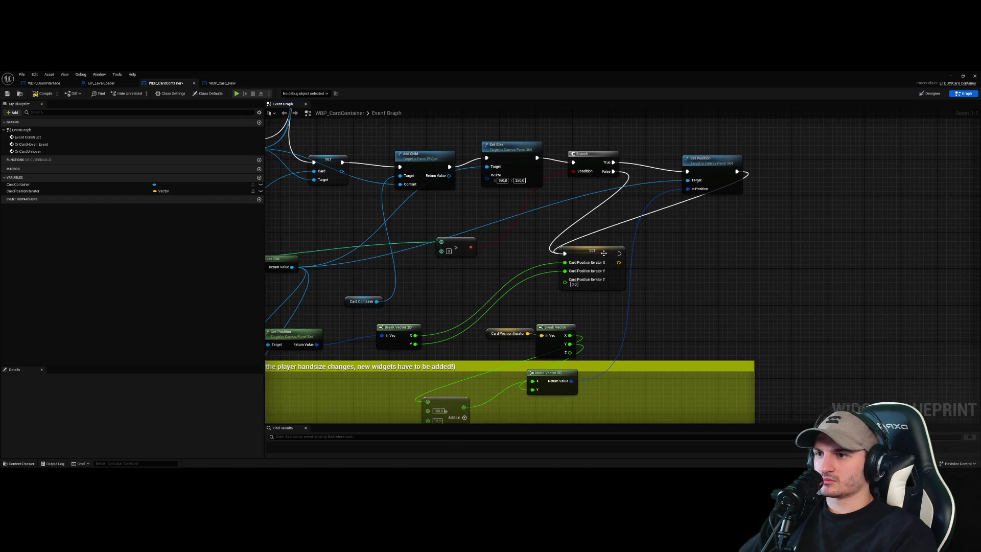
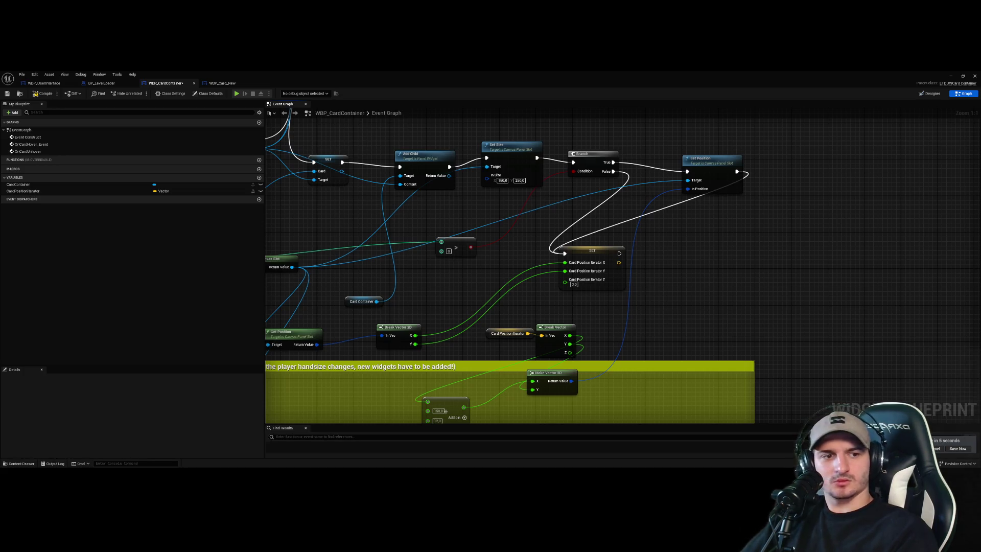
- Detach the card position iterator SET node from the execution flow and move it down-left
mouse_move(747, 336)
left_mouse_down()
mouse_move(833, 288)
mouse_move(756, 282)
left_mouse_up()
left_click(695, 225)
scroll(723, 234, "down", 2)
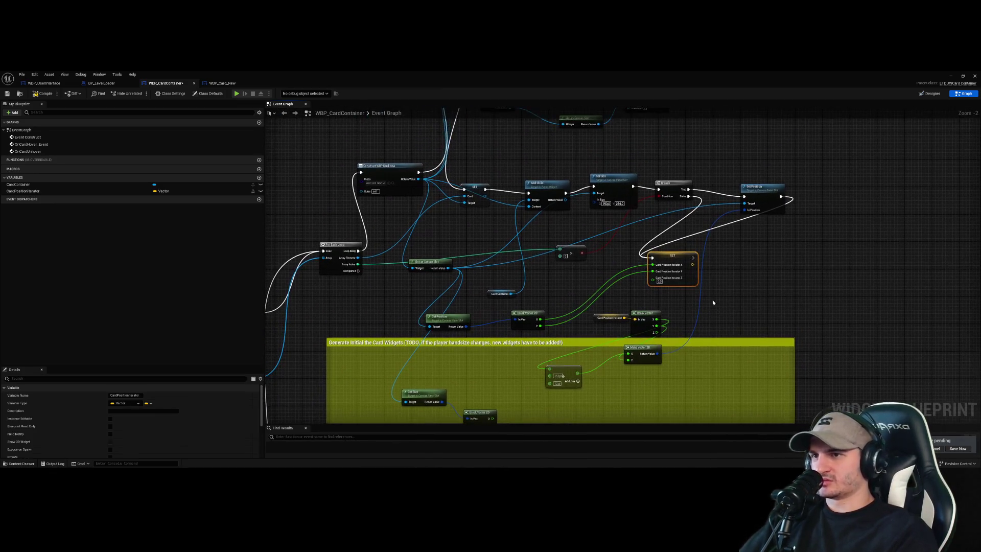
scroll(708, 287, "up", 2)
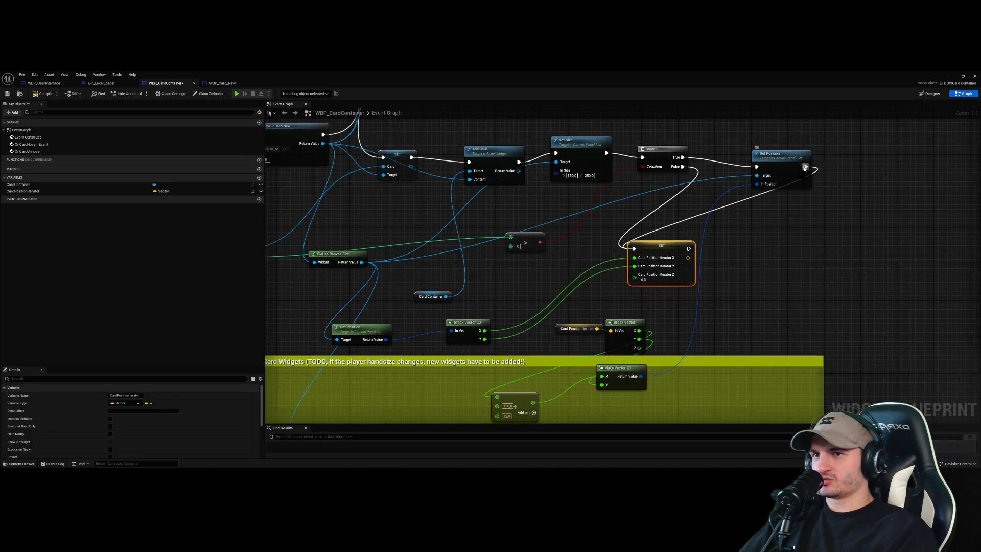
key("ctrl+z")
left_click_drag(660, 247, 609, 256)
left_click(663, 219)
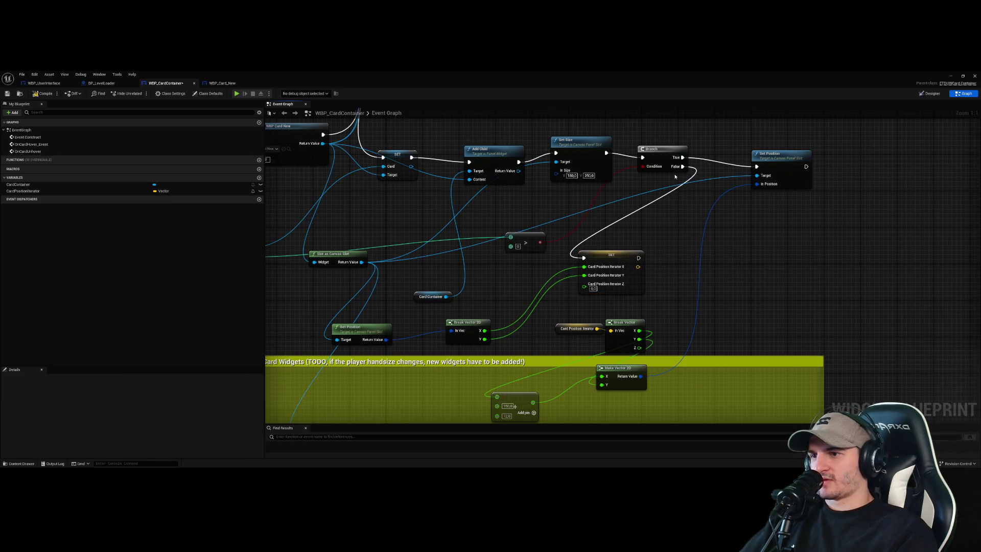
- Wire Set Position's execution output into the SET node
left_click(661, 152)
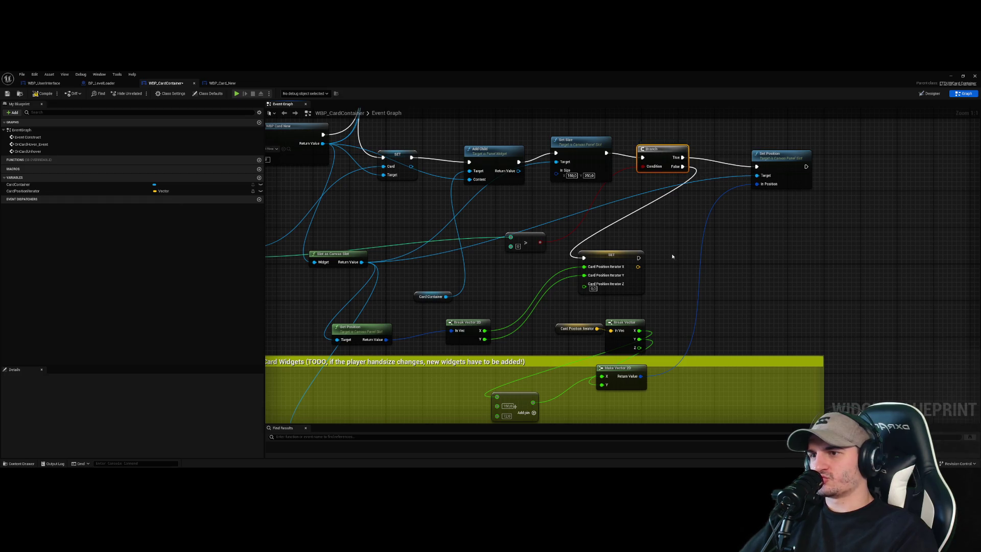
left_click_drag(602, 267, 569, 302)
left_click(601, 275)
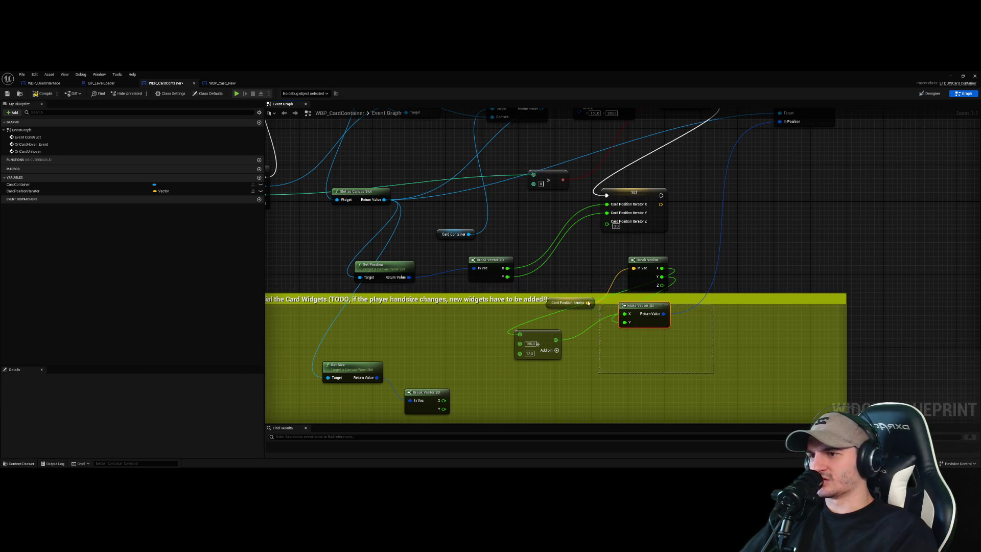
left_click_drag(702, 191, 691, 238)
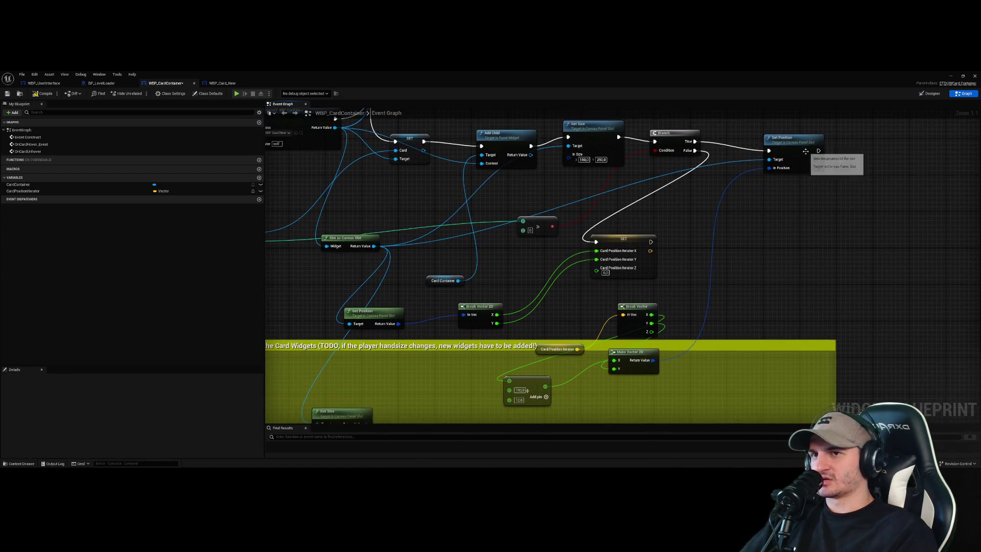
mouse_move(818, 151)
left_mouse_down()
mouse_move(591, 262)
mouse_move(596, 238)
mouse_move(668, 233)
left_mouse_up()
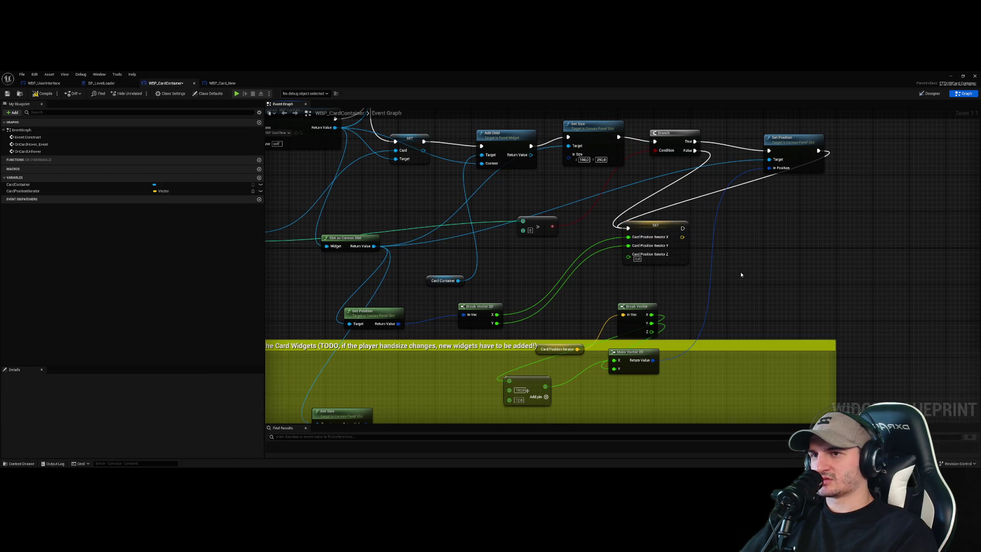
- Move the Add, Break Vector, Make Vector 2D and iterator nodes up beside the SET chain
mouse_move(512, 399)
left_mouse_down()
mouse_move(587, 391)
mouse_move(717, 341)
mouse_move(555, 407)
left_mouse_up()
left_click_drag(555, 353, 553, 316)
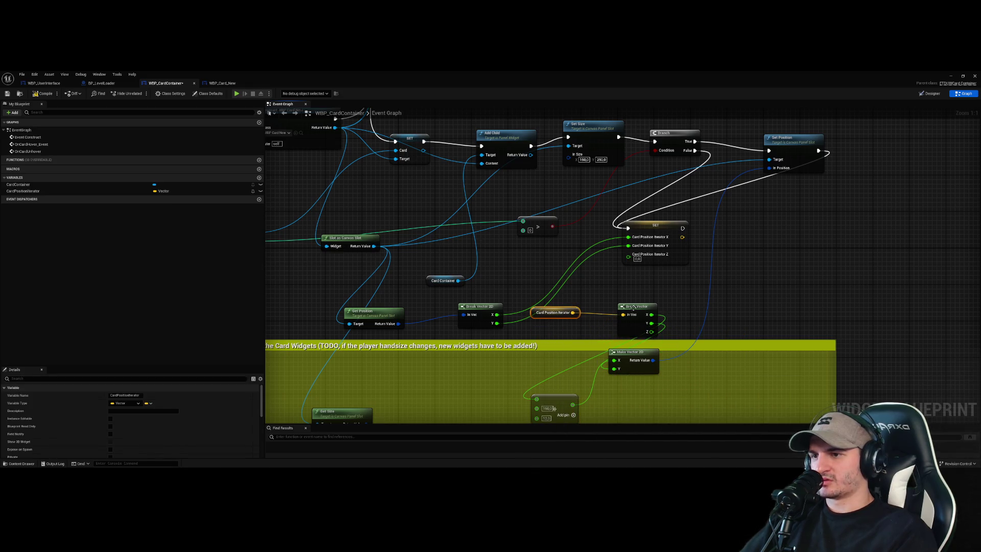
left_click_drag(633, 307, 608, 289)
left_click_drag(553, 313, 534, 327)
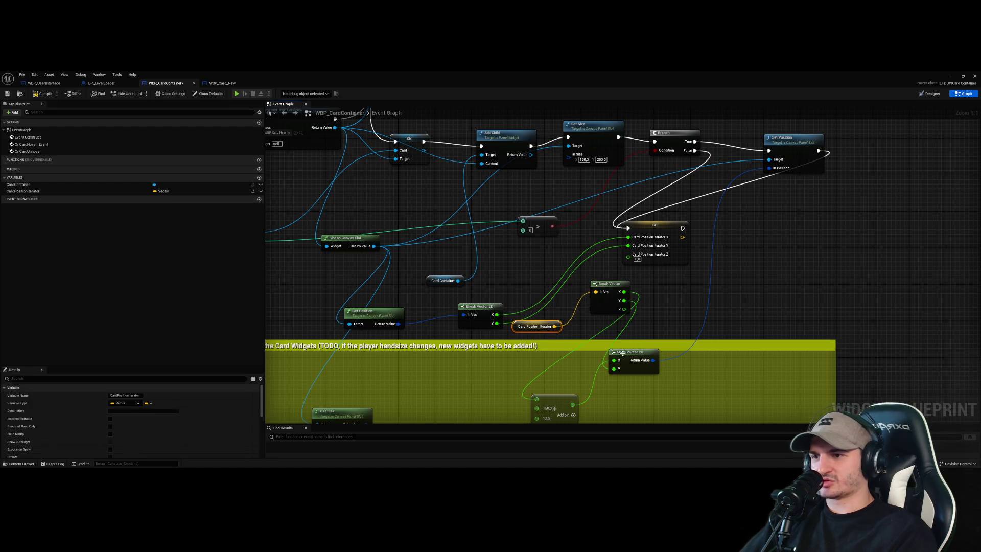
left_click_drag(633, 353, 761, 298)
left_click_drag(552, 407, 688, 311)
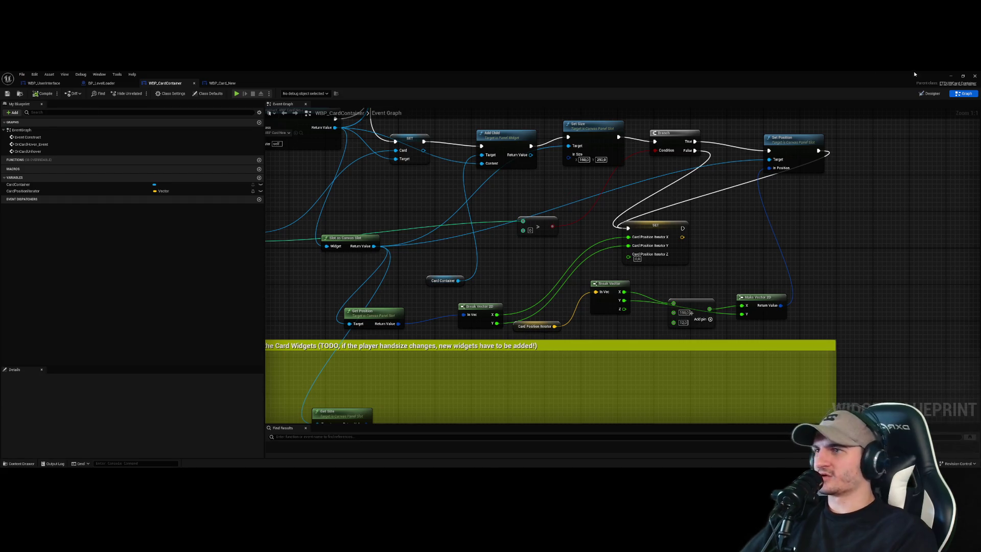
left_click(949, 77)
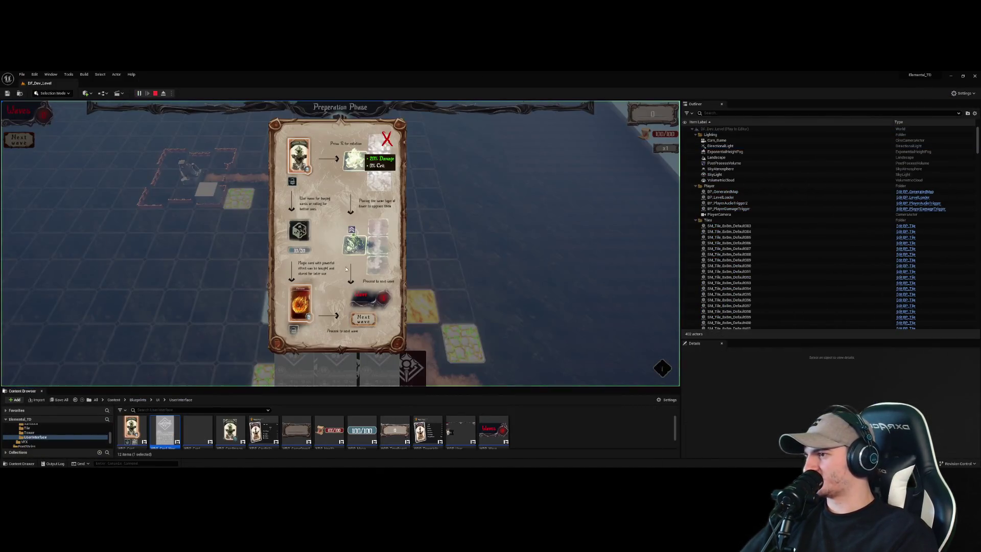
left_click(384, 139)
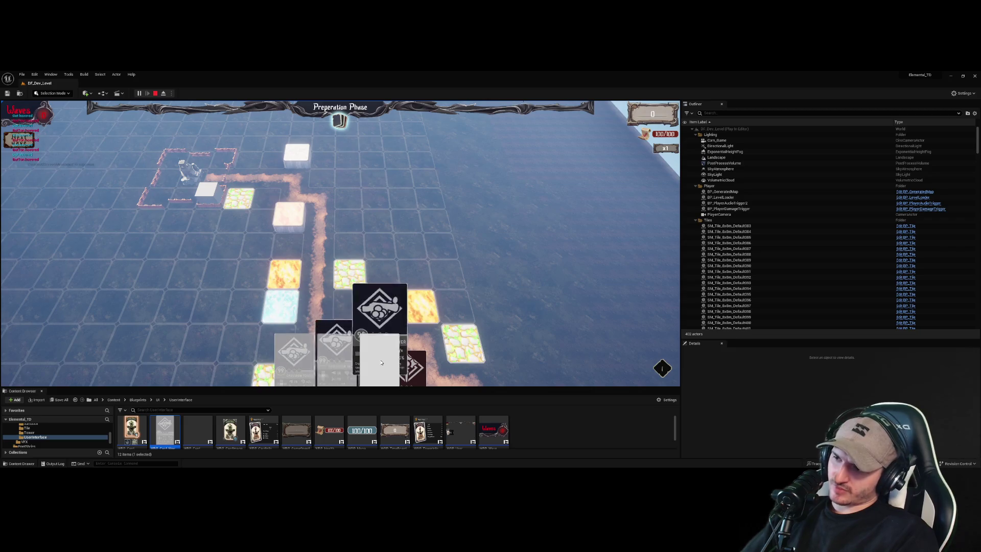
left_click(360, 284)
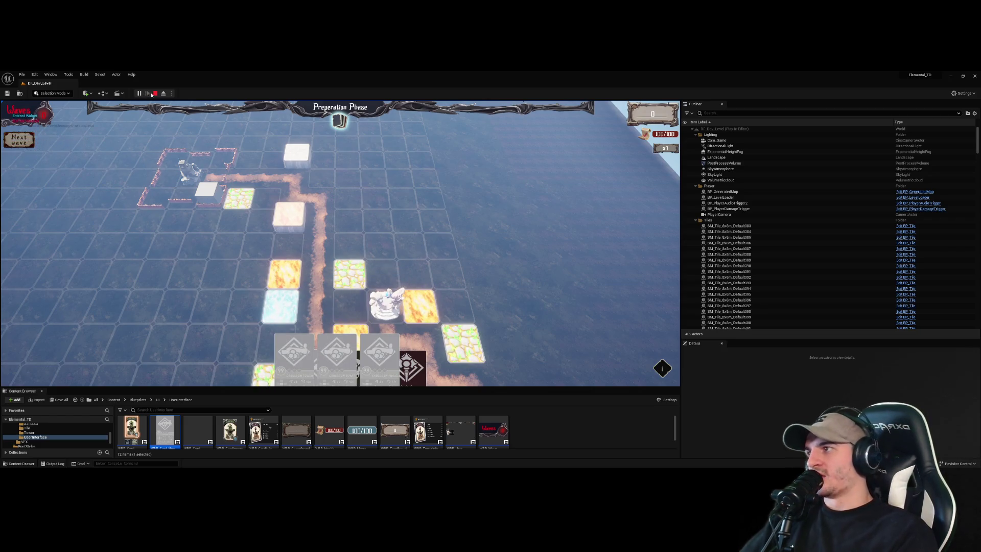
left_click(153, 93)
double_click(199, 430)
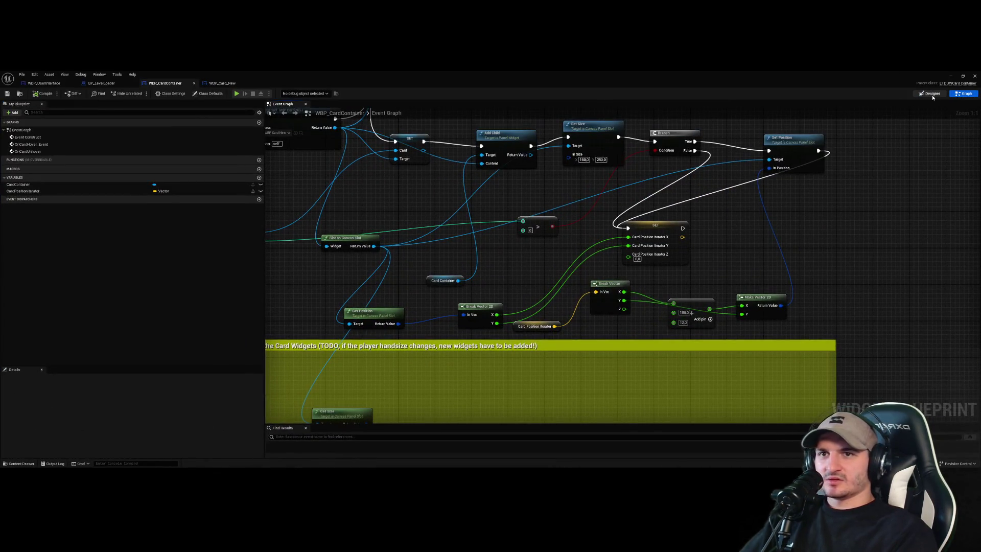
- Delete the old panel holding Card_1–3 from WBP_UserInterface's layout and compile
left_click(930, 94)
left_click(963, 94)
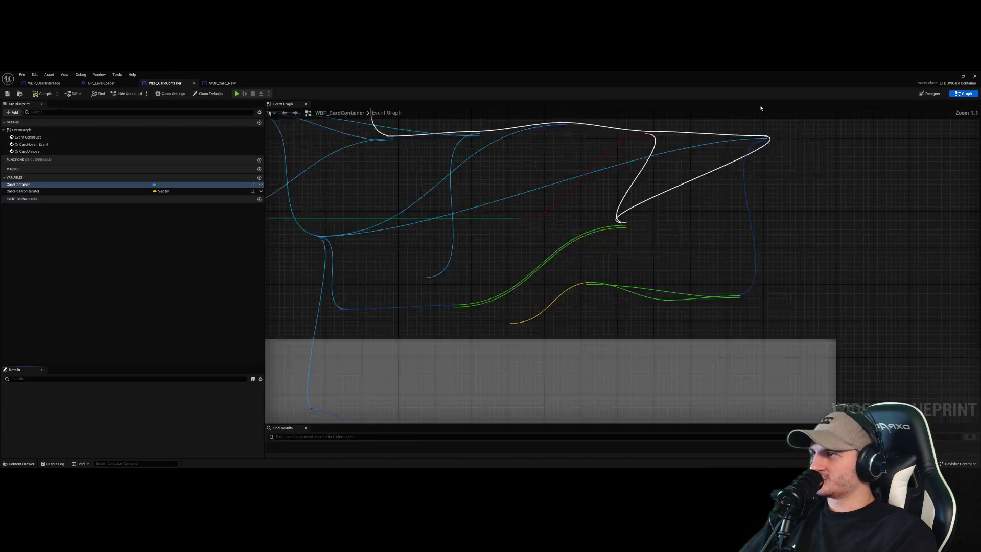
left_click(114, 84)
left_click(44, 83)
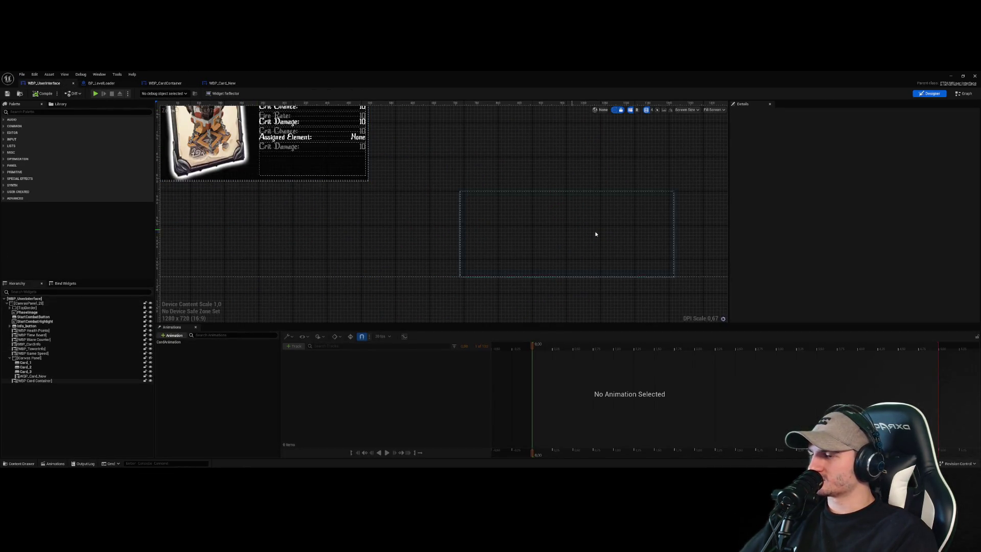
scroll(558, 229, "down", 5)
left_click(434, 224)
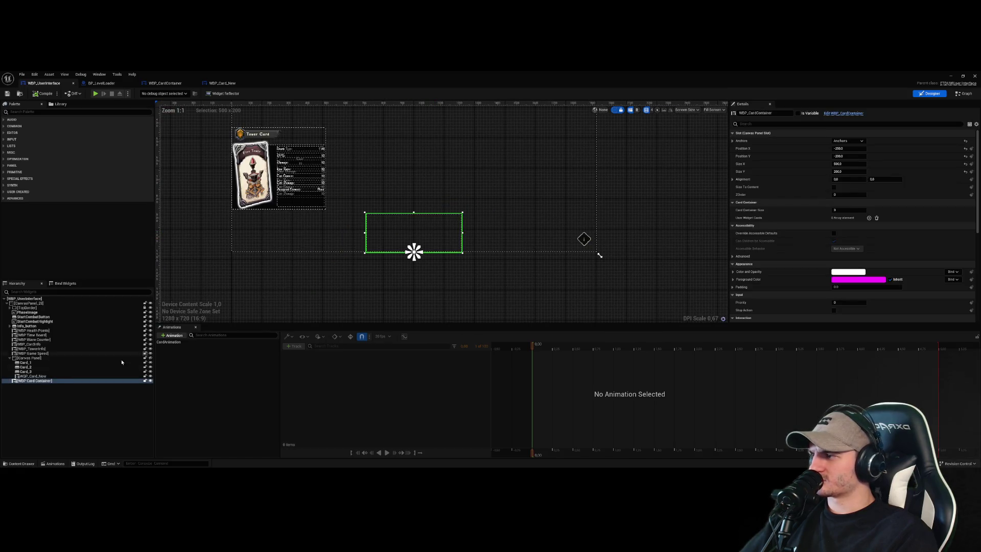
key("Delete")
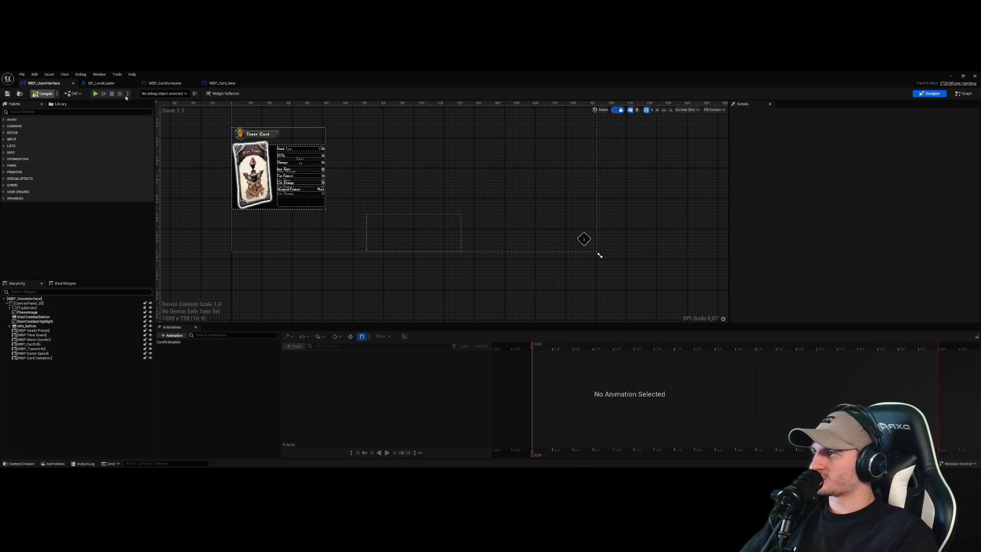
left_click(43, 93)
- Delete the card animation and leftover nodes from WBP_UserInterface's event graph and recompile
left_click(963, 94)
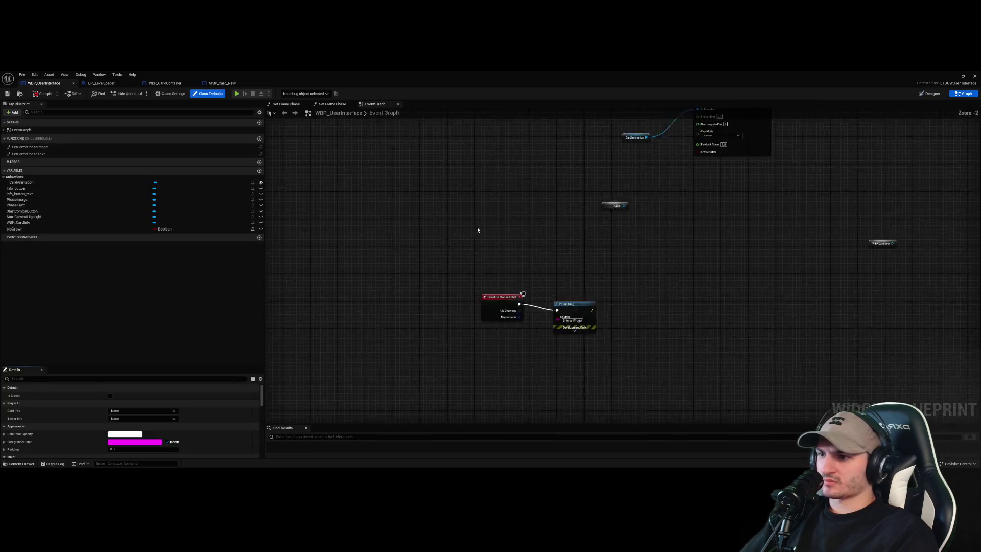
scroll(475, 324, "down", 4)
scroll(437, 318, "up", 5)
scroll(436, 318, "down", 2)
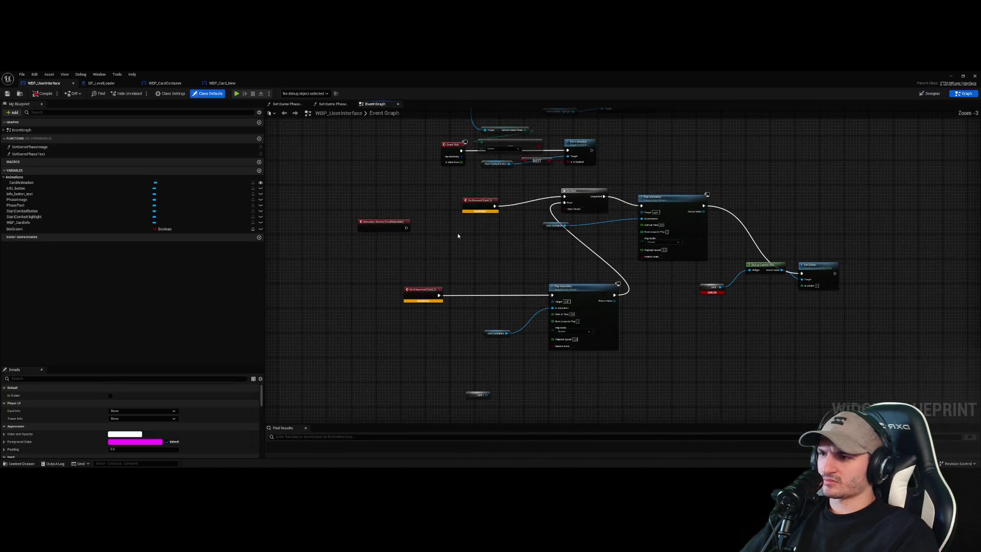
left_click_drag(373, 198, 833, 344)
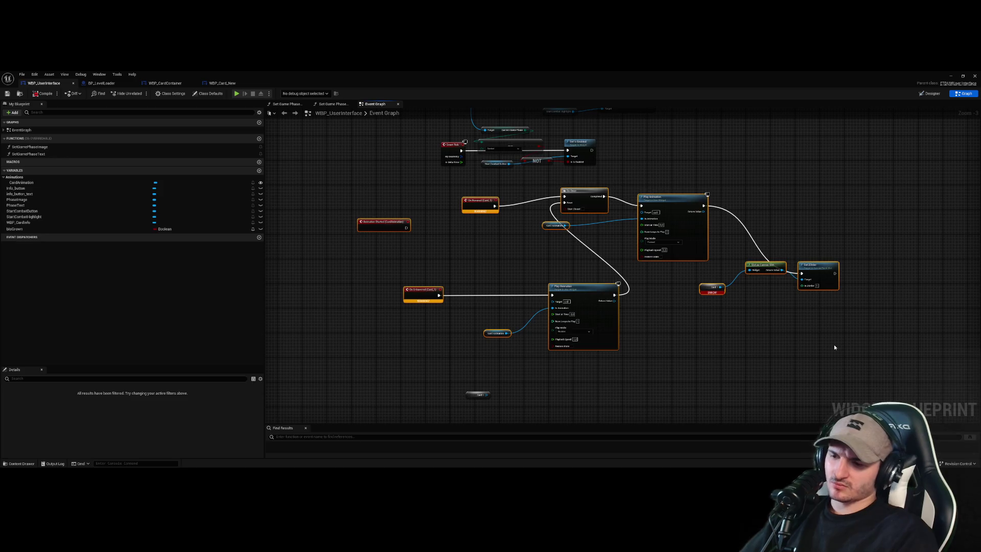
key("Delete")
left_click_drag(299, 236, 774, 416)
key("Delete")
left_click(43, 94)
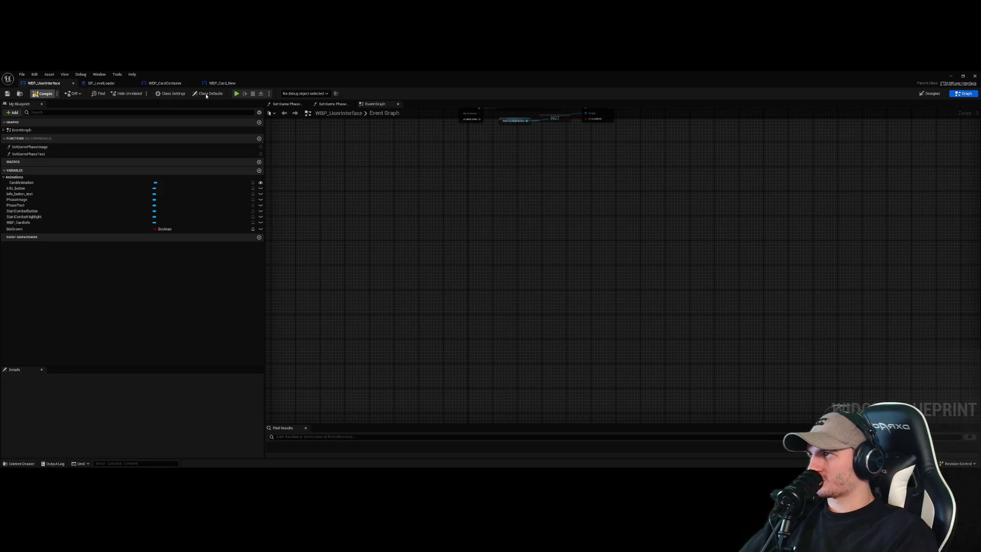
- Delete the CardAnimation animation, recompile WBP_UserInterface, and return to the level editor
scroll(646, 243, "down", 2)
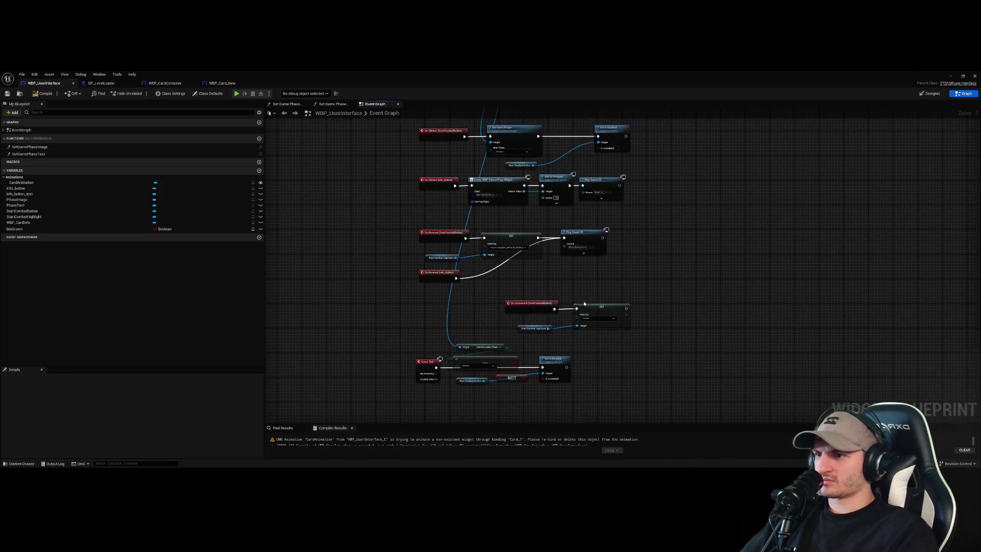
scroll(537, 229, "up", 6)
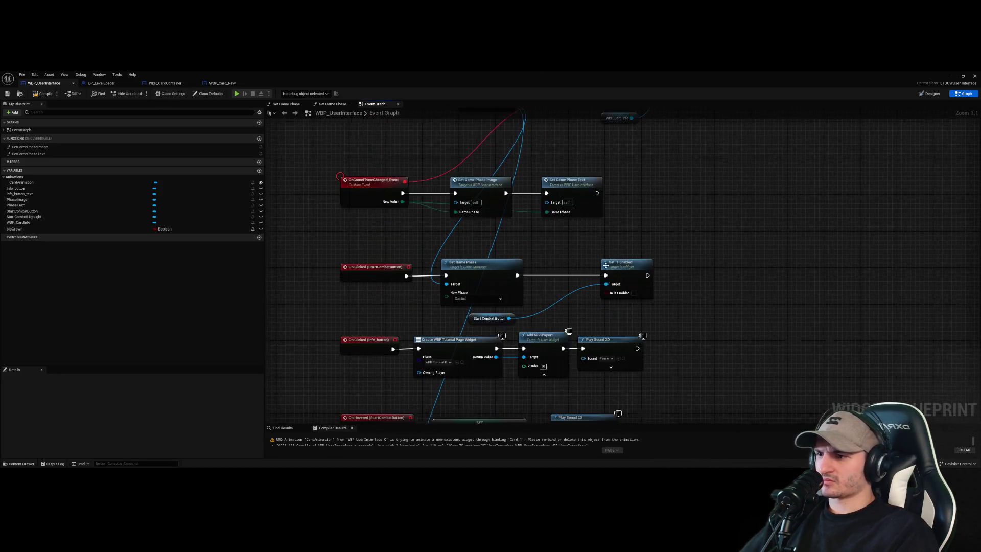
left_click(931, 93)
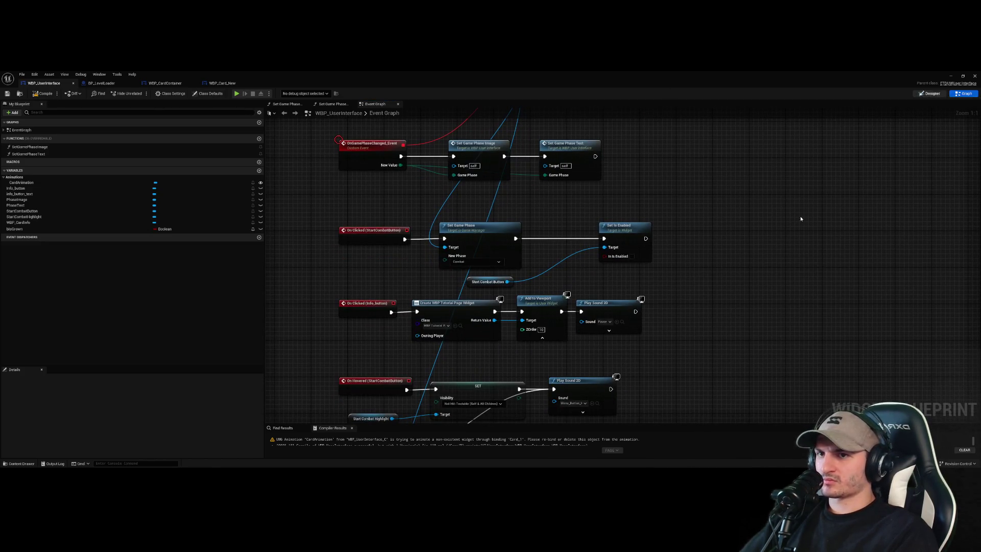
left_click(523, 278)
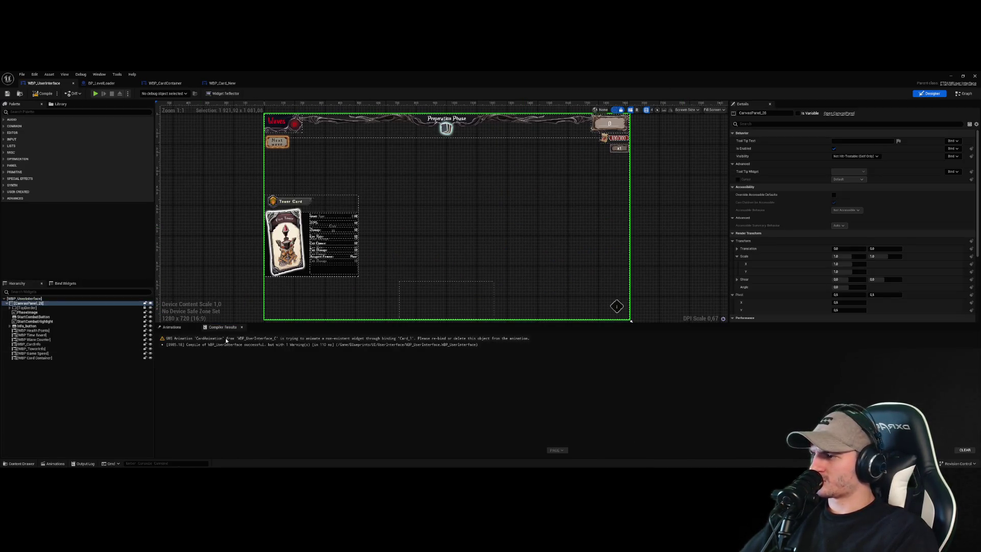
left_click(171, 327)
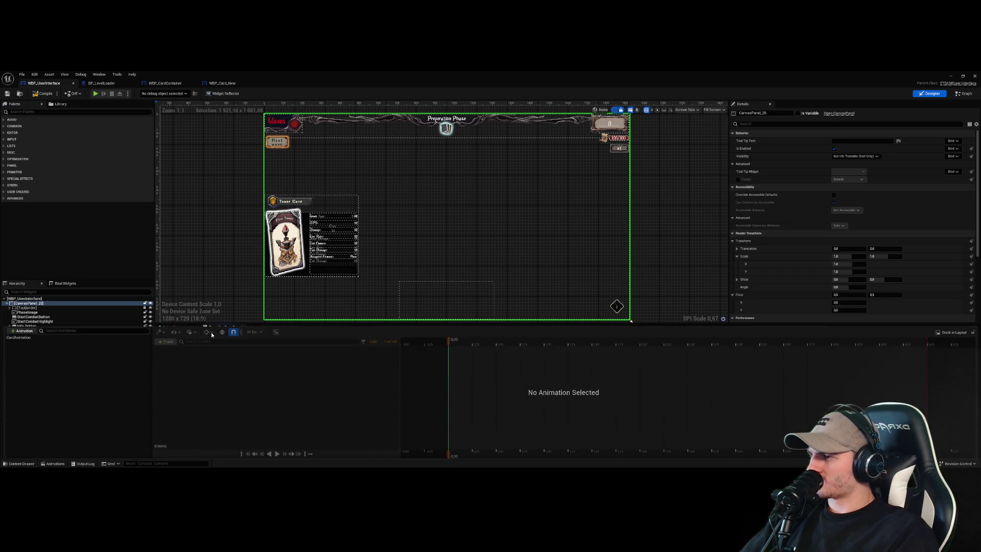
left_click(47, 338)
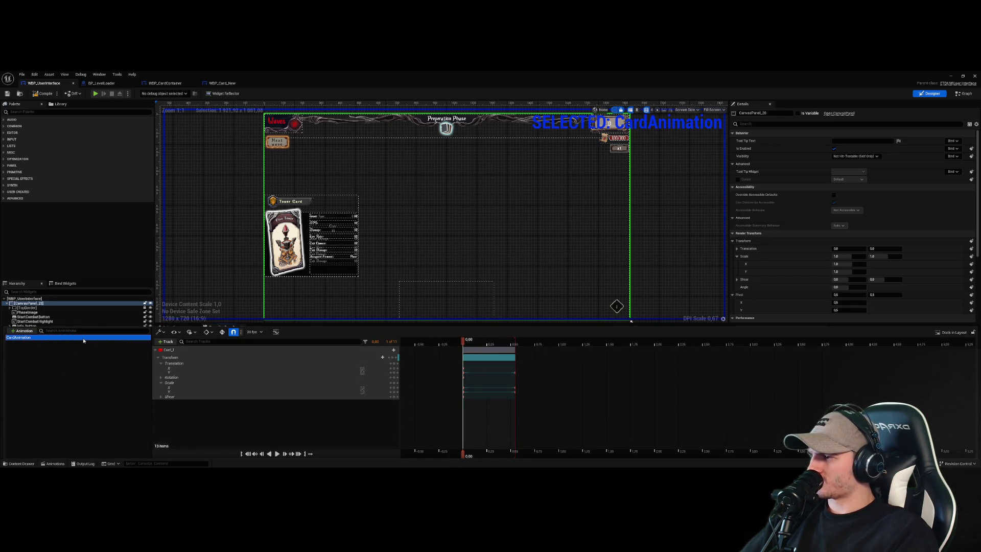
key("Delete")
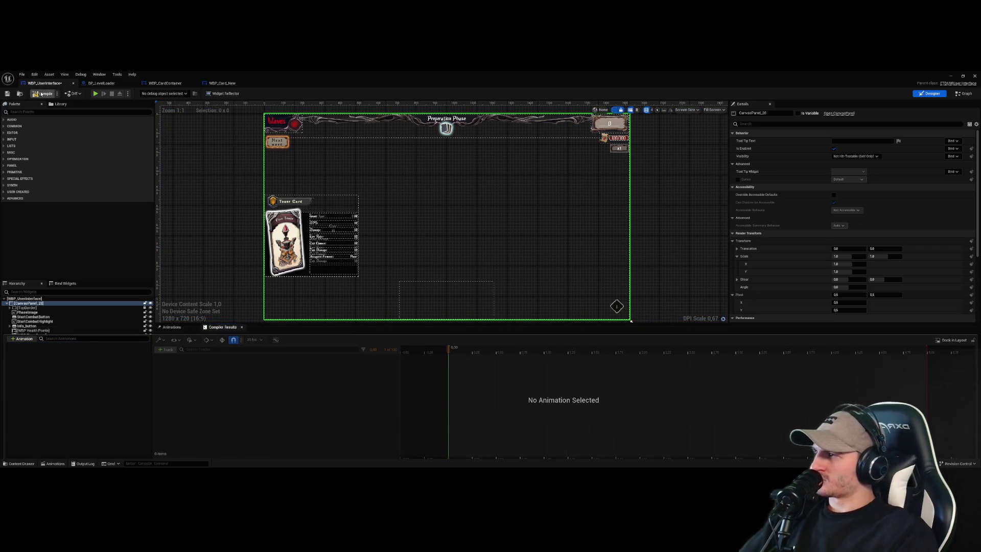
left_click(41, 94)
left_click(217, 225)
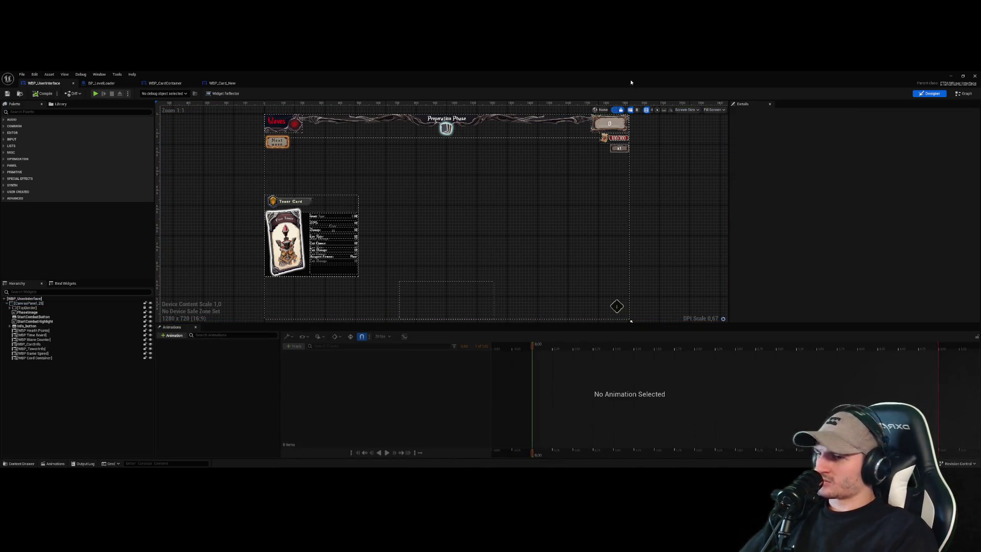
left_click(975, 75)
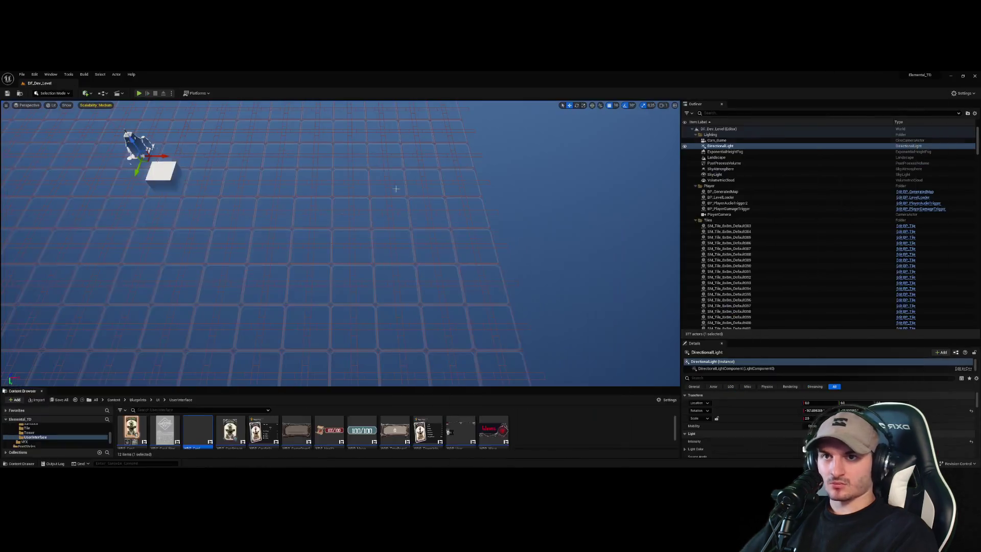
- After a quick play test, delete WBP_Card_New's leftover Button and Canvas Panel, then play again
left_click(139, 93)
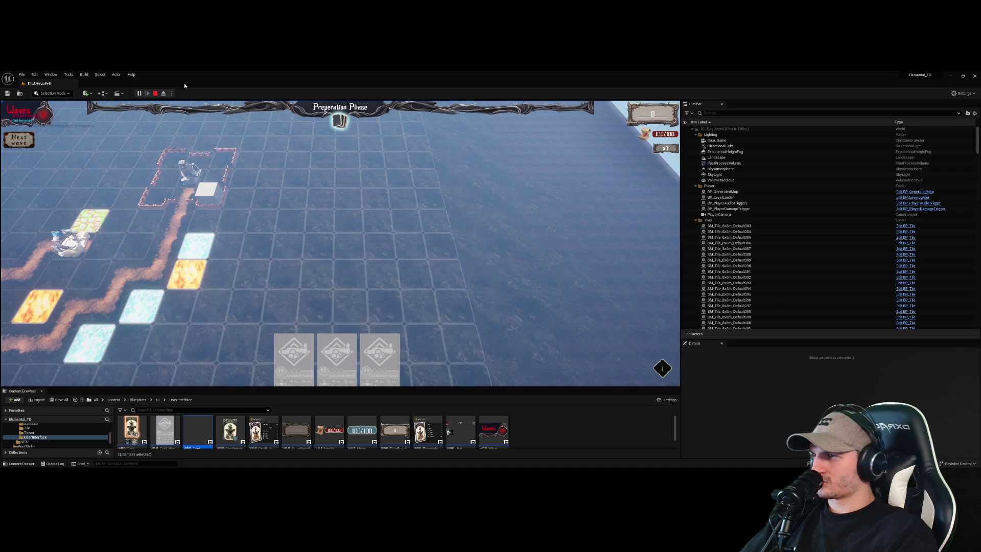
left_click(155, 93)
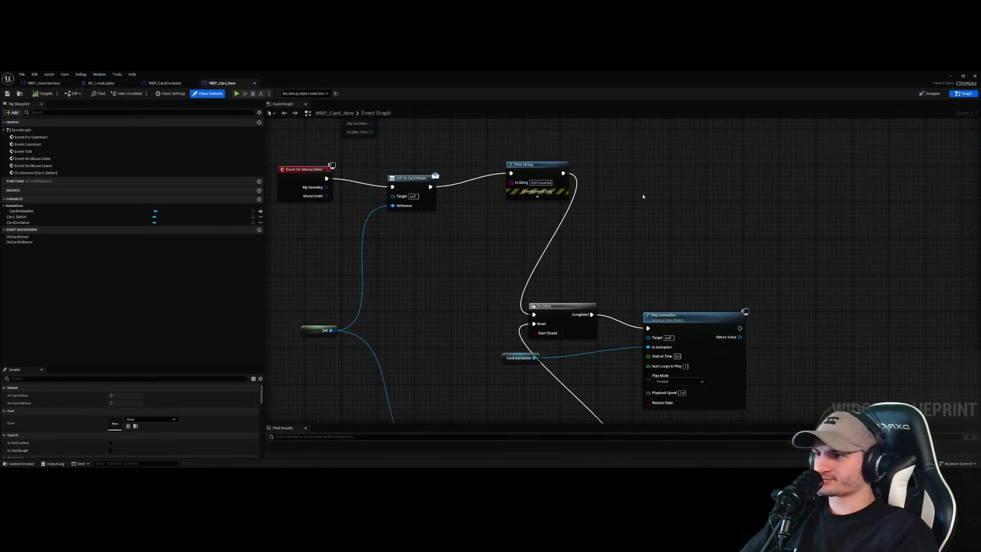
left_click(930, 93)
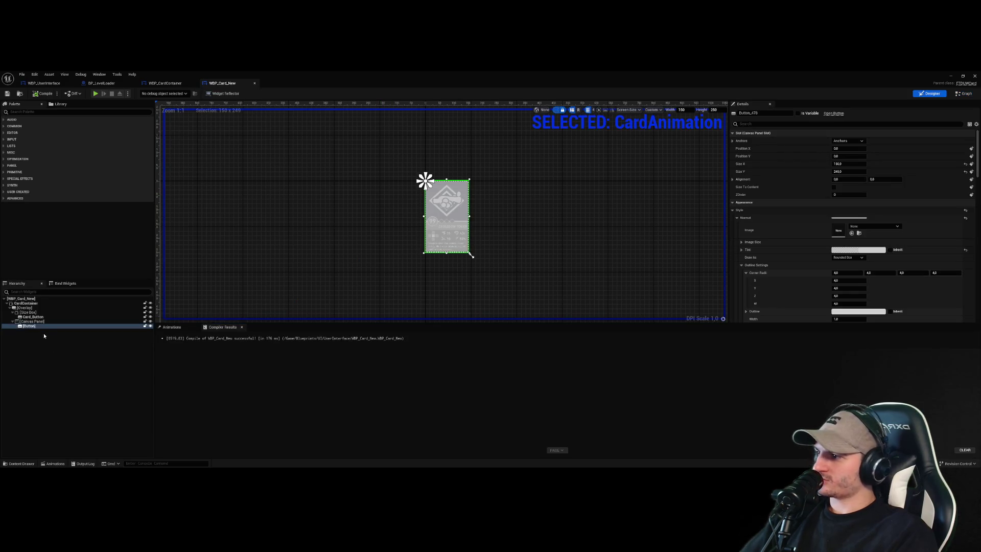
key("Delete")
key("Delete")
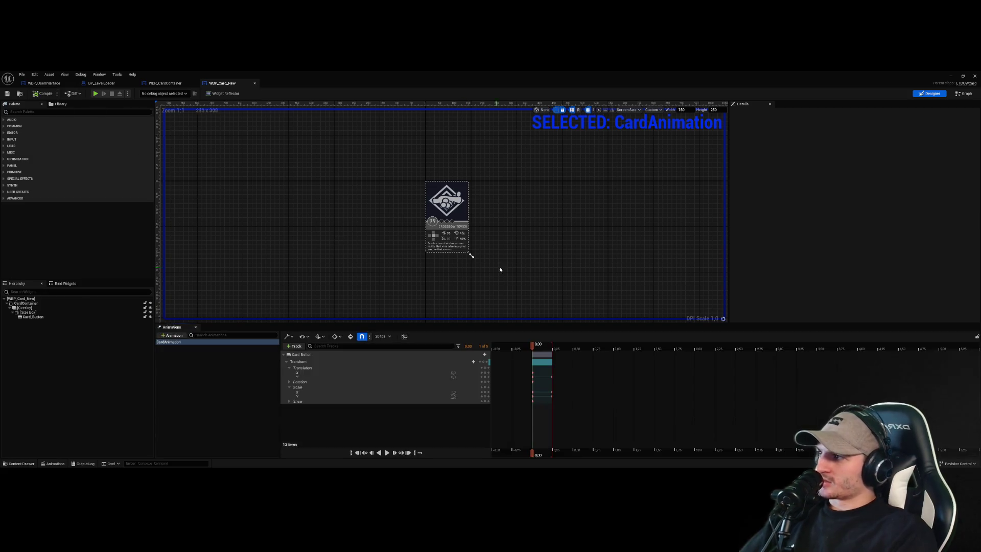
left_click(950, 76)
left_click(139, 94)
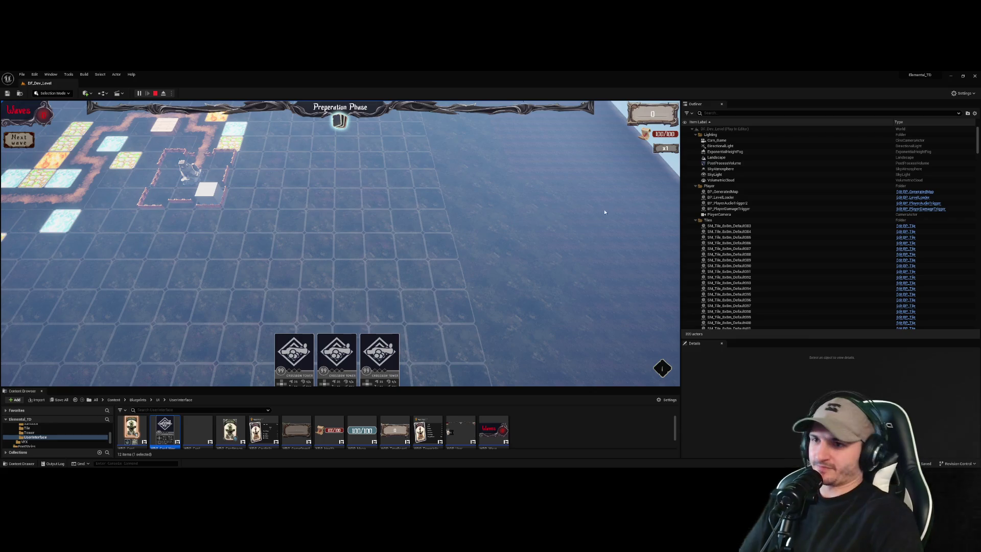
- Widen the game viewport, stop the play test, and open WBP_Card_New
mouse_move(680, 204)
left_mouse_down()
mouse_move(379, 220)
mouse_move(583, 224)
left_mouse_up()
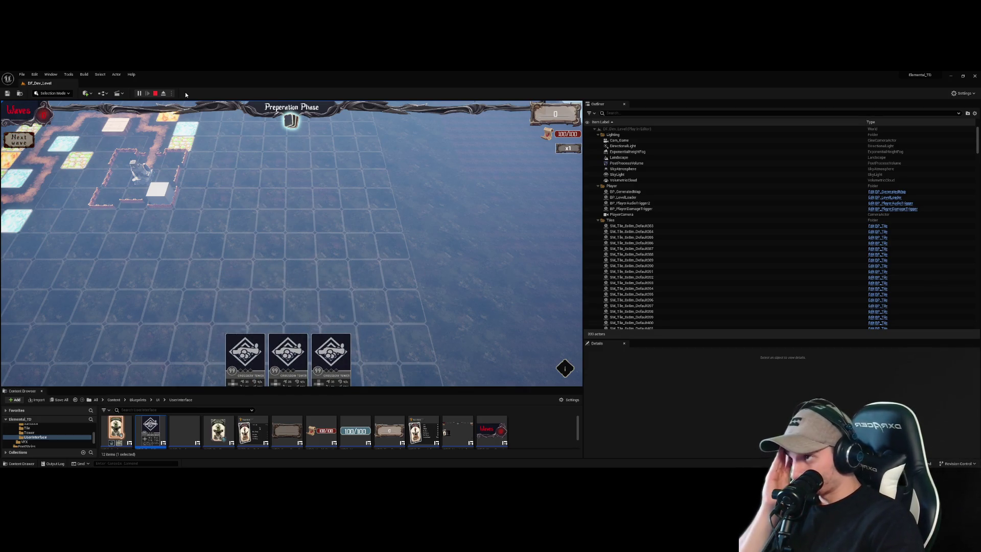
left_click(156, 95)
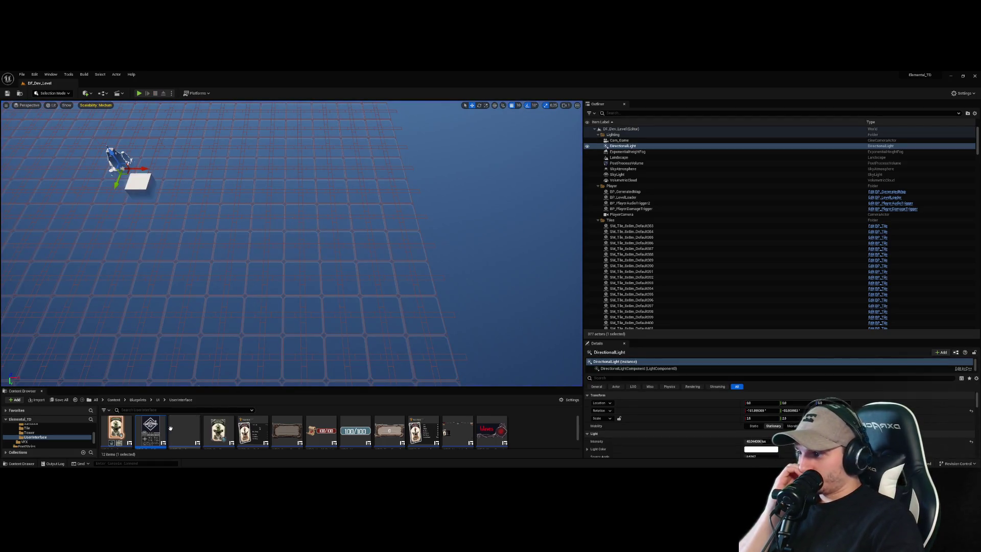
double_click(160, 431)
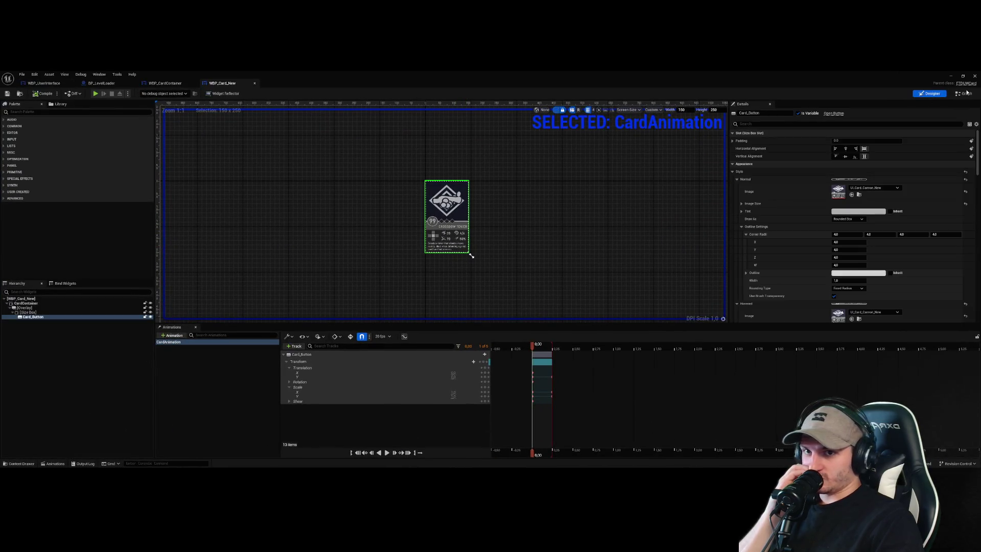
- Show WBP_CardContainer's Event Graph panned to its card-generation and positioning nodes
left_click(964, 93)
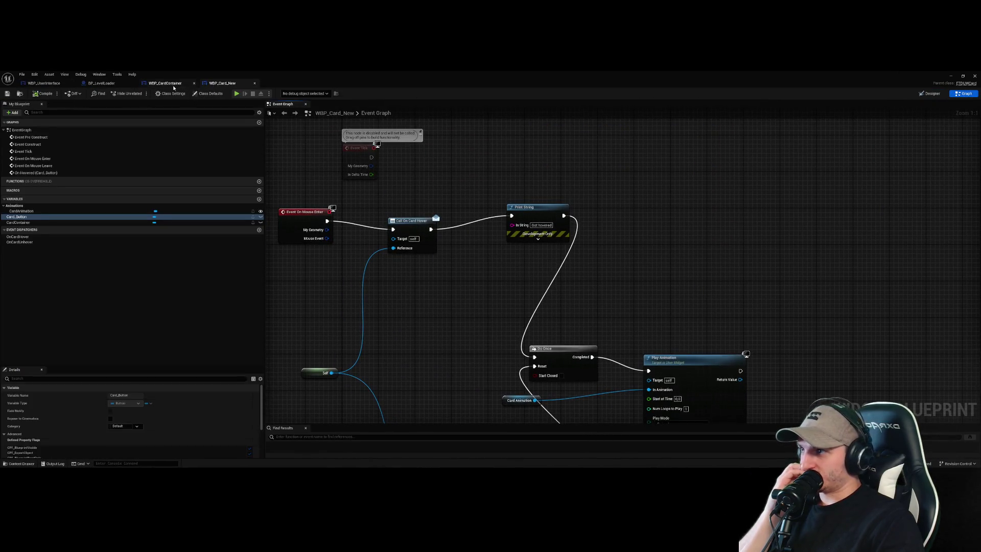
left_click(174, 83)
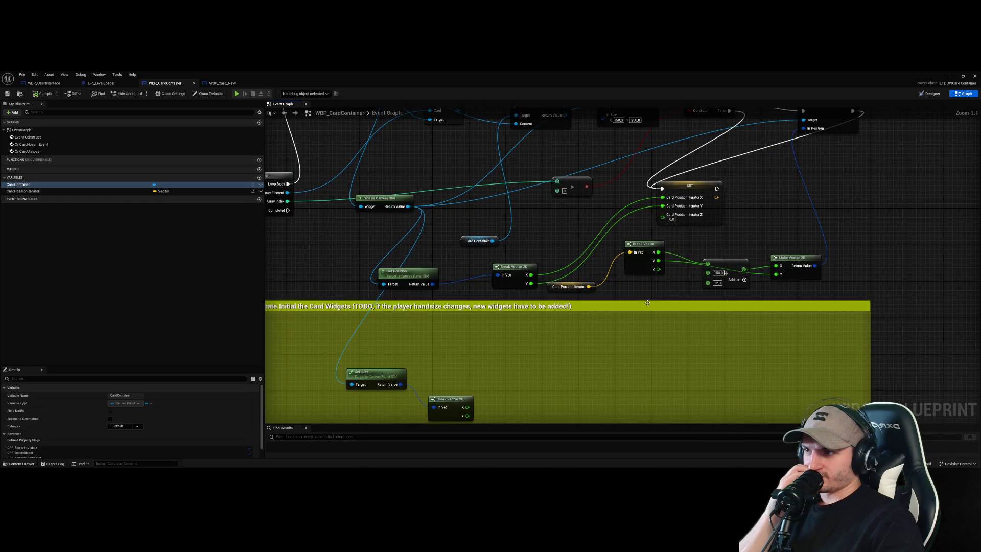
left_click_drag(647, 302, 625, 371)
scroll(647, 307, "down", 1)
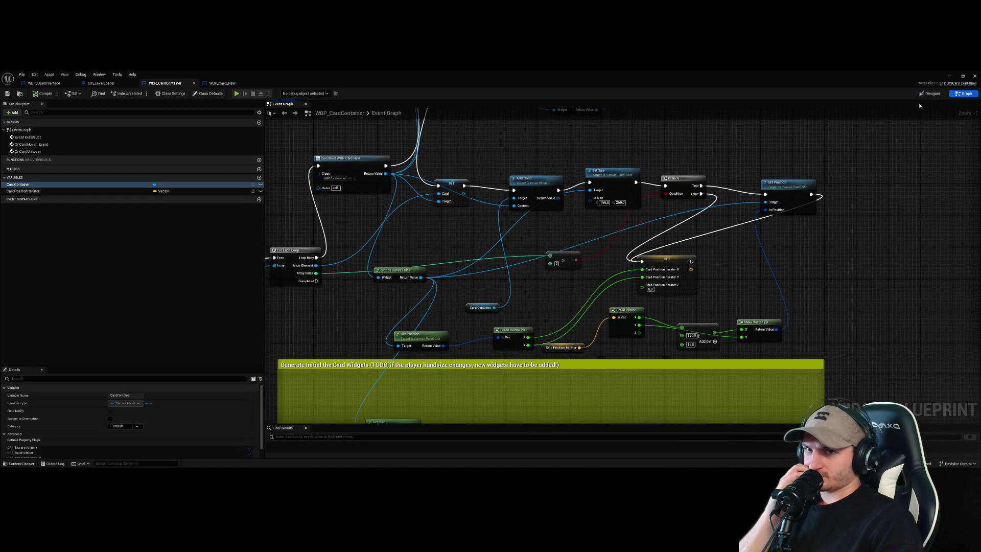
left_click(928, 94)
left_click(965, 93)
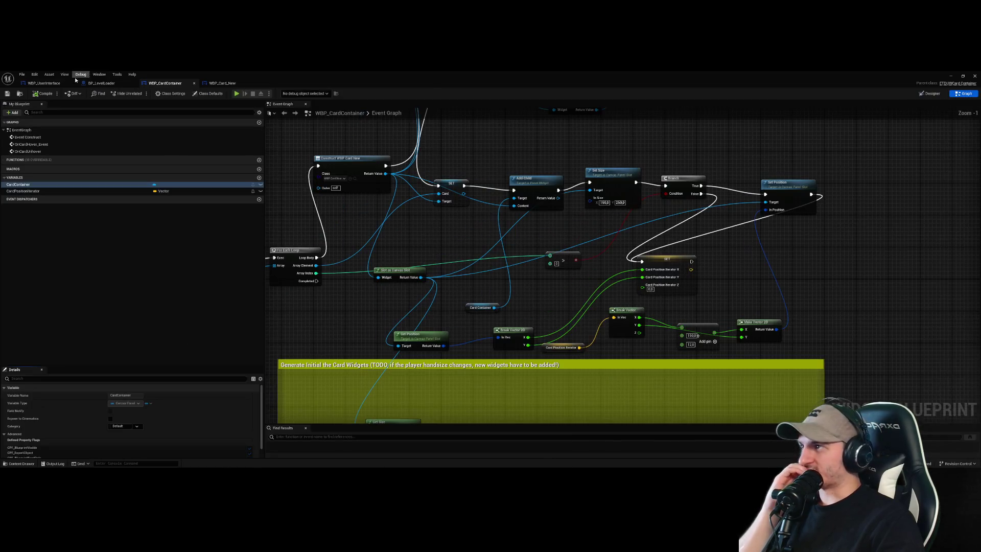
- Set the card container's Size Y to 200 and adjust its Position Y
left_click(44, 82)
left_click(436, 301)
key("f")
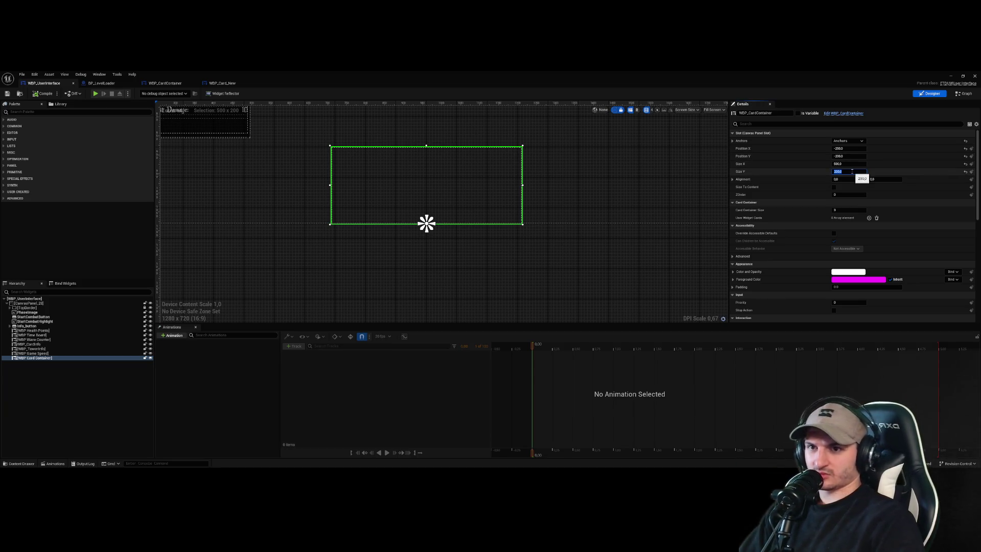
type("00")
key("Return")
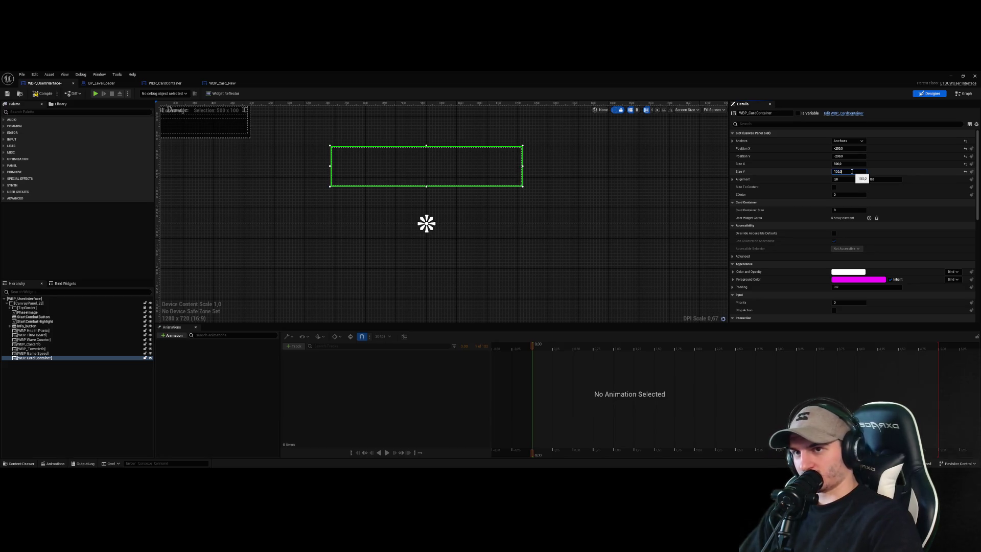
key("Return")
left_click(852, 157)
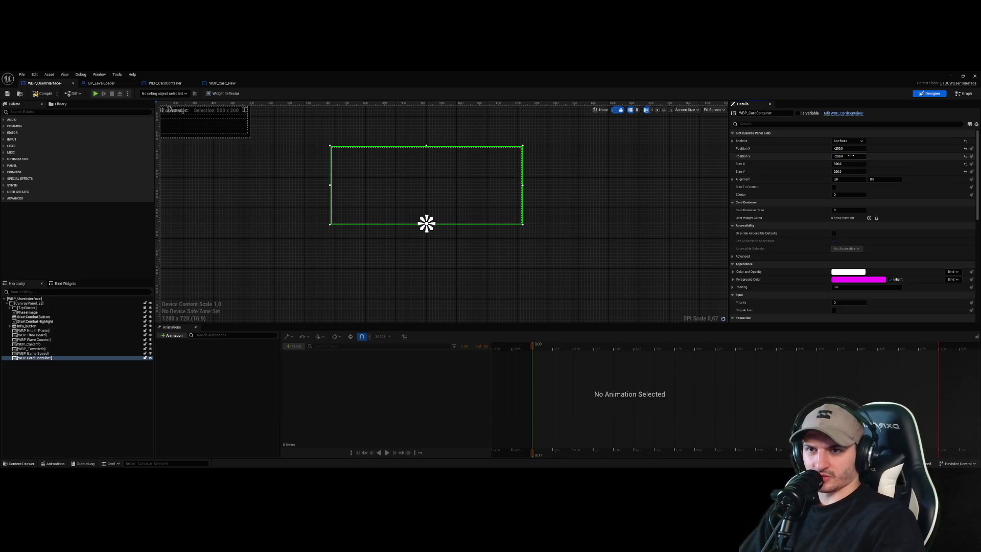
type("00")
key("Return")
- Recompile WBP_UserInterface and return to the level editor
left_click(446, 212)
left_click(44, 94)
left_click(950, 76)
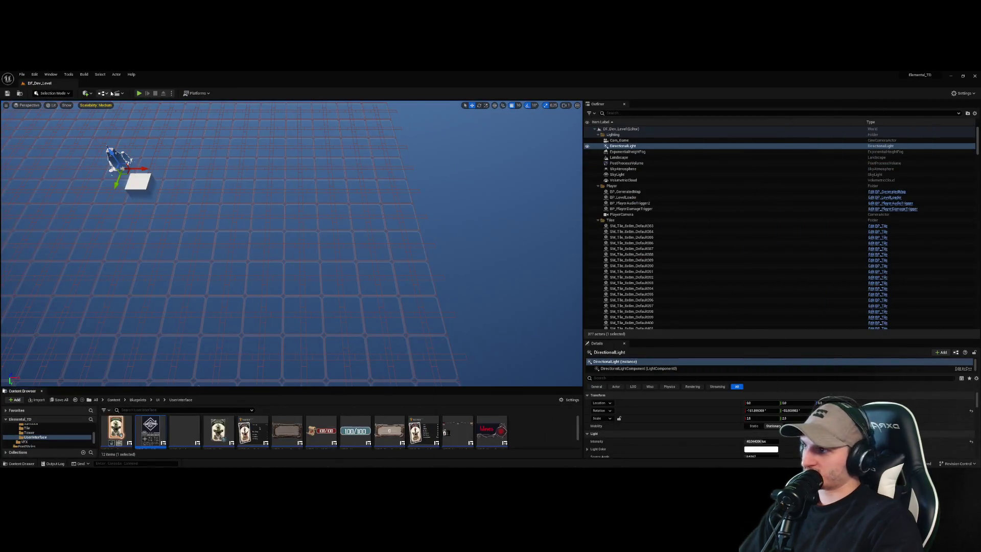
- After a play test, set the card container's Position Y to -125 and save
left_click(139, 93)
left_click(344, 137)
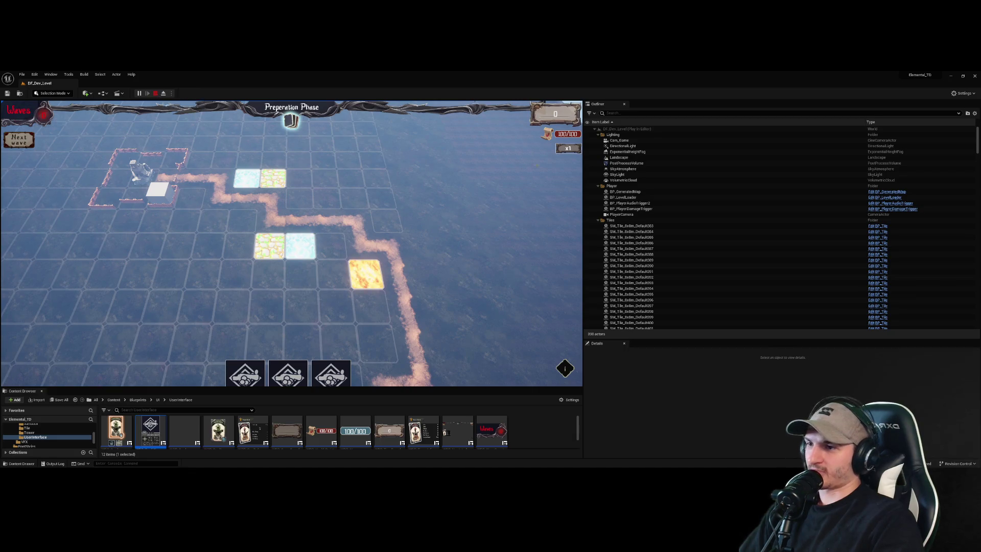
left_click(155, 93)
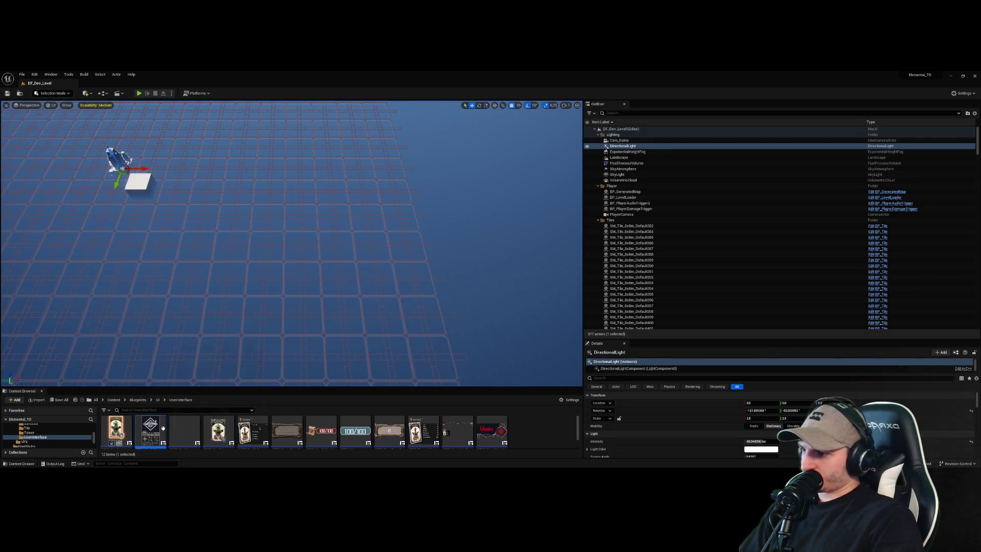
double_click(150, 431)
left_click(931, 93)
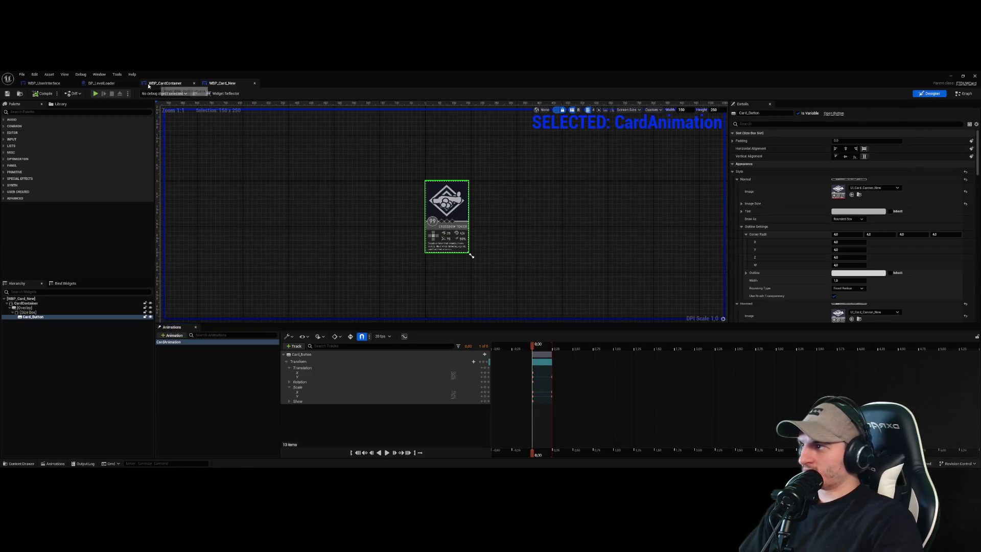
left_click(44, 83)
scroll(393, 224, "up", 2)
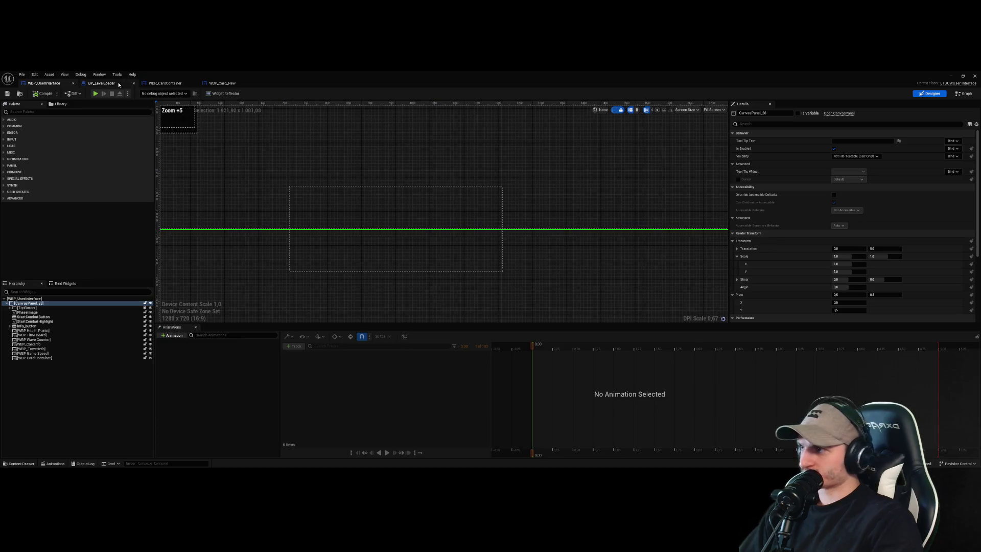
left_click(389, 225)
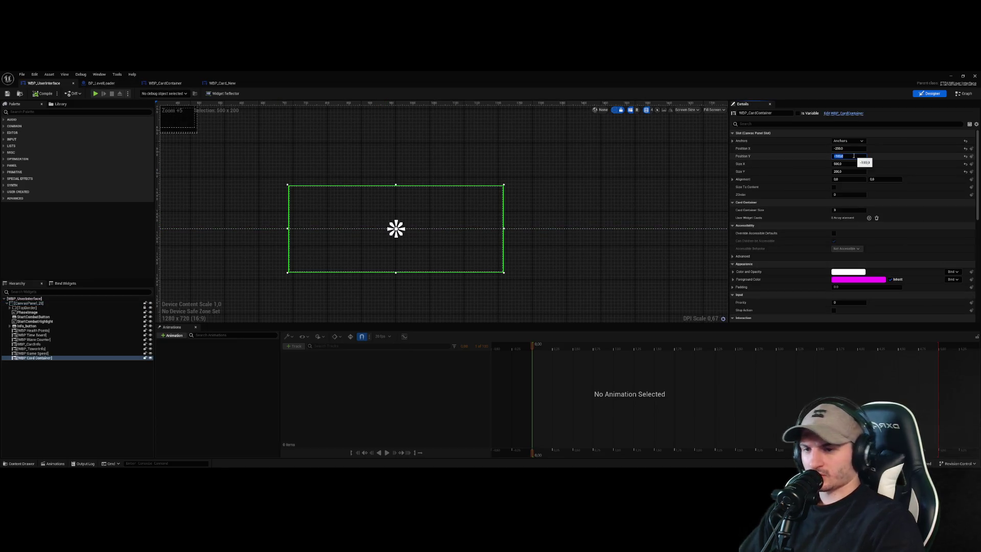
type("5")
key("Return")
key("ctrl+s")
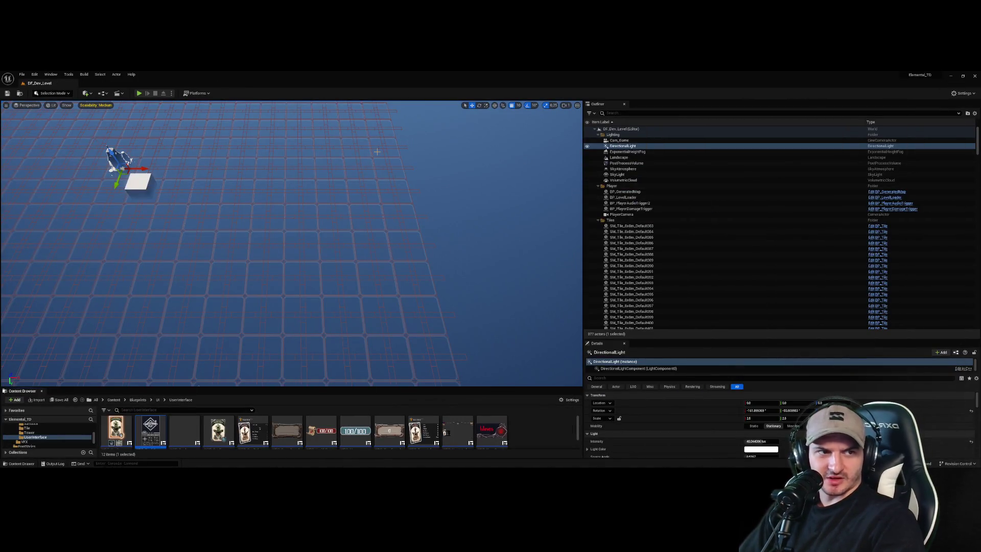
- Play-test the level to check the raised card hand
left_click(139, 93)
left_click(338, 139)
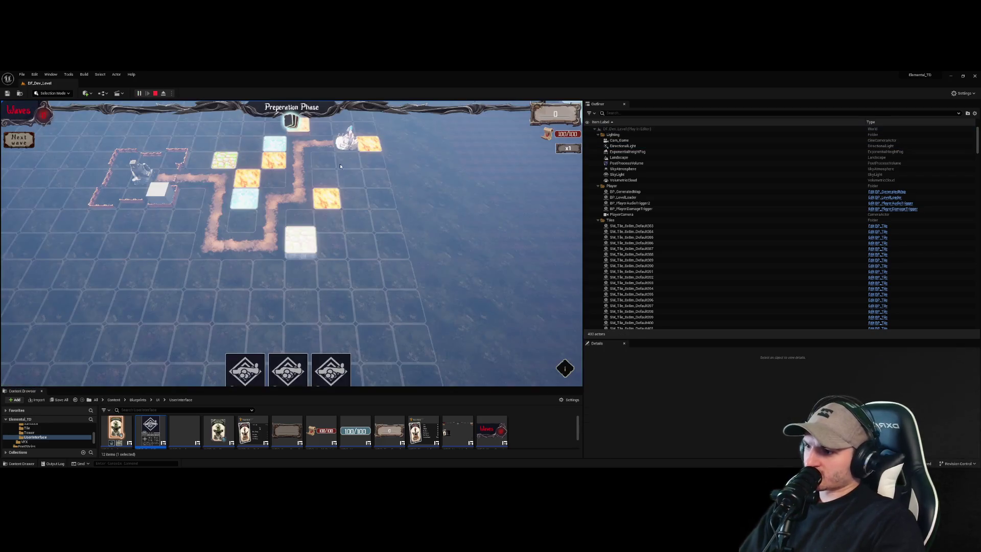
left_click_drag(349, 389, 349, 372)
mouse_move(585, 249)
left_mouse_down()
mouse_move(694, 249)
mouse_move(613, 249)
left_mouse_up()
left_click(156, 93)
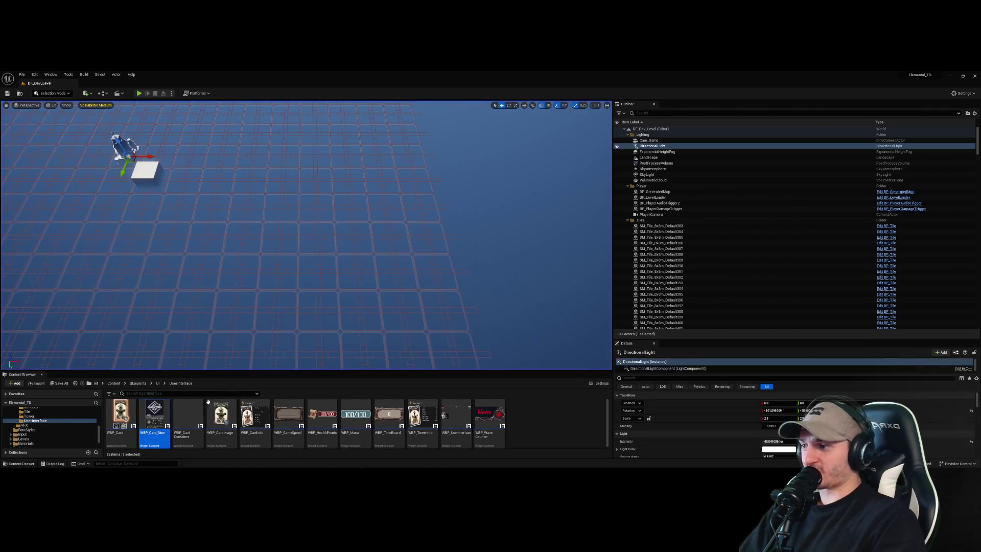
- Set the card container's Position Y to -150 in WBP_UserInterface and close the editor
double_click(154, 415)
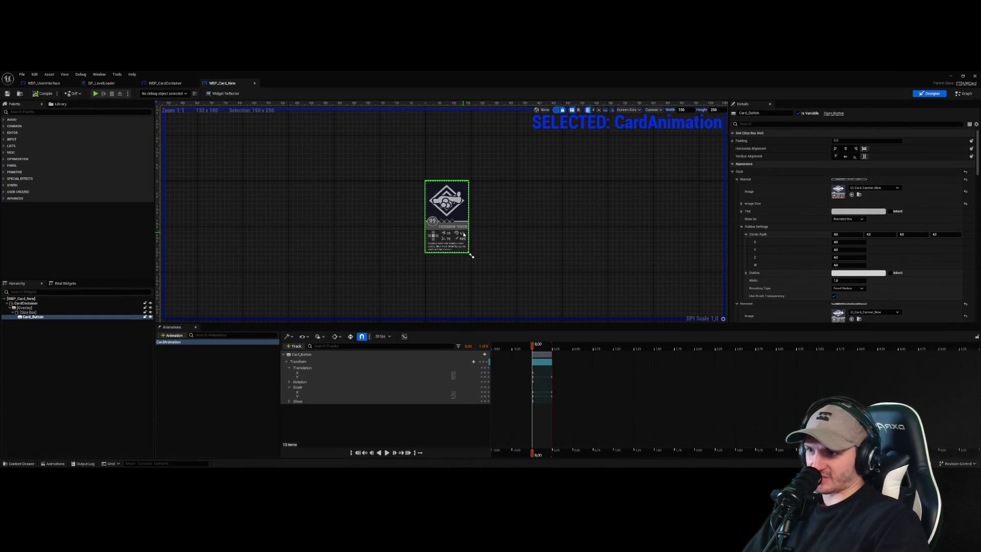
scroll(397, 211, "up", 5)
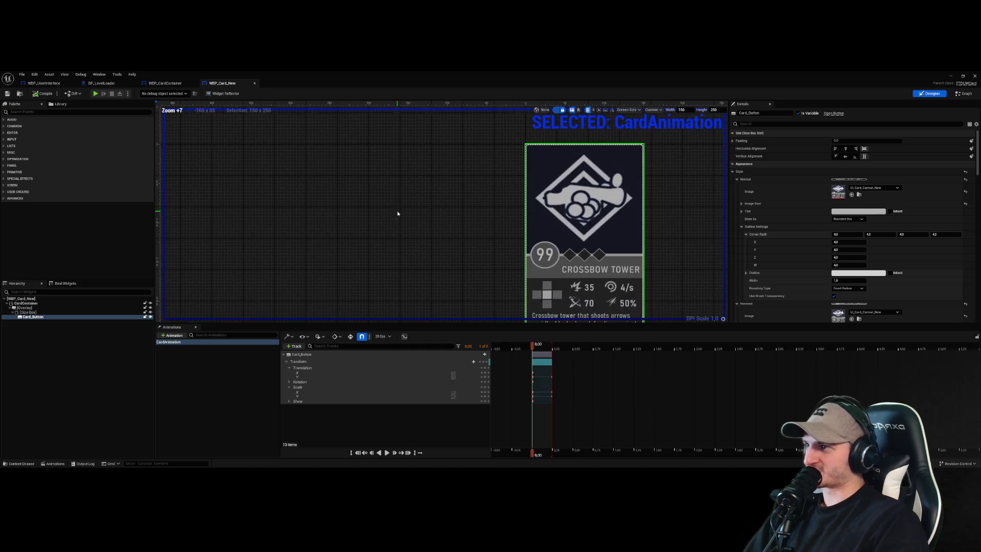
left_click(161, 83)
left_click(101, 83)
left_click(44, 82)
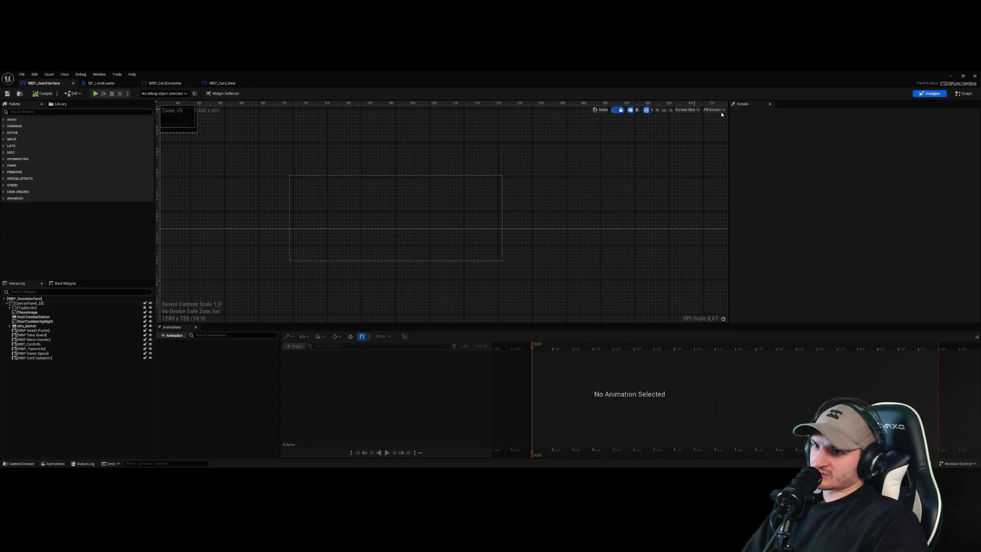
left_click(448, 256)
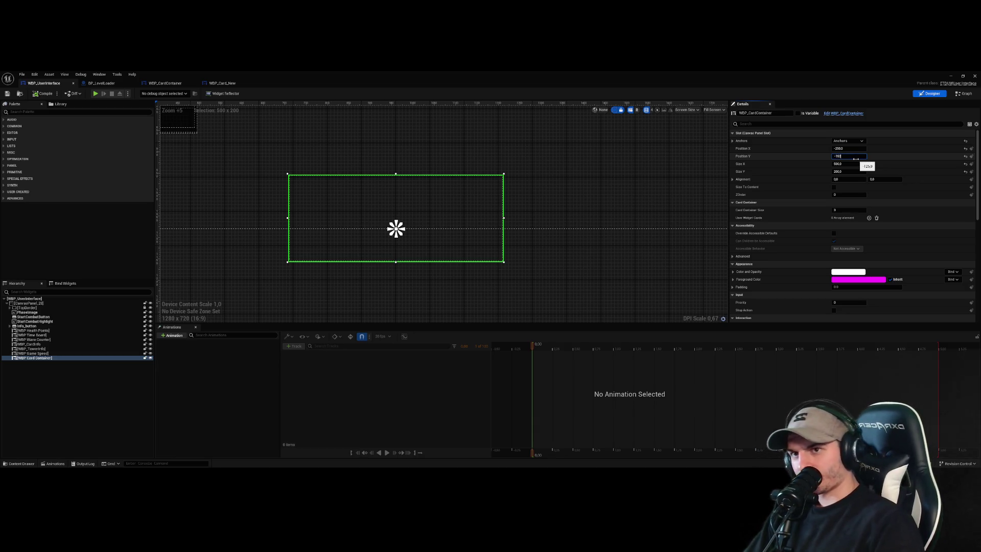
key("Return")
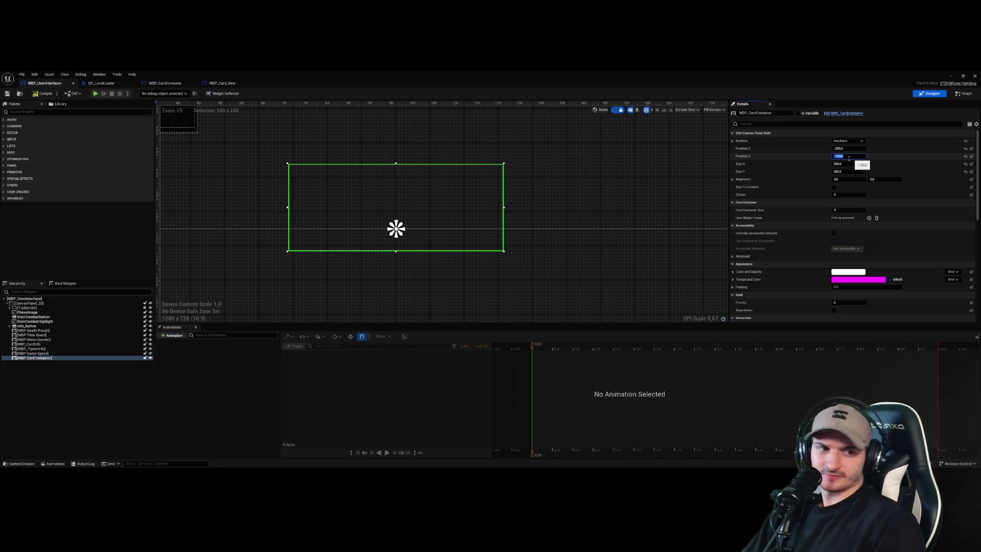
left_click(498, 287)
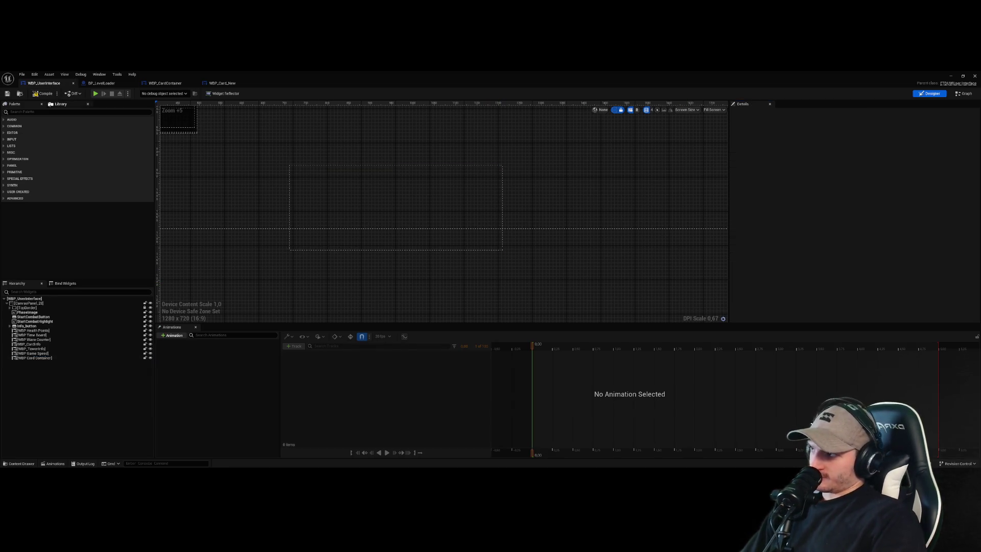
left_click(964, 75)
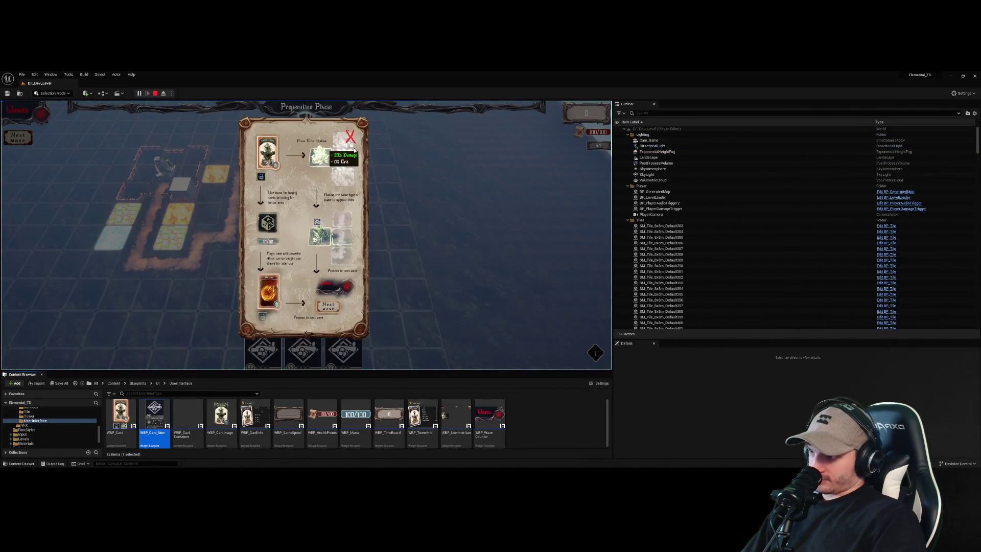
- Dismiss the preparation phase tutorial panel in the running game
left_click(351, 138)
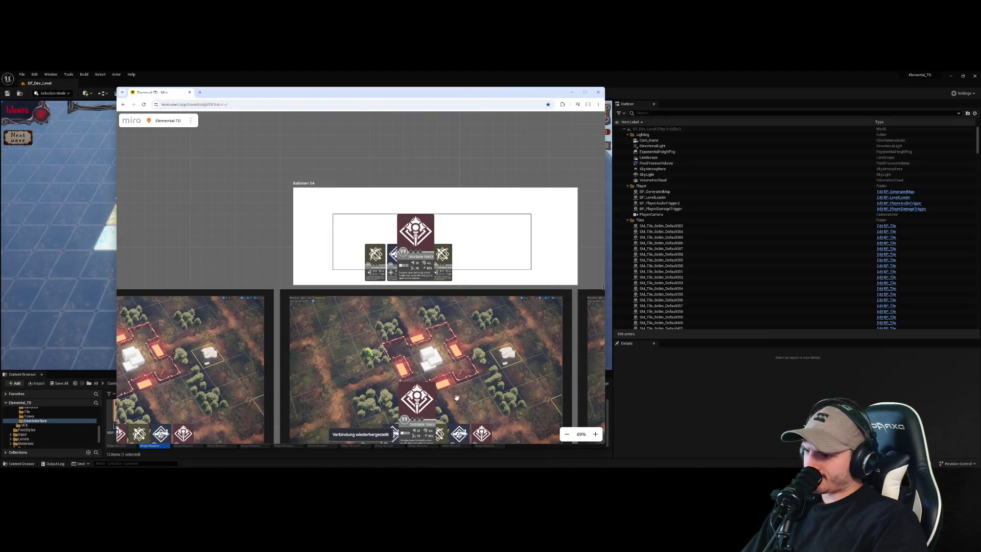
- Zoom the Miro board onto the card-hand mockup, then stop the play session
scroll(352, 332, "down", 3)
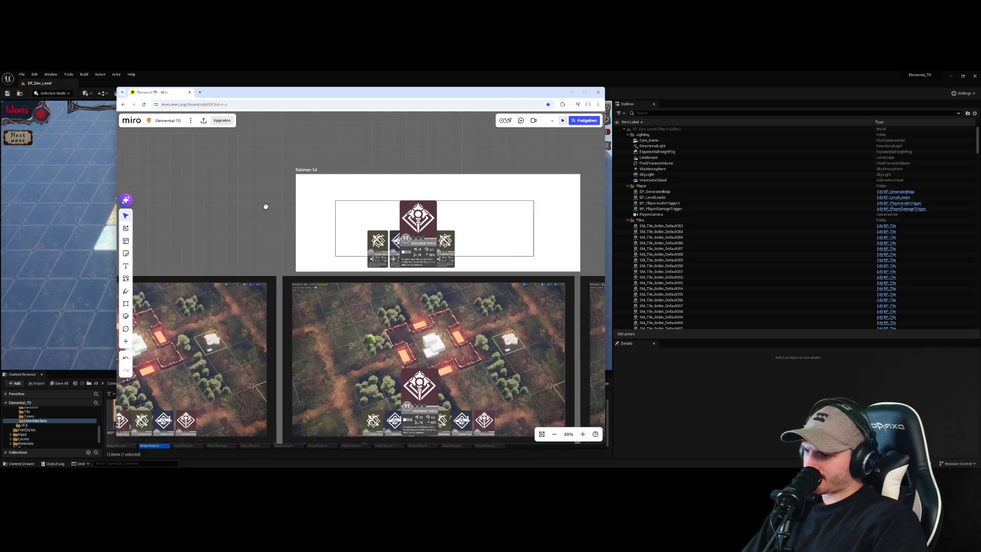
scroll(409, 385, "up", 5)
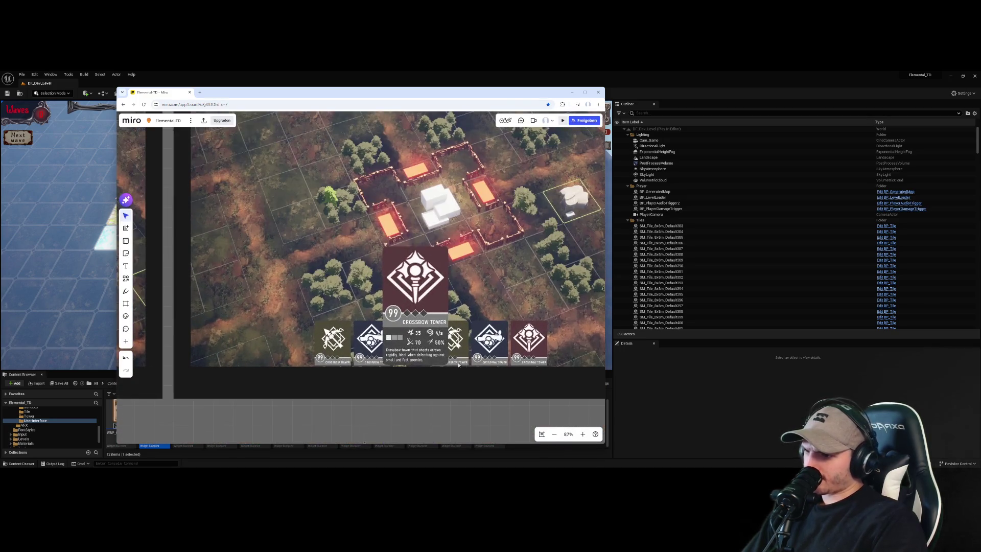
left_click(490, 353)
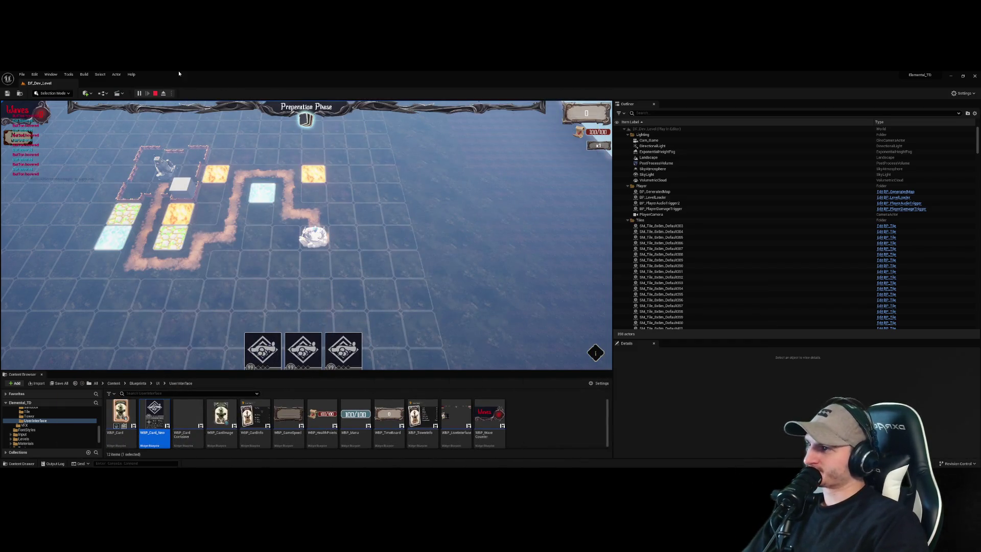
left_click(156, 93)
- Set the card container's Position Y to -170 in WBP_UserInterface and close the editor
double_click(154, 411)
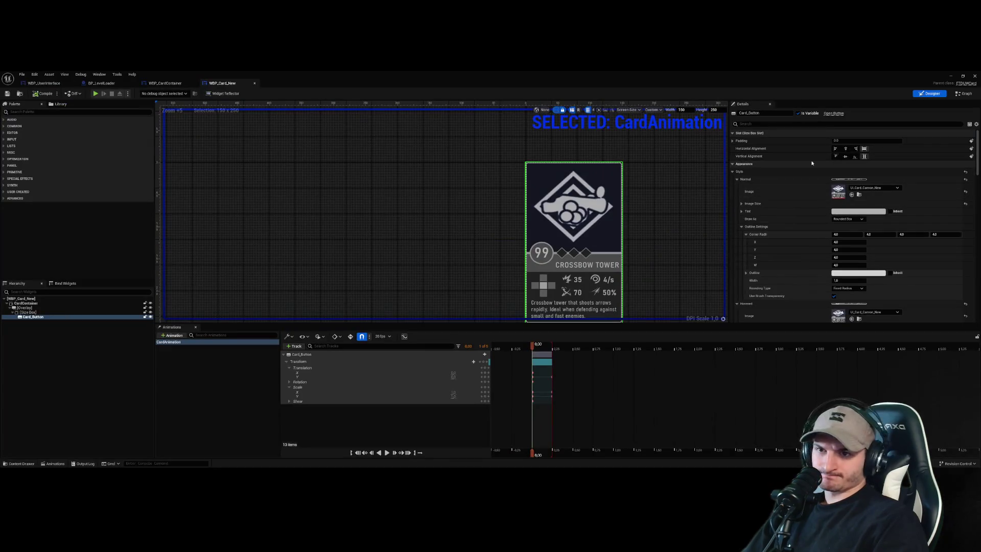
left_click(44, 83)
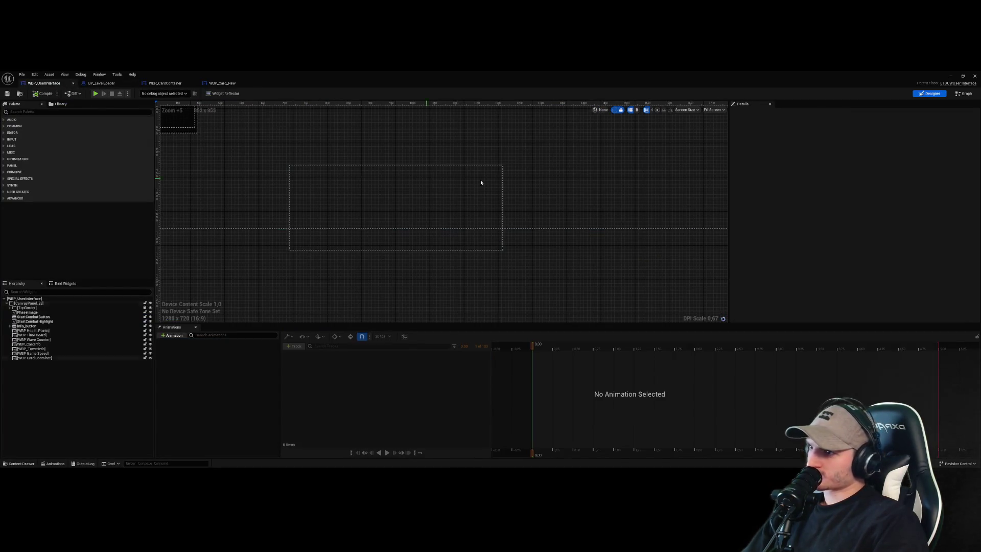
left_click(431, 254)
left_click(856, 156)
type("-170")
key("Return")
left_click(660, 223)
left_click(46, 94)
left_click(975, 76)
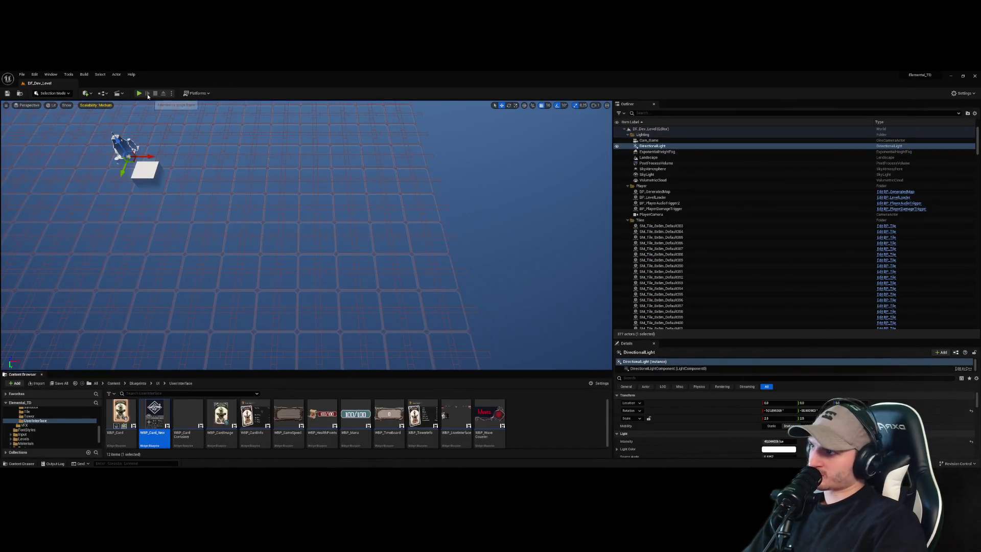
- Play the level and check that the three cards lift and show stats when hovered
key("alt+p")
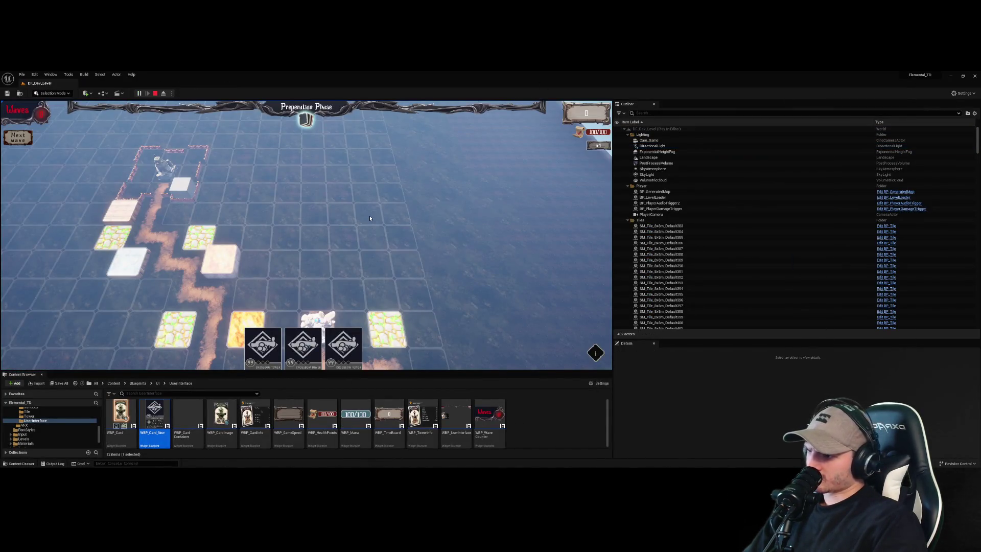
mouse_move(342, 366)
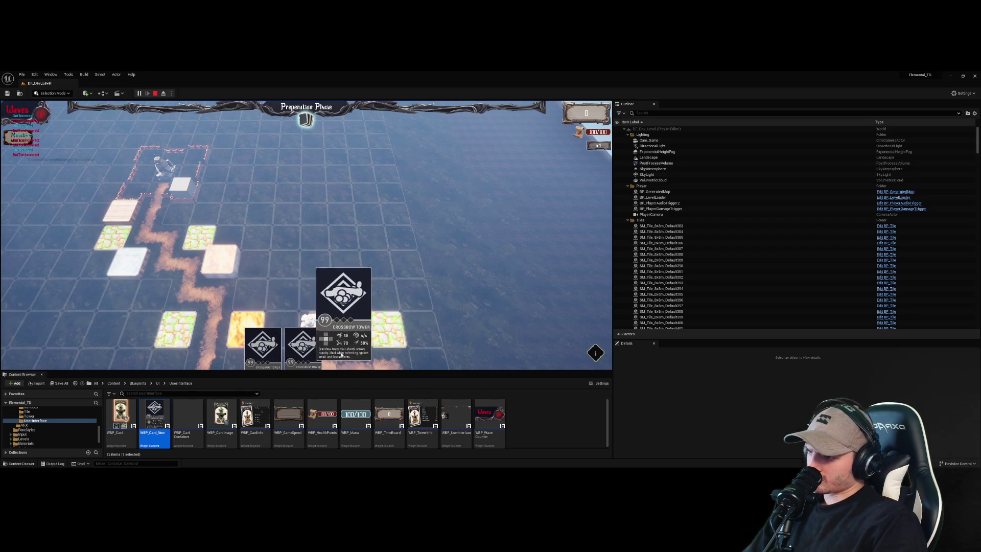
mouse_move(264, 347)
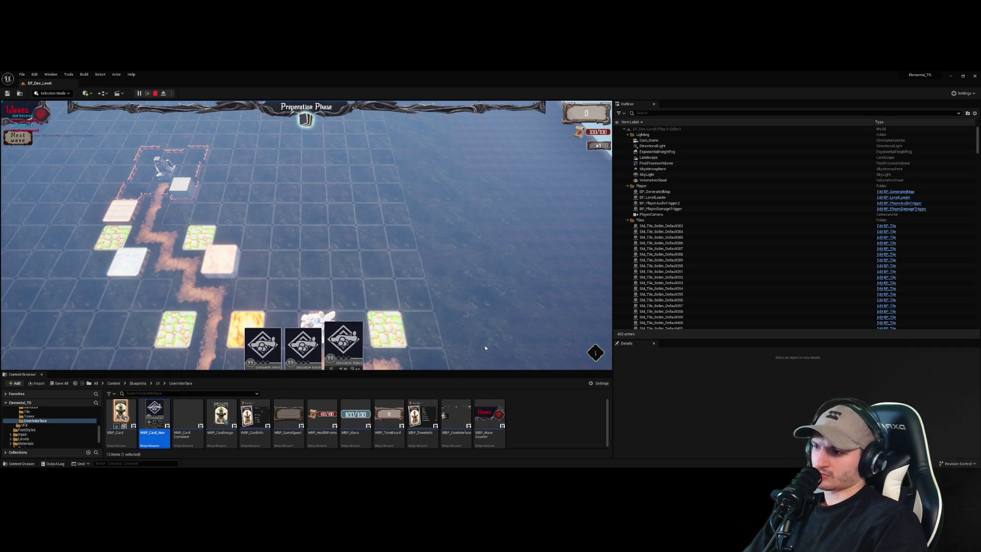
left_click_drag(449, 371, 444, 413)
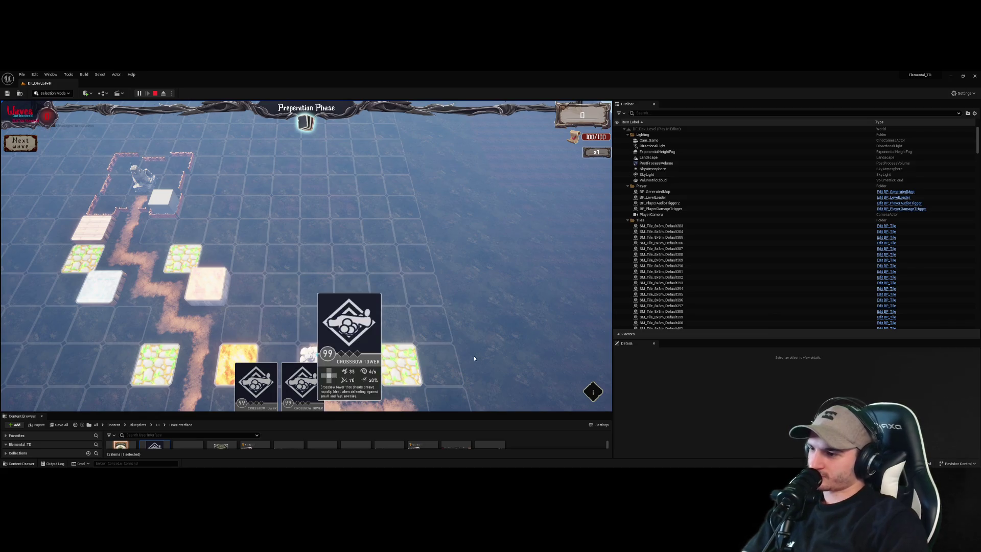
mouse_move(304, 386)
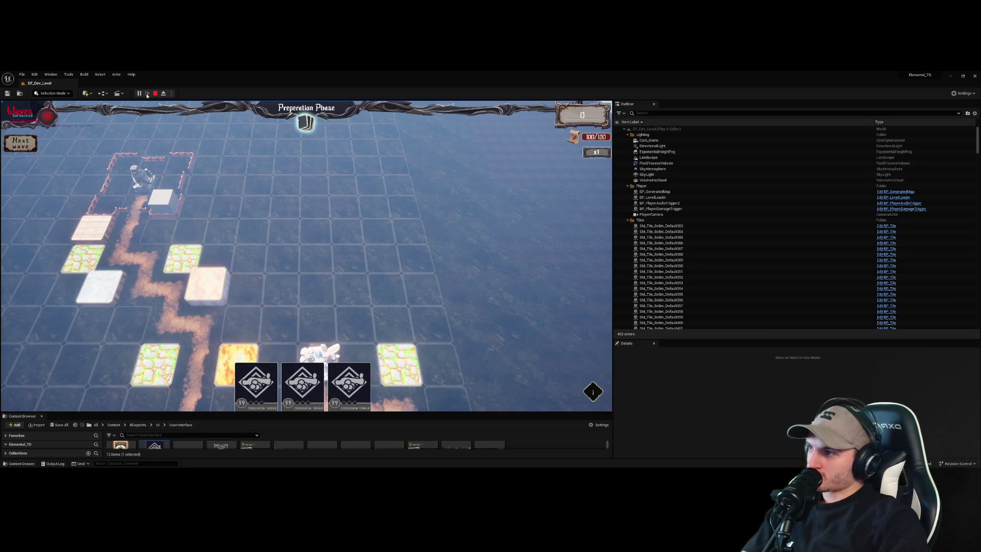
- Stop and restart the play session, collapsing the Content Browser to enlarge the game view
left_click(155, 93)
left_click_drag(255, 415, 255, 320)
left_click(138, 94)
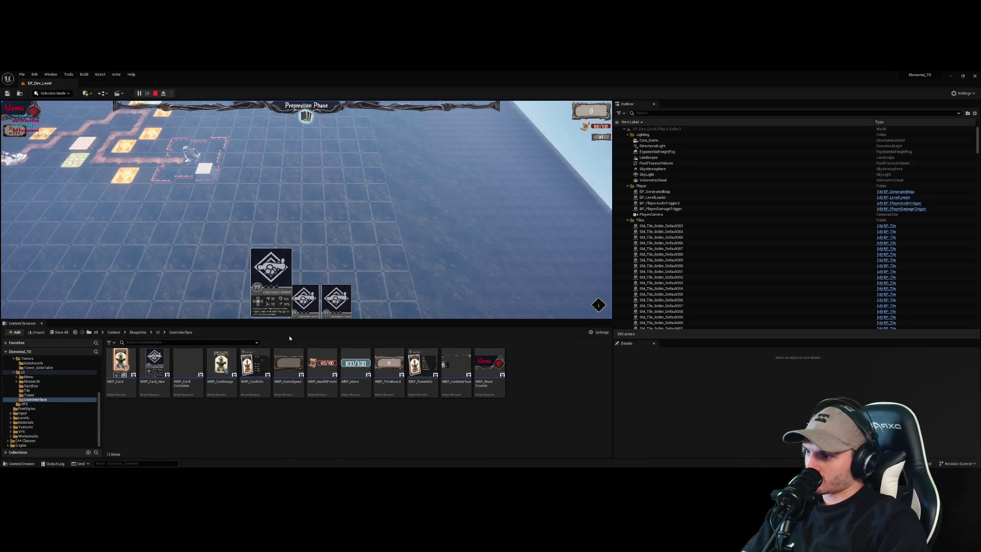
left_click_drag(292, 321, 291, 453)
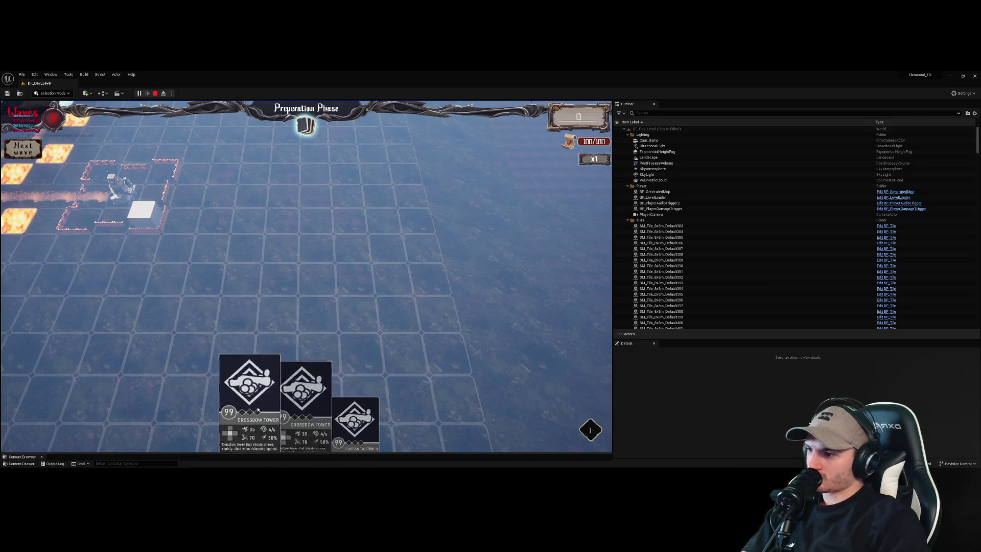
mouse_move(359, 452)
left_mouse_down()
mouse_move(362, 373)
mouse_move(378, 445)
left_mouse_up()
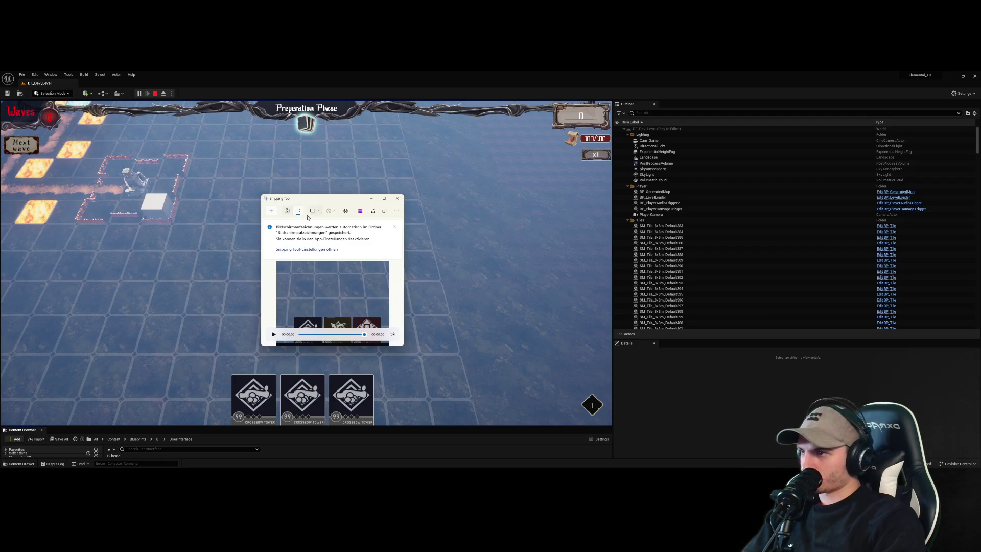
- Video-capture the game view while the Crossbow Tower cards rise on hover, then end play
left_click(287, 210)
left_click(298, 211)
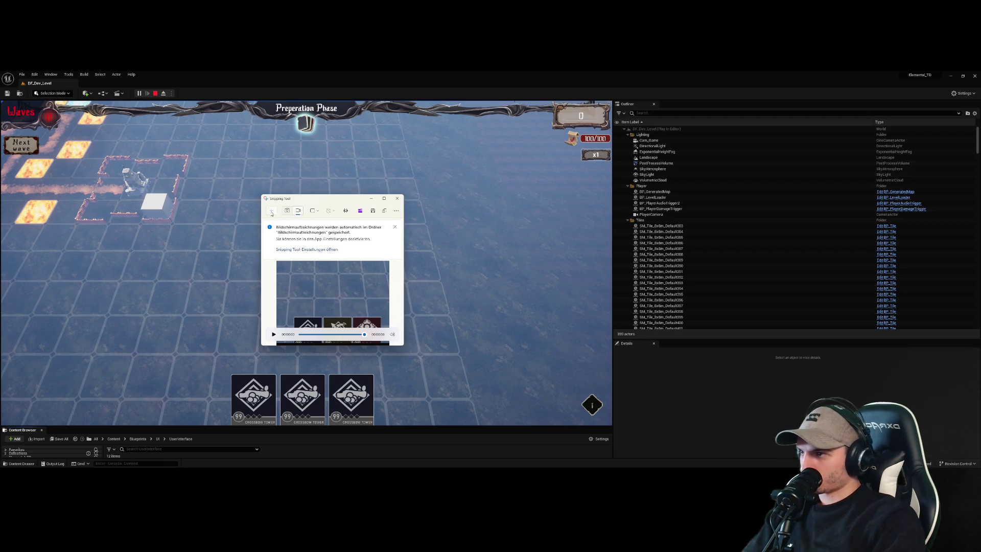
left_click(271, 211)
mouse_move(183, 268)
left_mouse_down()
mouse_move(231, 326)
mouse_move(407, 425)
left_mouse_up()
left_click(469, 86)
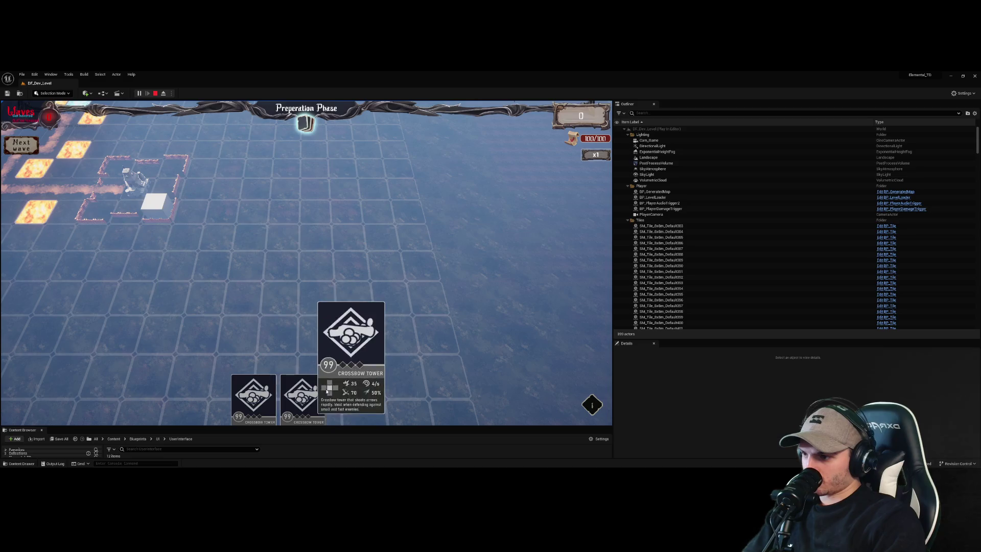
mouse_move(287, 389)
left_click(471, 82)
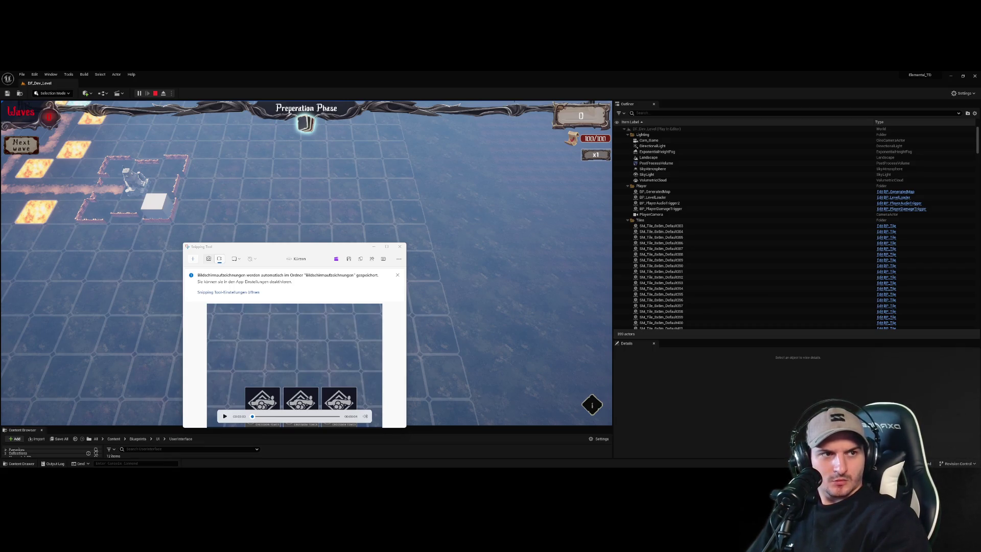
left_click(373, 246)
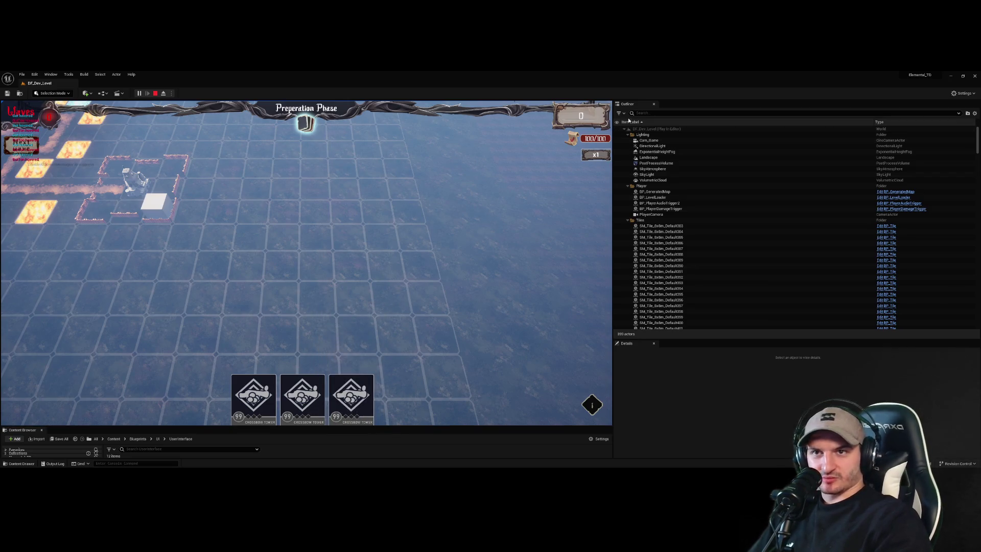
key("Escape")
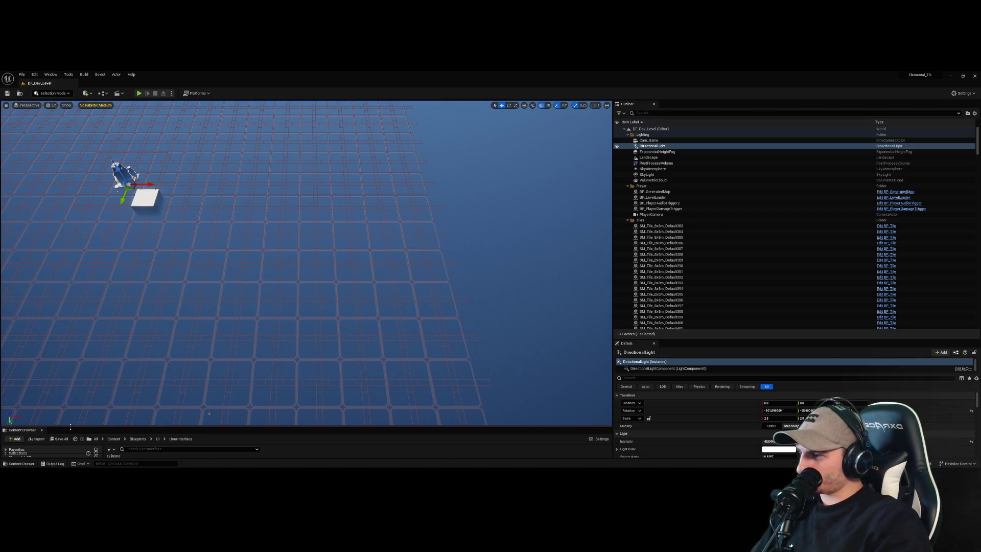
- Restore the maximized editor, enlarge the Content Browser, and open WBP_CardContainer from UserInterface
key("super+Down")
double_click(264, 167)
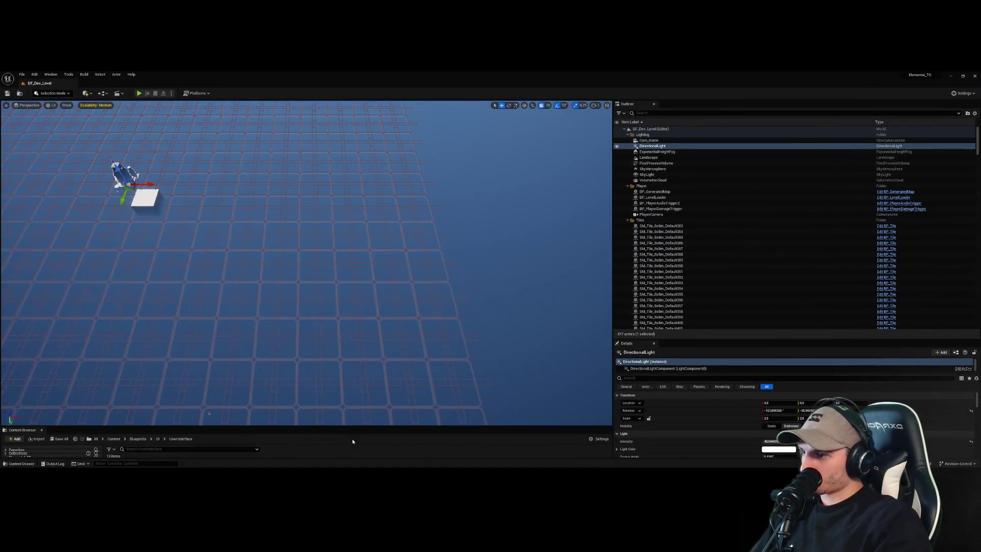
left_click_drag(357, 424, 392, 336)
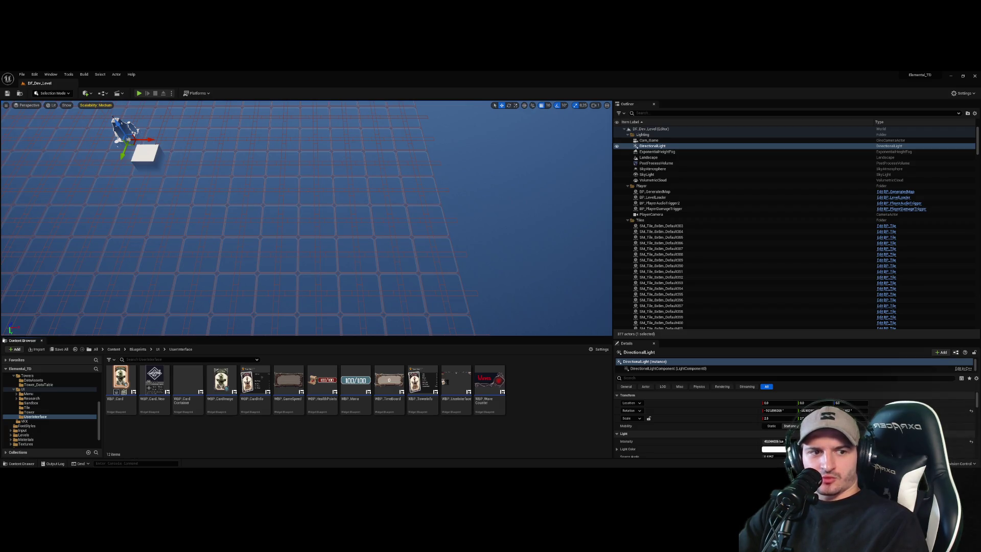
double_click(187, 382)
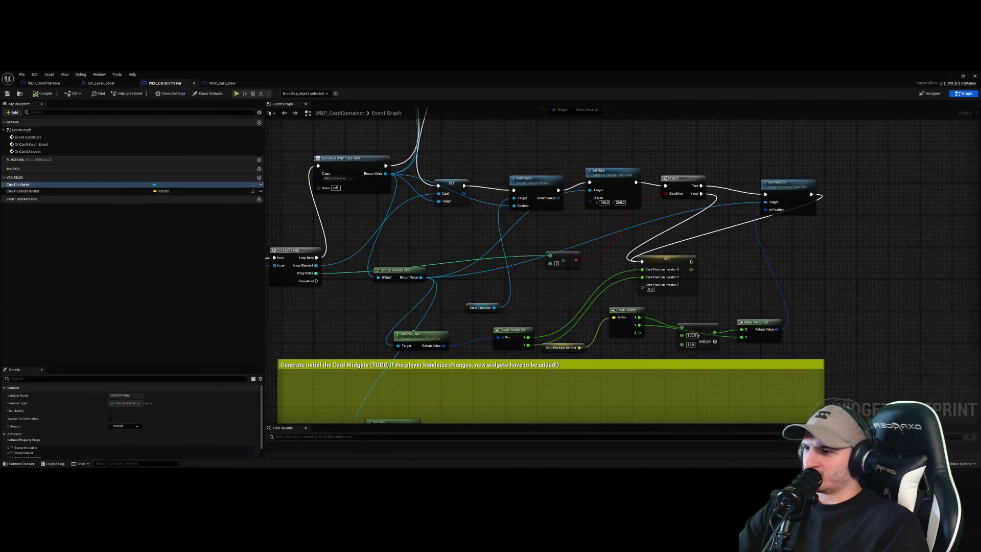
- Marquee-select the left-hand node group in the Event Graph and drag it up-left
scroll(700, 290, "down", 5)
scroll(705, 286, "up", 4)
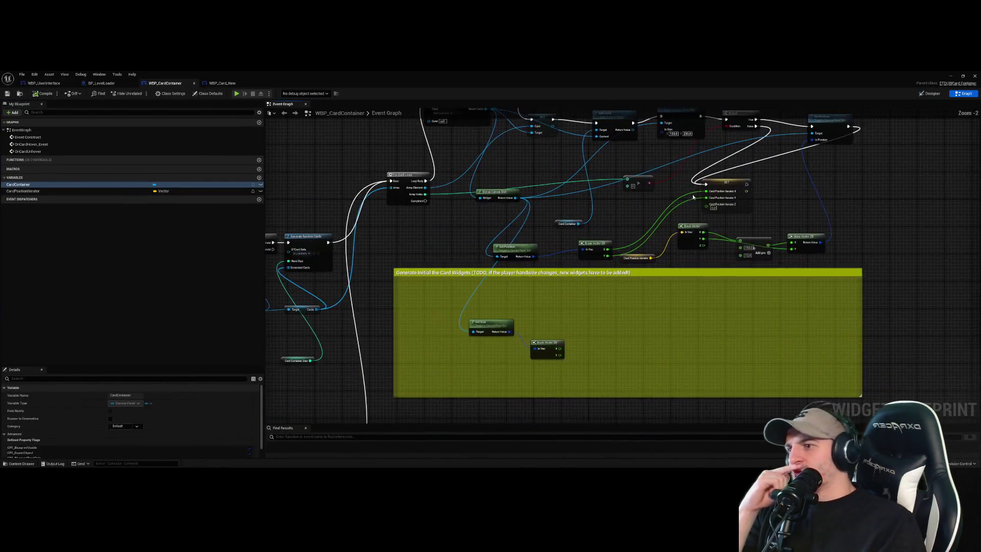
scroll(708, 283, "down", 3)
scroll(679, 286, "up", 2)
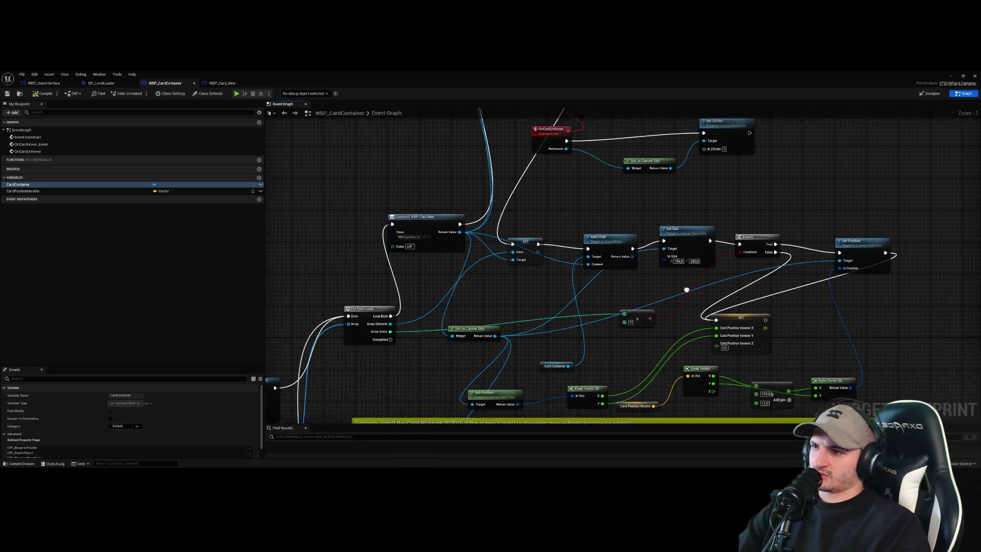
scroll(633, 276, "down", 3)
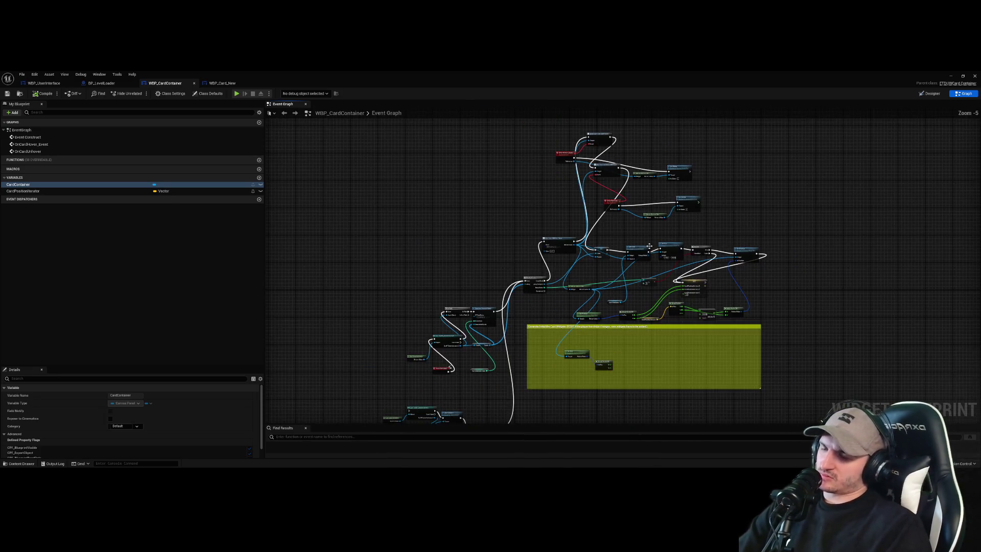
scroll(596, 275, "up", 4)
scroll(590, 263, "down", 3)
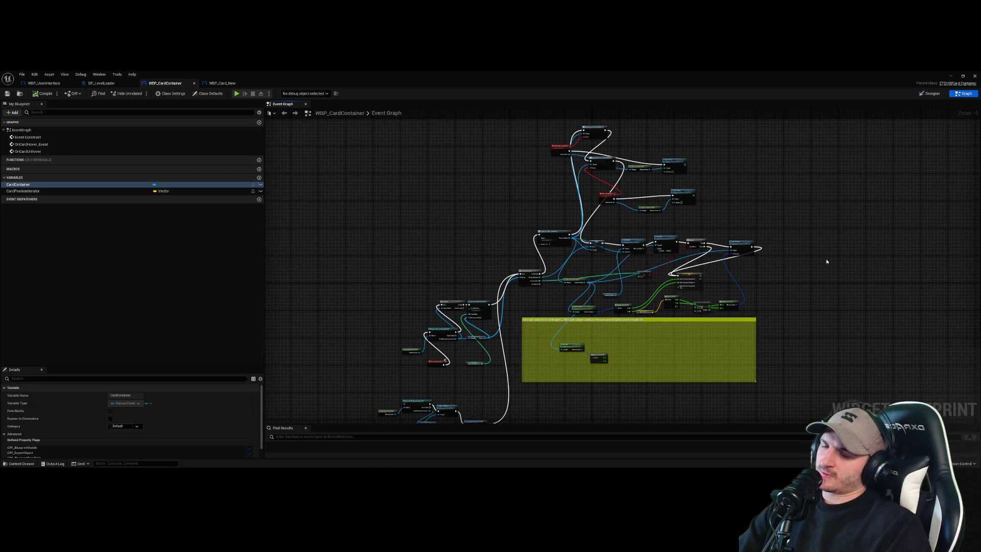
scroll(808, 260, "up", 3)
scroll(777, 284, "down", 2)
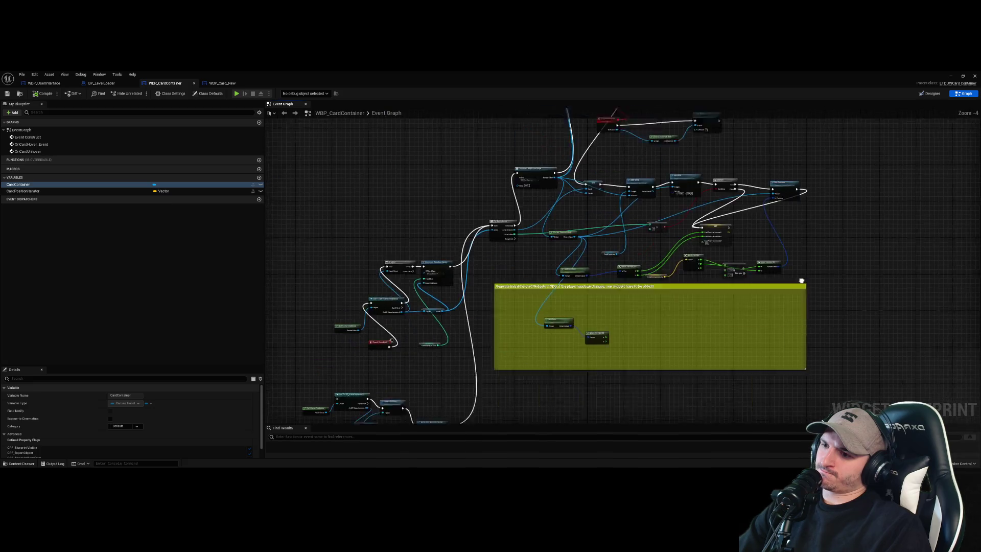
left_click_drag(475, 339, 377, 213)
left_click_drag(556, 255, 513, 171)
- Zoom around to inspect the clear-children chain feeding Generate Random Cards
scroll(513, 171, "up", 2)
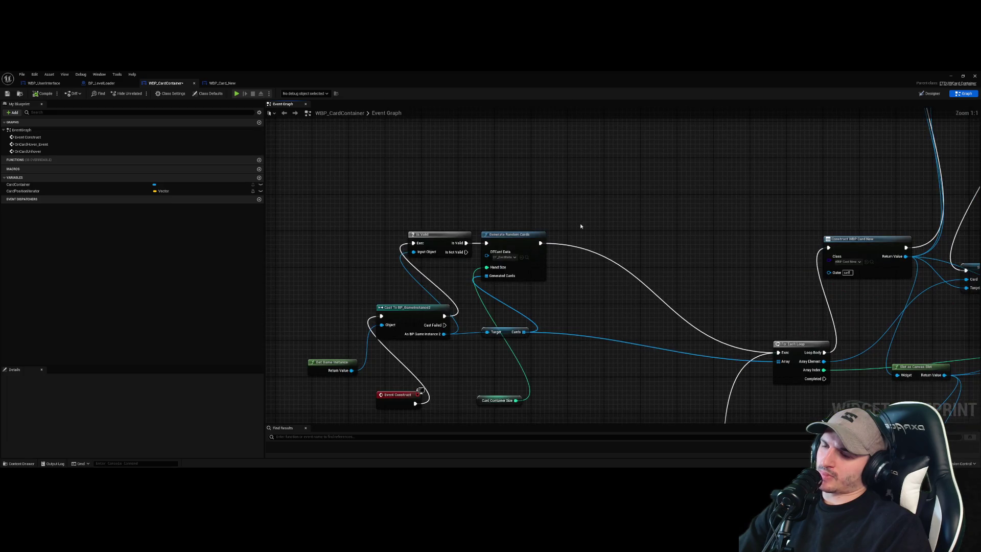
scroll(549, 274, "down", 1)
scroll(546, 279, "up", 1)
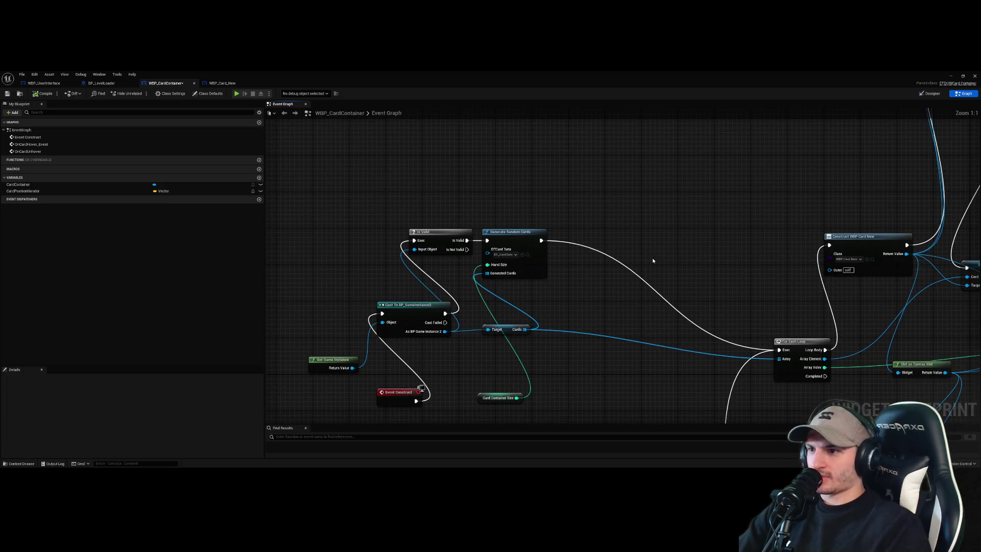
scroll(623, 286, "down", 2)
scroll(608, 289, "down", 2)
scroll(591, 278, "up", 6)
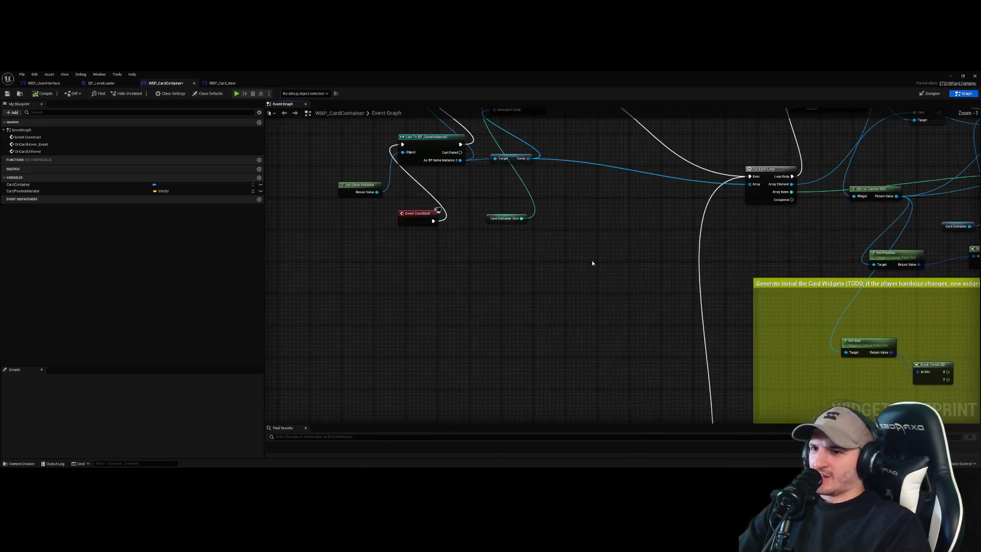
scroll(561, 296, "down", 5)
scroll(533, 306, "up", 5)
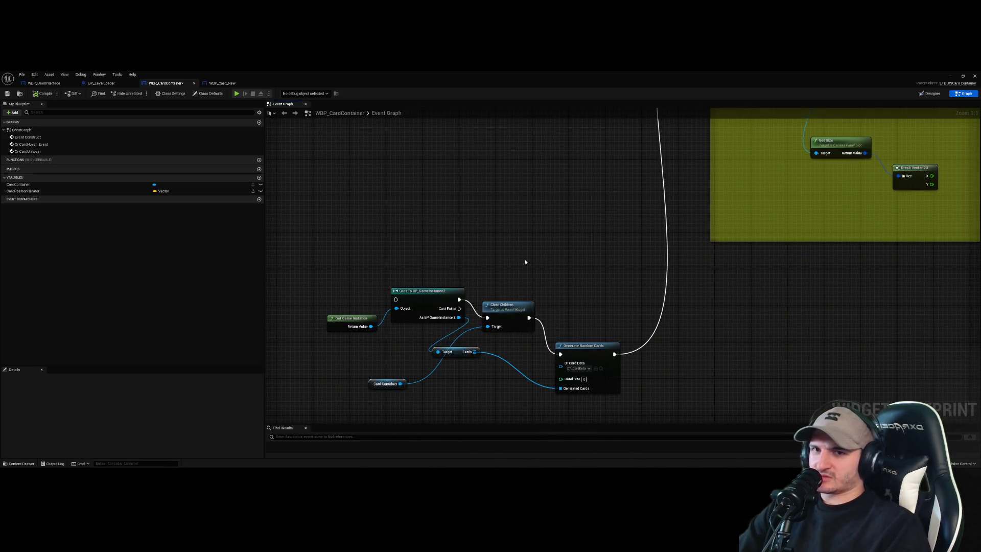
scroll(529, 219, "down", 2)
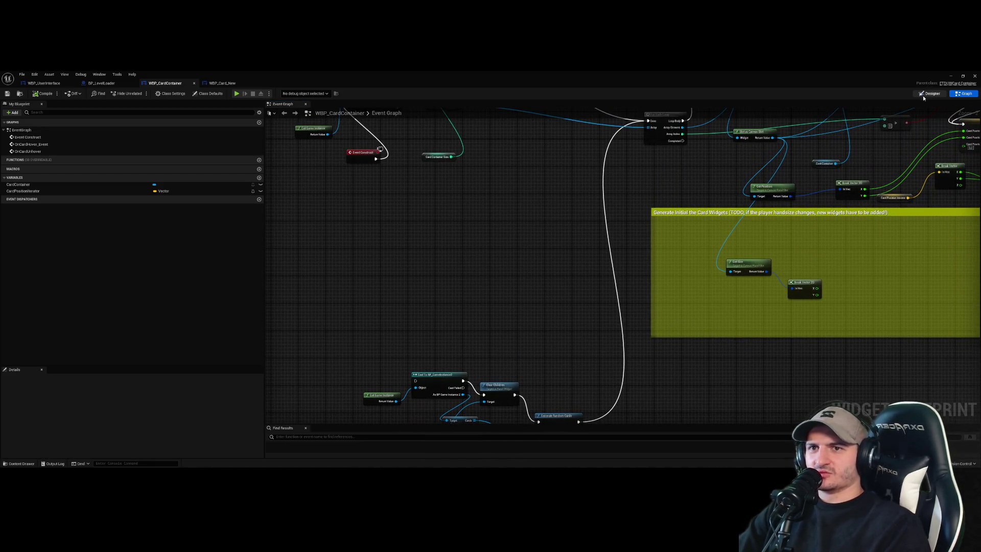
- In the Designer, drag a Palette 'button' onto CardContainer and place it at the bottom-right corner
left_click(928, 94)
left_click(529, 268)
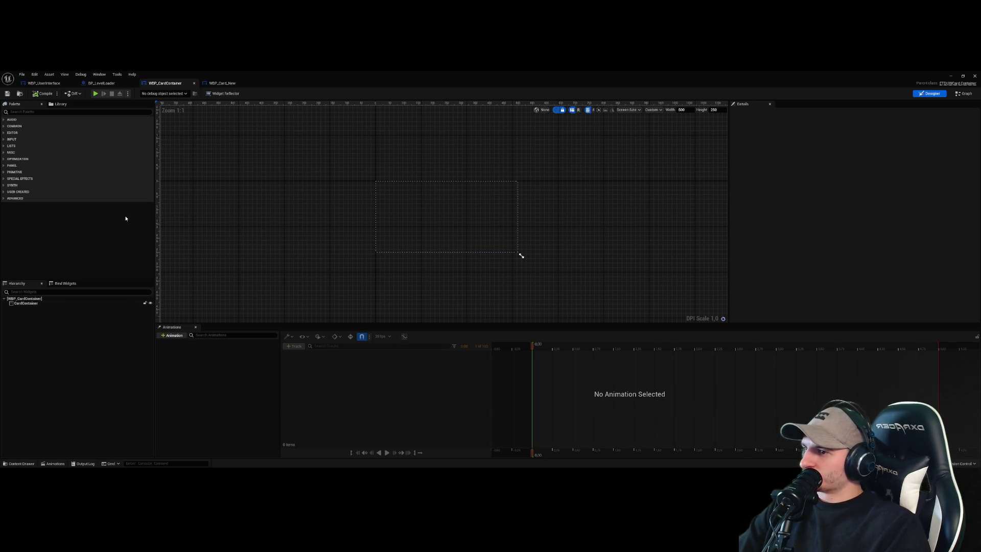
left_click(48, 110)
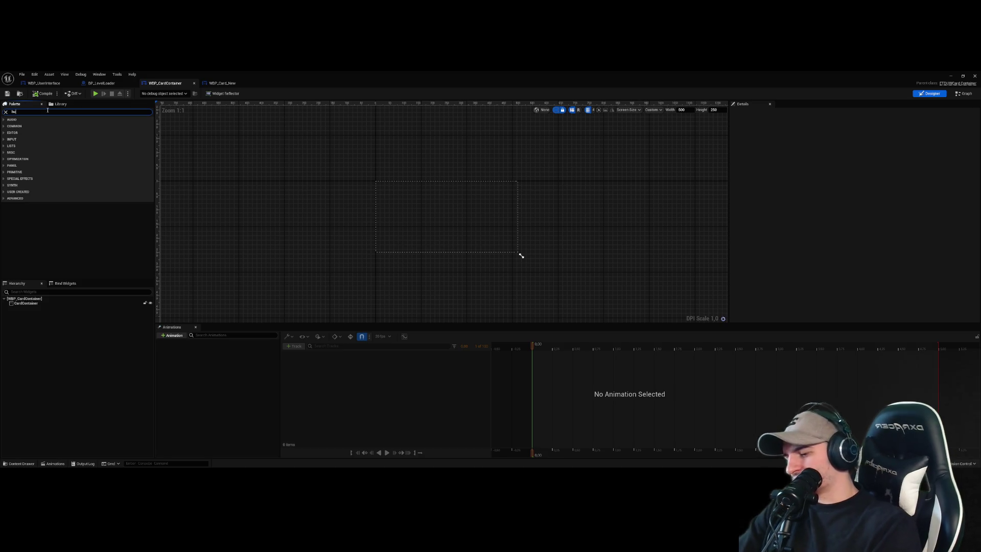
type("button")
mouse_move(23, 126)
left_mouse_down()
mouse_move(518, 254)
mouse_move(506, 247)
mouse_move(55, 305)
left_mouse_up()
mouse_move(388, 189)
left_mouse_down()
mouse_move(506, 225)
mouse_move(530, 250)
mouse_move(552, 249)
left_mouse_up()
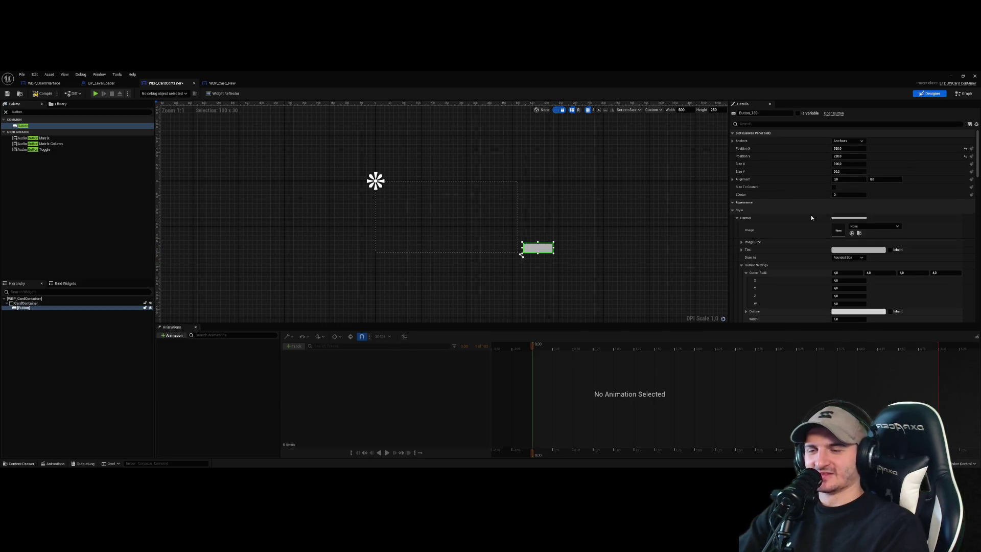
scroll(527, 293, "up", 4)
left_click(528, 293)
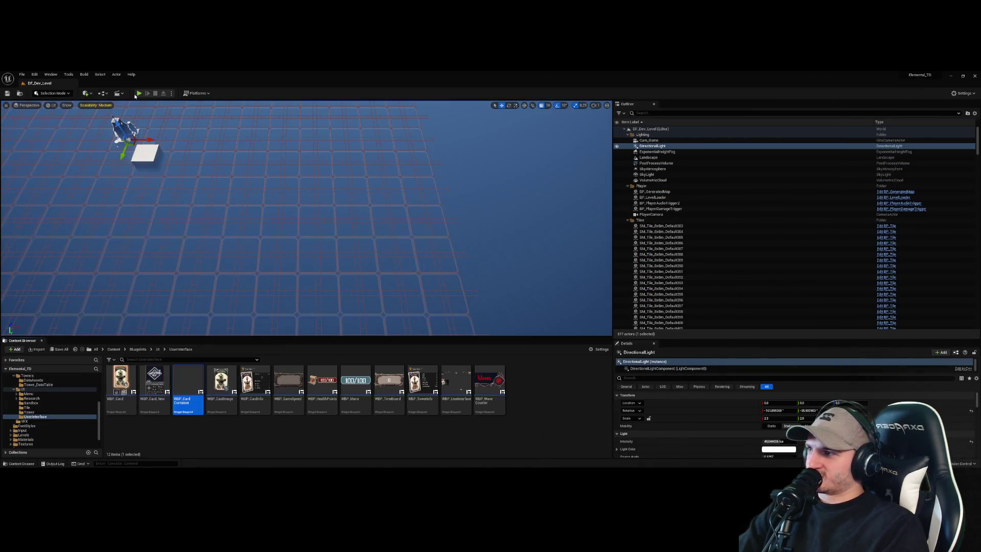
- Test-play the game, dismissing the tutorial card panel, then stop the session
left_click(139, 93)
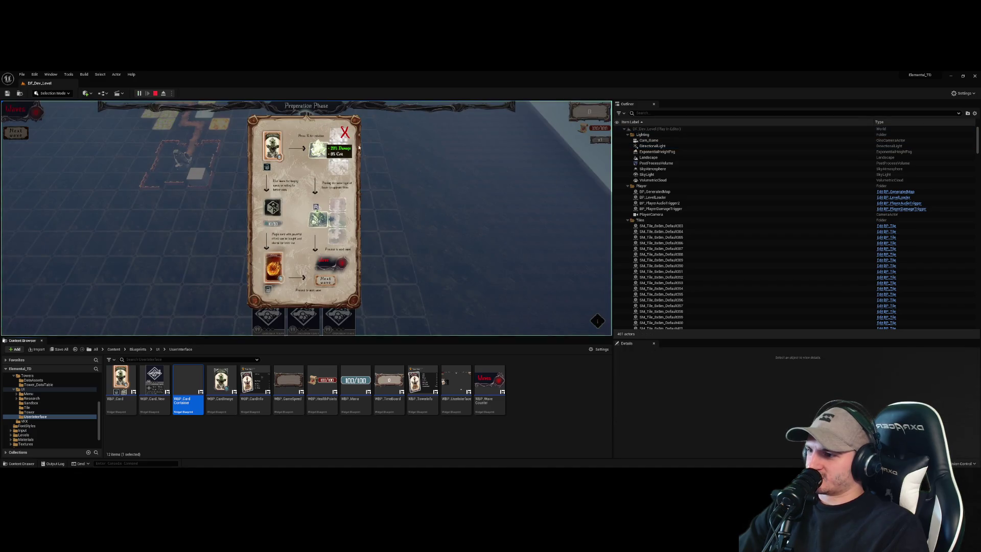
left_click(345, 133)
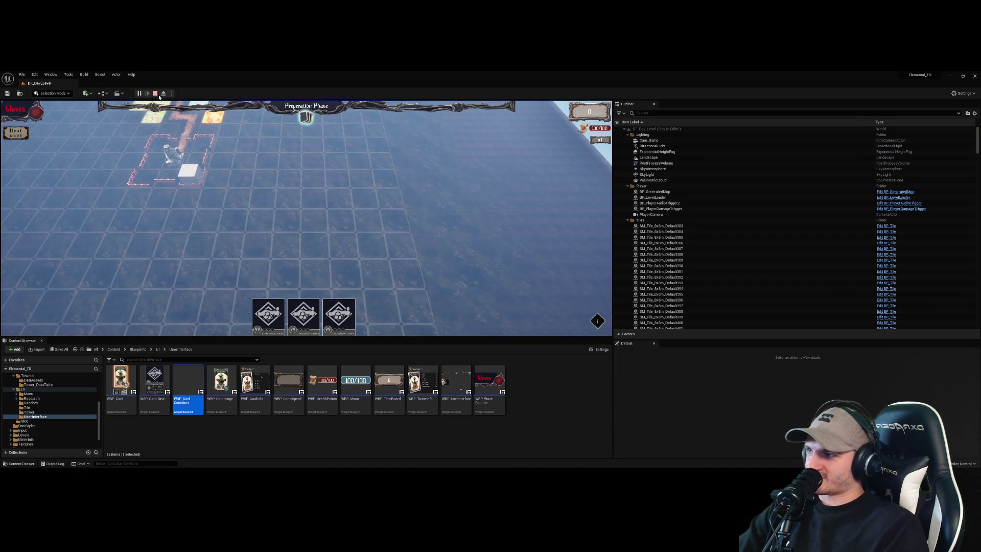
left_click(155, 93)
left_click(830, 147)
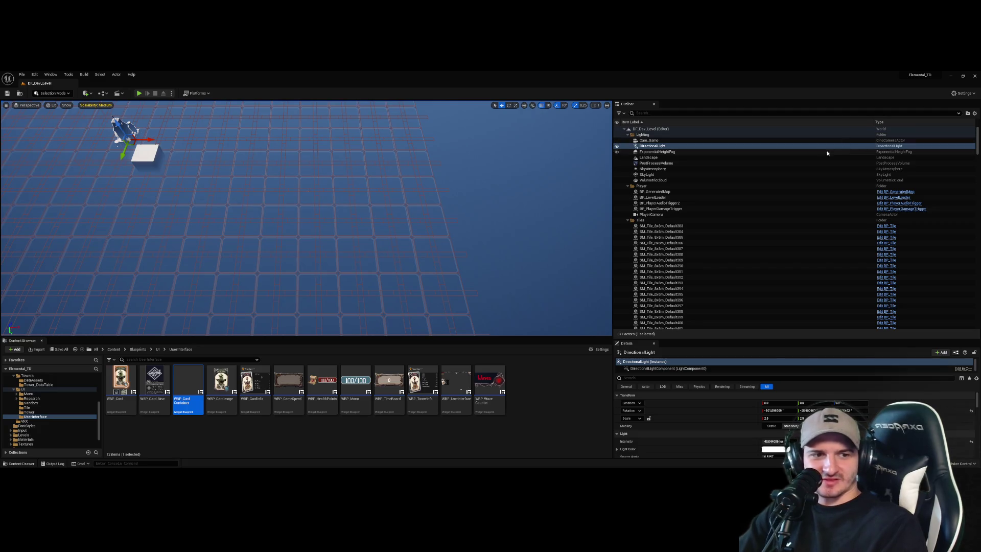
- Reopen WBP_CardContainer, delete the added Button, and return to the Event Graph
double_click(188, 383)
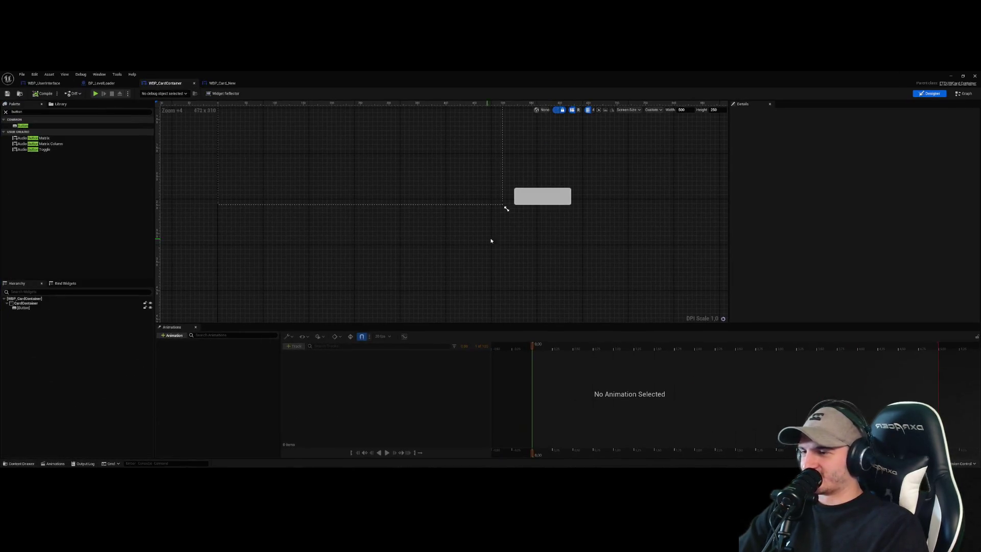
left_click(547, 200)
key("Delete")
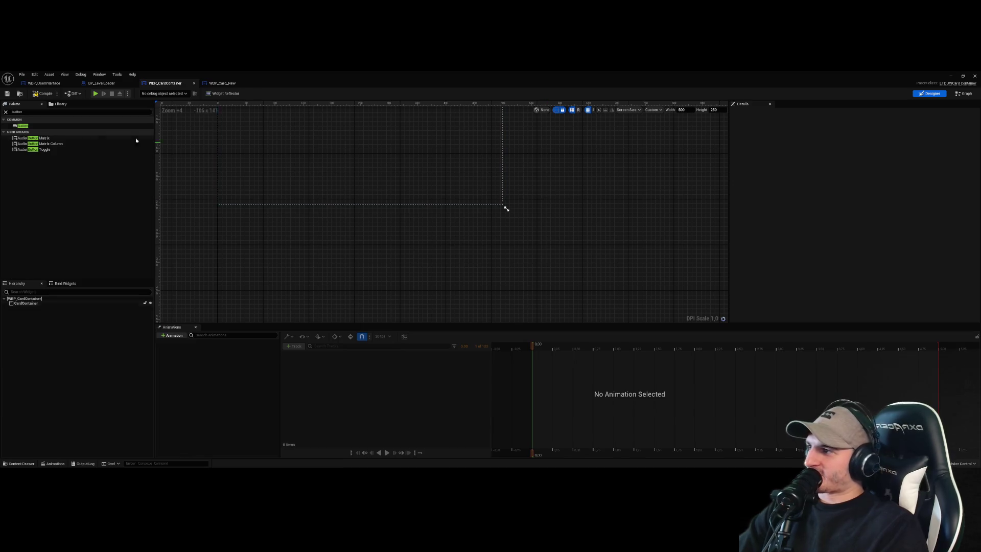
scroll(533, 188, "down", 3)
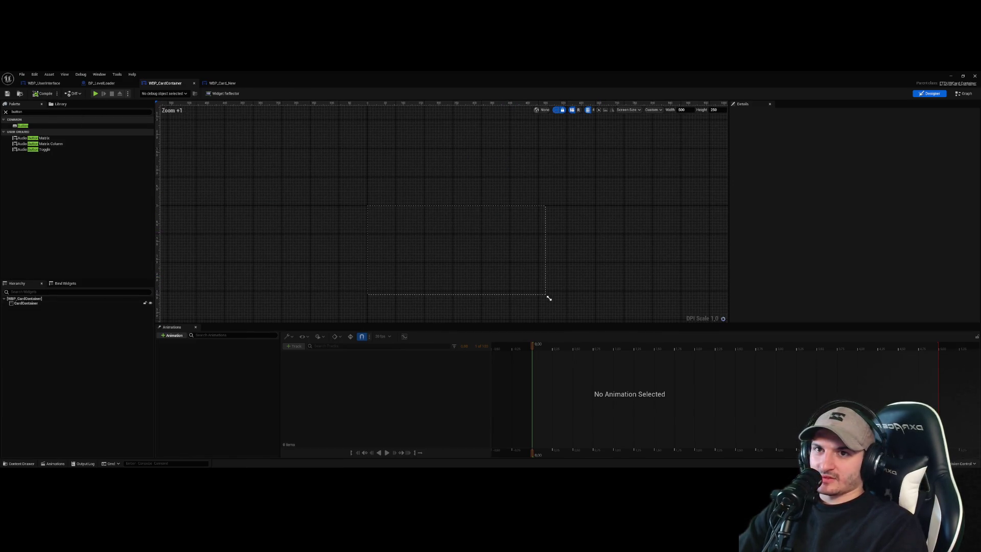
left_click(963, 93)
- Zoom around the card container graph and inspect the lower Set ZOrder node
scroll(568, 267, "down", 5)
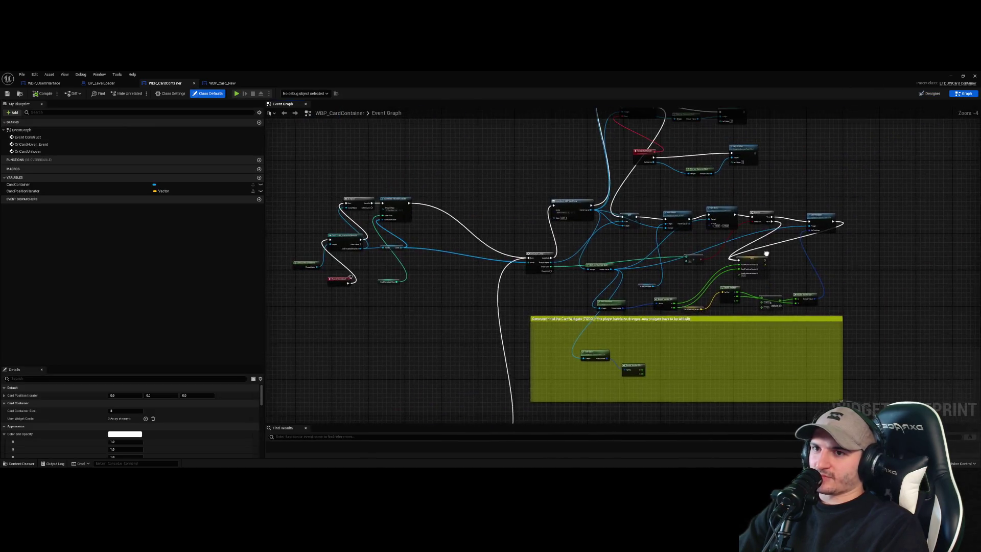
scroll(696, 241, "up", 6)
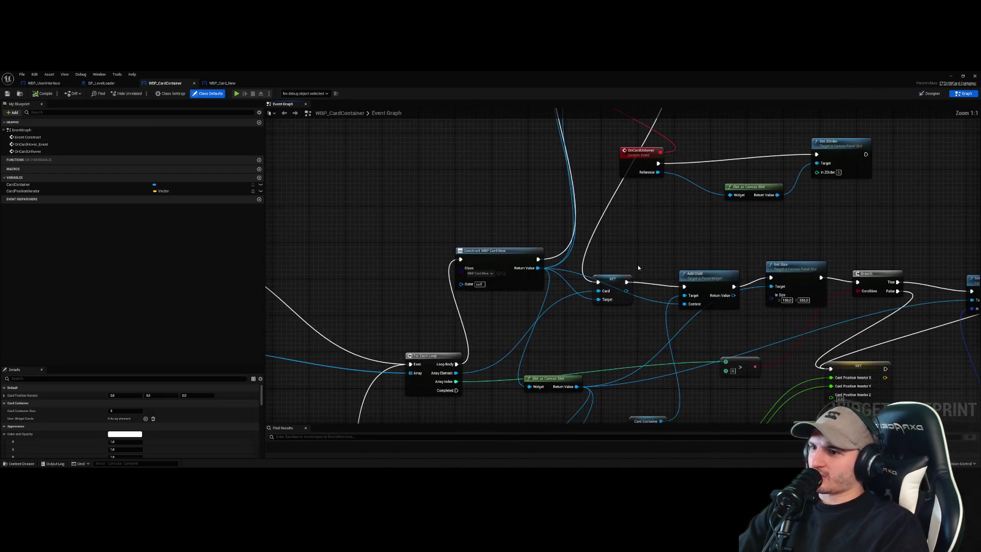
scroll(637, 265, "down", 5)
scroll(494, 327, "up", 5)
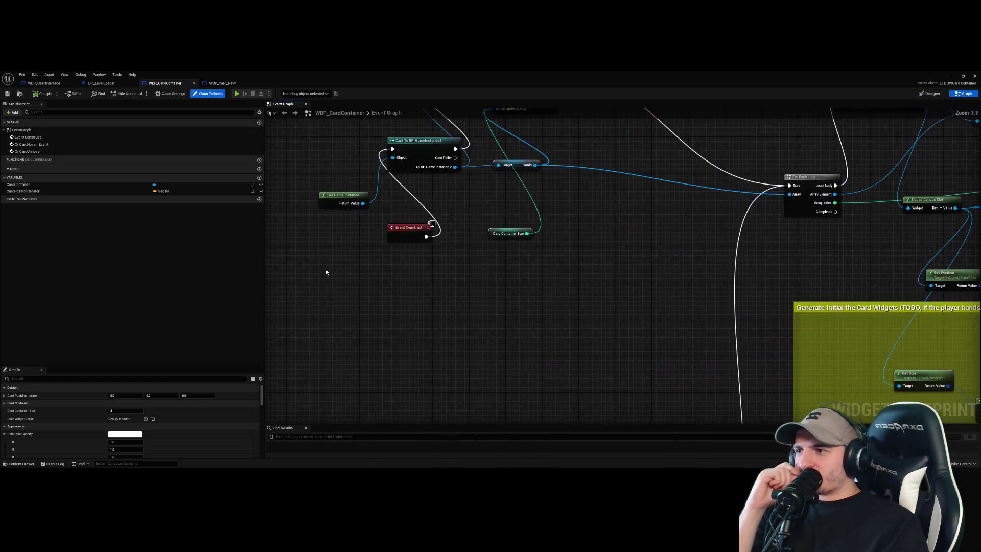
scroll(494, 327, "down", 3)
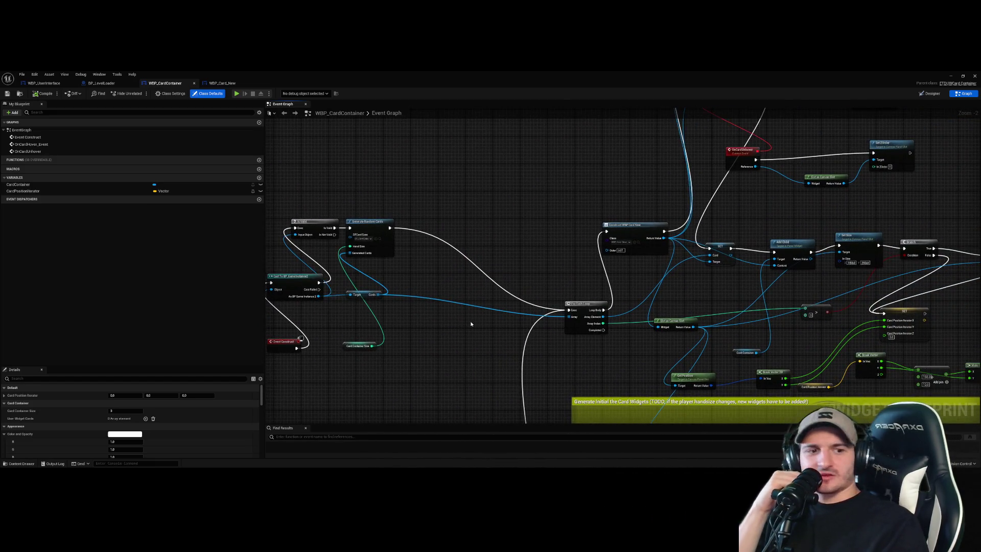
scroll(471, 321, "down", 2)
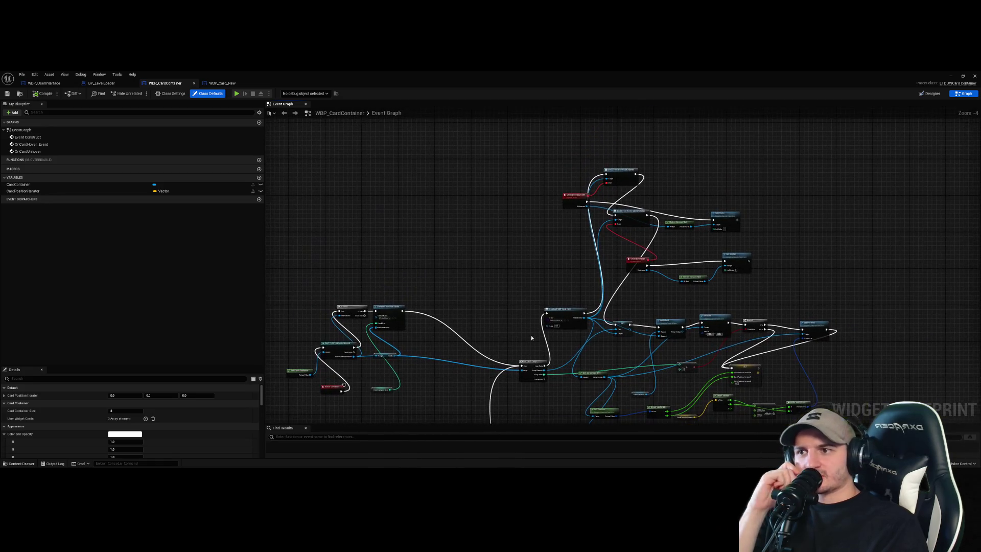
scroll(619, 215, "up", 4)
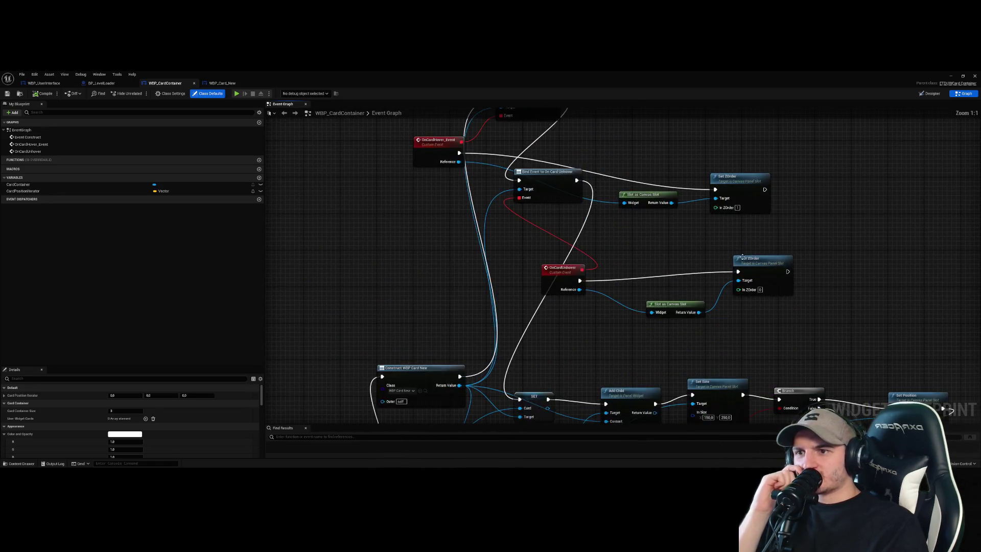
left_click_drag(832, 308, 760, 264)
left_click(816, 245)
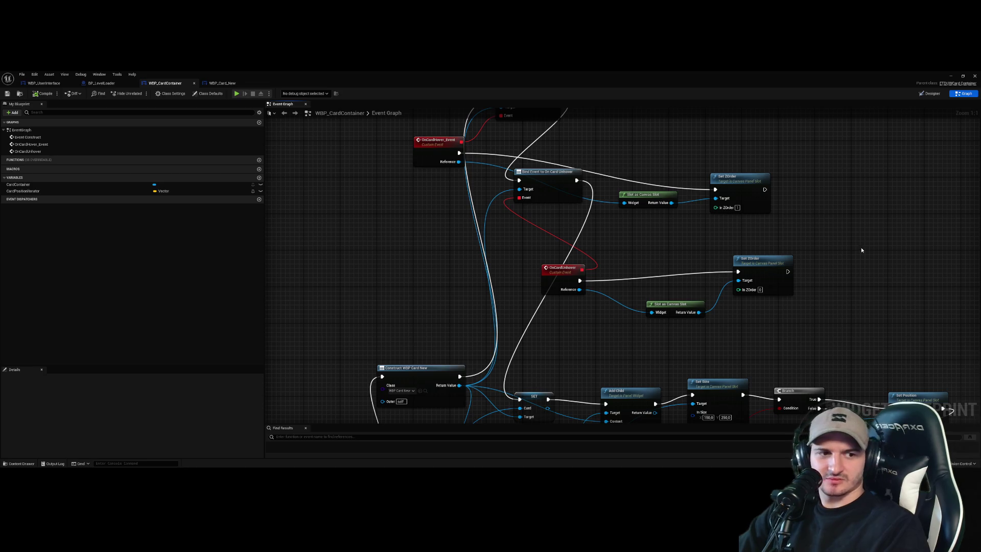
- Select the upper hover and unhover nodes and zoom to review them
scroll(859, 249, "down", 5)
left_click_drag(823, 237, 608, 128)
scroll(569, 188, "down", 1)
scroll(516, 158, "up", 1)
scroll(587, 256, "down", 2)
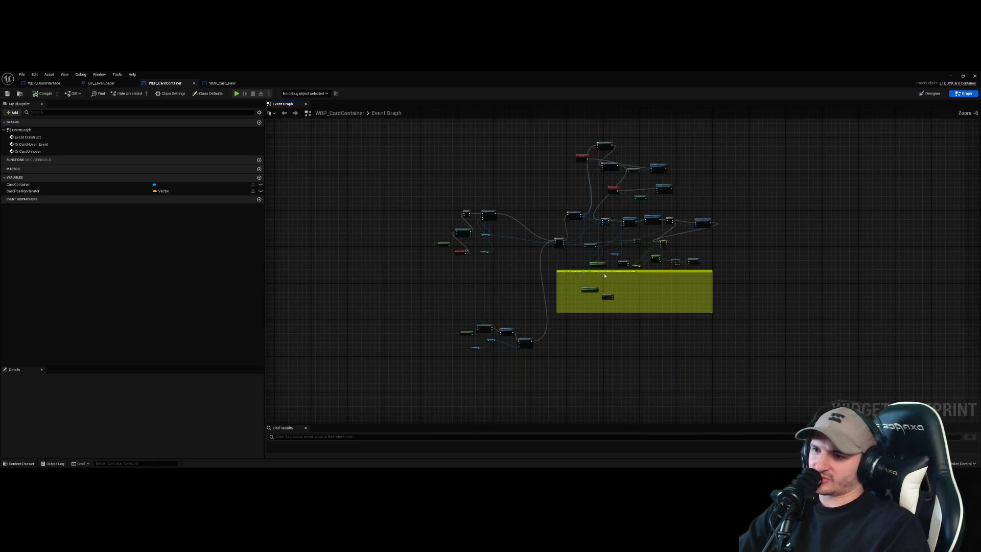
scroll(611, 252, "up", 5)
scroll(612, 253, "down", 2)
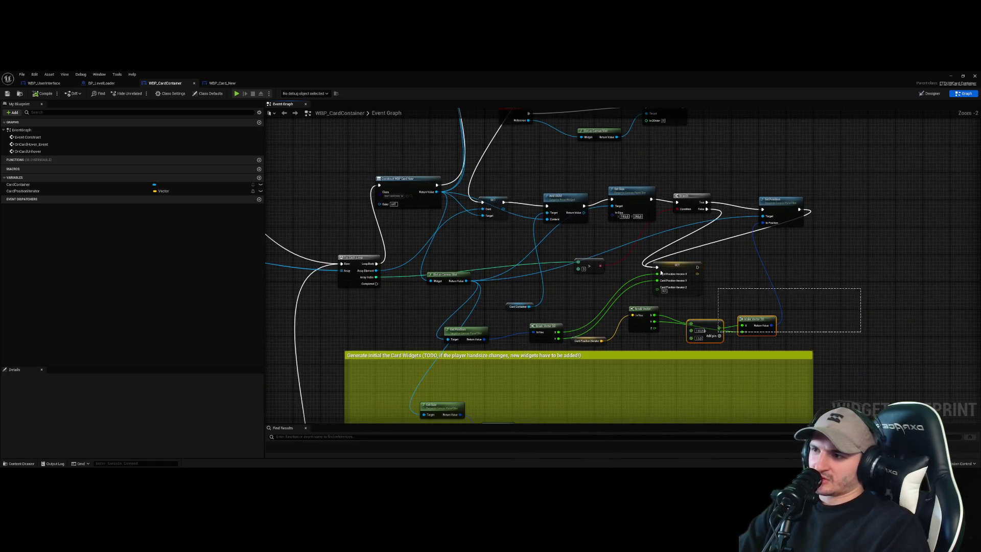
scroll(533, 236, "down", 3)
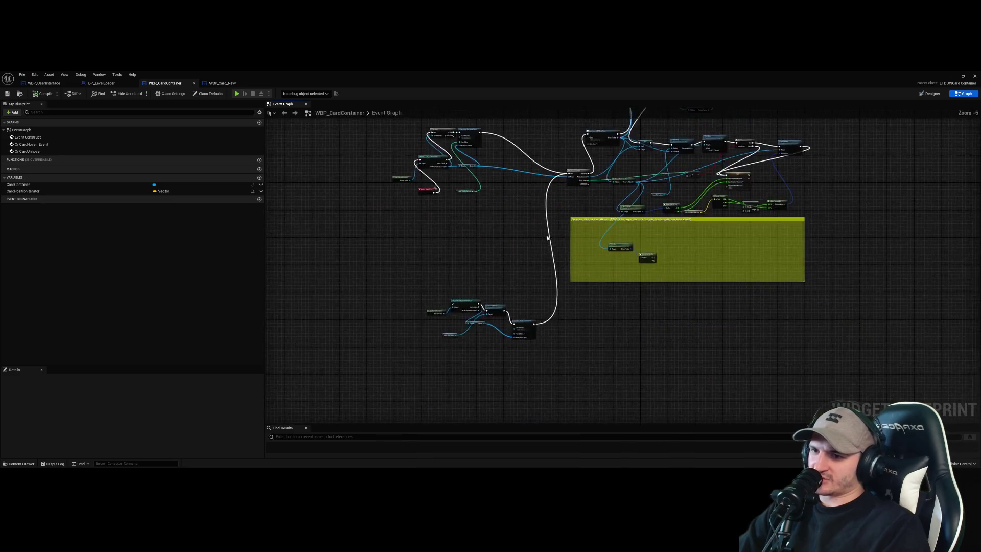
scroll(567, 239, "up", 5)
- Delete the Get Size and Break Vector 2D nodes, then review Generate Random Cards and Class Defaults
mouse_move(827, 324)
left_mouse_down()
mouse_move(643, 252)
mouse_move(569, 259)
left_mouse_up()
key("Delete")
left_click(569, 259)
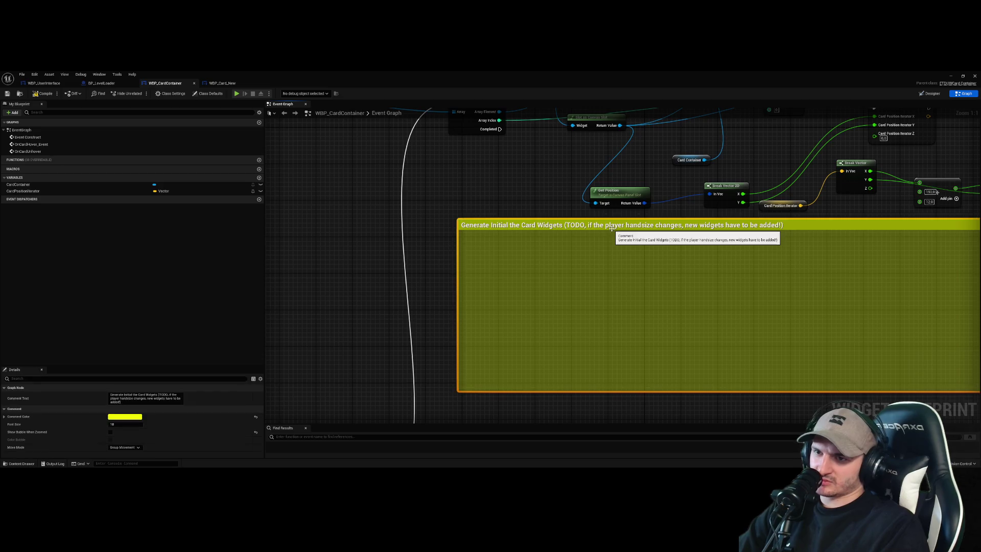
scroll(567, 257, "down", 4)
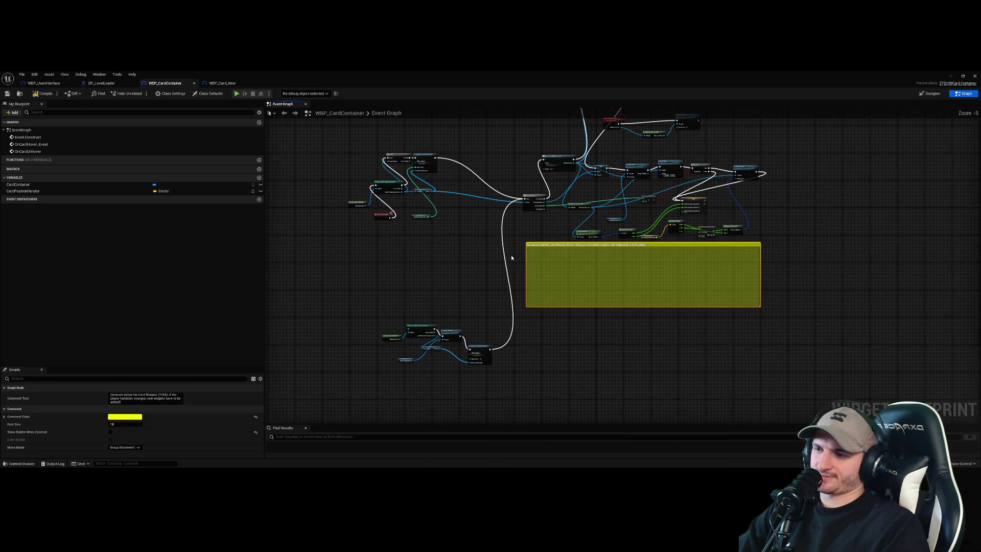
scroll(425, 353, "up", 4)
left_click_drag(480, 335, 518, 285)
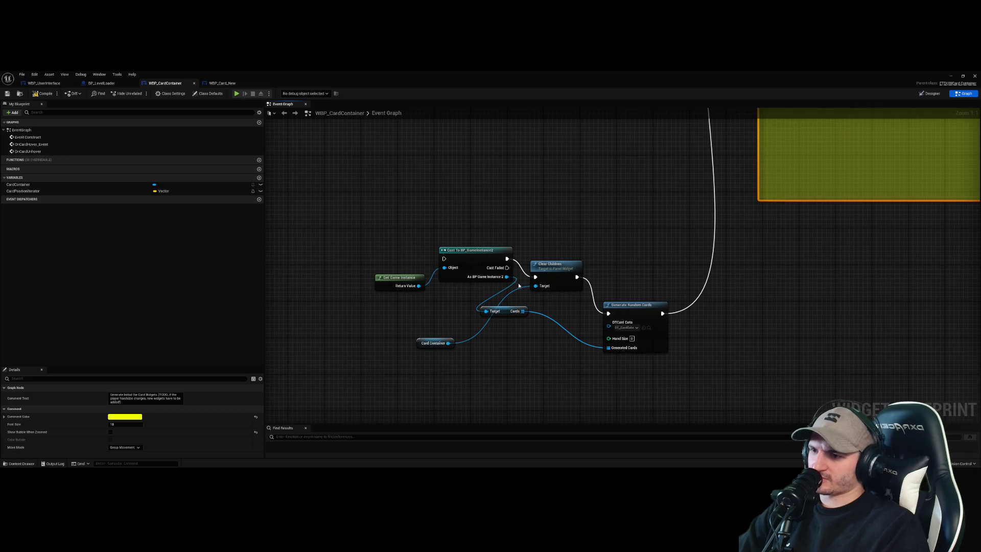
left_click(551, 382)
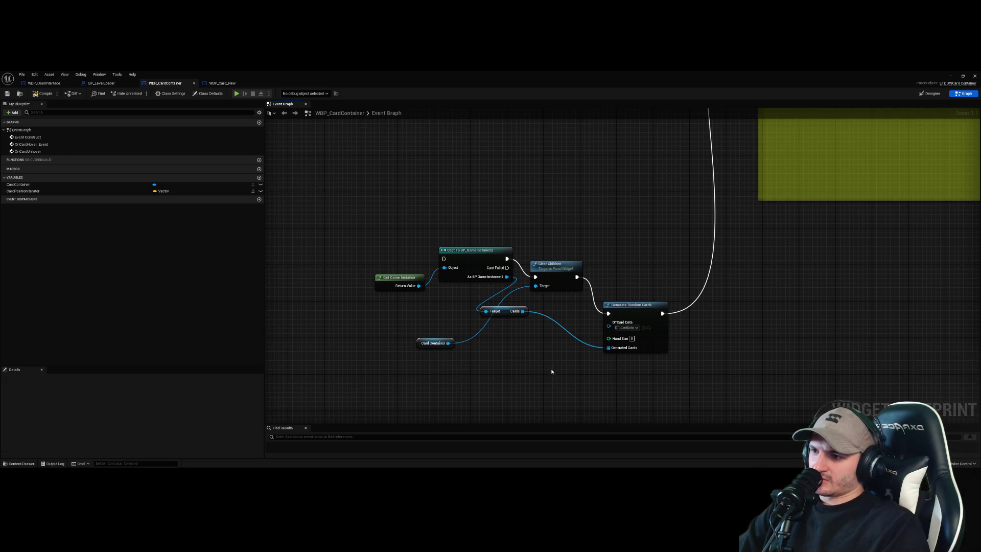
scroll(735, 327, "down", 5)
scroll(731, 326, "up", 2)
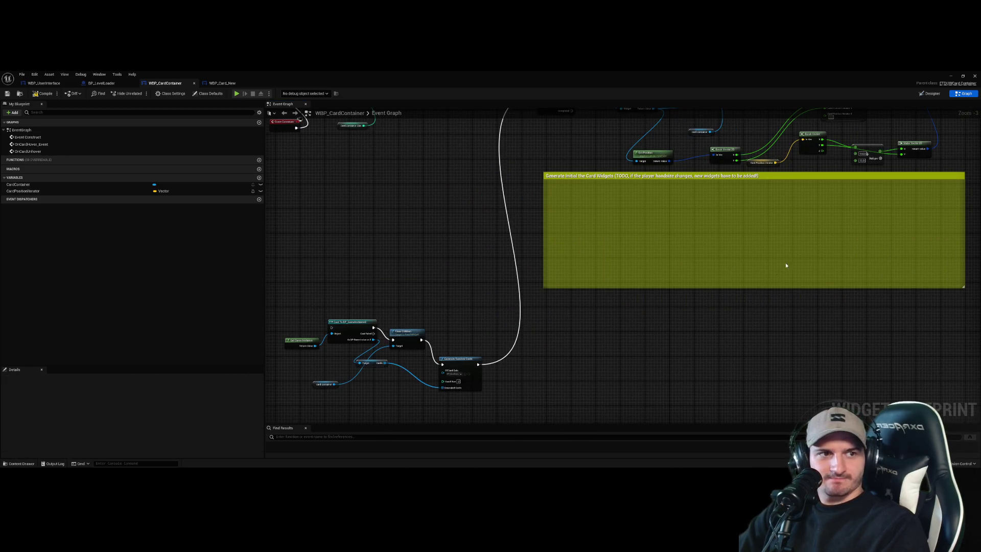
left_click(929, 93)
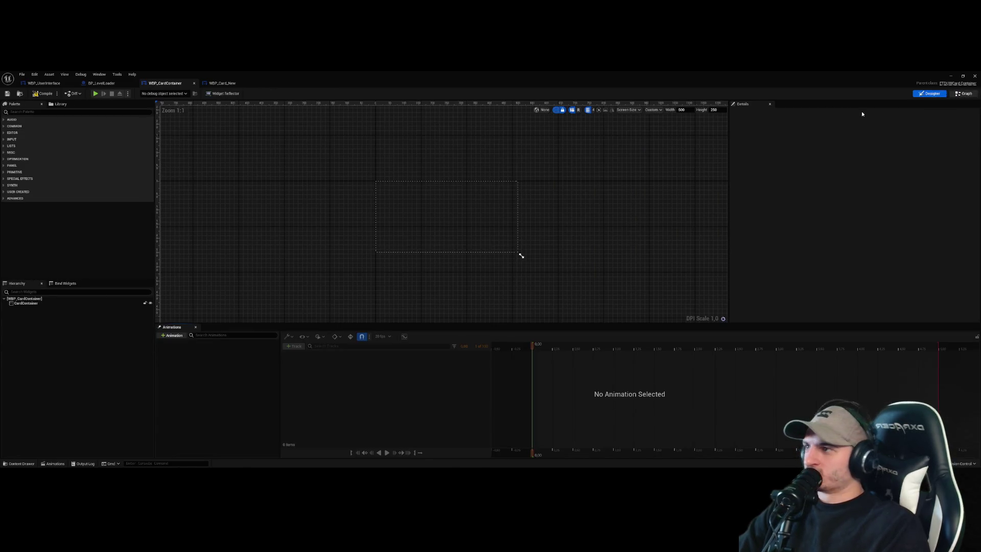
- Open WBP_UserInterface in the Designer and add a Palette Button to its canvas
left_click(963, 93)
left_click(31, 82)
scroll(365, 269, "up", 2)
scroll(665, 263, "down", 3)
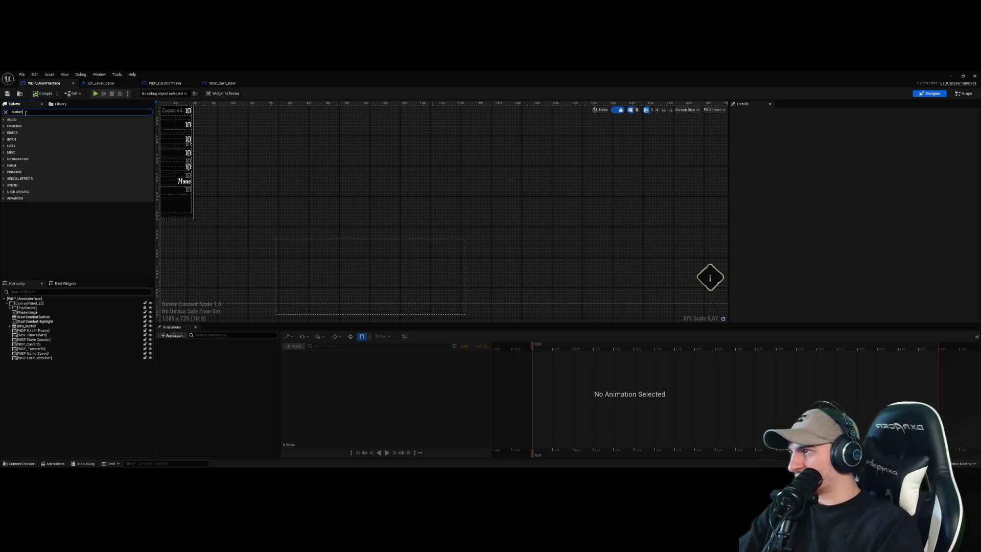
type("button")
mouse_move(24, 130)
left_mouse_down()
mouse_move(118, 180)
mouse_move(497, 299)
mouse_move(486, 300)
left_mouse_up()
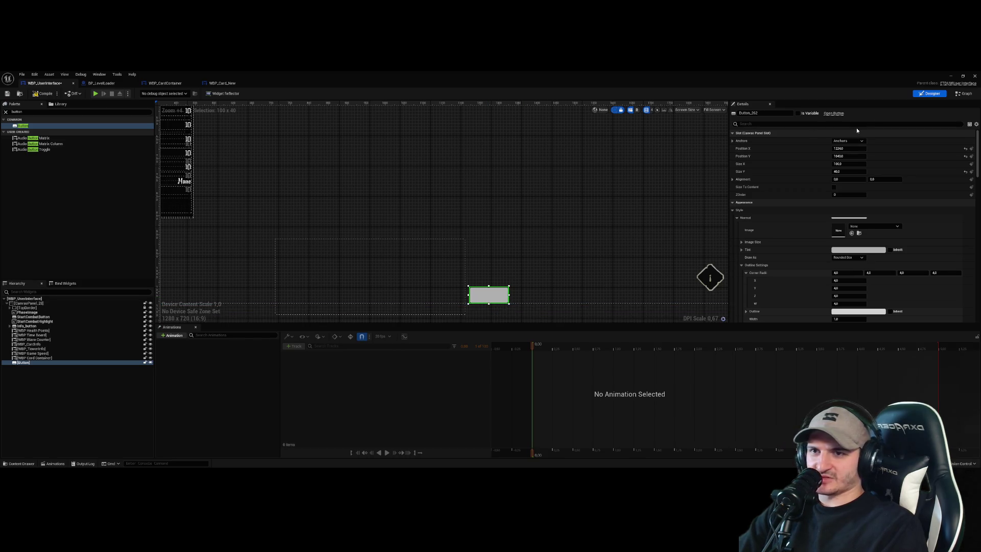
- Give the button the UI_Reroll dice image as Normal image and a 50×50 size
left_click(879, 226)
type("rer")
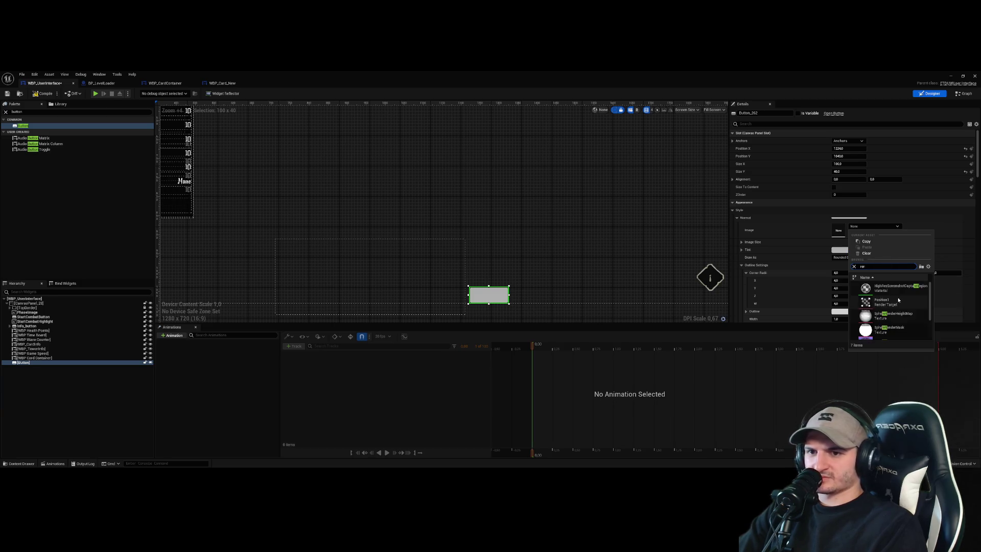
scroll(896, 306, "down", 3)
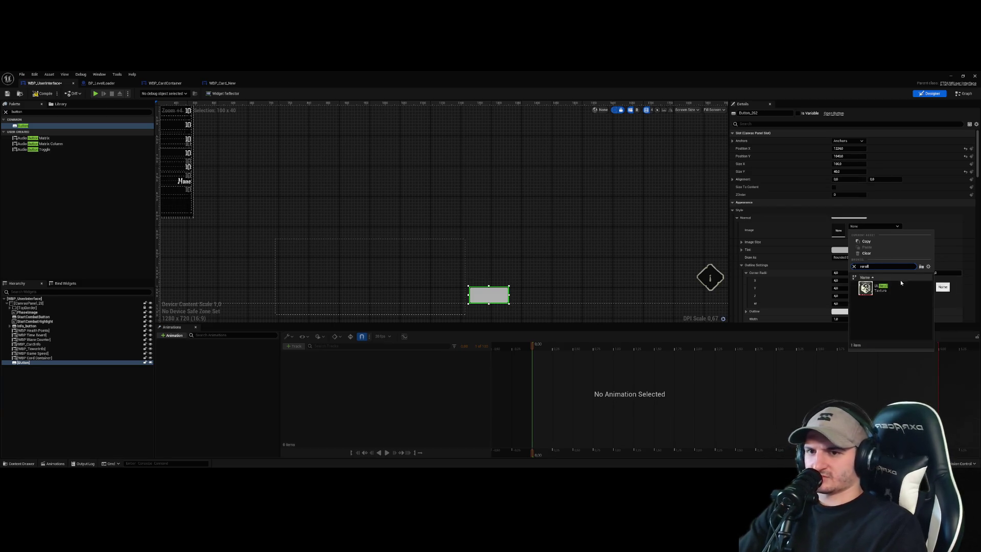
left_click(899, 281)
left_click(851, 164)
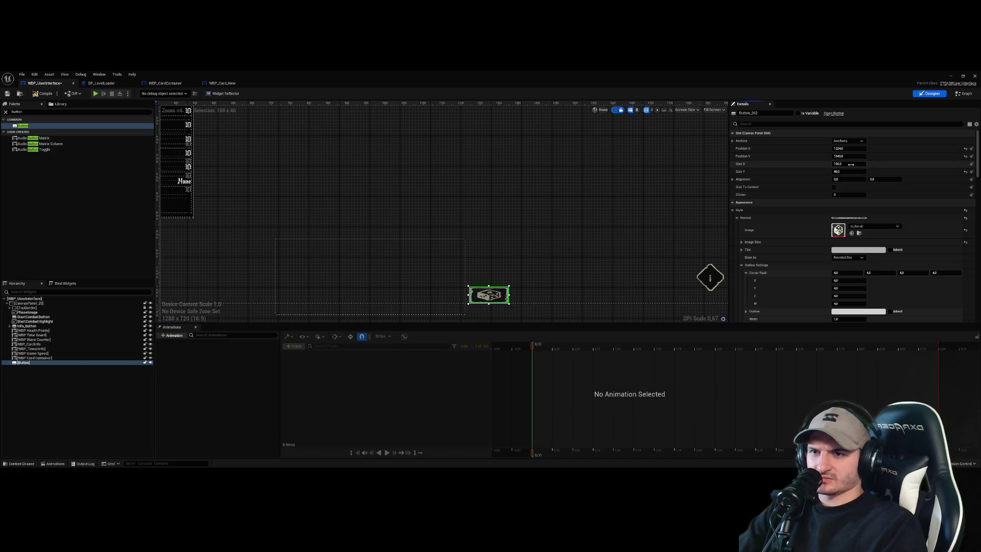
type("50")
key("Return")
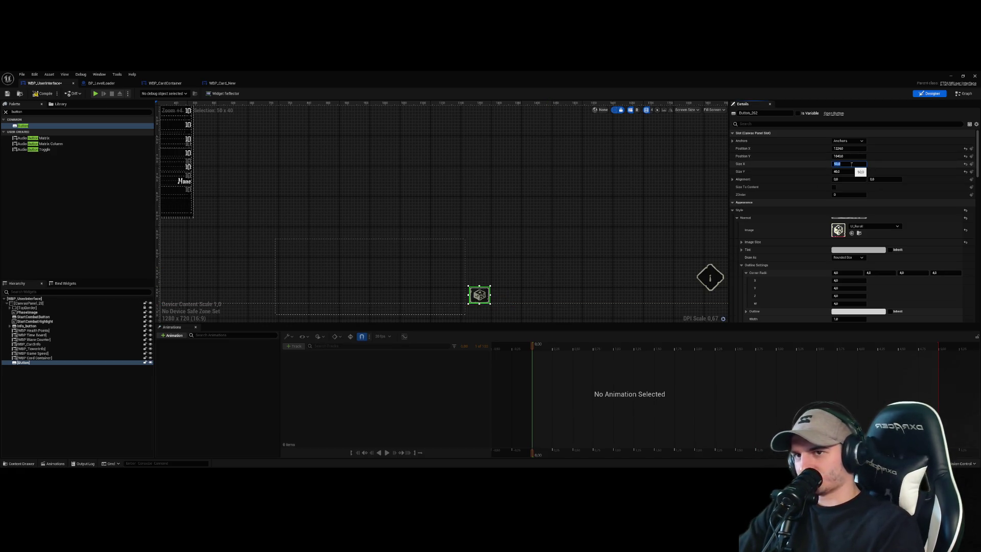
left_click(848, 171)
type("50")
key("Return")
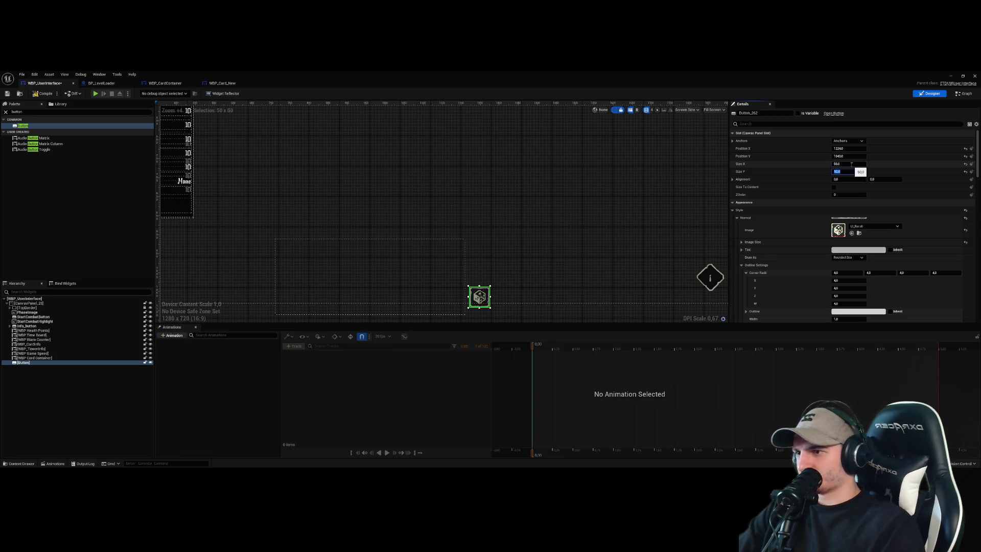
- Anchor the dice button to the bottom-right and position it beside its anchor point
left_click_drag(477, 301, 482, 292)
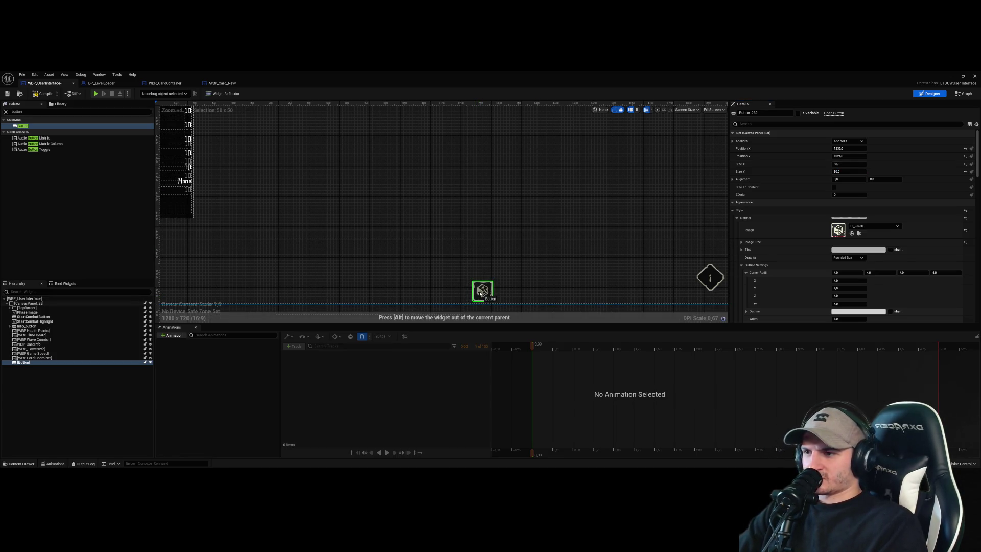
left_click(847, 141)
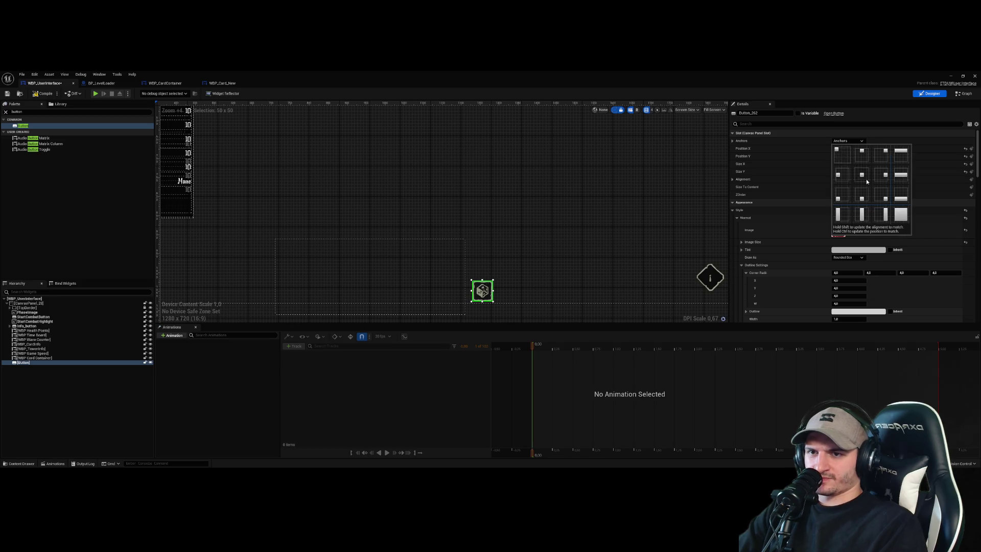
left_click(883, 200)
scroll(648, 283, "down", 2)
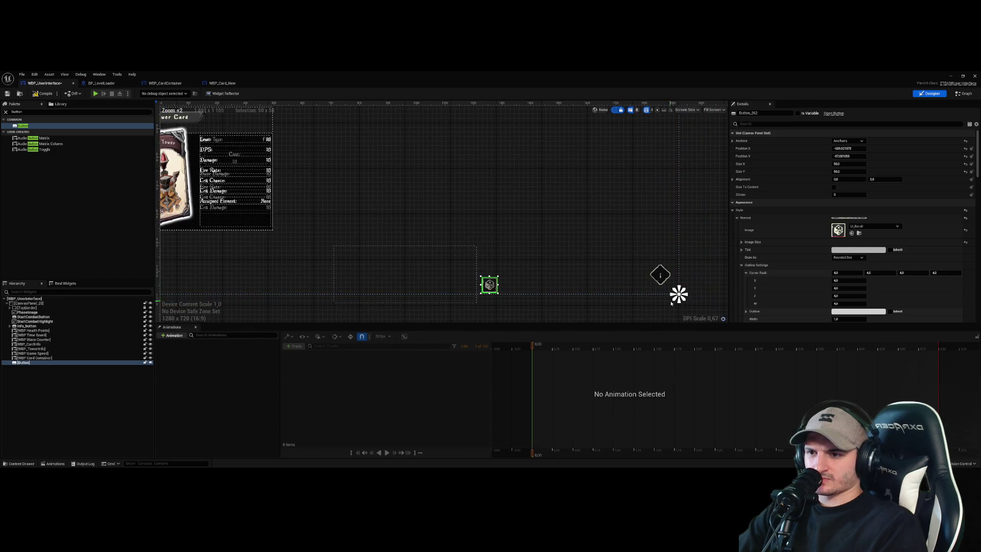
mouse_move(679, 295)
left_mouse_down()
mouse_move(482, 258)
mouse_move(475, 290)
left_mouse_up()
scroll(475, 291, "up", 6)
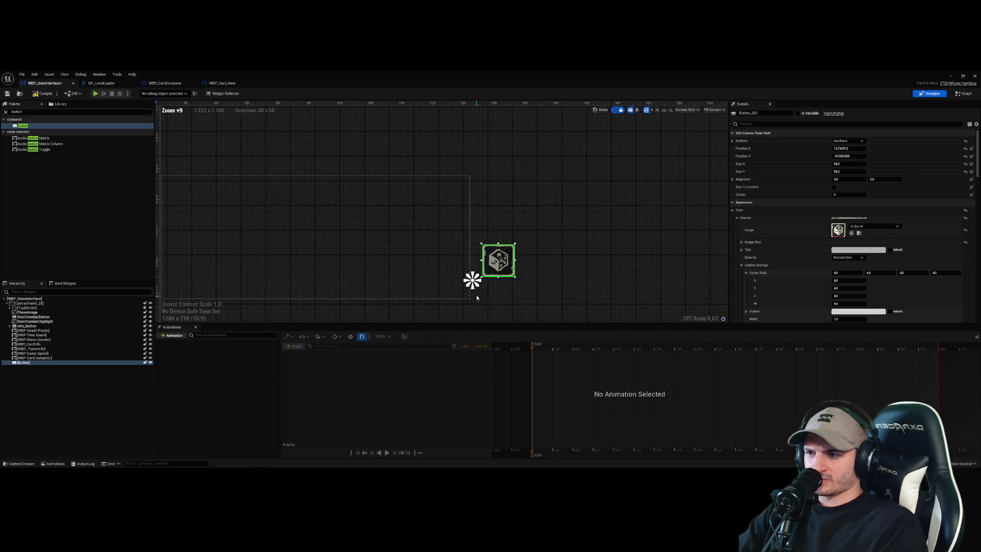
left_click_drag(460, 257, 453, 257)
scroll(542, 271, "down", 5)
left_click_drag(545, 256, 541, 250)
left_click(550, 304)
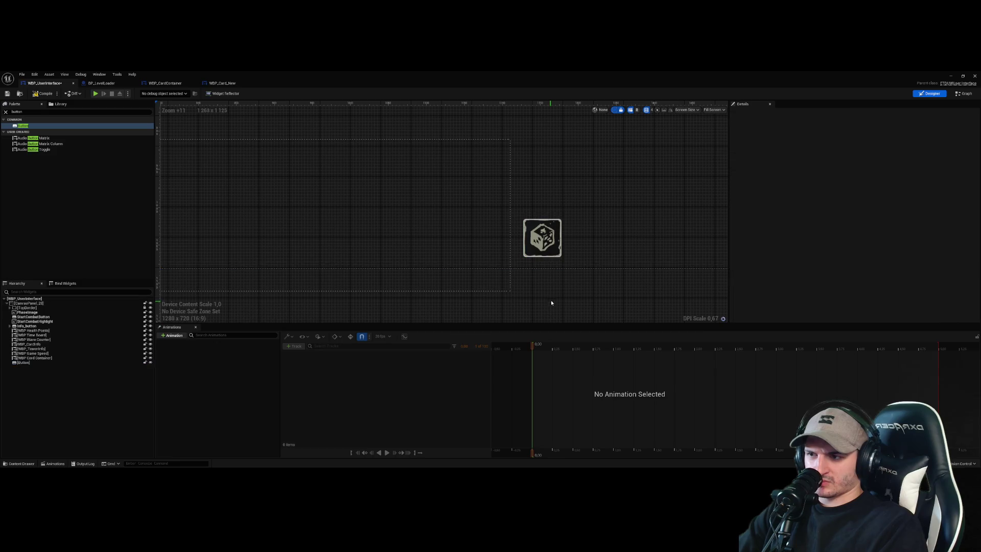
scroll(593, 264, "down", 3)
- Rename the dice button to Button_Reroll
left_click(470, 251)
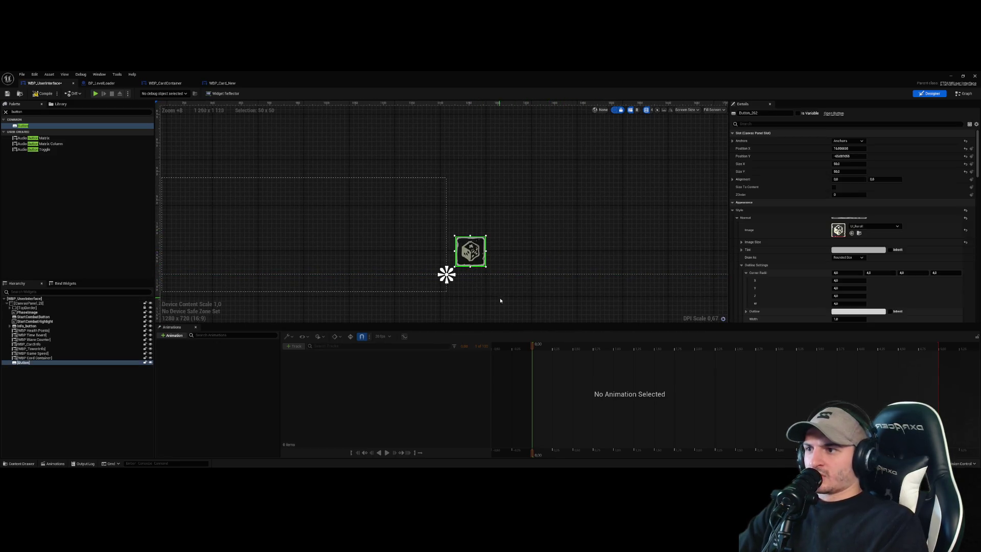
left_click(749, 112)
type("Bu")
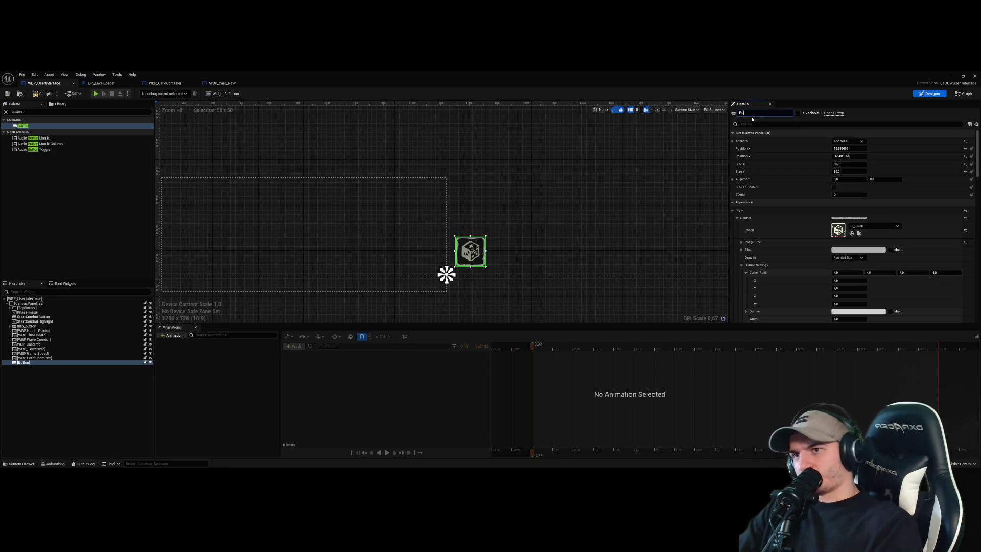
type("tton_Rer")
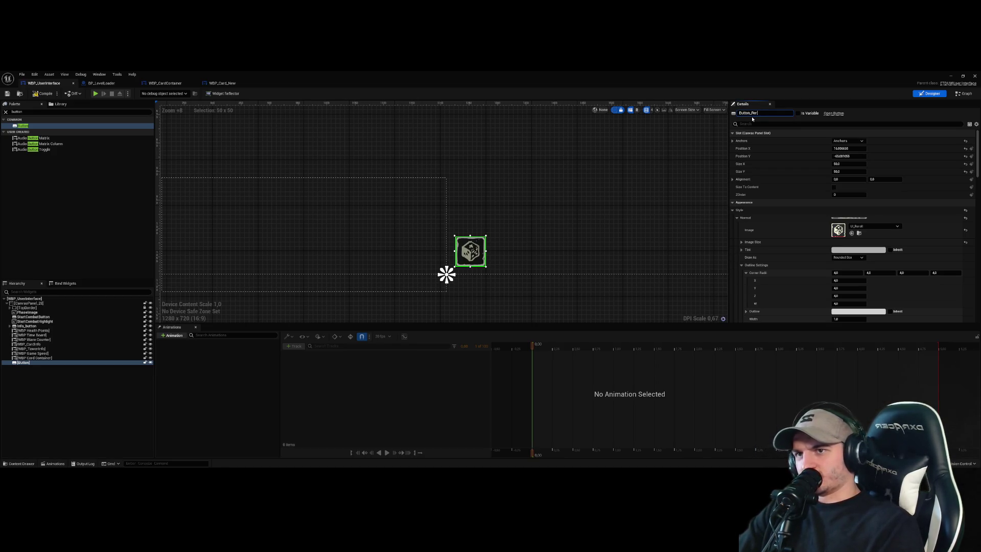
type("oll")
key("Return")
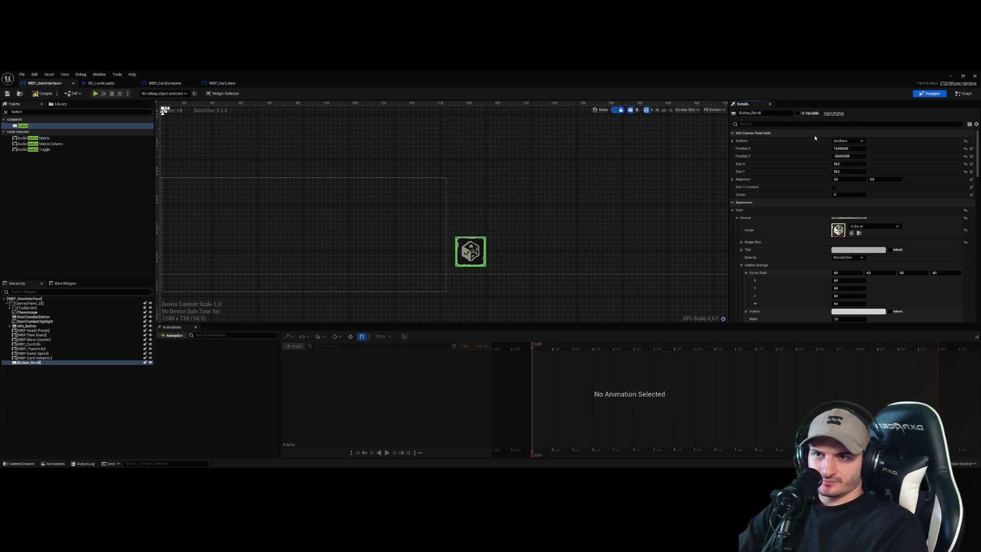
scroll(860, 289, "down", 15)
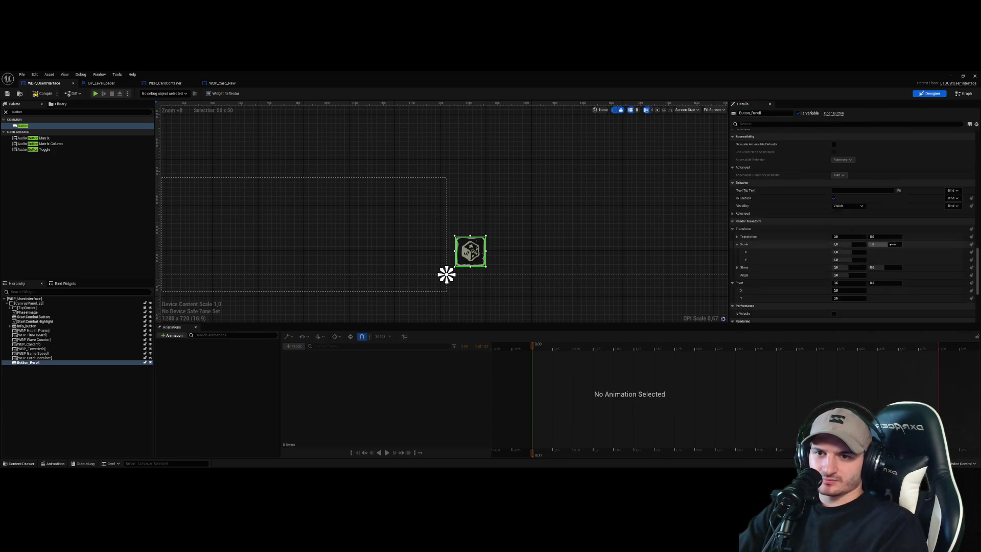
left_click(858, 287)
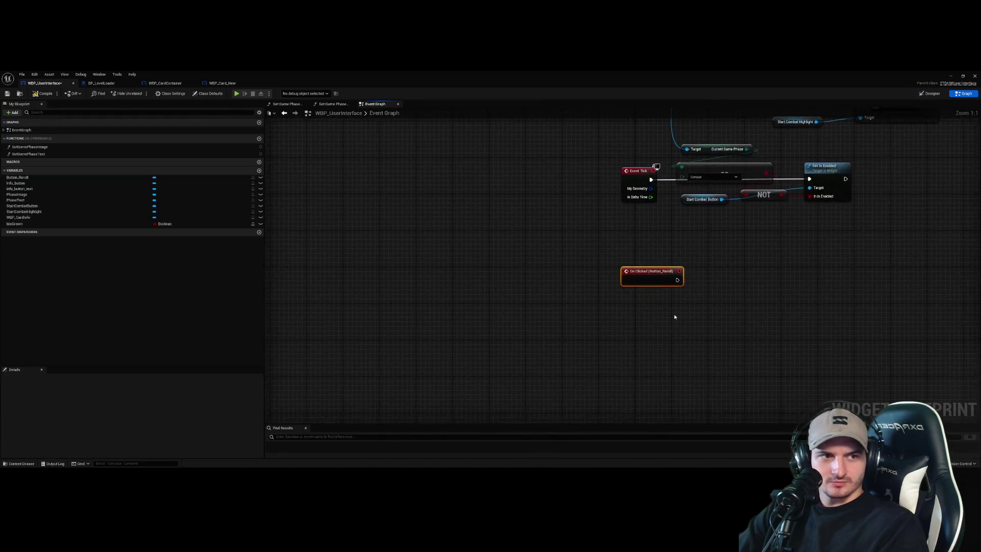
scroll(595, 308, "down", 4)
scroll(598, 294, "up", 5)
scroll(542, 280, "down", 3)
scroll(534, 298, "up", 3)
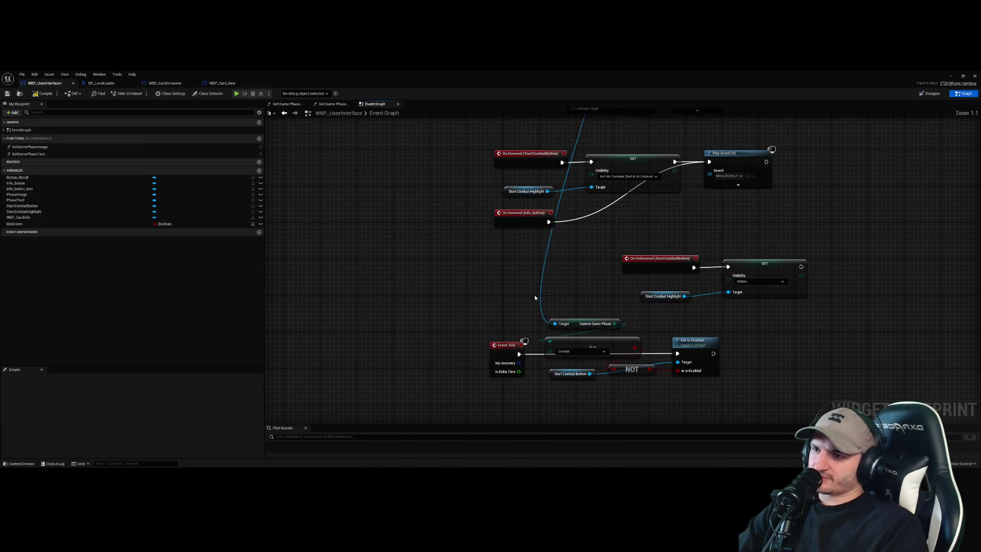
right_click(633, 241)
key("Escape")
left_click(521, 331)
left_click_drag(511, 327, 469, 326)
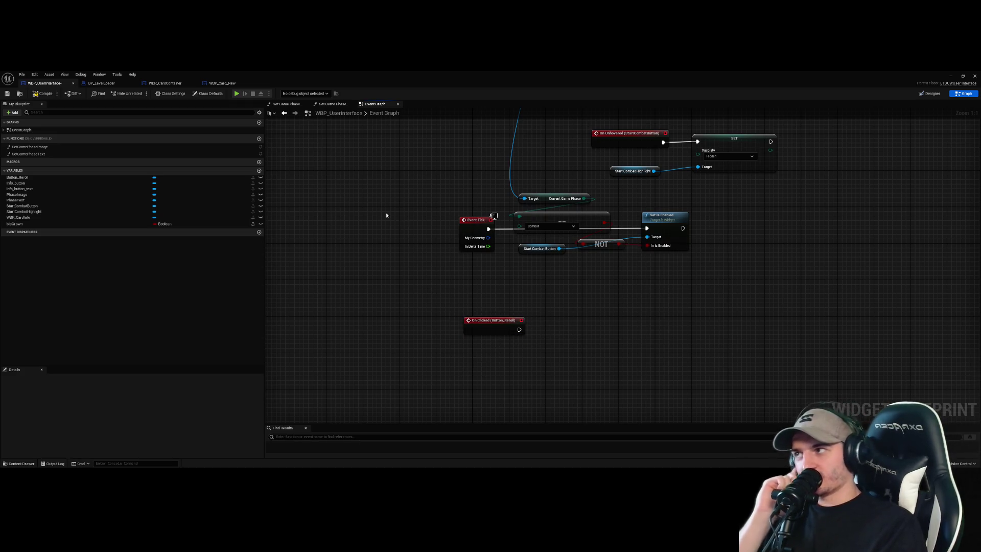
left_click(164, 83)
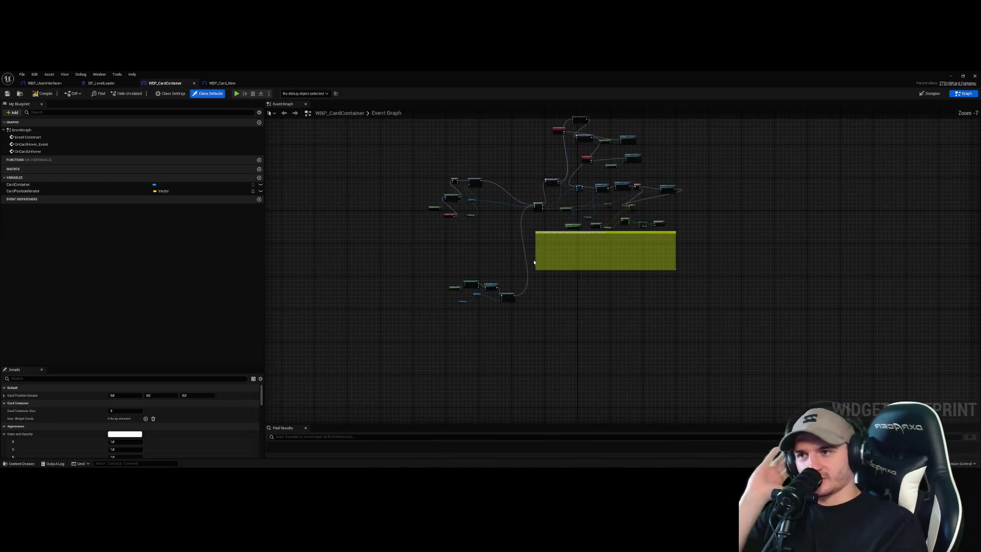
scroll(534, 262, "up", 5)
scroll(508, 325, "down", 3)
scroll(502, 315, "up", 2)
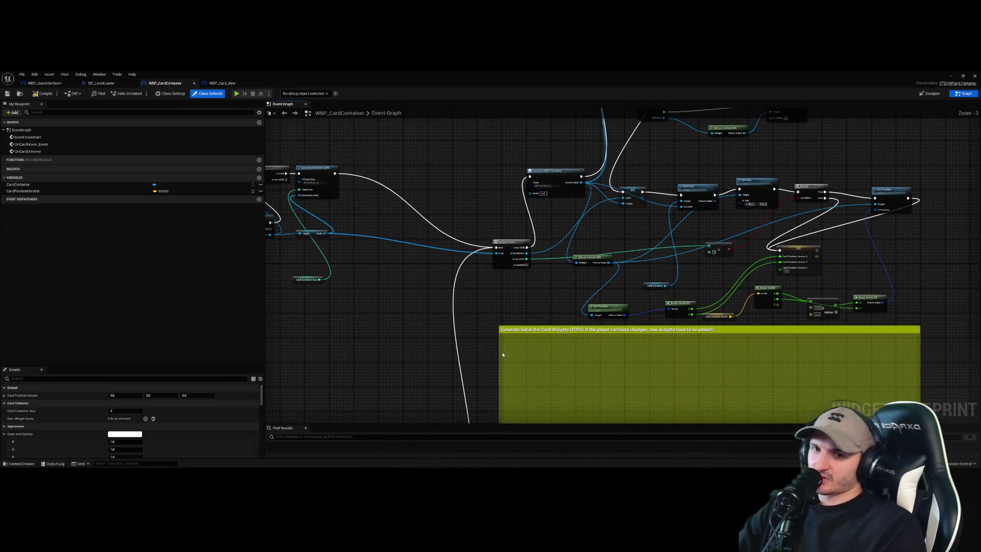
scroll(499, 339, "down", 4)
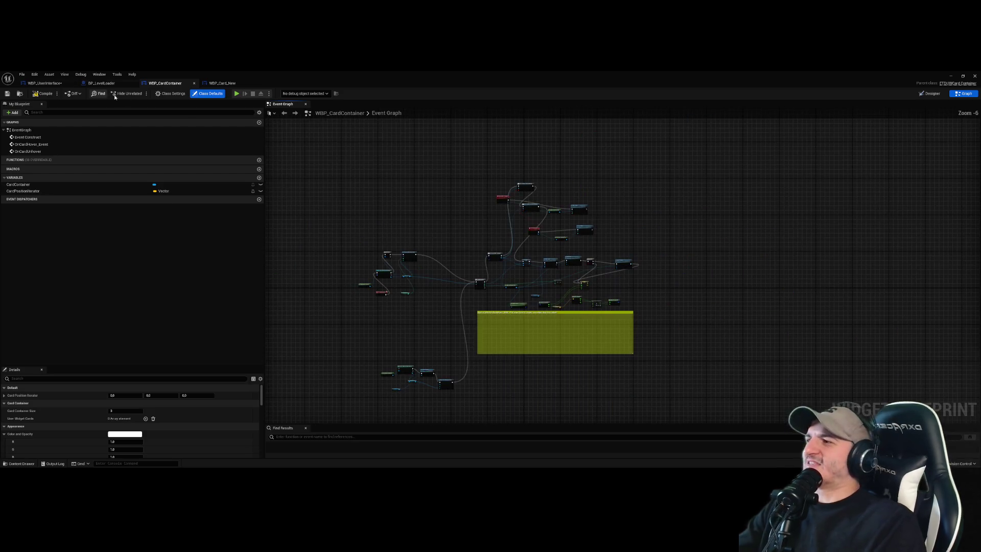
left_click(44, 82)
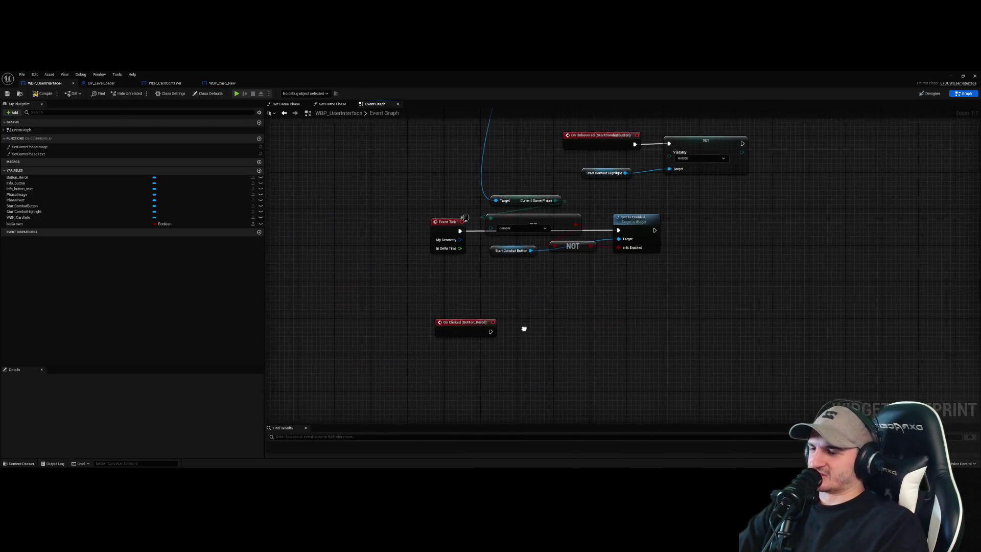
- Add a new event dispatcher and wire a Call node for it to On Clicked (Button_Reroll)
left_click(259, 233)
double_click(49, 239)
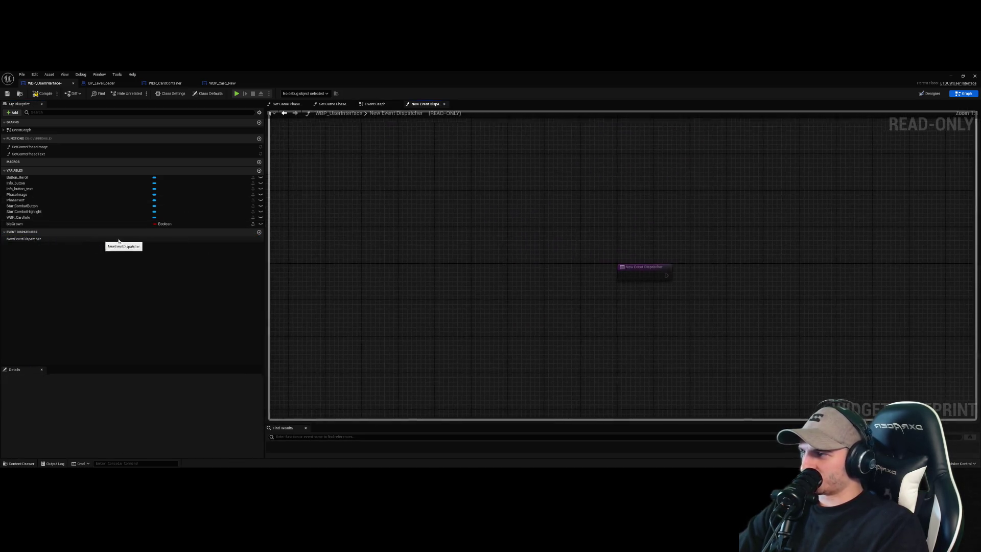
left_click(443, 104)
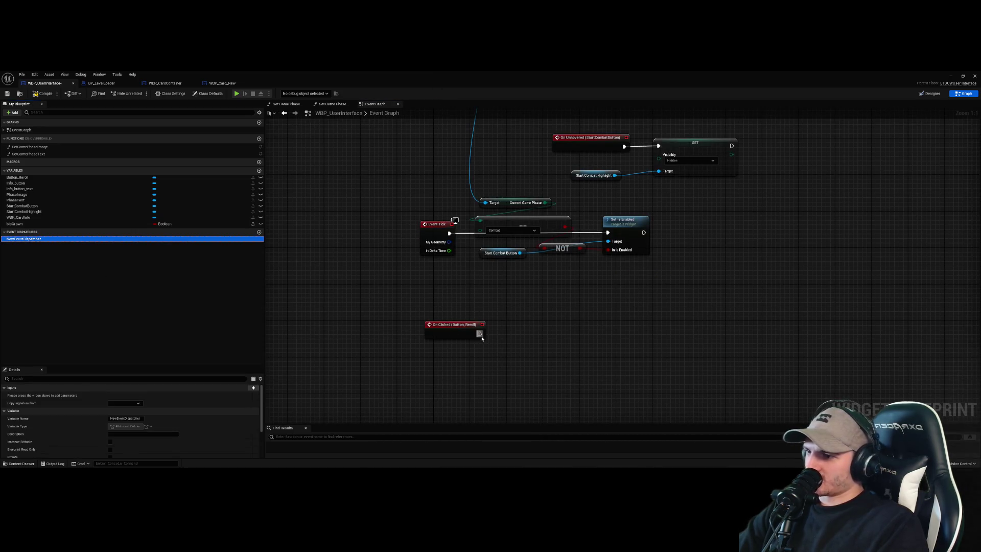
left_click_drag(567, 358, 541, 347)
left_click(552, 354)
mouse_move(480, 333)
left_mouse_down()
mouse_move(545, 356)
mouse_move(526, 336)
left_mouse_up()
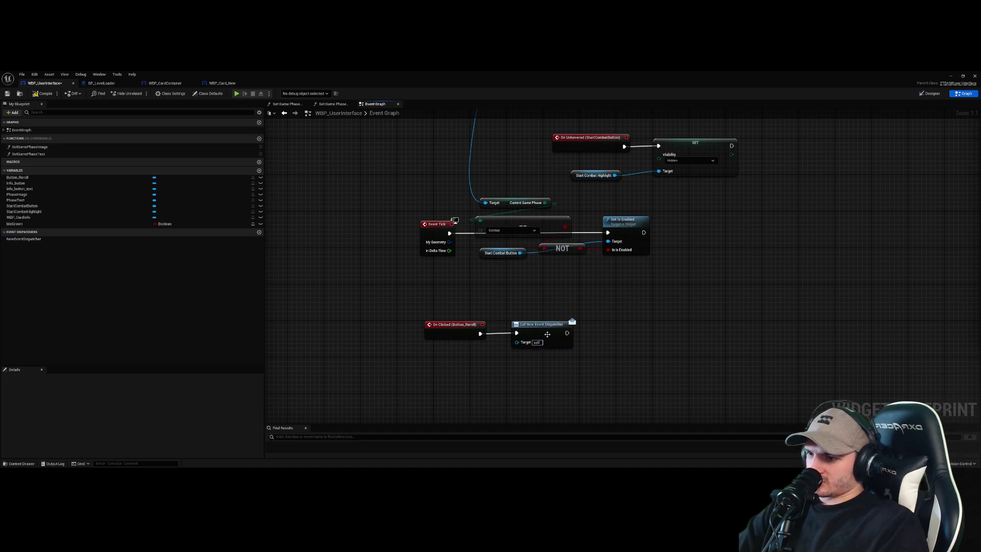
- Rename the new event dispatcher to OnReroll
left_click(63, 239)
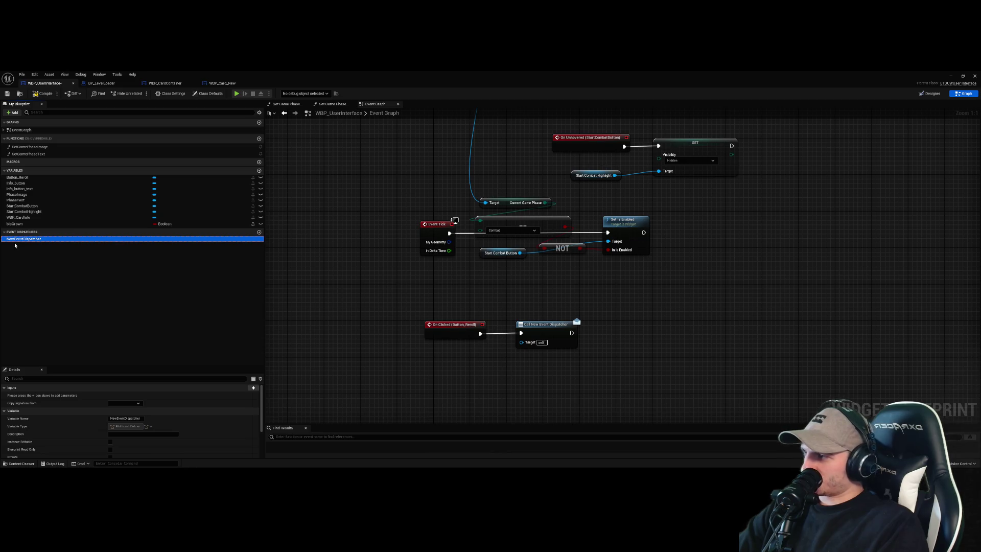
right_click(33, 240)
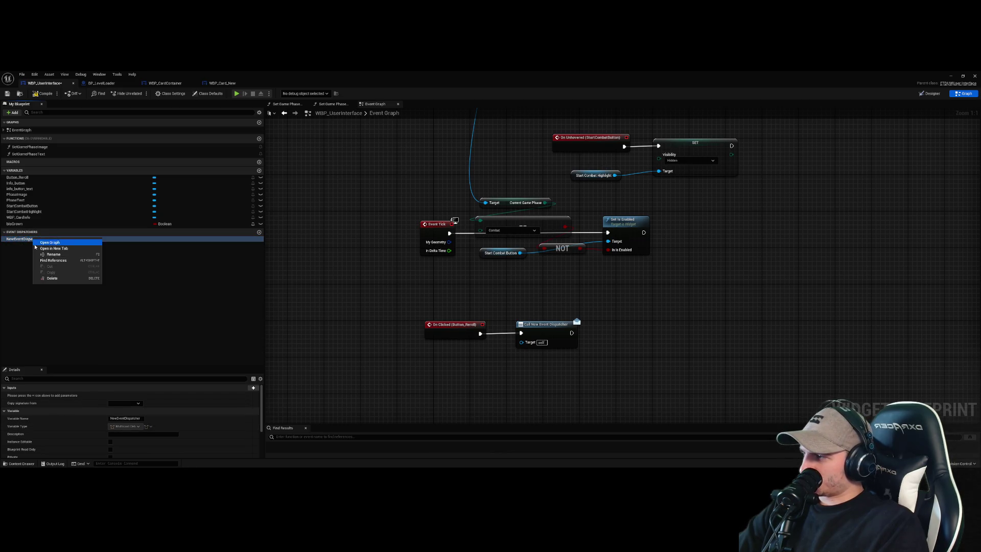
left_click(53, 254)
type("On")
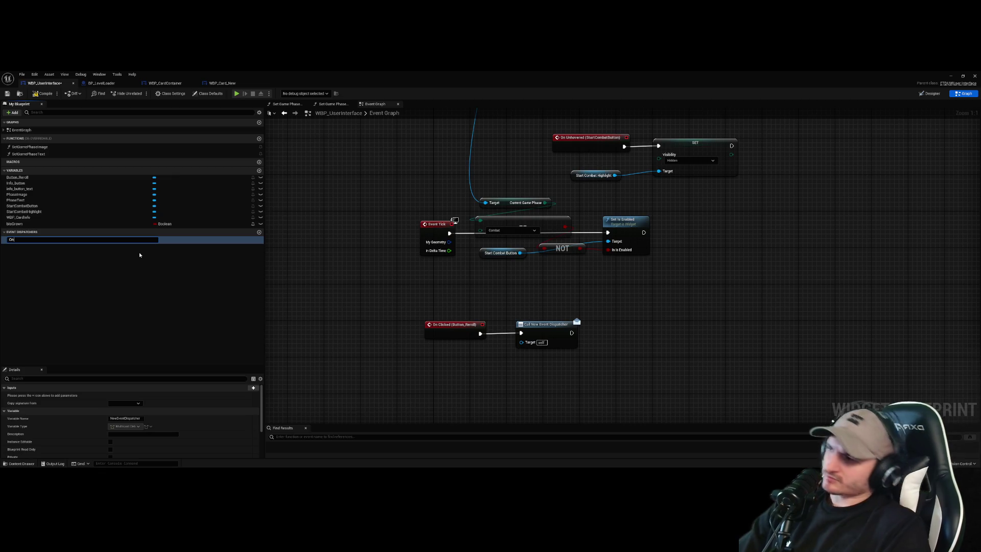
type("Reroll")
key("Return")
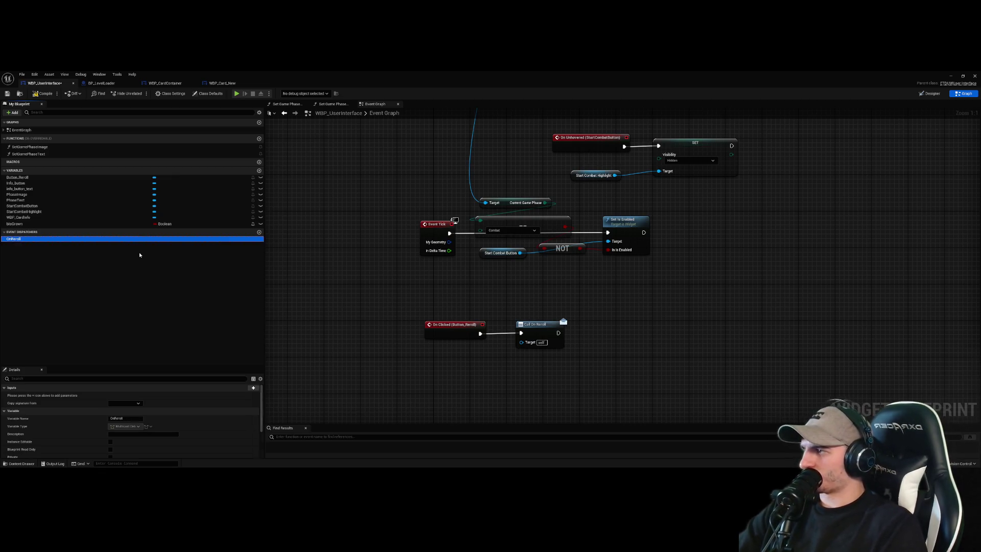
- Select the Call OnReroll node, then box-select it together with the reroll click event
left_click(687, 366)
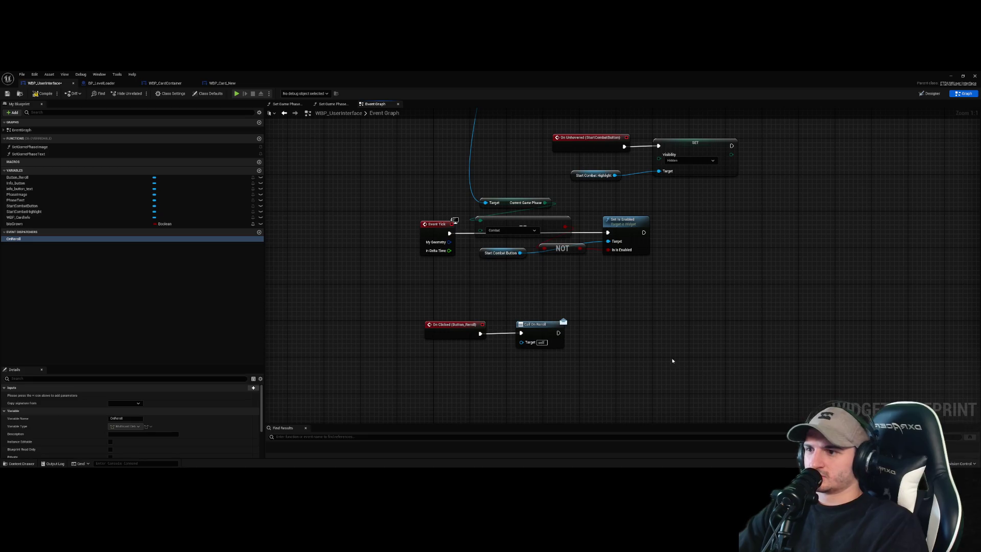
left_click(537, 334)
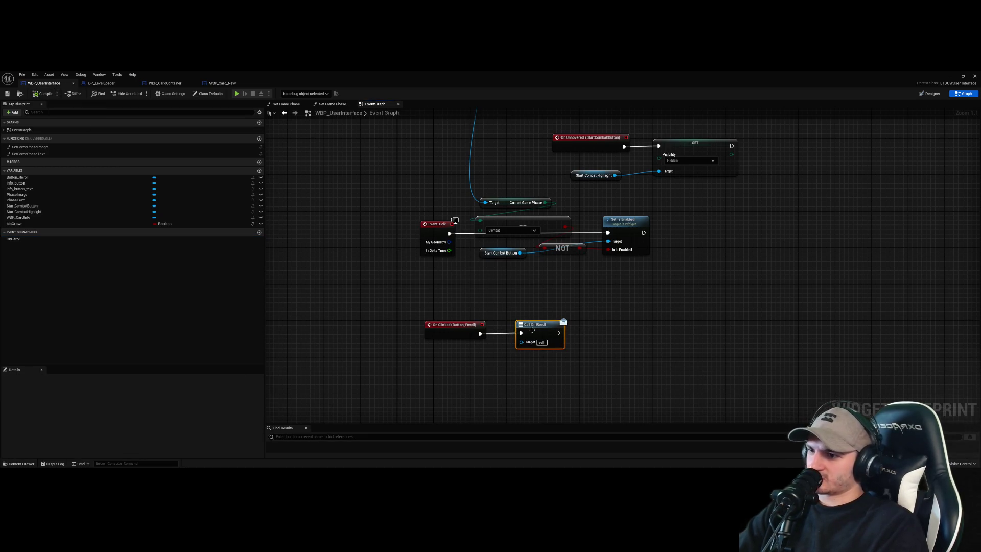
left_click(619, 344)
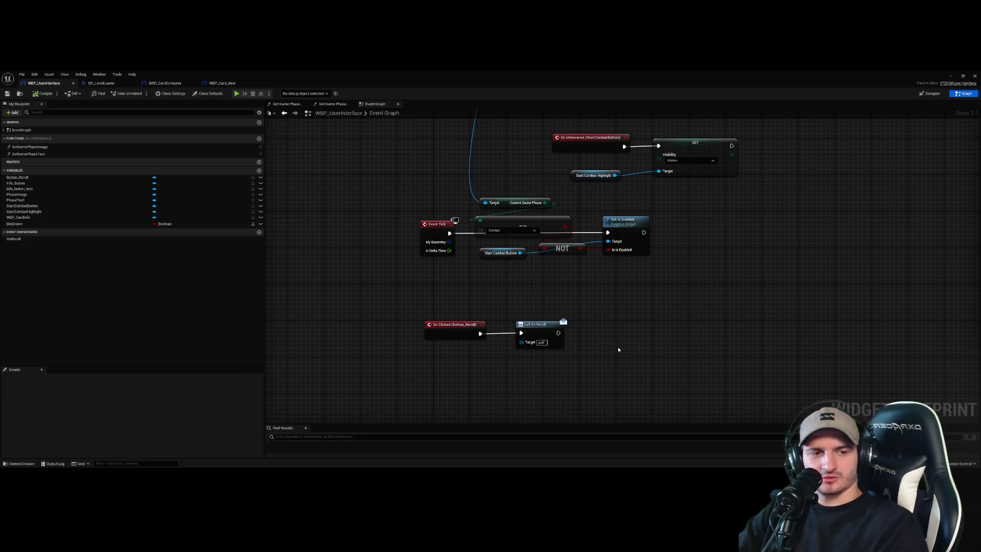
left_click_drag(617, 349, 503, 363)
left_click(612, 369)
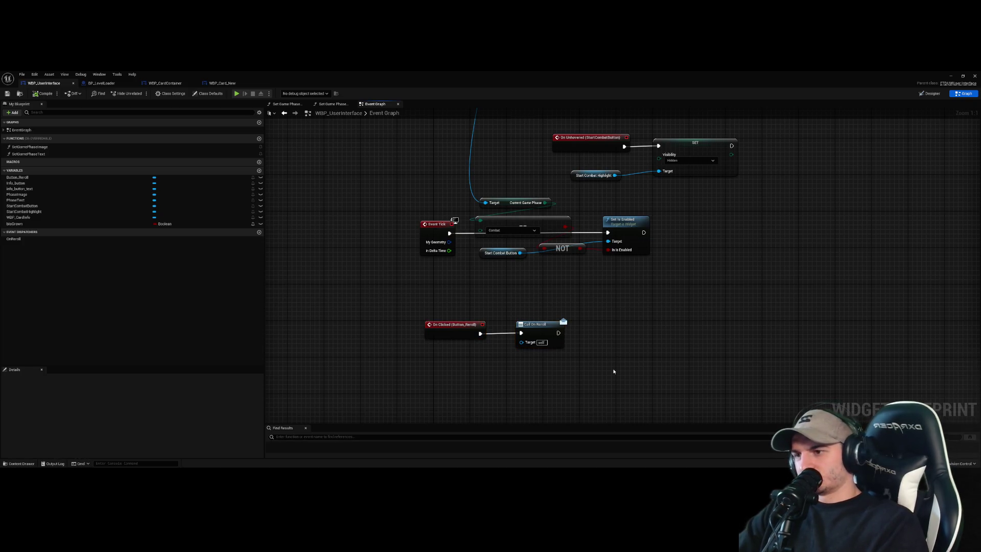
scroll(613, 369, "down", 2)
scroll(614, 369, "down", 2)
scroll(626, 276, "up", 4)
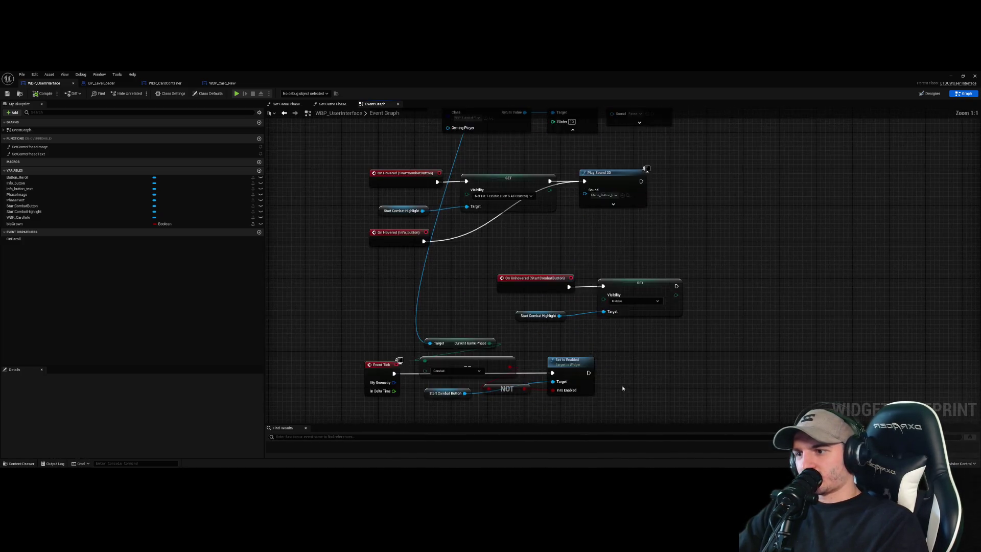
- Marquee-select the two reroll nodes a few more times, ending with Call OnReroll selected
left_click_drag(449, 267, 619, 375)
left_click(614, 354)
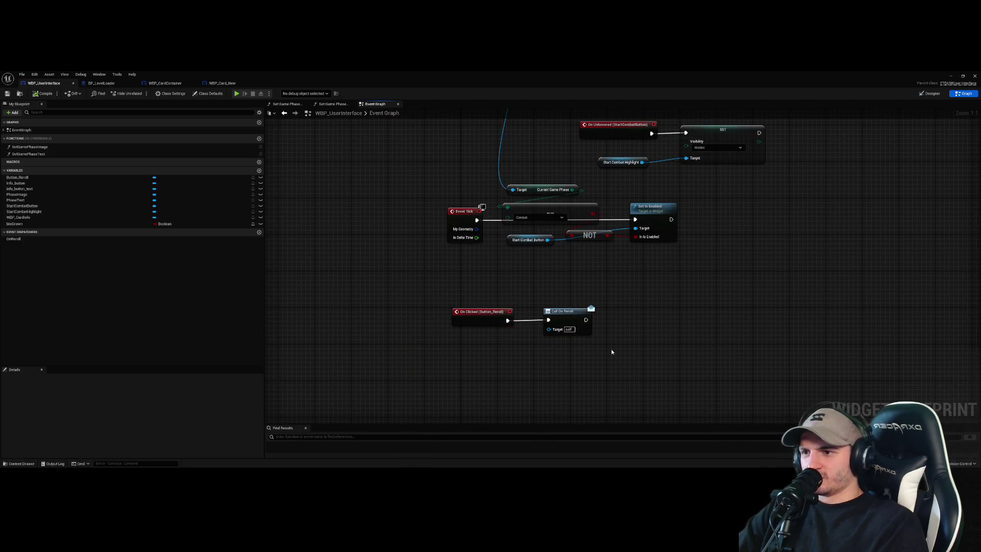
left_click_drag(449, 259, 653, 370)
left_click(651, 351)
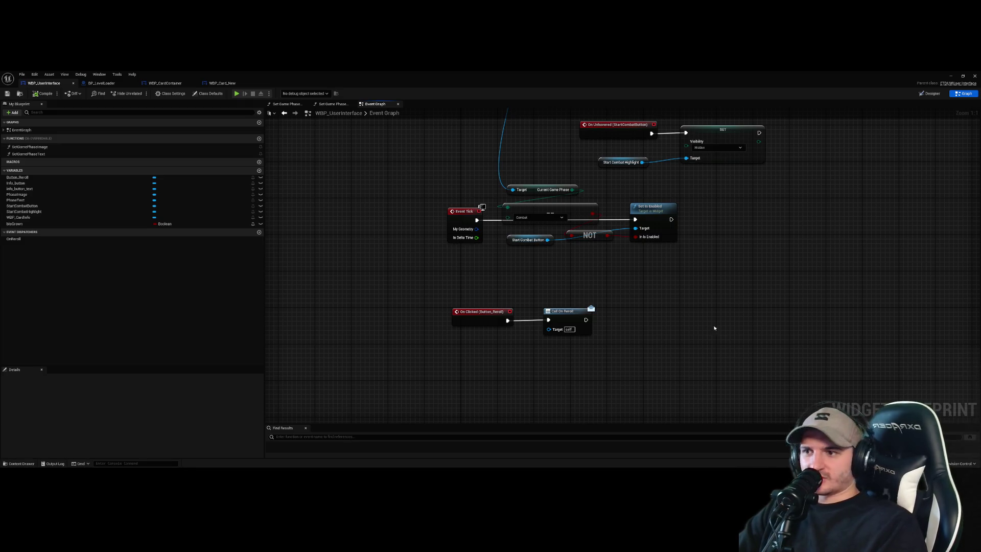
left_click_drag(599, 323, 449, 306)
left_click(567, 353)
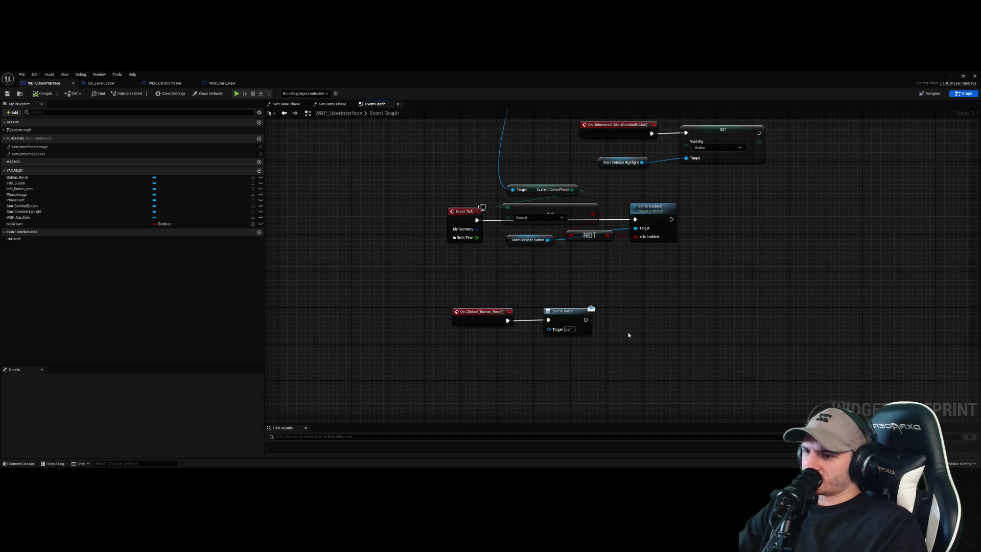
left_click(559, 314)
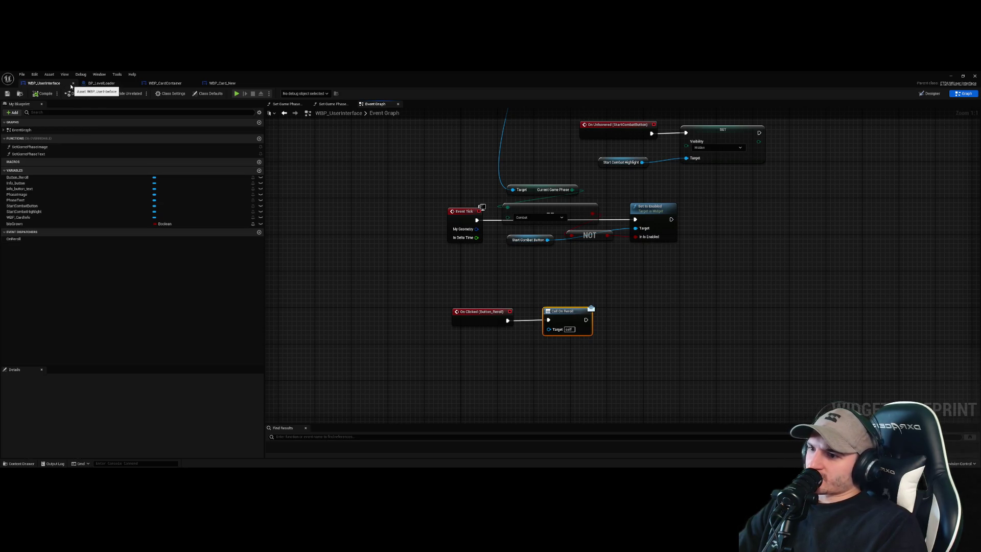
- Browse the WBP_CardContainer, WBP_UserInterface and BP_LevelLoader graphs, including the Event Tick nodes
scroll(530, 343, "down", 6)
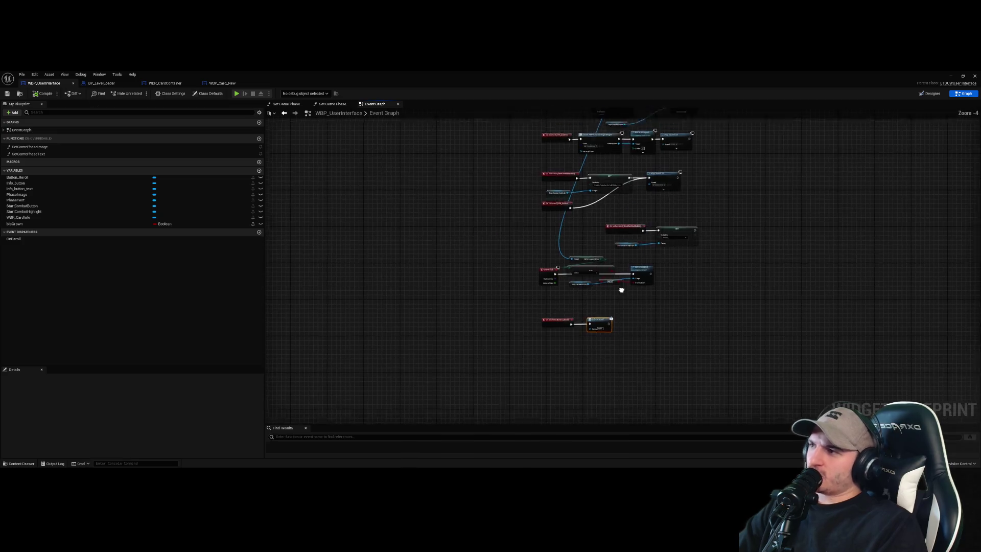
left_click(149, 84)
scroll(482, 326, "up", 4)
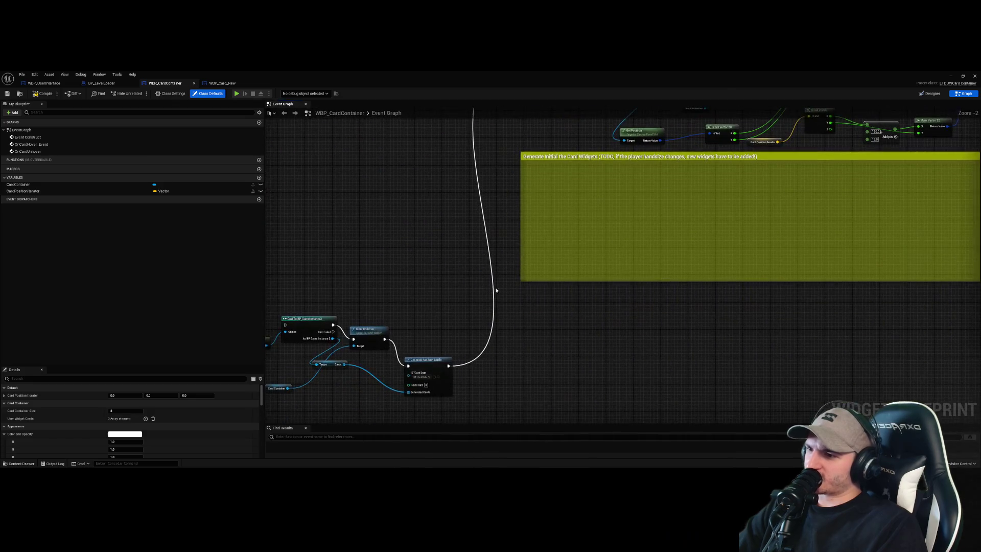
left_click(44, 82)
scroll(485, 296, "up", 6)
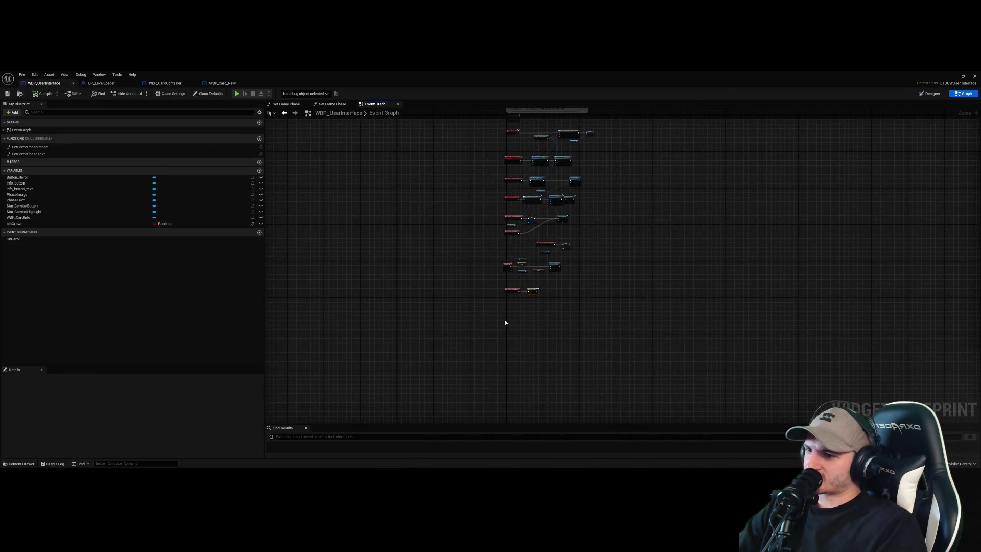
left_click_drag(492, 262, 555, 251)
left_click(101, 83)
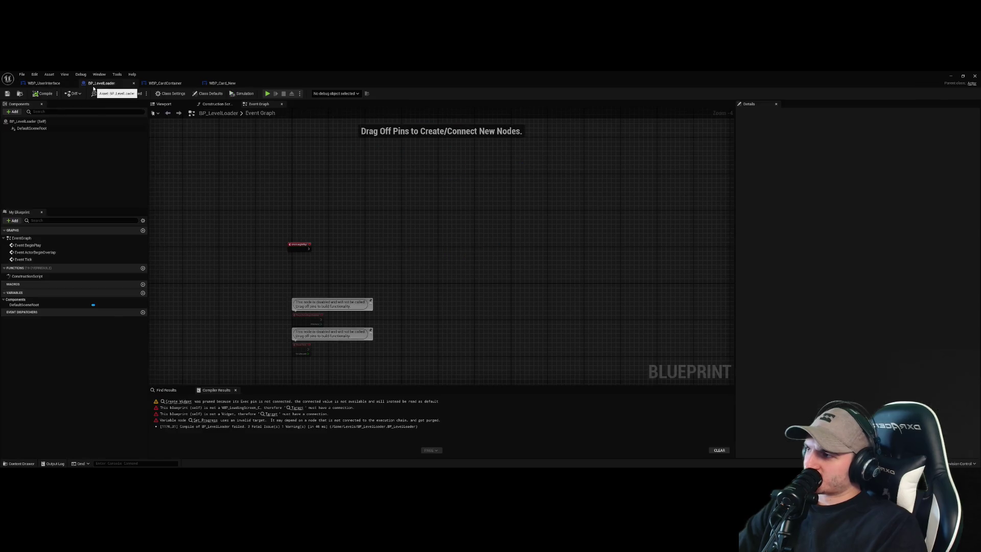
left_click(44, 82)
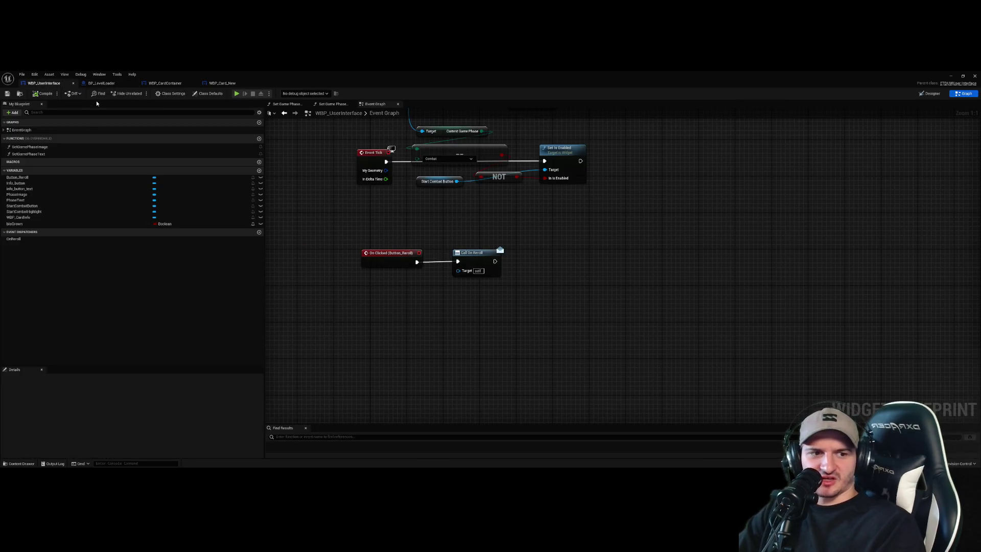
- In WBP_CardContainer, try a Get Actor Of Class node with a WBP class, then delete it
left_click(165, 82)
mouse_move(537, 280)
left_mouse_down()
mouse_move(465, 314)
mouse_move(437, 357)
mouse_move(471, 219)
mouse_move(465, 353)
mouse_move(467, 332)
left_mouse_up()
right_click(384, 302)
type("get widget")
scroll(439, 358, "up", 5)
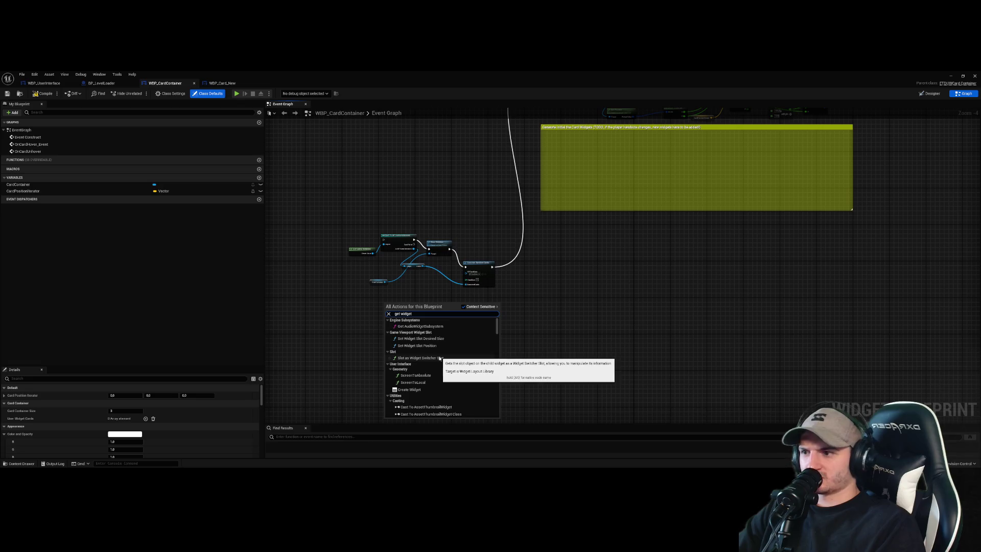
type("get actor of class")
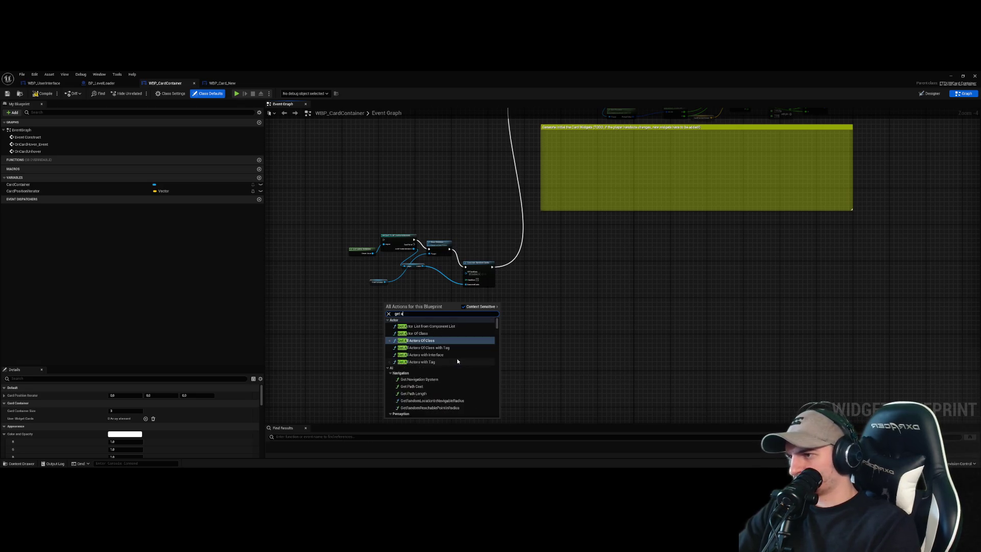
key("Return")
scroll(457, 361, "up", 4)
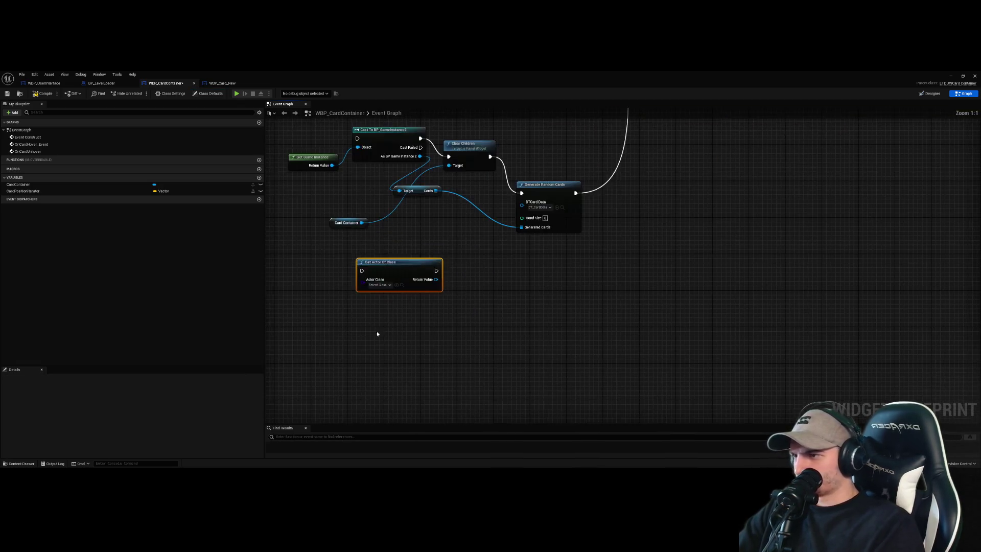
left_click(405, 303)
type("WBP_U")
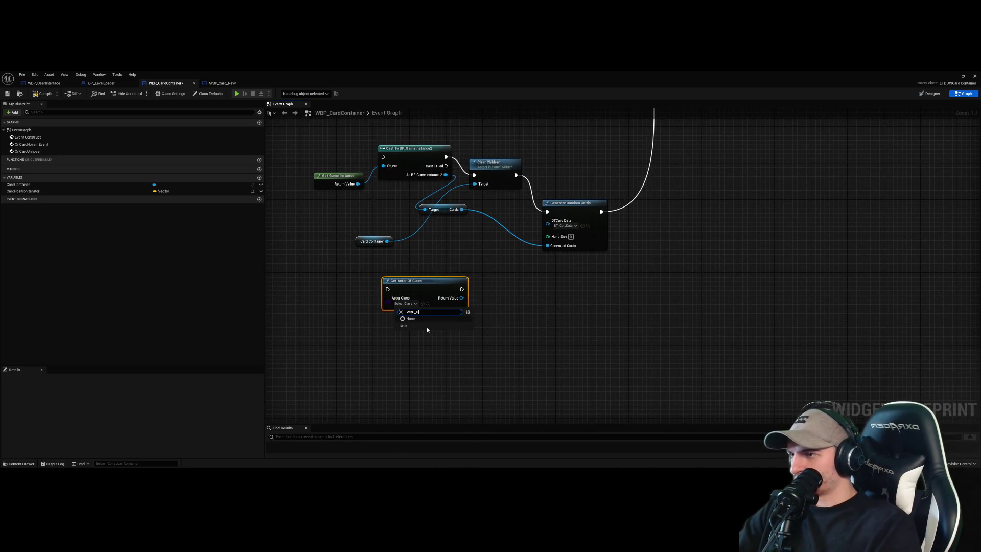
key("Escape")
key("Delete")
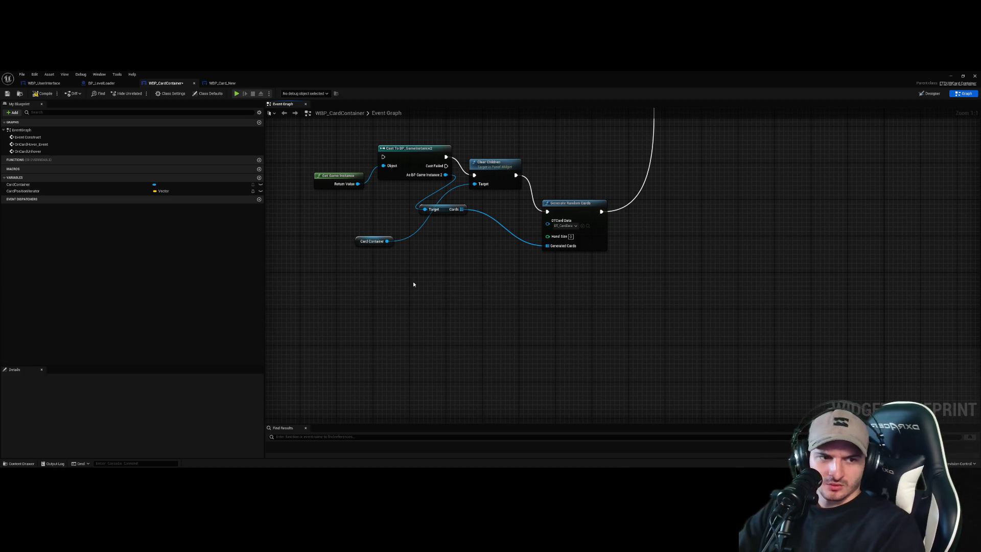
- Open and dismiss the node action list several times, then return to WBP_UserInterface's Event Graph
right_click(438, 295)
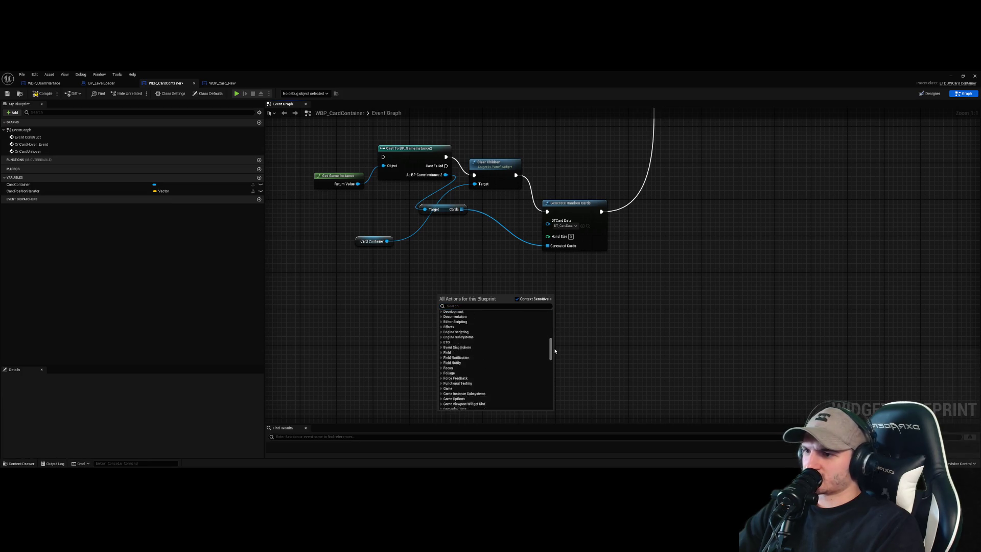
left_click(543, 278)
right_click(474, 285)
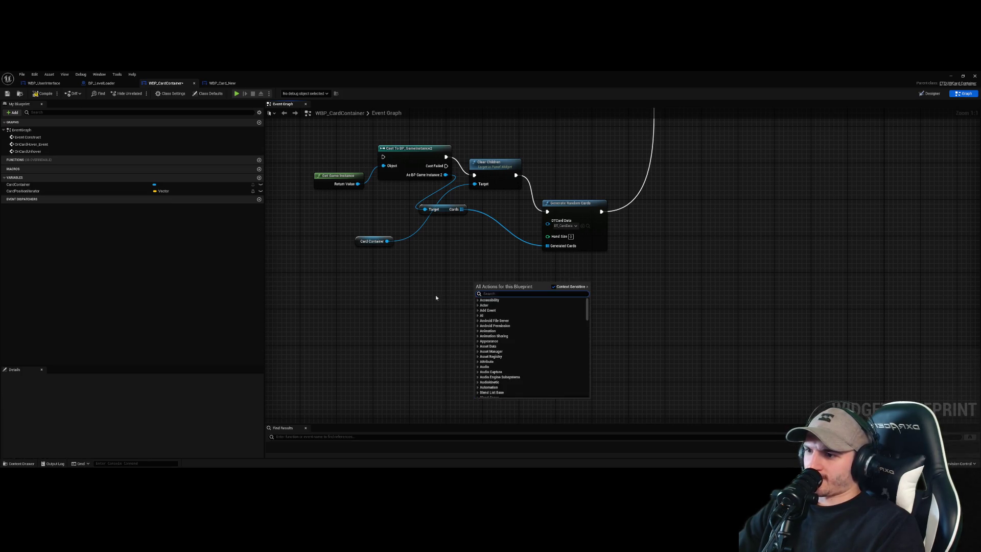
left_click(429, 300)
right_click(449, 299)
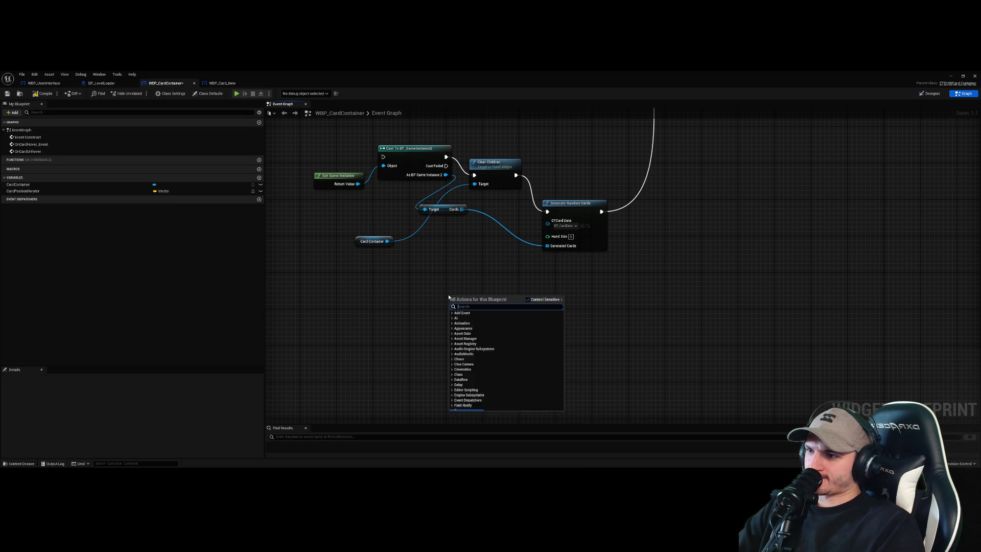
left_click(413, 297)
scroll(412, 298, "down", 5)
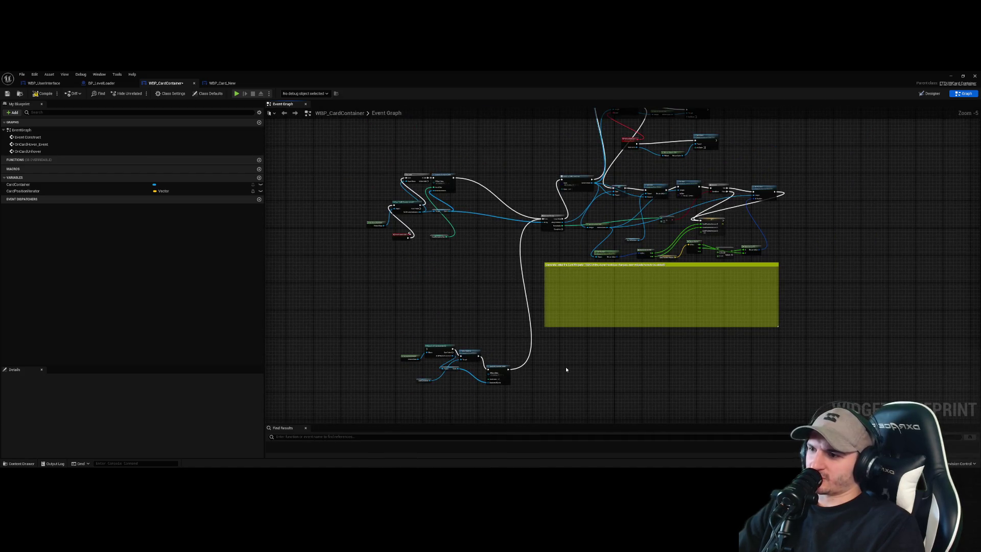
scroll(564, 366, "up", 3)
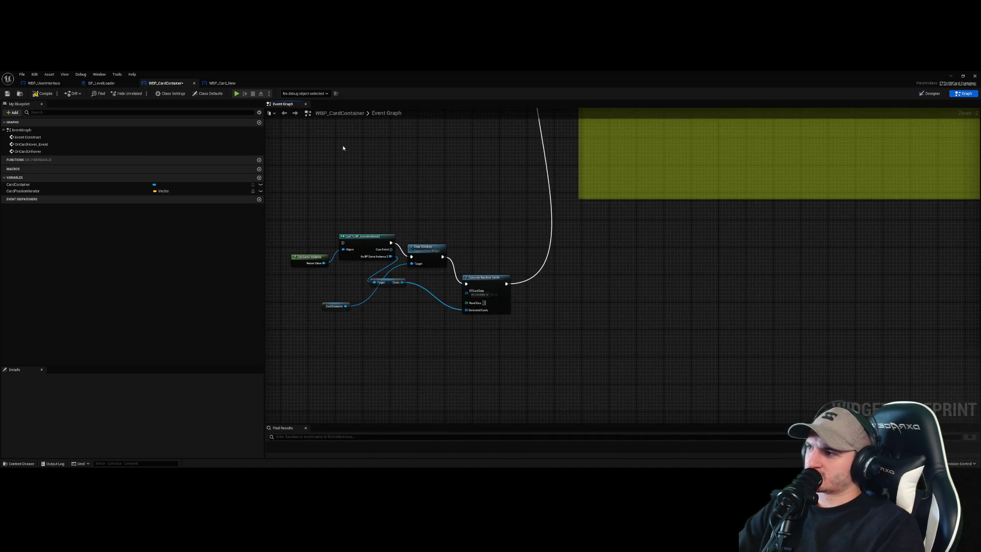
left_click(222, 83)
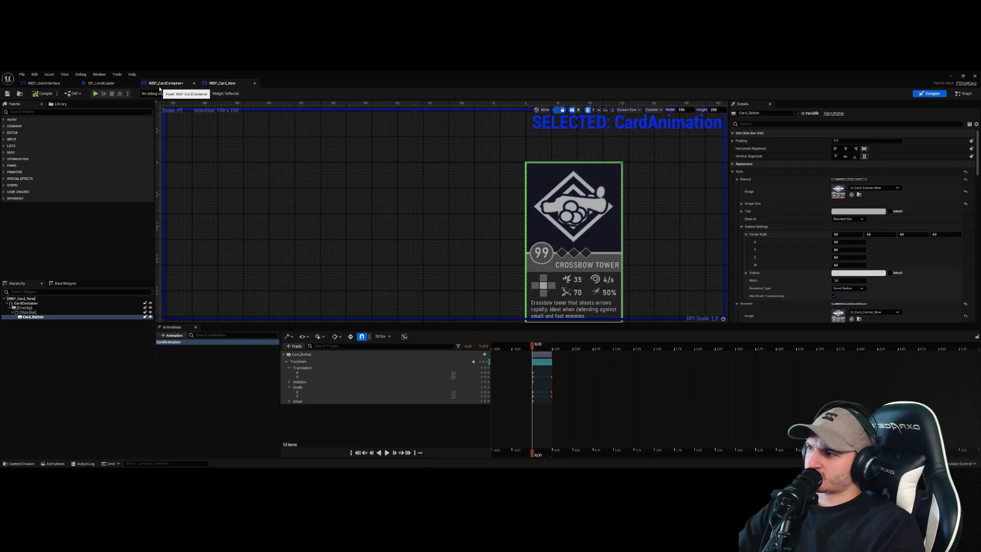
left_click(163, 83)
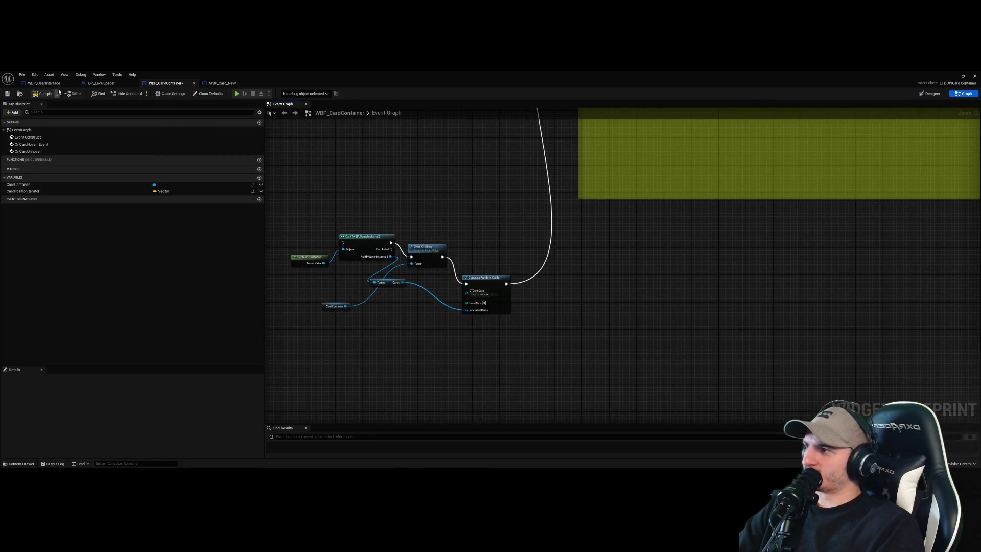
left_click(44, 83)
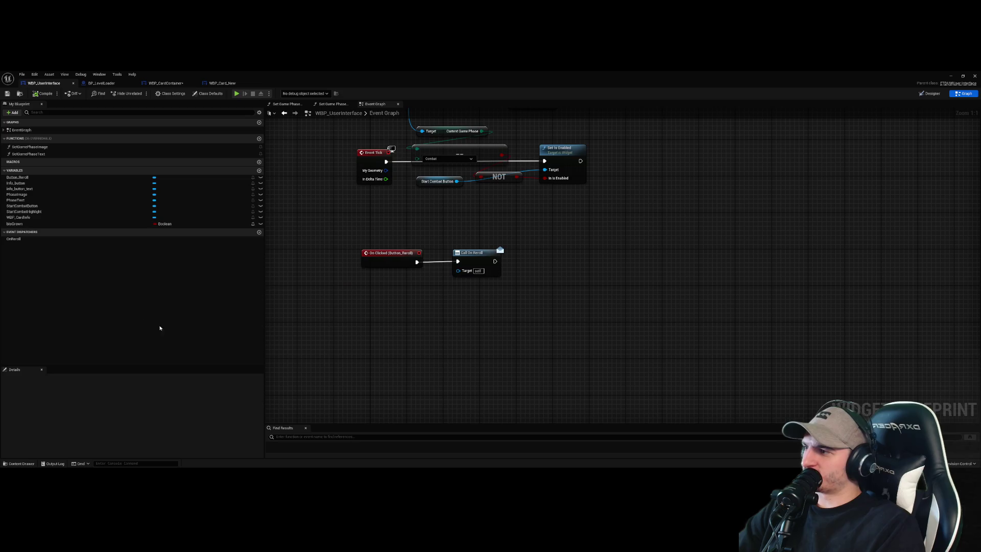
- In the Designer, select the WBP Card Container widget, then go back to the Graph view
left_click(929, 93)
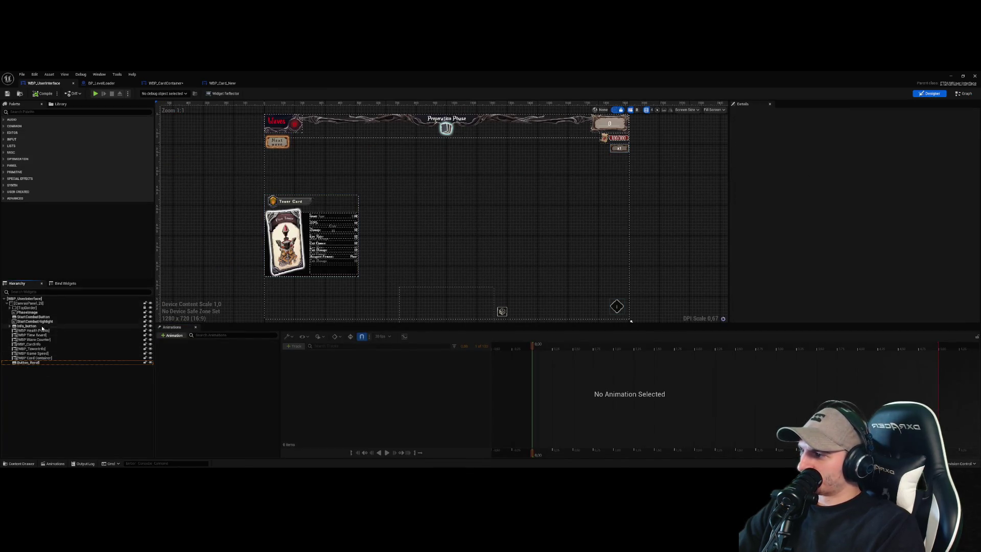
left_click(49, 358)
mouse_move(591, 247)
left_mouse_down()
mouse_move(604, 189)
mouse_move(574, 221)
left_mouse_up()
scroll(566, 185, "up", 3)
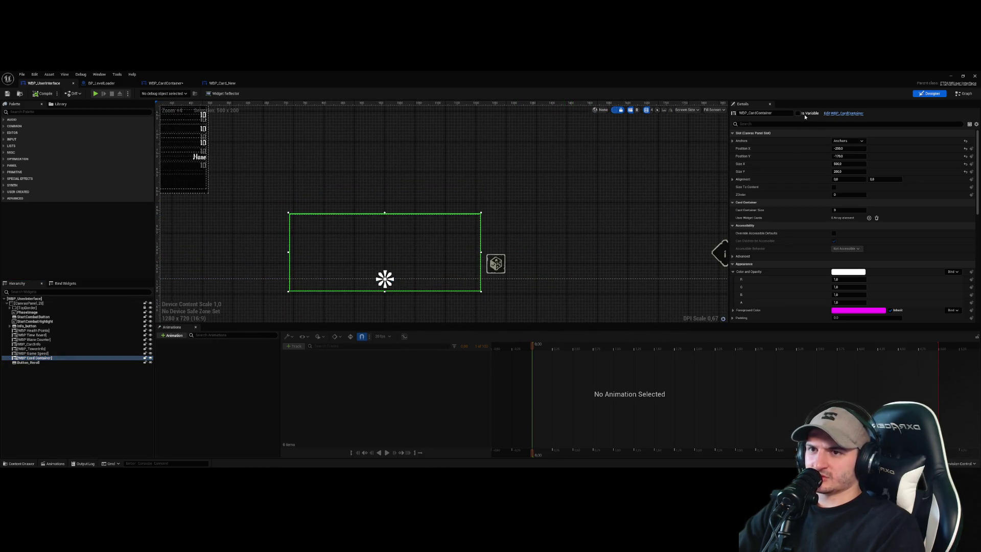
left_click(595, 314)
left_click(595, 314)
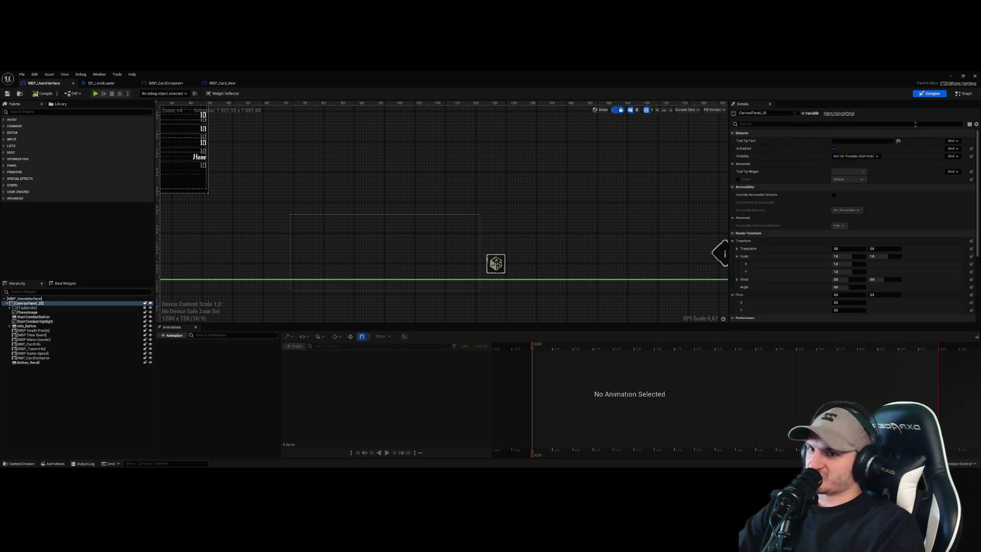
left_click(964, 93)
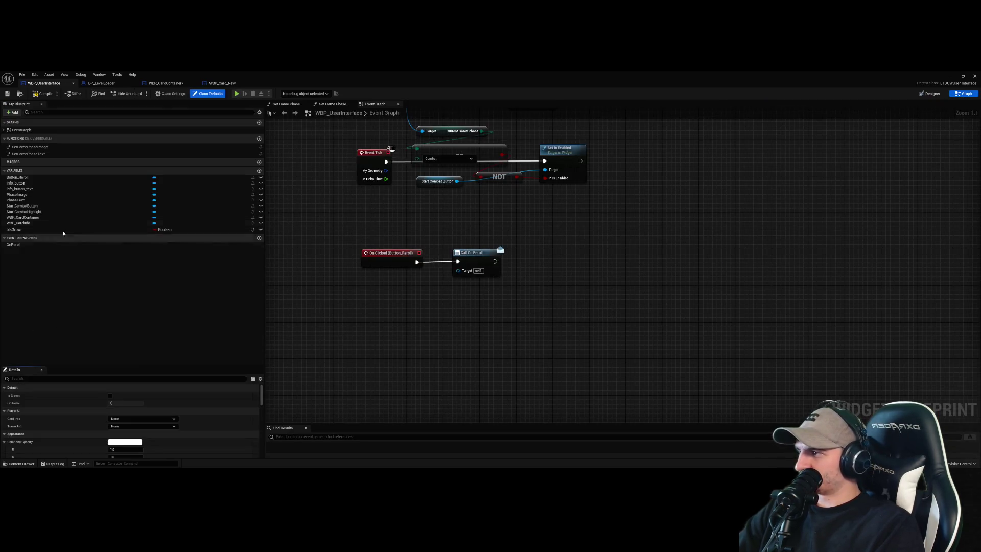
- Drop a WBP_CardContainer getter node into the user interface Event Graph
left_click(48, 217)
mouse_move(23, 218)
left_mouse_down()
mouse_move(525, 343)
mouse_move(440, 324)
left_mouse_up()
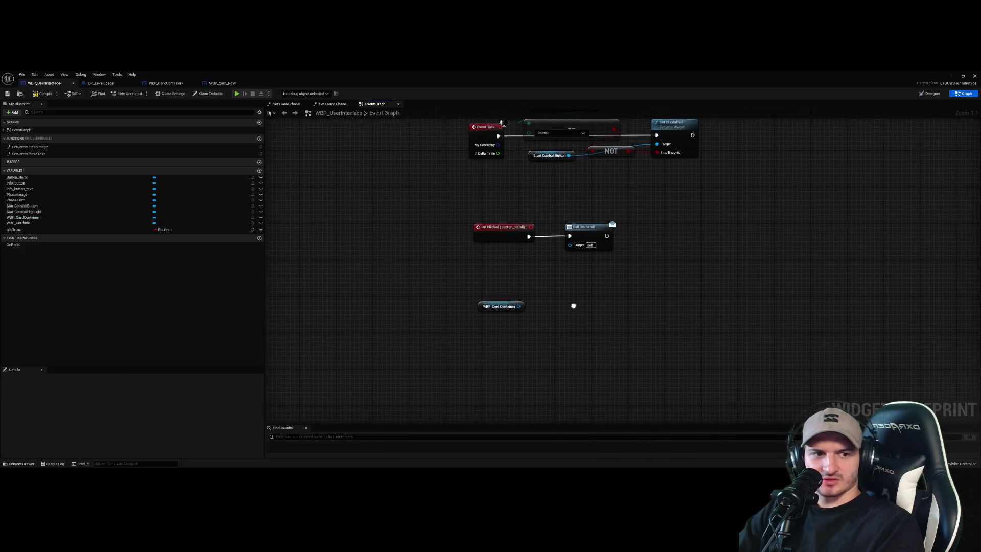
left_click_drag(571, 307, 598, 329)
left_click_drag(520, 332, 566, 321)
left_click(502, 347)
left_click(521, 335)
left_click(520, 308)
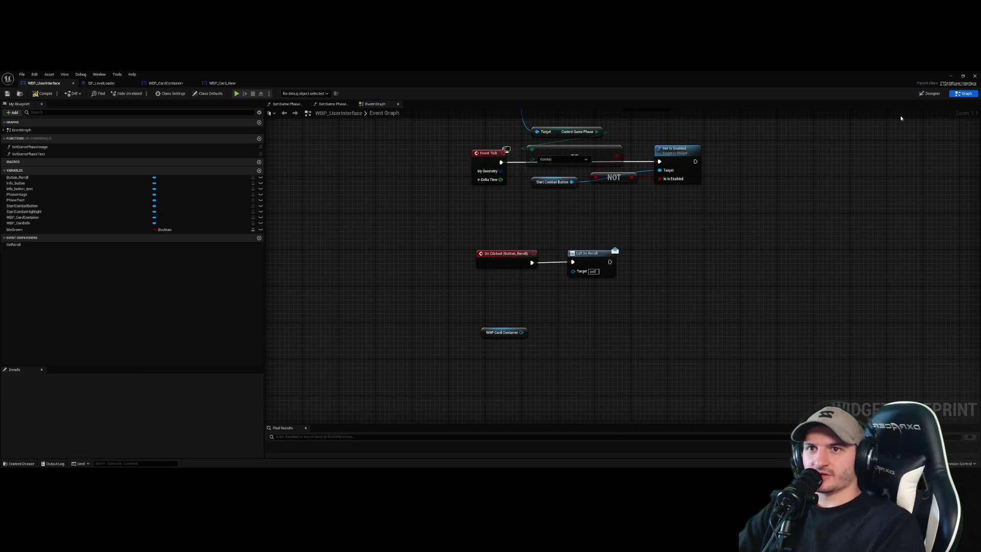
left_click(165, 83)
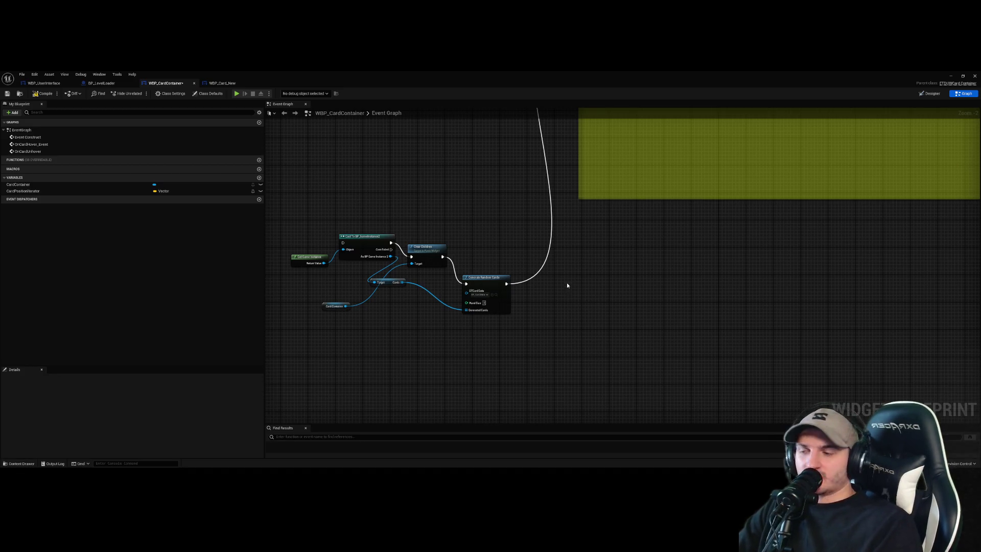
- Select all nodes in the card container graph to review them, then deselect
scroll(567, 286, "down", 3)
scroll(609, 248, "up", 5)
scroll(609, 248, "down", 5)
scroll(545, 312, "up", 4)
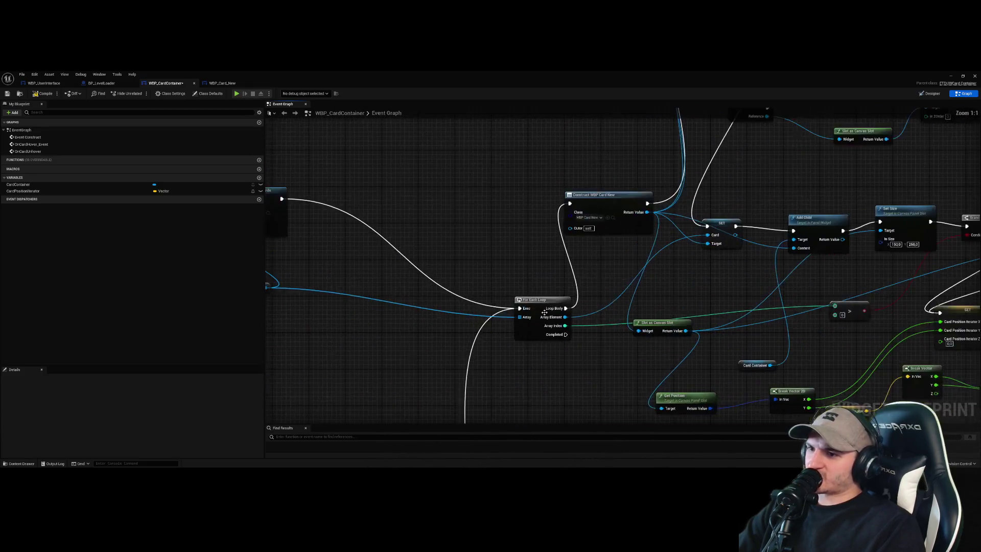
scroll(470, 223, "down", 2)
scroll(568, 280, "up", 3)
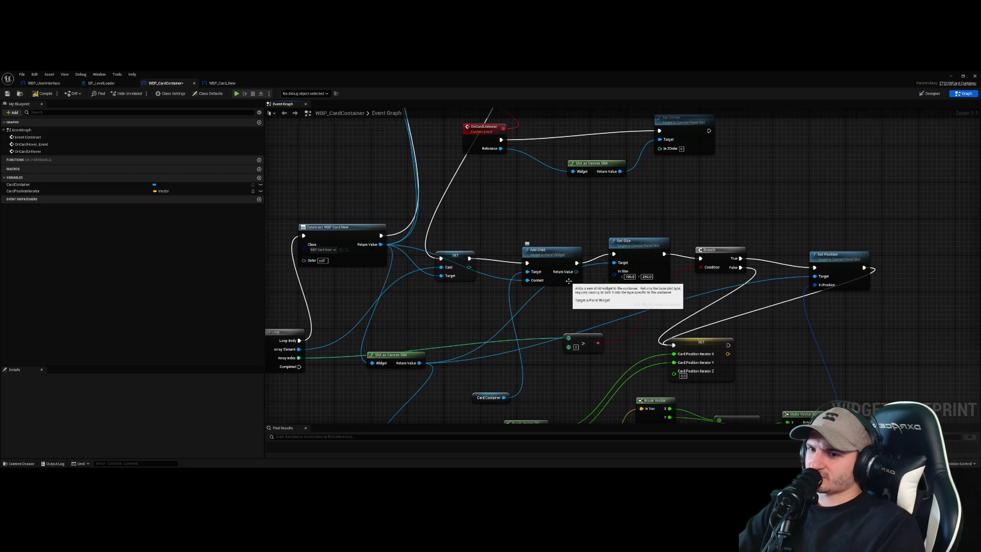
scroll(568, 281, "down", 2)
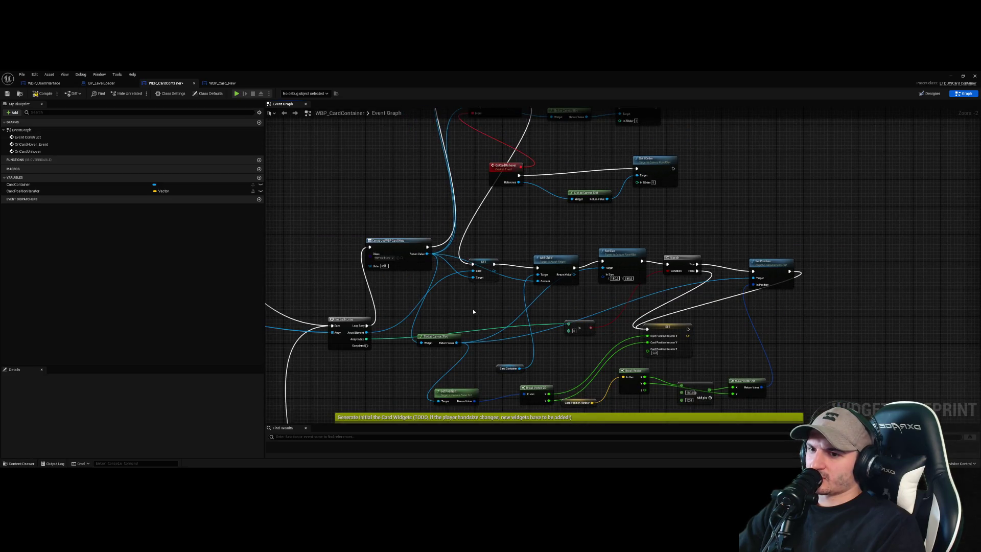
key("ctrl+a")
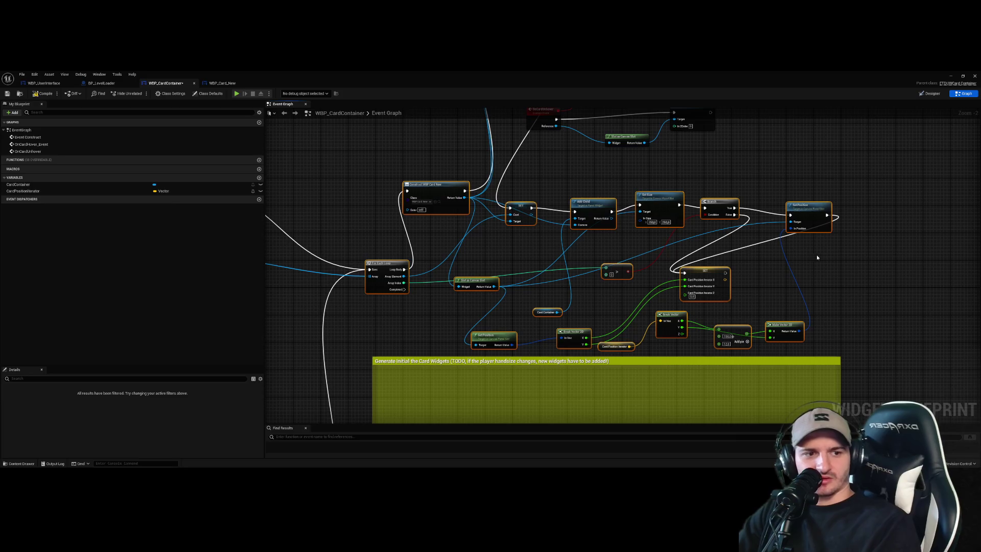
left_click(908, 311)
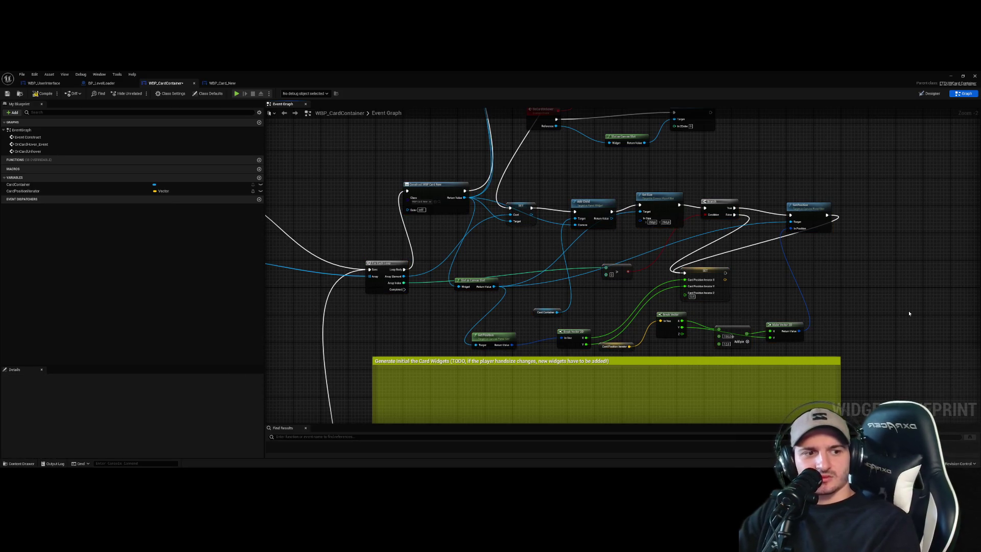
scroll(905, 310, "down", 3)
scroll(444, 301, "up", 6)
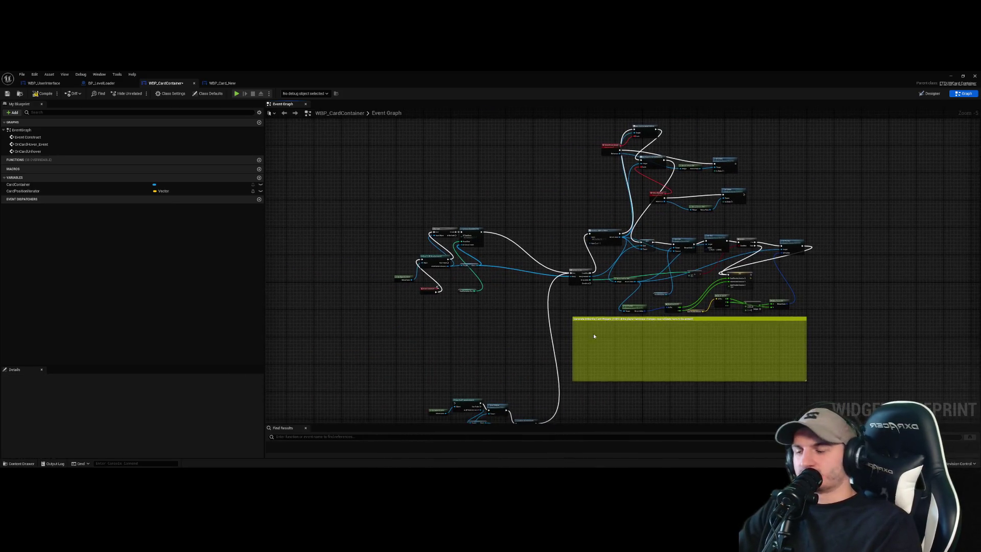
- Move Get Game Instance, Cast To BP_GameInstance2, Generate Random Cards and Clear Children apart
left_click_drag(438, 310, 374, 325)
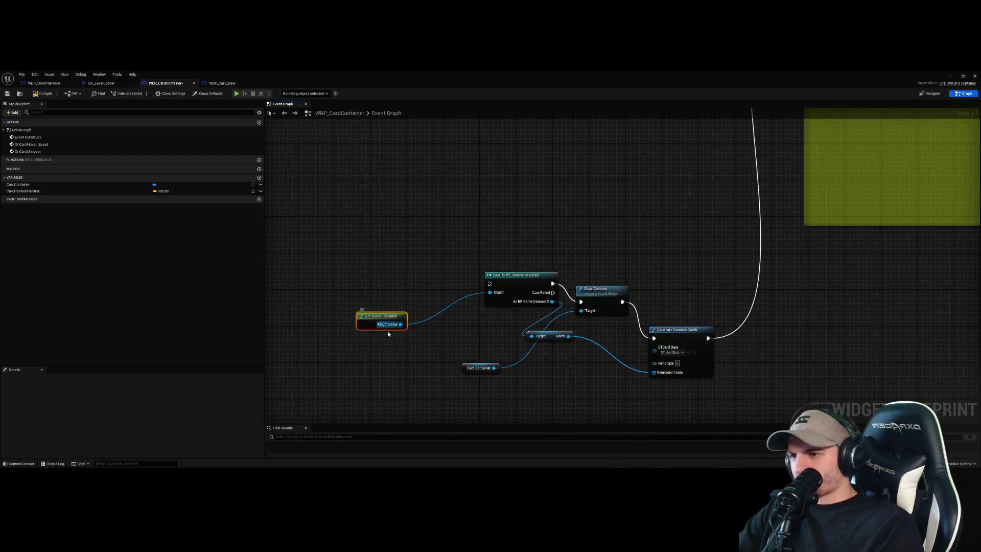
left_click_drag(506, 305, 437, 228)
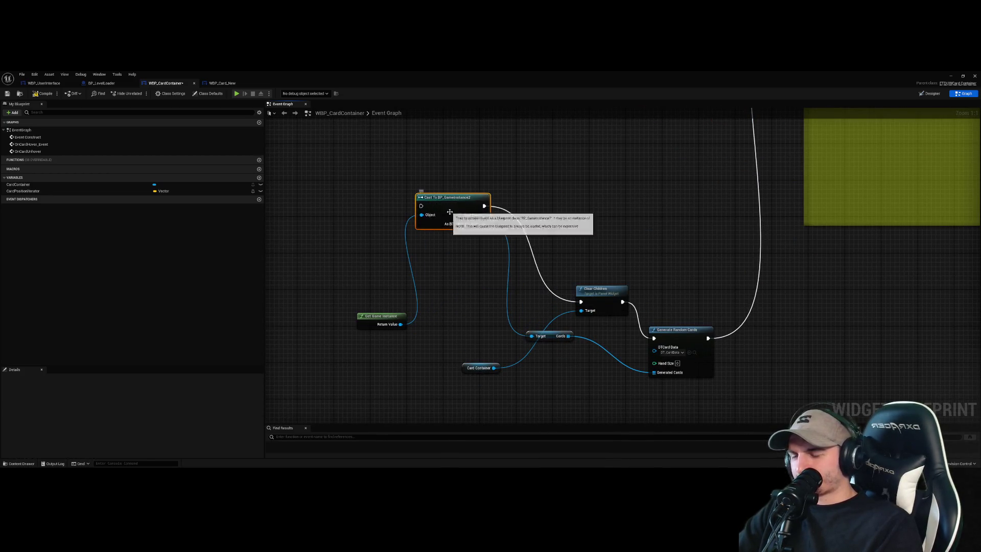
left_click_drag(623, 217, 602, 234)
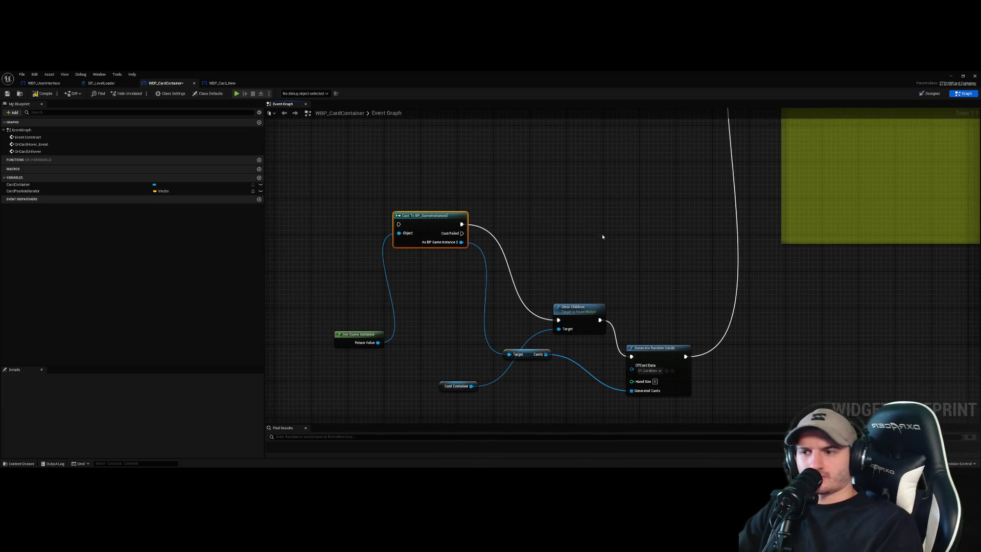
left_click_drag(662, 349, 679, 271)
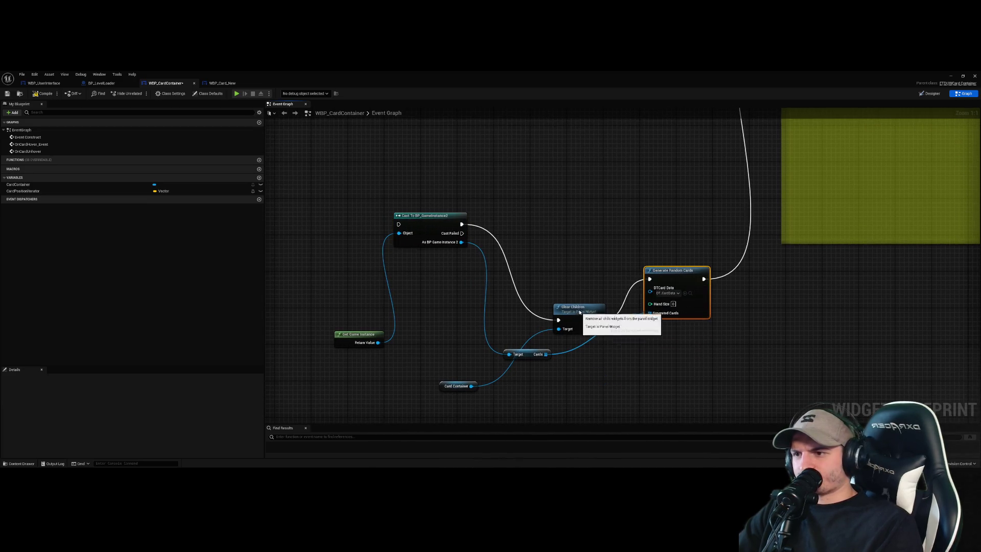
left_click_drag(579, 308, 582, 201)
scroll(634, 237, "down", 5)
scroll(542, 327, "up", 3)
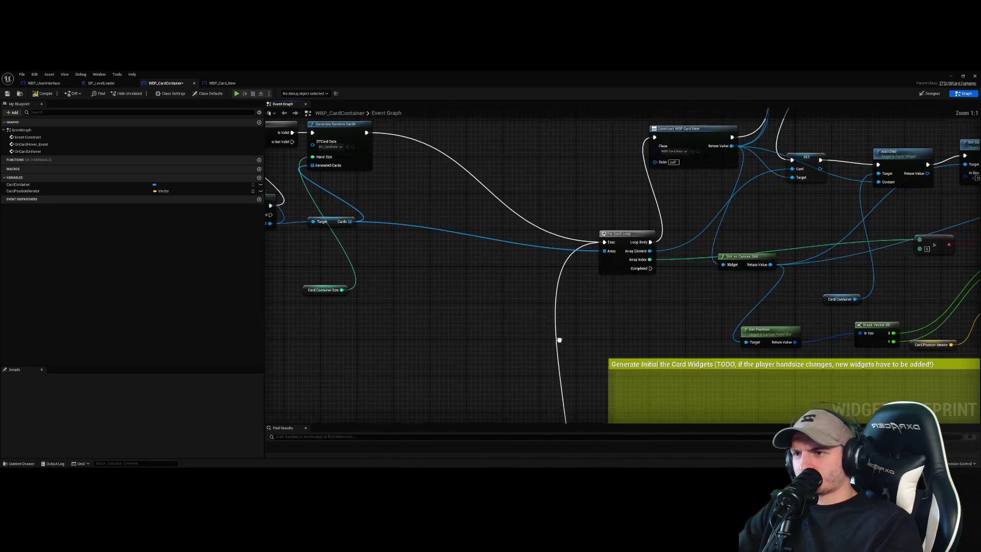
scroll(446, 309, "up", 2)
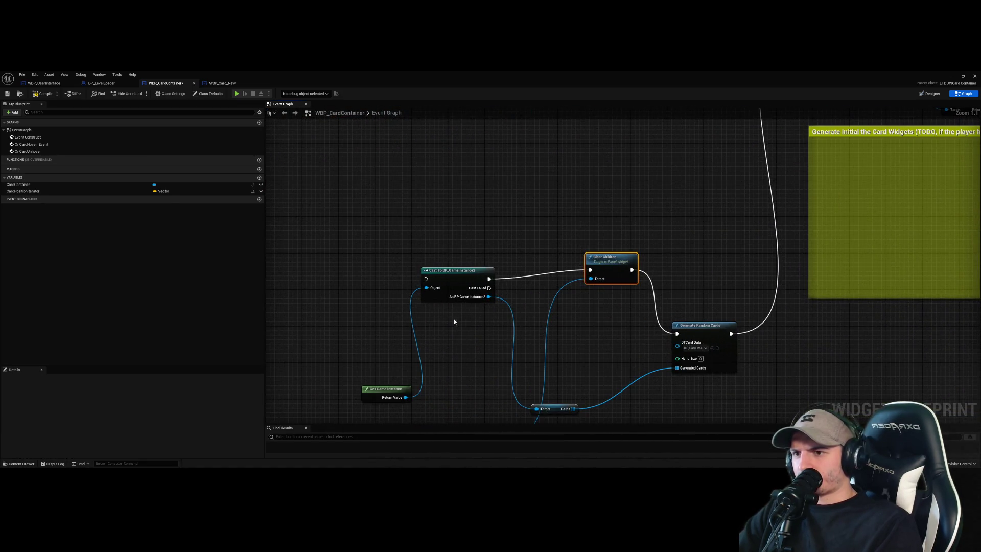
- Pan and zoom to inspect the Card Container, Cast and Generate Random Cards nodes
left_click_drag(454, 320, 547, 302)
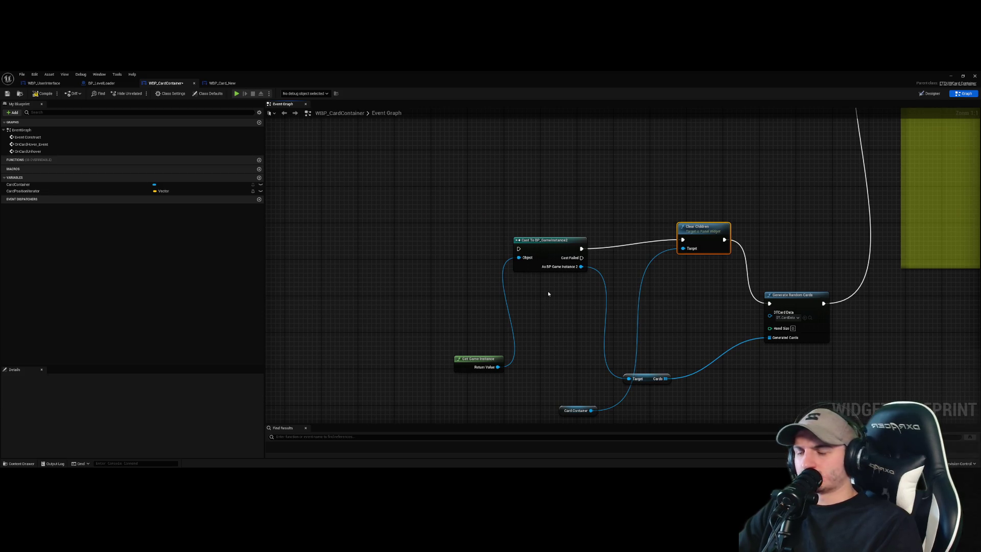
scroll(548, 288, "down", 3)
scroll(521, 314, "up", 3)
scroll(518, 312, "down", 3)
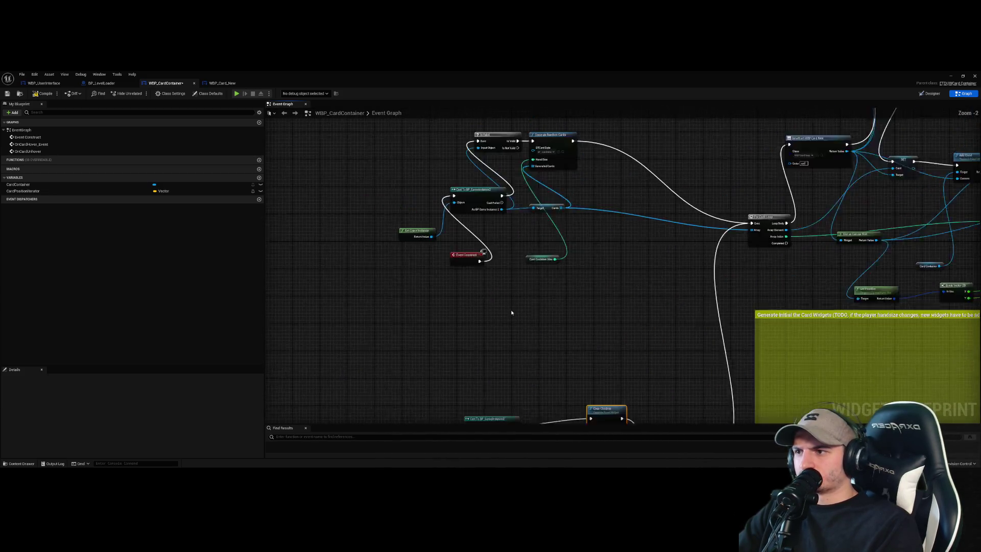
left_click_drag(545, 346, 583, 264)
scroll(542, 322, "up", 3)
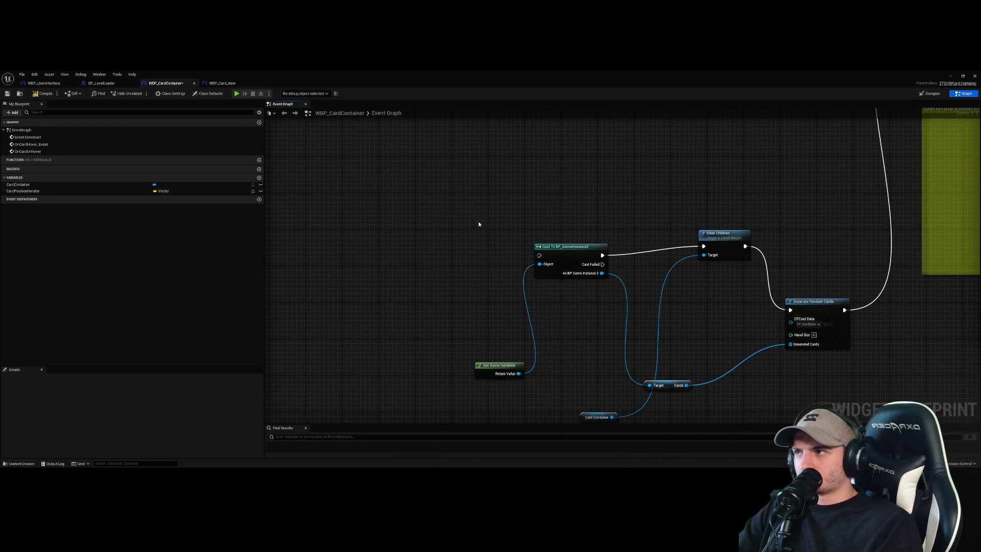
scroll(407, 207, "down", 4)
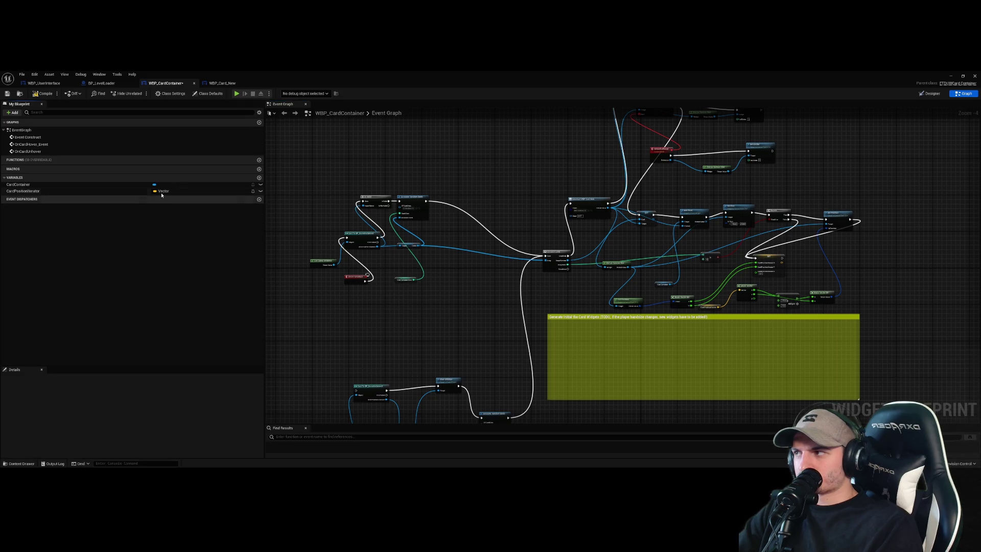
- Add a new function to the card container, clear its name, and return to the Event Graph
left_click(259, 159)
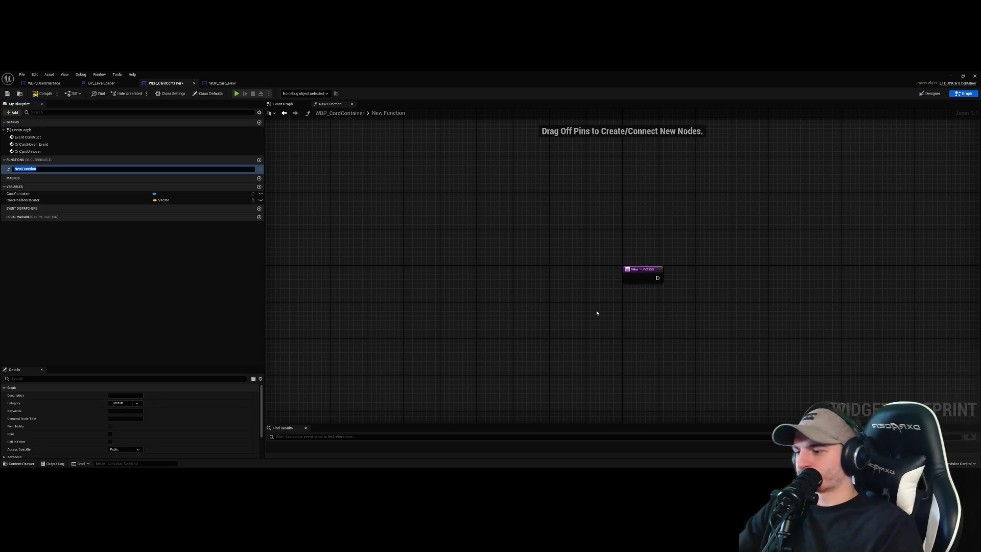
key("BackSpace")
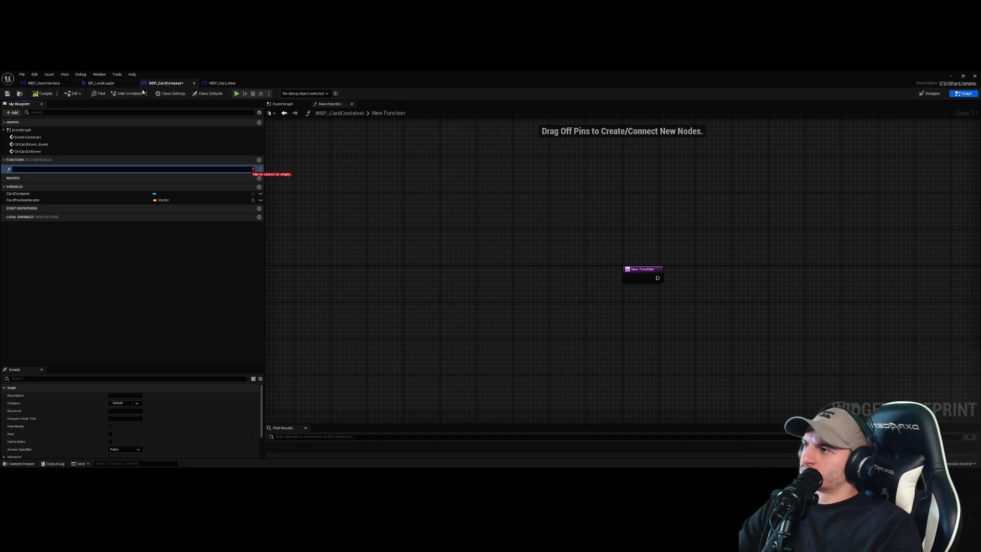
left_click(282, 104)
scroll(576, 284, "up", 2)
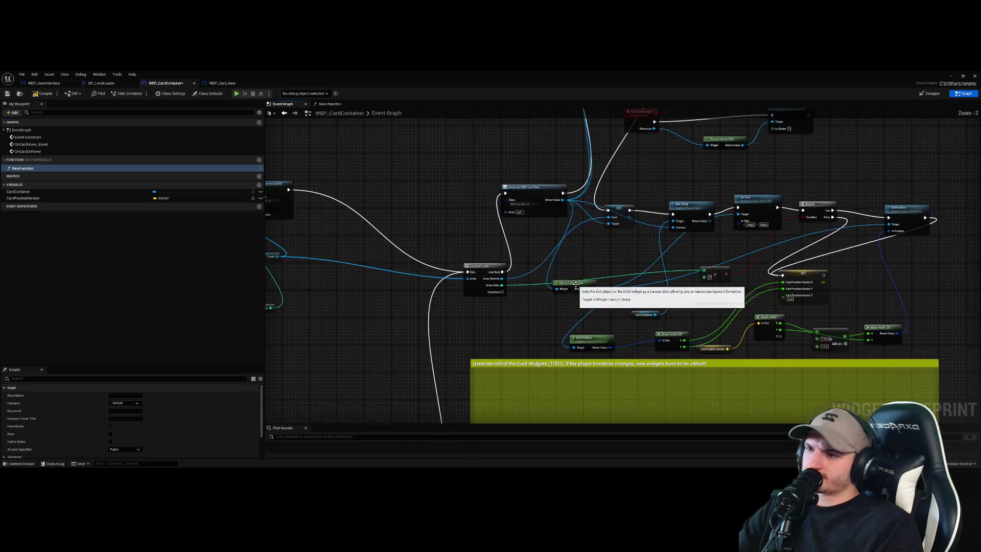
scroll(576, 284, "up", 2)
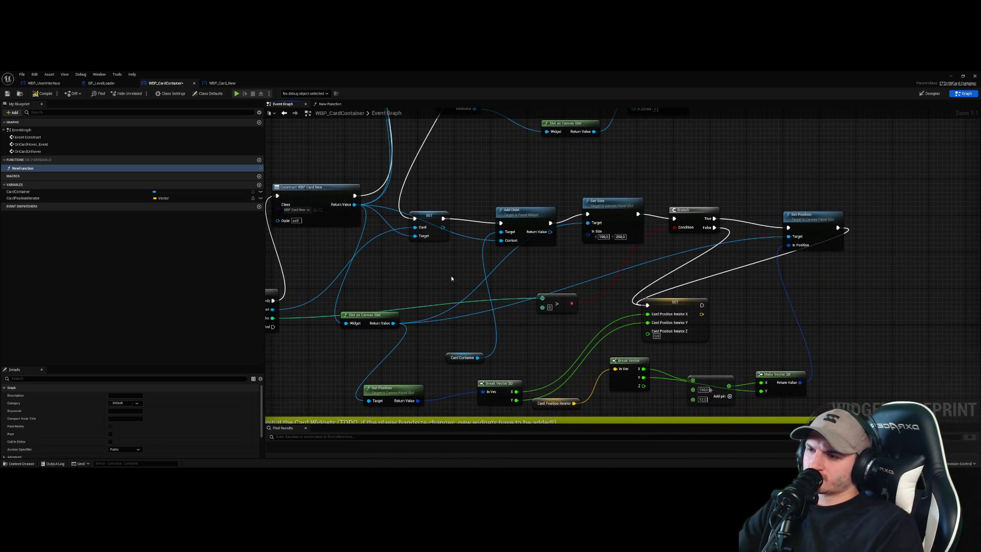
left_click(547, 262)
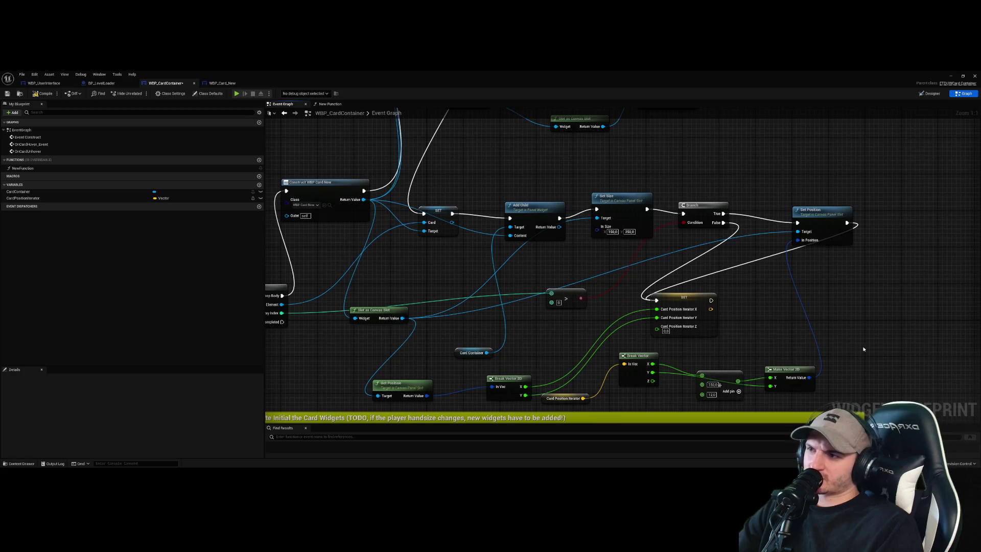
scroll(856, 343, "down", 2)
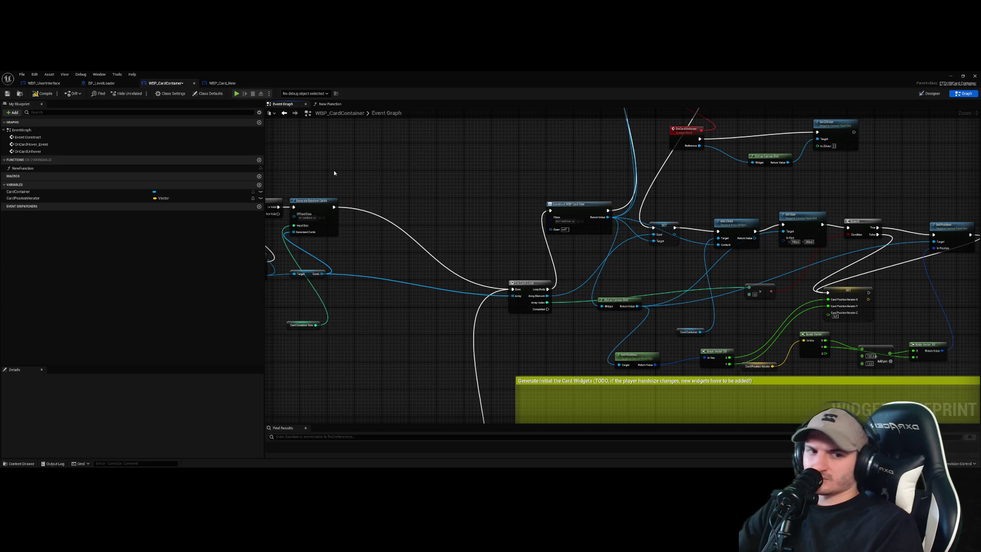
- Bring the card-generation nodes into view and marquee-select Cast, Clear Children and Generate Random Cards
left_click(222, 83)
left_click(165, 83)
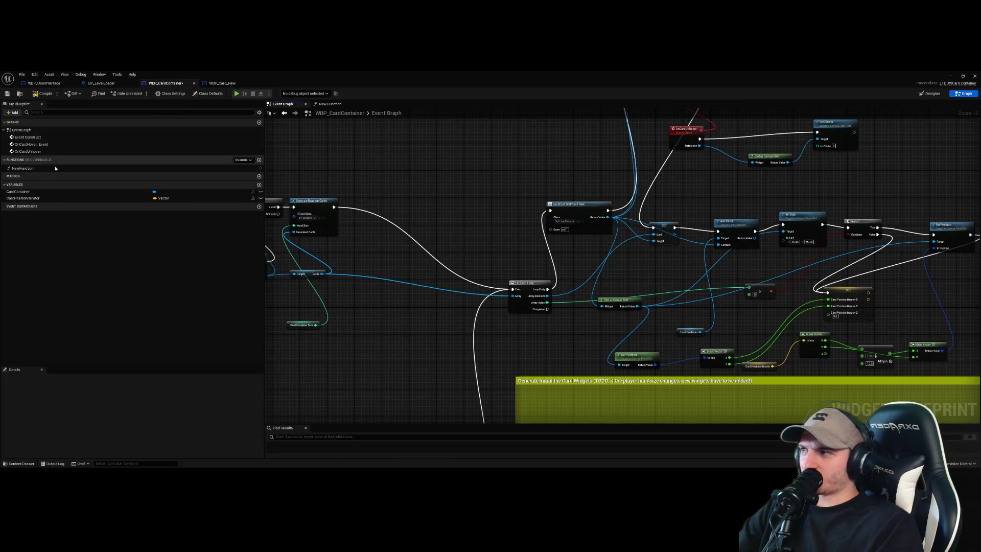
left_click(215, 168)
mouse_move(404, 379)
left_mouse_down()
mouse_move(453, 244)
mouse_move(530, 178)
left_mouse_up()
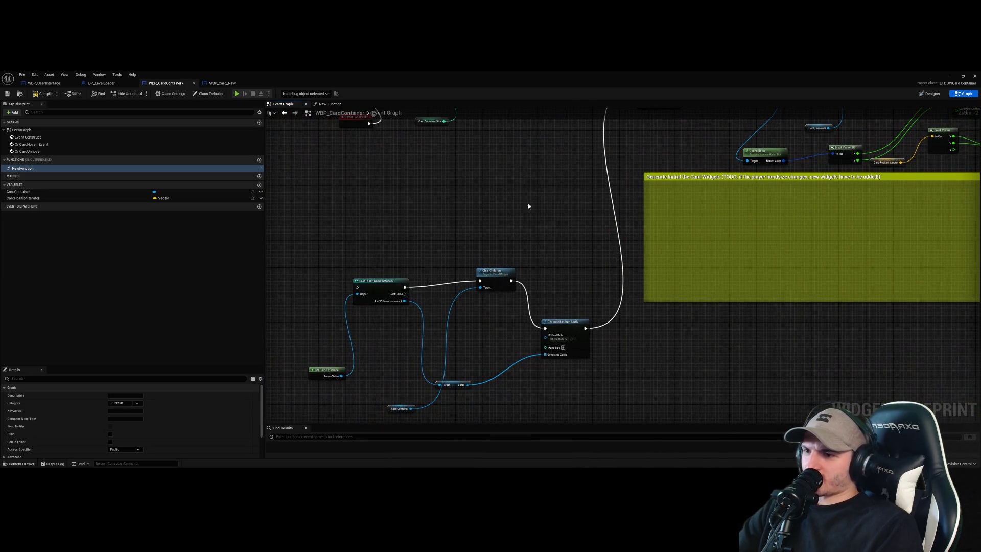
mouse_move(588, 400)
left_mouse_down()
mouse_move(400, 266)
mouse_move(345, 253)
left_mouse_up()
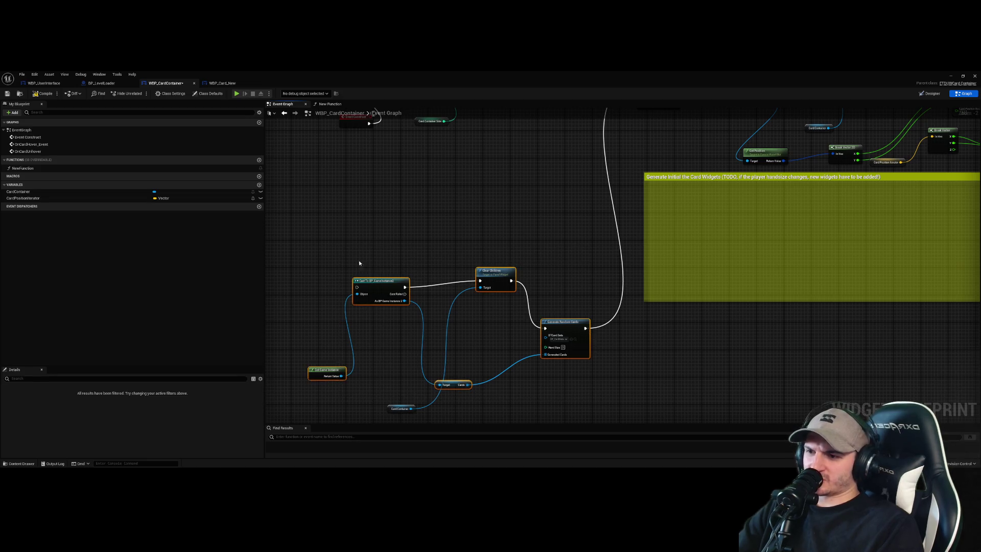
left_click(619, 405)
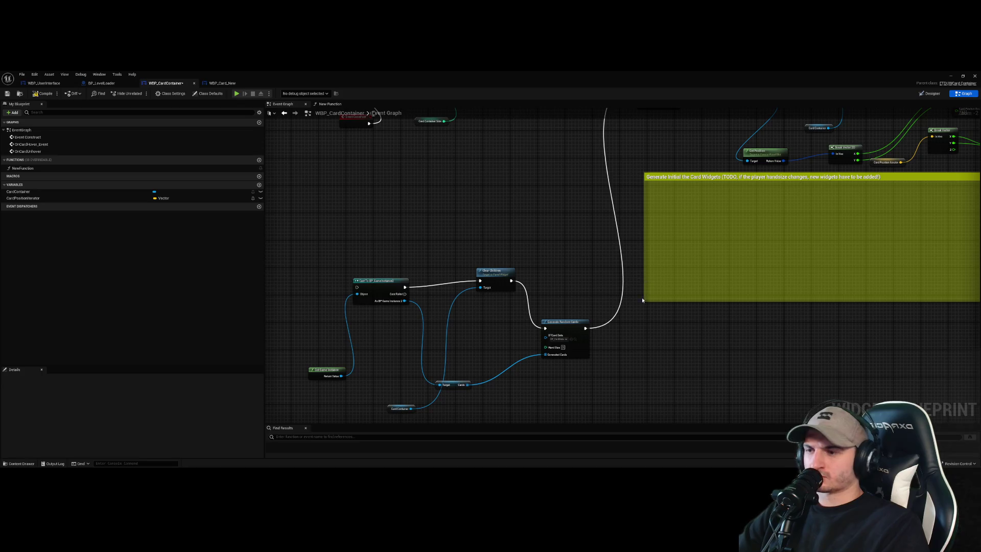
- Marquee-select the Get Game Instance through Generate Random Cards nodes in the card container graph
scroll(659, 337, "up", 3)
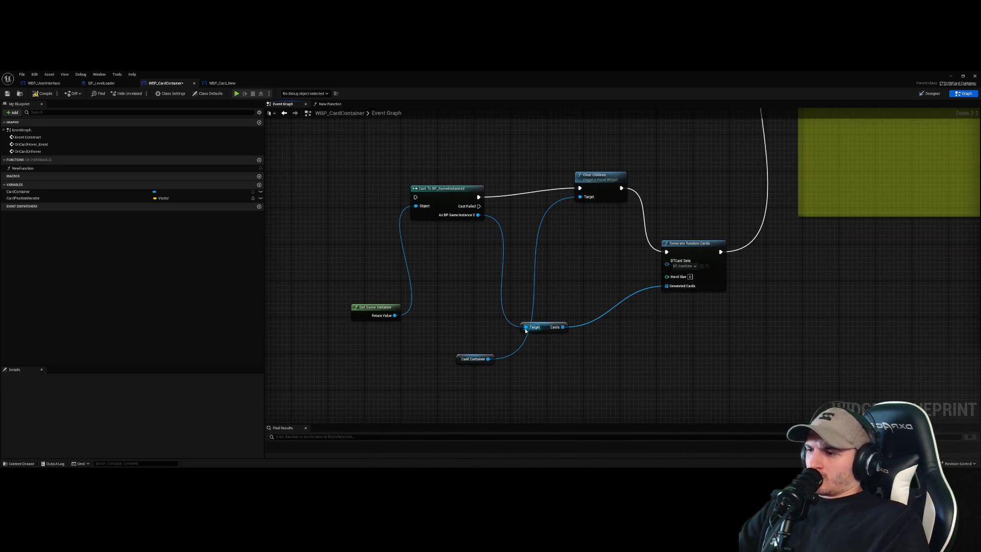
scroll(526, 329, "down", 3)
scroll(606, 326, "up", 3)
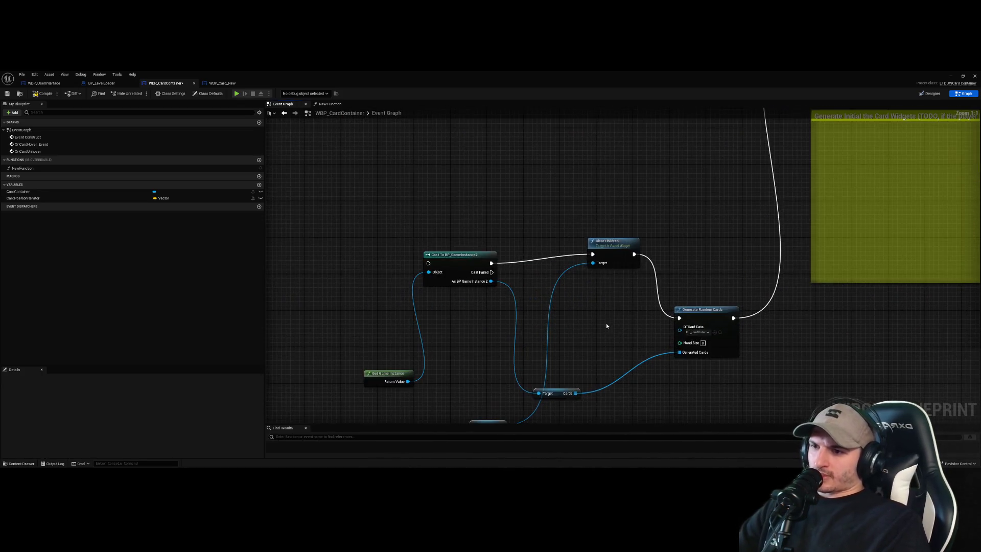
left_click_drag(721, 391, 358, 276)
left_click(649, 342)
scroll(635, 320, "down", 8)
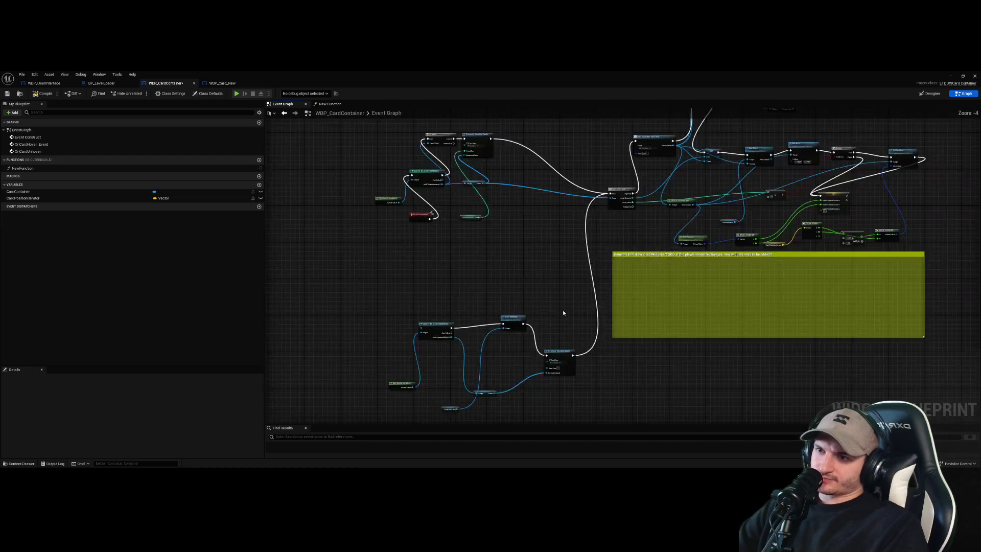
scroll(577, 278, "up", 3)
scroll(577, 278, "up", 2)
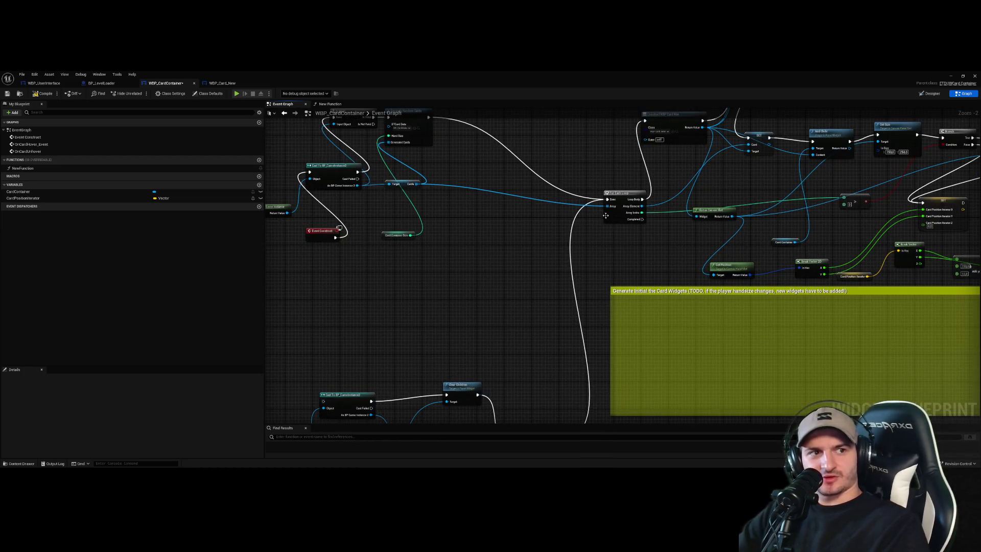
scroll(575, 233, "down", 4)
scroll(543, 324, "up", 2)
left_click(222, 83)
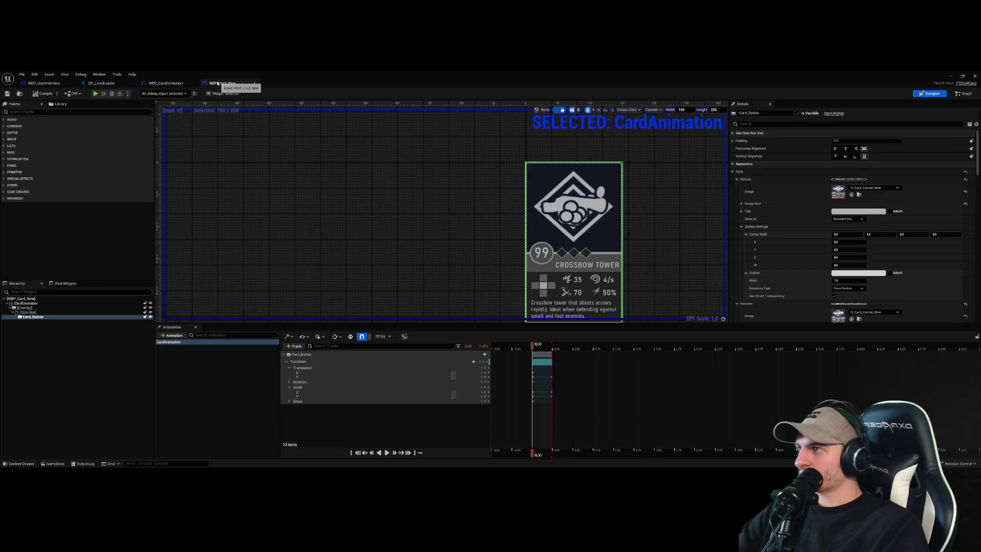
left_click(155, 83)
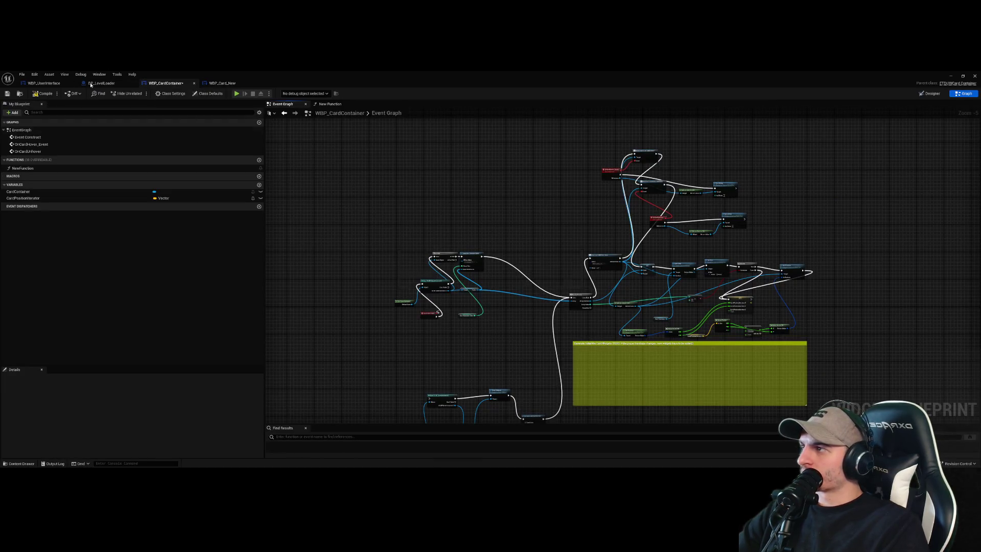
- Delete the Call OnReroll node in WBP_UserInterface and move the WBP Card Container getter up
left_click(44, 82)
mouse_move(660, 341)
left_mouse_down()
mouse_move(614, 384)
mouse_move(542, 317)
left_mouse_up()
key("Delete")
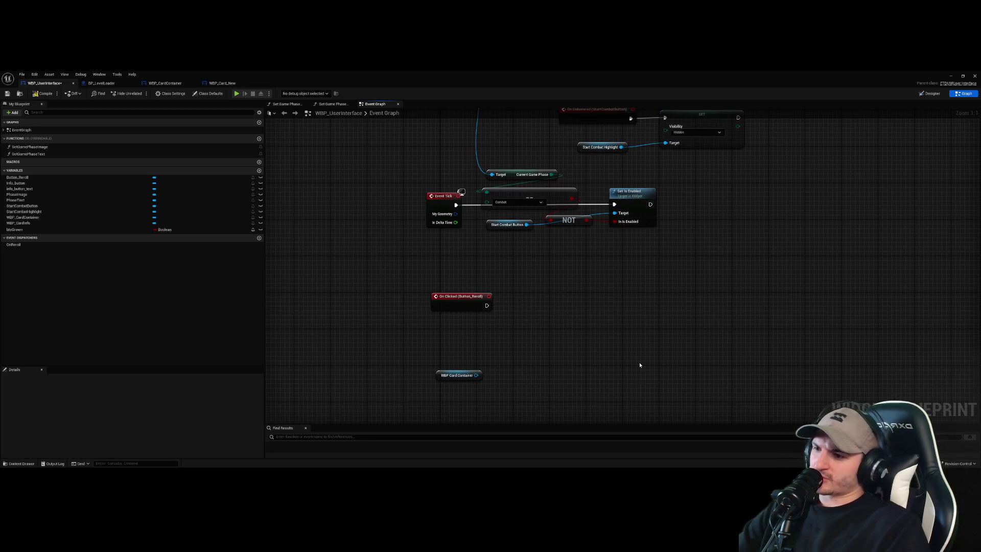
left_click_drag(456, 376, 475, 353)
left_click(525, 335)
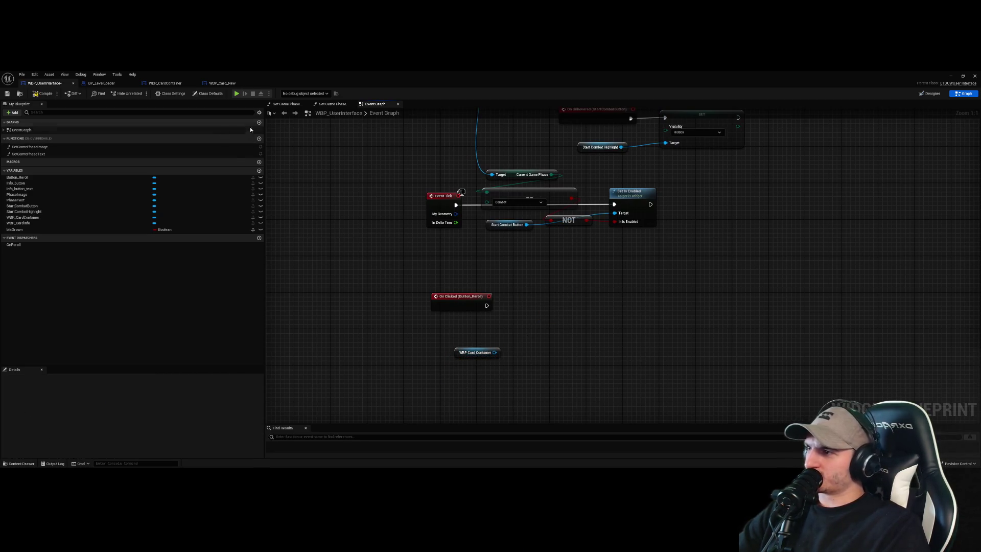
- Return to the card container graph and bring up the options for NewFunction
left_click(220, 84)
left_click(164, 83)
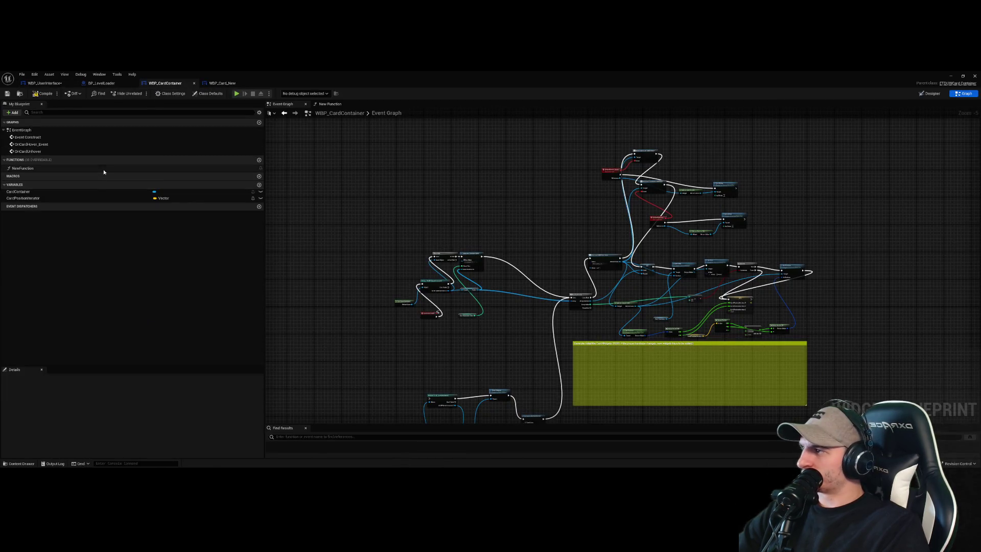
left_click(38, 169)
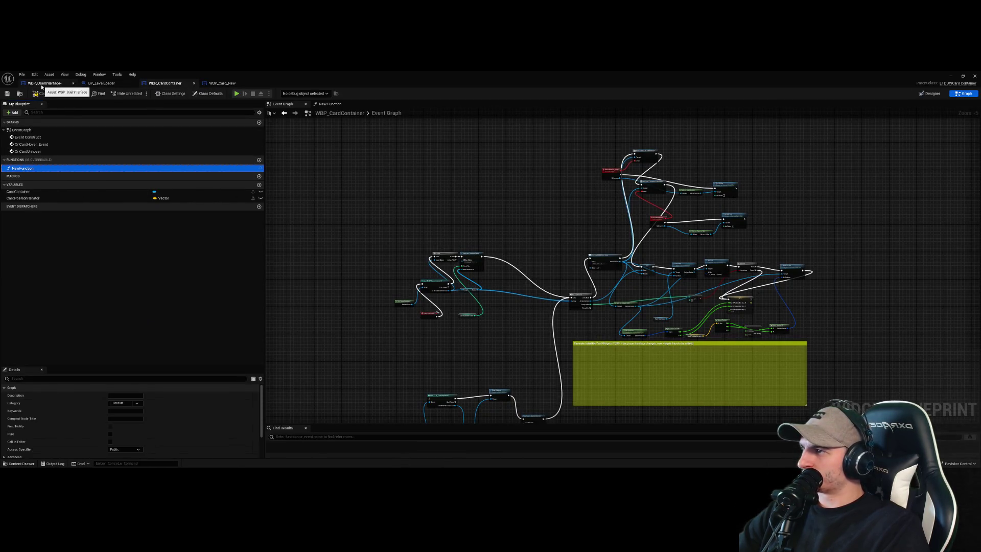
right_click(39, 174)
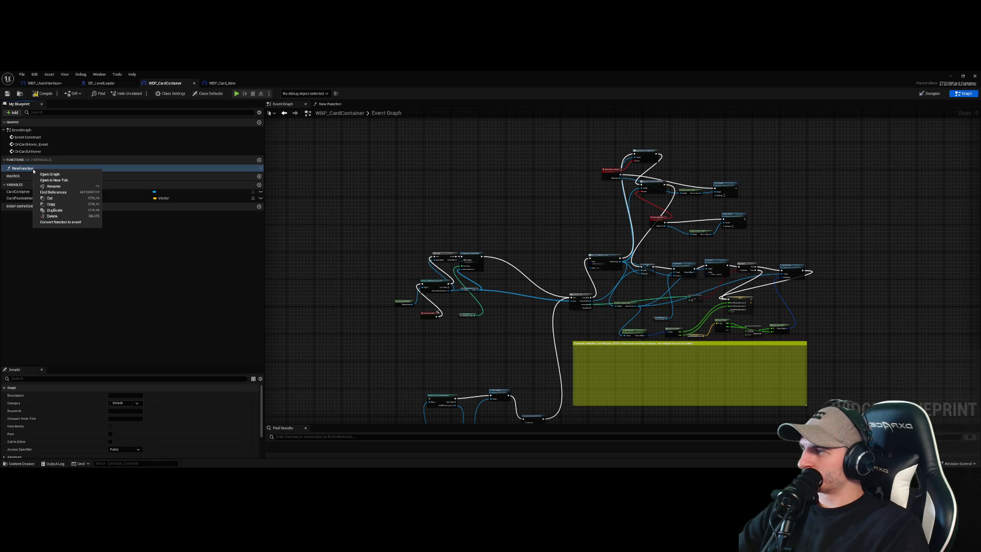
- Rename the new function to DrawNewCards
left_click(67, 188)
type("Generat")
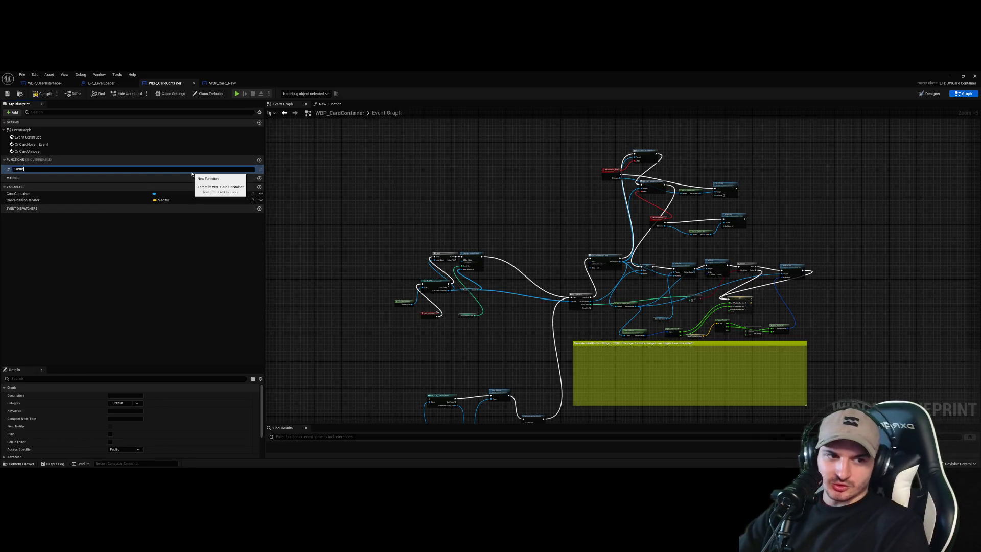
type("eCardWidgets")
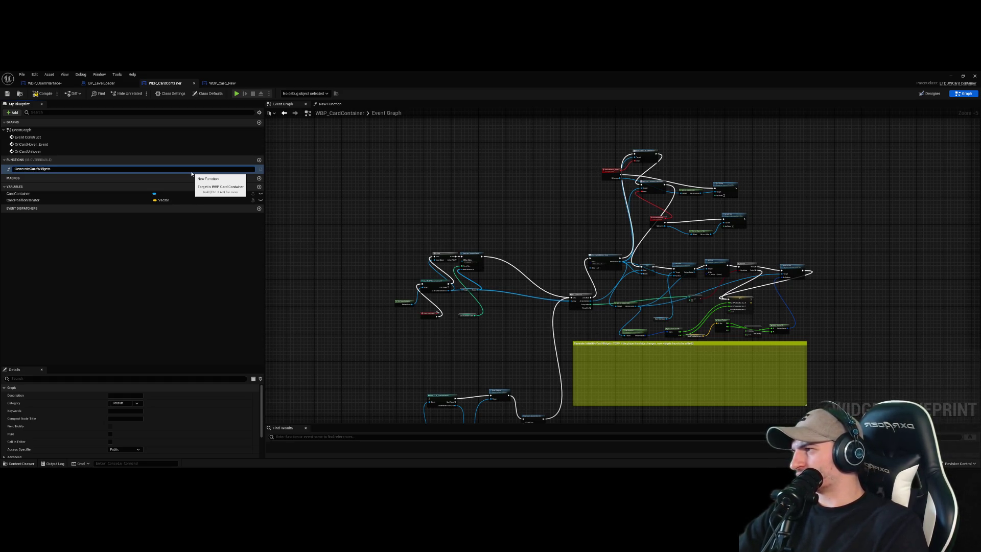
type("Genera")
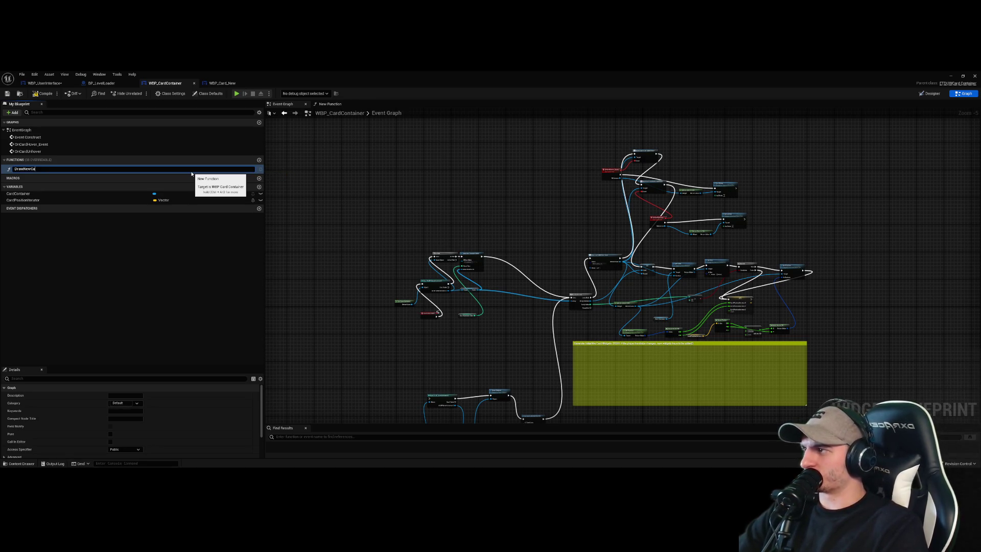
key("Return")
left_click(197, 302)
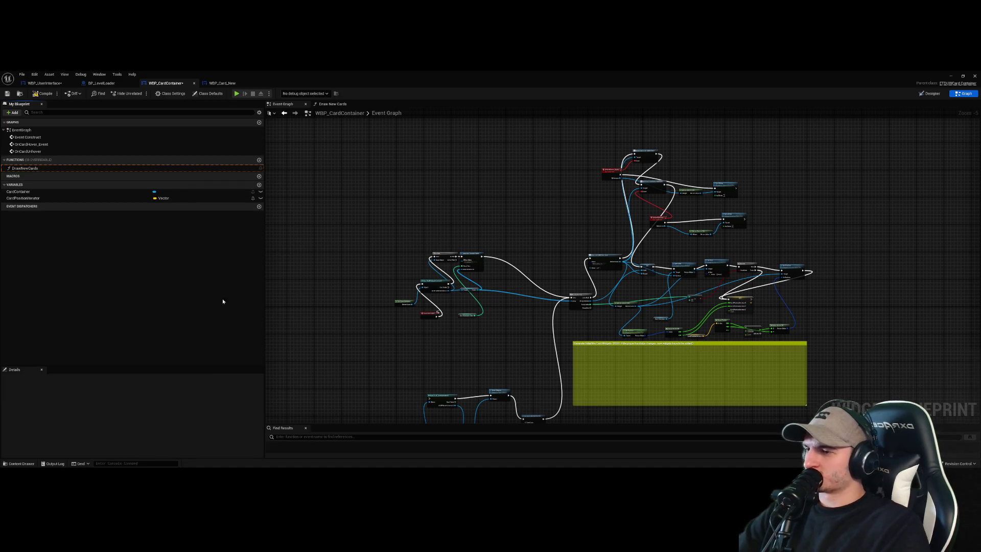
left_click(102, 168)
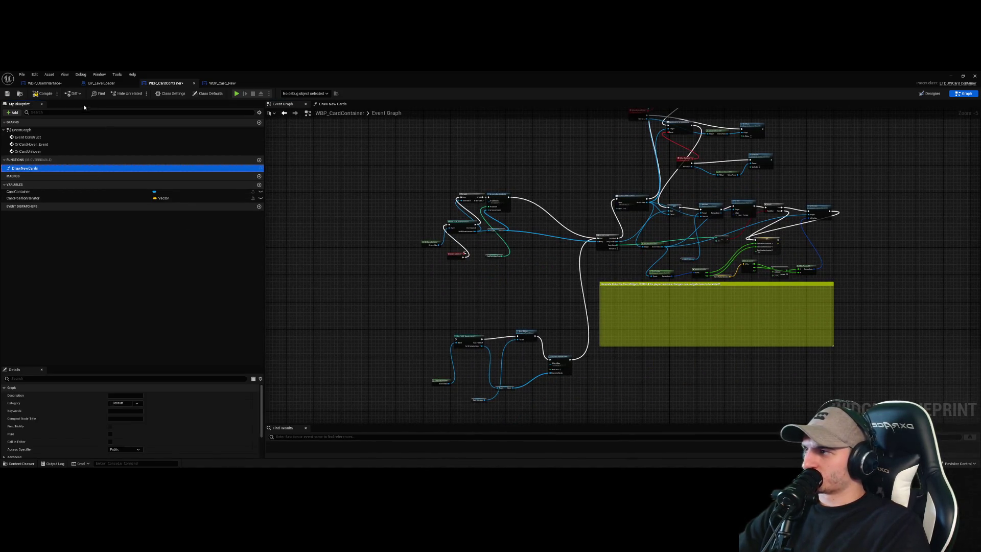
- In WBP_UserInterface, add a Draw New Cards call on WBP Card Container, placed beside the reroll click event
left_click(49, 84)
mouse_move(495, 352)
left_mouse_down()
mouse_move(556, 336)
mouse_move(592, 299)
left_mouse_up()
type("draw new")
key("Return")
left_click_drag(487, 305, 563, 316)
scroll(646, 285, "down", 4)
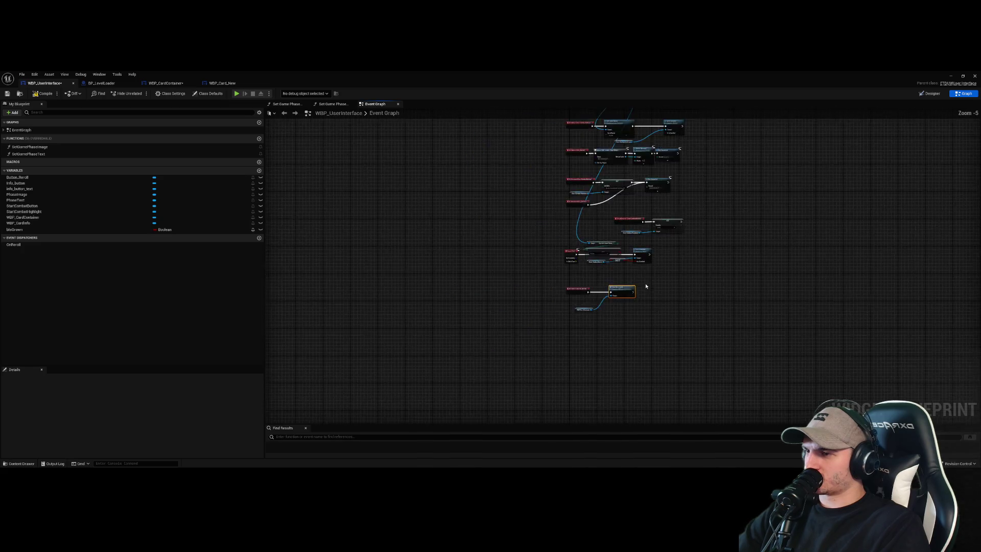
scroll(527, 298, "up", 4)
left_click(505, 323)
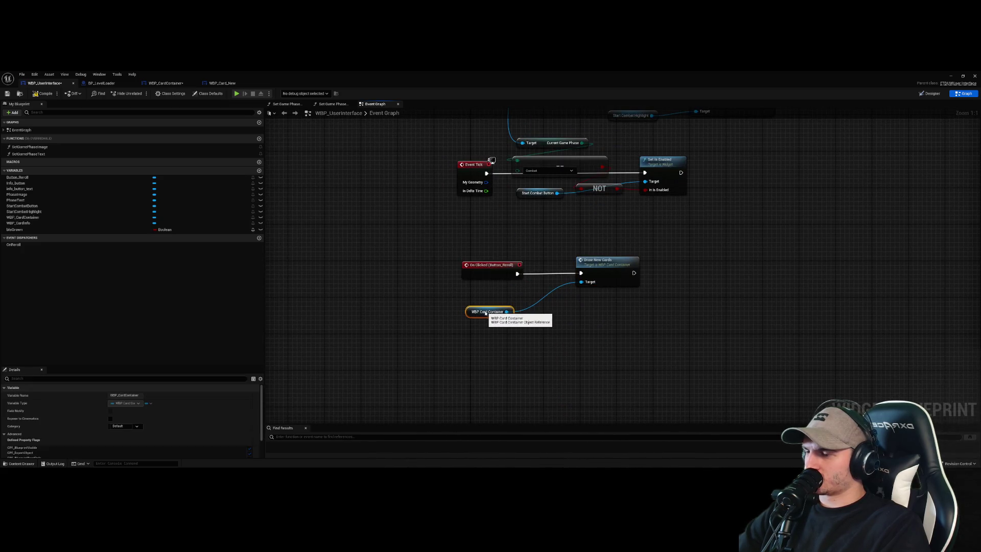
left_click_drag(608, 262, 590, 257)
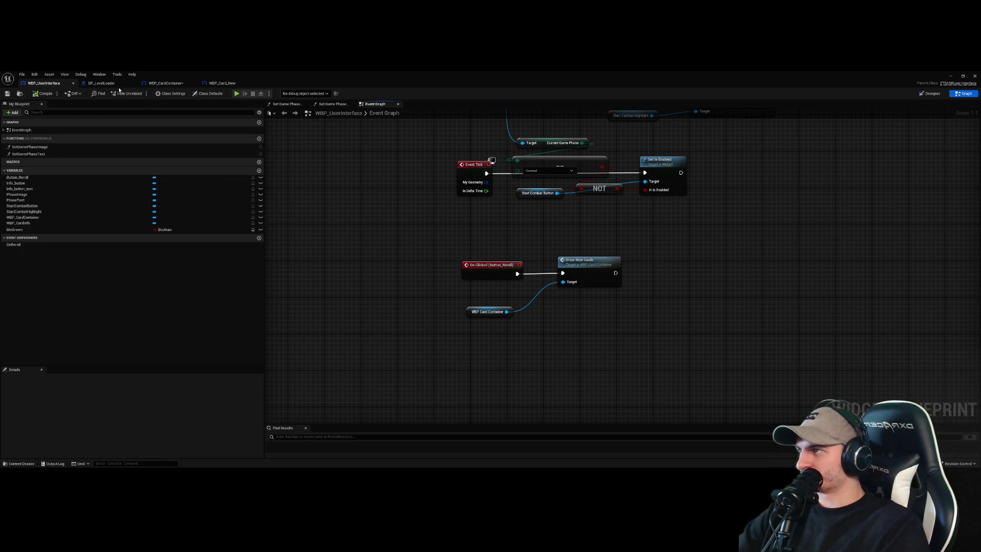
left_click(101, 82)
left_click(190, 83)
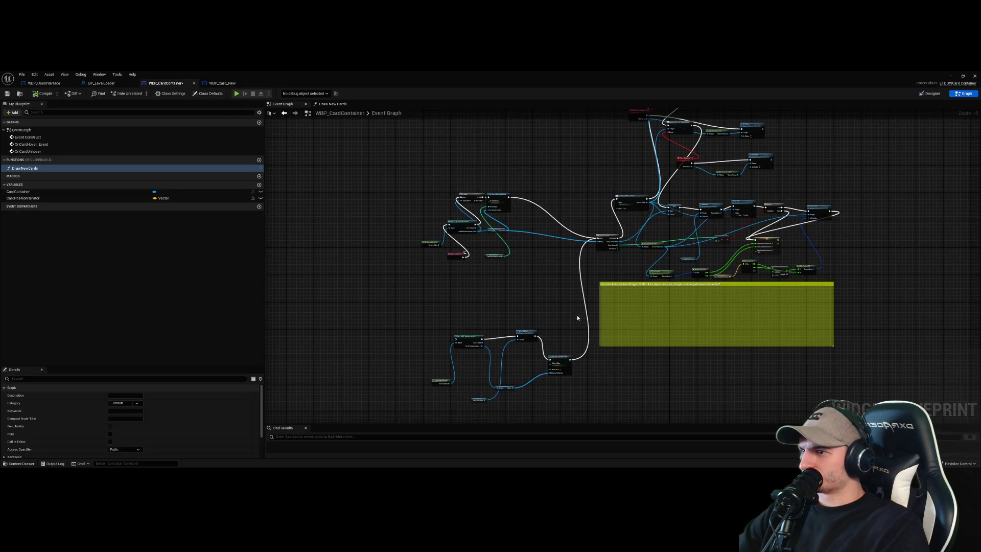
- Spread out the card-generation nodes, moving Generate Random Cards right and the Cards getter left
scroll(572, 320, "up", 3)
mouse_move(409, 295)
left_mouse_down()
mouse_move(431, 293)
mouse_move(477, 322)
mouse_move(485, 229)
mouse_move(486, 271)
mouse_move(453, 258)
mouse_move(455, 272)
mouse_move(474, 222)
left_mouse_up()
scroll(477, 322, "down", 1)
left_click_drag(501, 158, 545, 154)
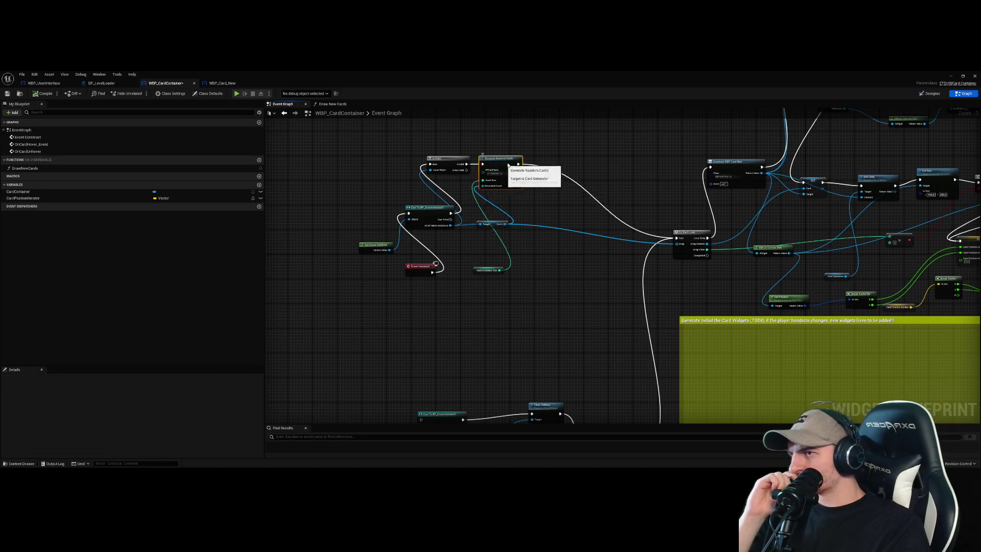
left_click_drag(494, 225, 477, 228)
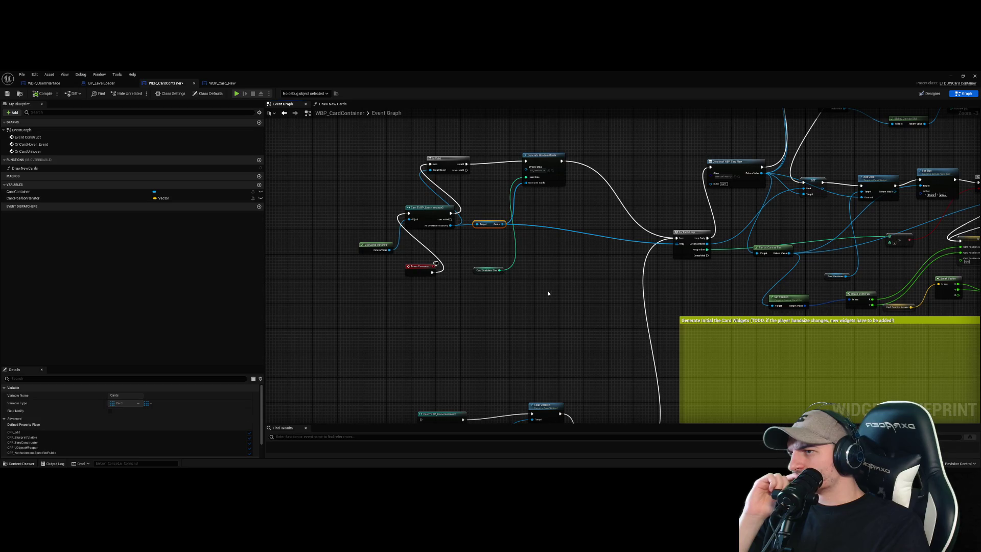
scroll(427, 211, "down", 2)
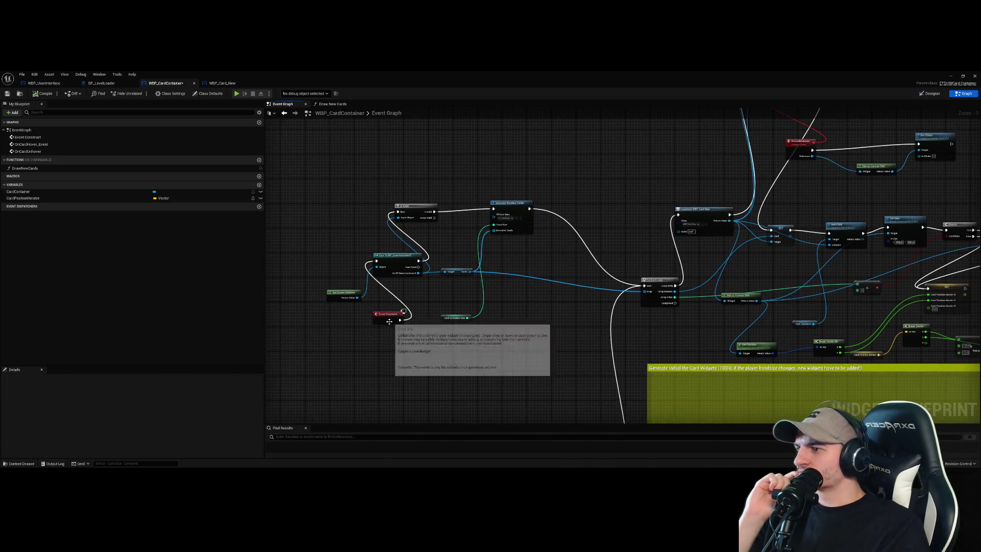
scroll(457, 231, "up", 1)
scroll(457, 231, "down", 1)
scroll(458, 231, "up", 1)
scroll(512, 256, "down", 1)
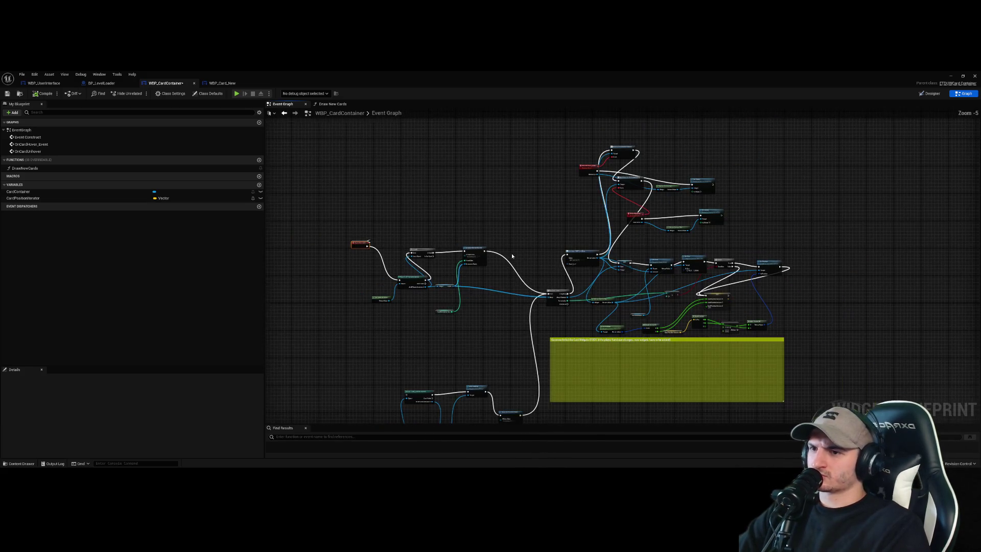
scroll(516, 270, "up", 5)
- Connect Event Construct to the lower Cast node below Clear Children
left_click(486, 328)
scroll(486, 291, "down", 2)
mouse_move(486, 291)
left_mouse_down()
mouse_move(580, 285)
mouse_move(567, 321)
mouse_move(565, 258)
left_mouse_up()
scroll(566, 321, "down", 1)
left_click_drag(526, 287, 545, 359)
scroll(549, 352, "down", 1)
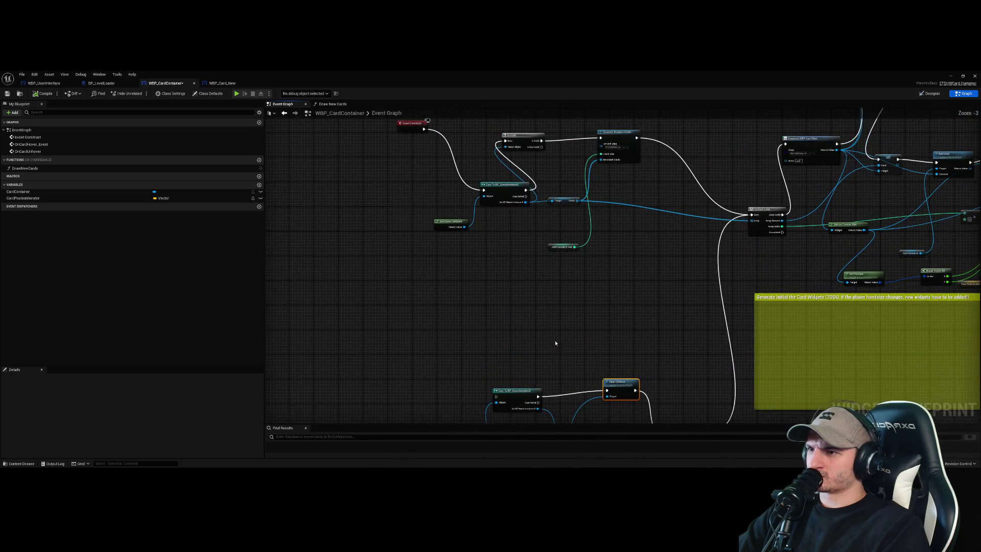
scroll(486, 261, "down", 1)
mouse_move(442, 150)
left_mouse_down()
mouse_move(523, 375)
mouse_move(494, 348)
left_mouse_up()
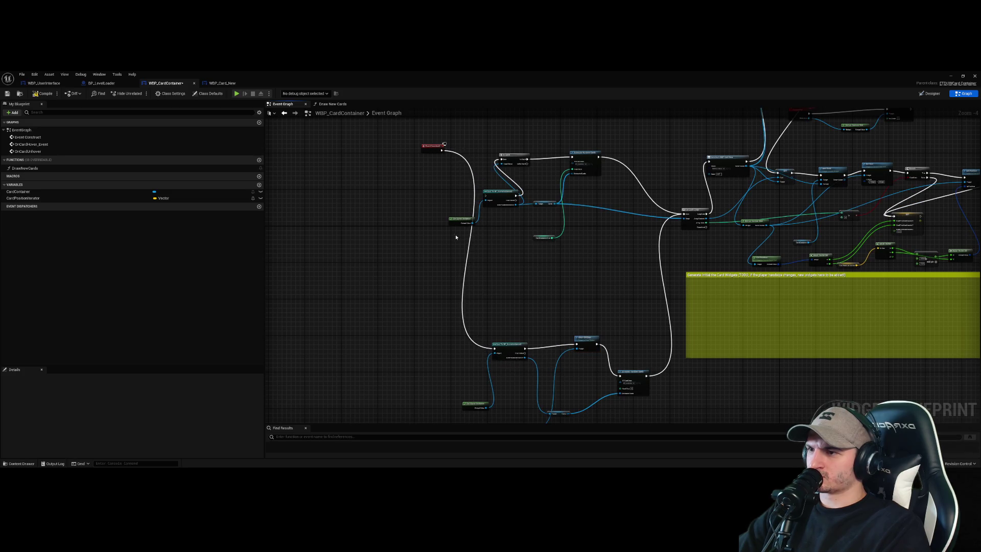
- Duplicate the IsValid node and place the copy lower in the graph
left_click_drag(490, 271, 492, 254)
key("ctrl+c")
key("ctrl+v")
mouse_move(548, 291)
left_mouse_down()
mouse_move(553, 311)
mouse_move(531, 318)
mouse_move(535, 310)
mouse_move(578, 319)
mouse_move(580, 309)
left_mouse_up()
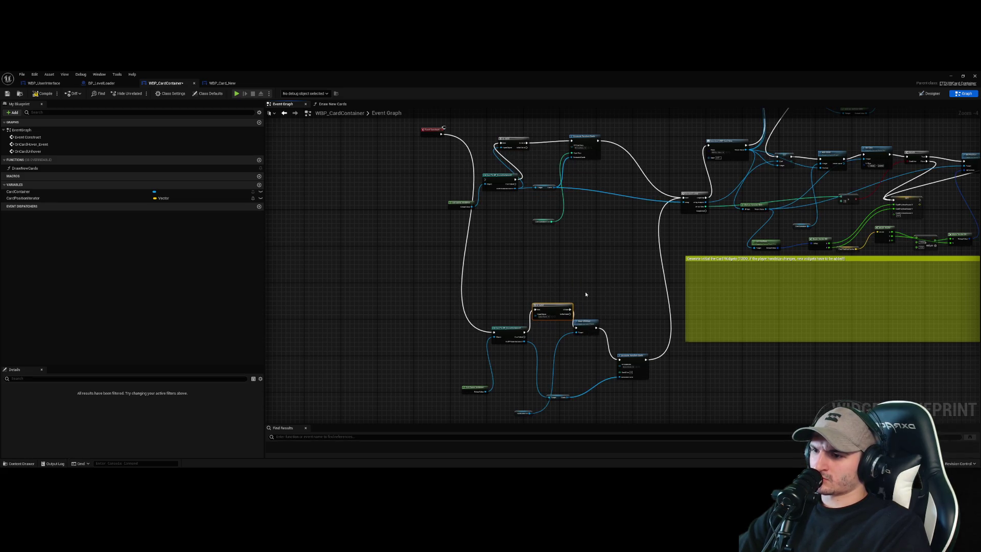
- Wire CardContainerSize into Generate Random Cards' Hand Size input
left_click(538, 223)
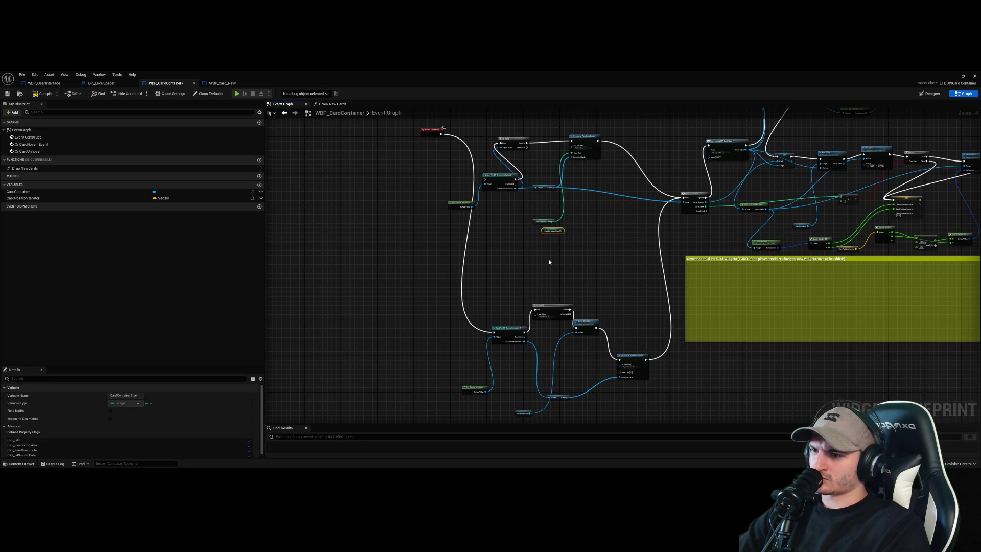
left_click(579, 229)
scroll(579, 228, "up", 1)
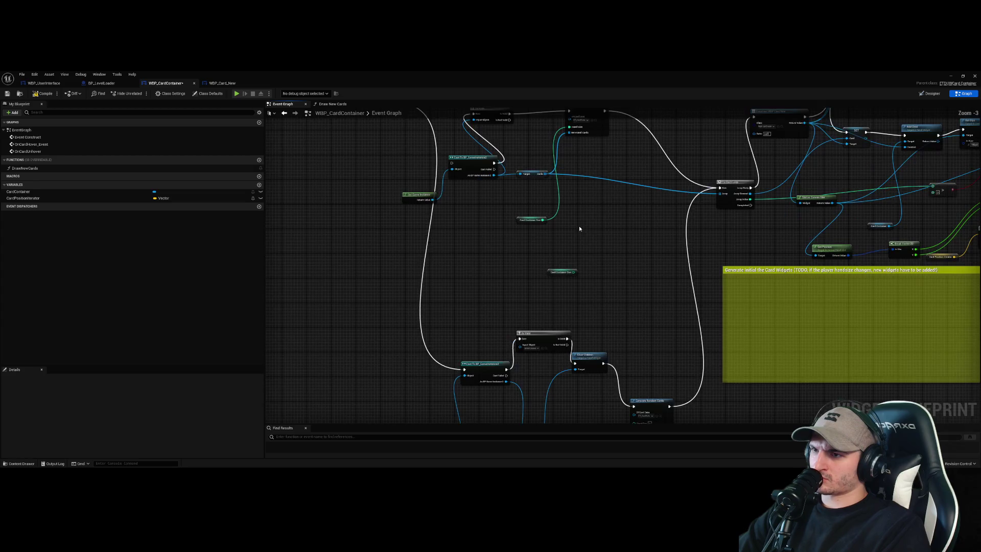
mouse_move(583, 275)
left_mouse_down()
mouse_move(618, 416)
mouse_move(641, 392)
left_mouse_up()
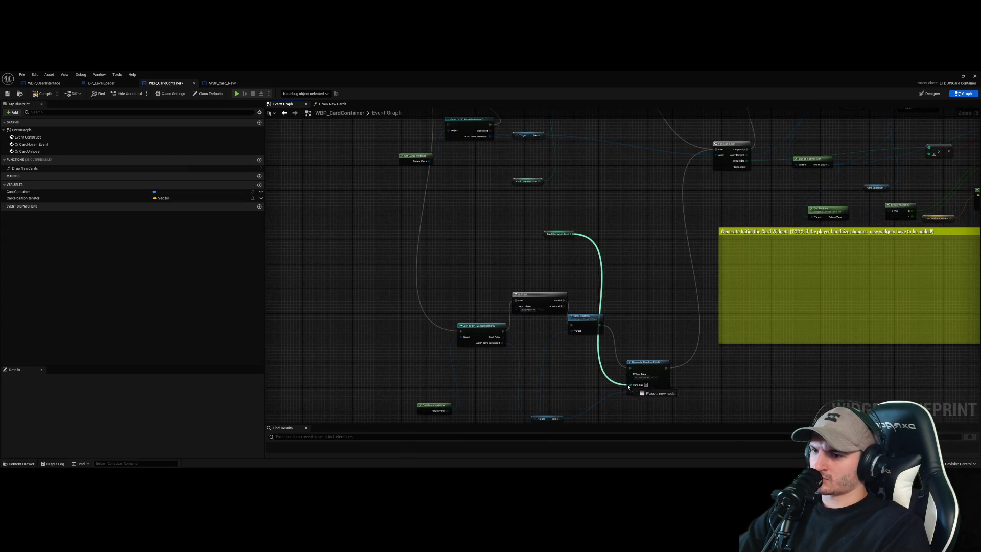
scroll(638, 306, "down", 3)
- Delete a group of unneeded nodes and move the comment box down and right
left_click(693, 276)
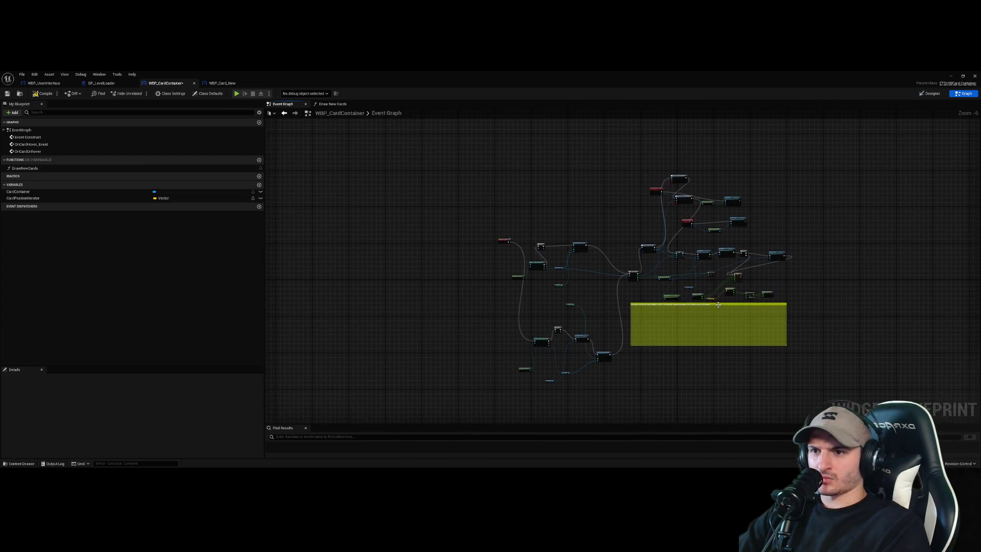
scroll(584, 296, "up", 5)
scroll(584, 296, "down", 2)
mouse_move(605, 306)
left_mouse_down()
mouse_move(451, 192)
mouse_move(438, 169)
left_mouse_up()
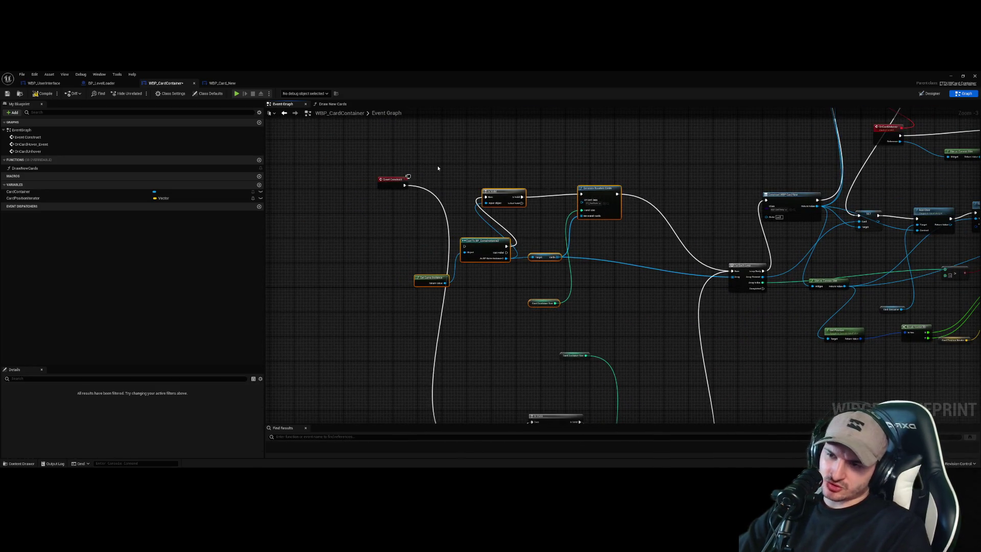
key("Delete")
scroll(602, 280, "down", 3)
scroll(558, 258, "up", 4)
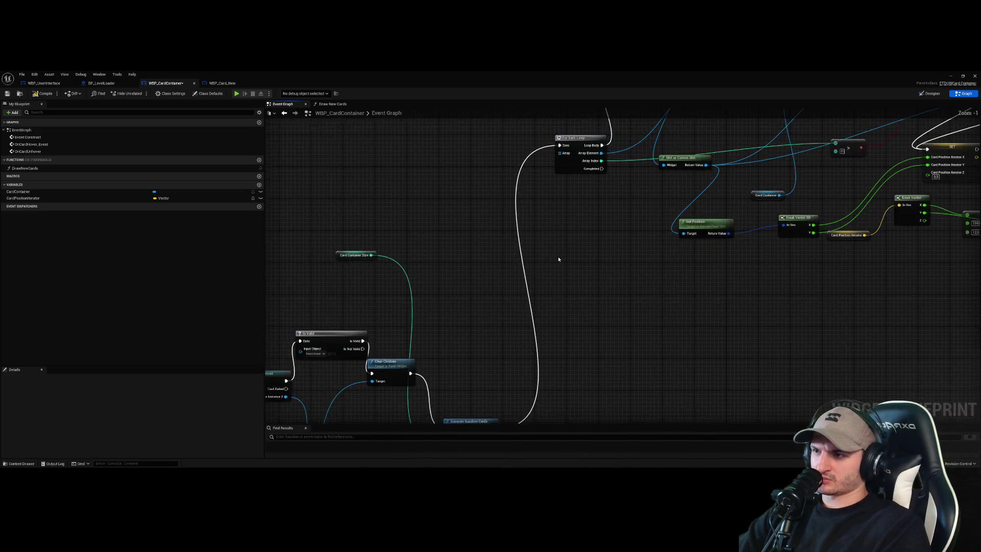
scroll(558, 258, "down", 3)
left_click_drag(698, 341, 737, 410)
scroll(737, 410, "down", 2)
- Gather the lower node group beside the top cluster and cut the whole card-generation cluster
left_click_drag(777, 339, 543, 171)
left_click_drag(630, 386, 492, 282)
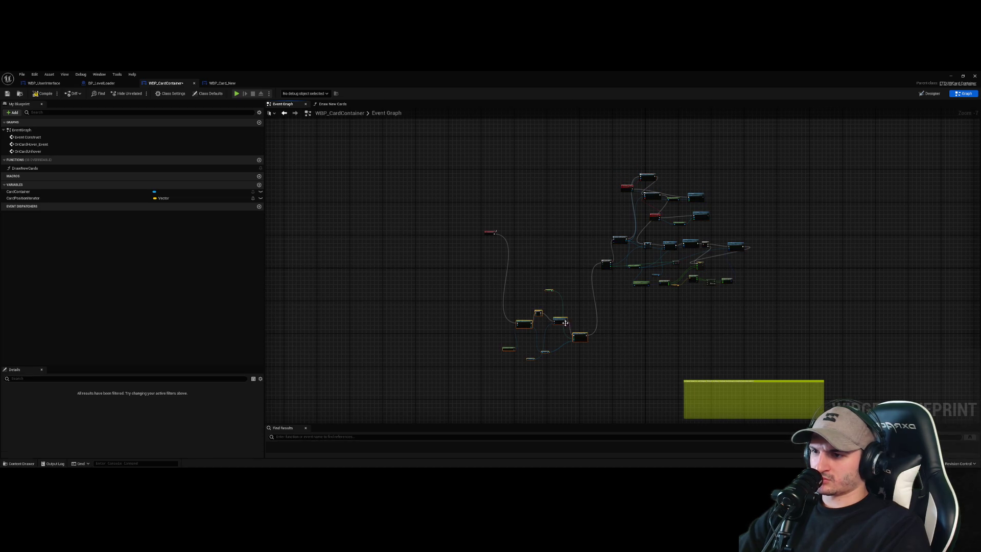
left_click_drag(562, 320, 576, 203)
mouse_move(763, 303)
left_mouse_down()
mouse_move(613, 184)
mouse_move(512, 142)
left_mouse_up()
key("Delete")
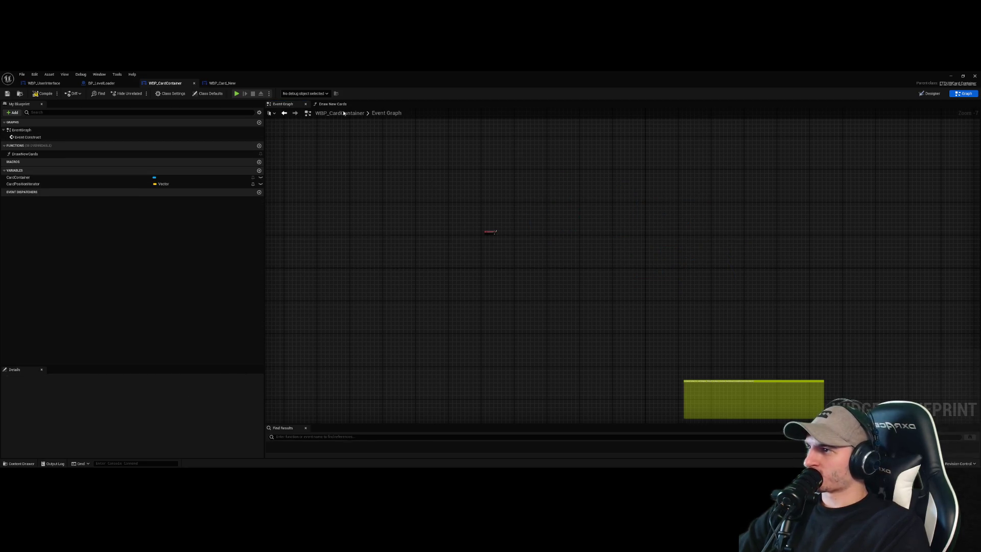
- Paste the card-generation nodes into Draw New Cards and wire its entry to the Cast node
left_click(332, 104)
key("ctrl+v")
scroll(719, 273, "down", 4)
left_click(409, 222)
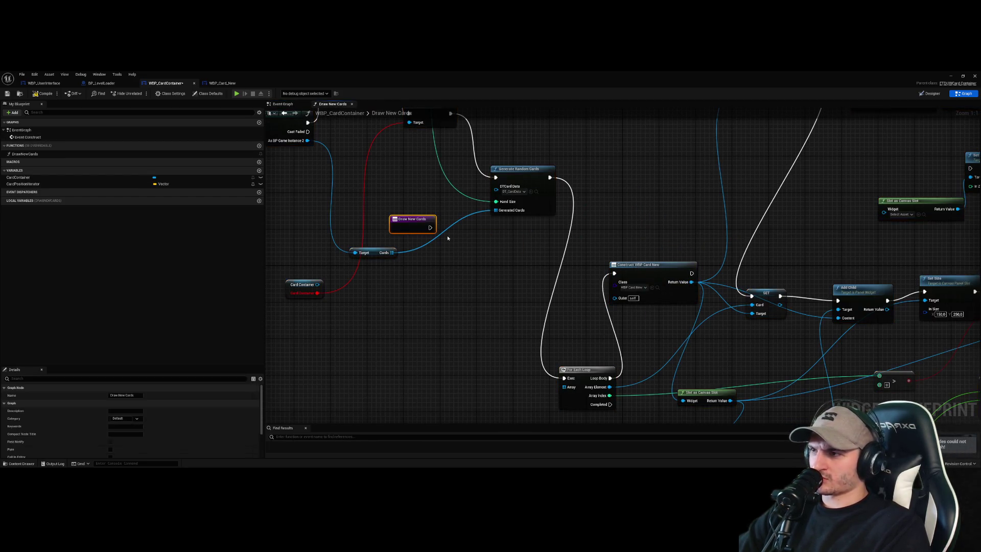
mouse_move(577, 294)
left_mouse_down()
mouse_move(402, 230)
mouse_move(465, 229)
left_mouse_up()
scroll(519, 259, "down", 2)
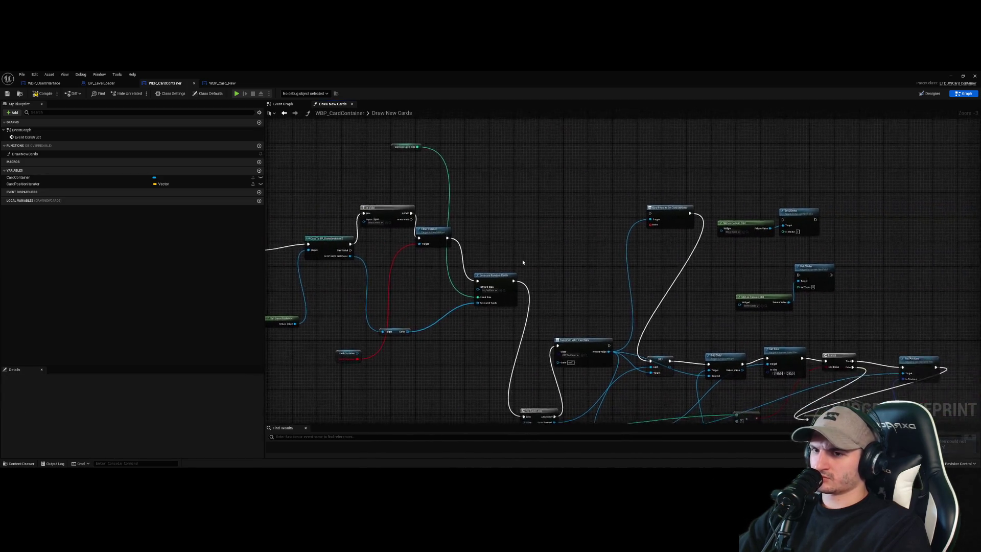
- Replace the broken Card Container node with a CardContainer getter feeding Clear Children, then compile and save
left_click(37, 95)
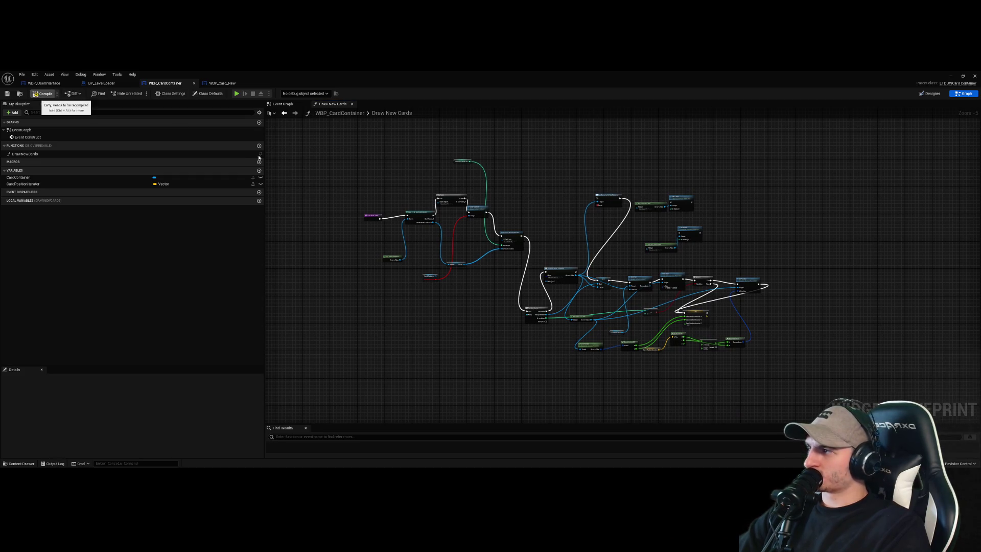
scroll(427, 264, "up", 5)
left_click(440, 322)
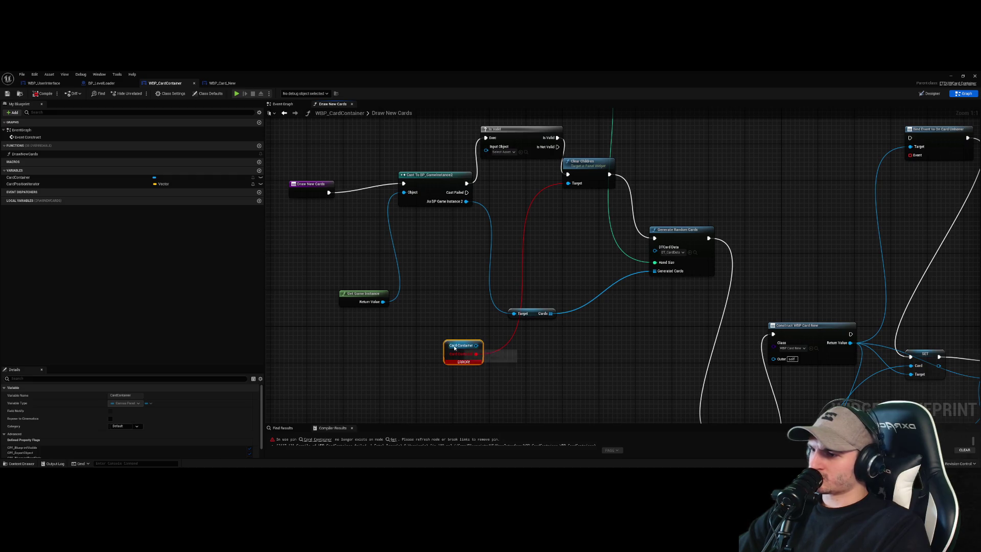
mouse_move(54, 177)
left_mouse_down()
mouse_move(352, 340)
mouse_move(567, 183)
left_mouse_up()
left_click(454, 345)
key("Delete")
key("ctrl+s")
scroll(471, 237, "down", 5)
left_click_drag(471, 237, 432, 178)
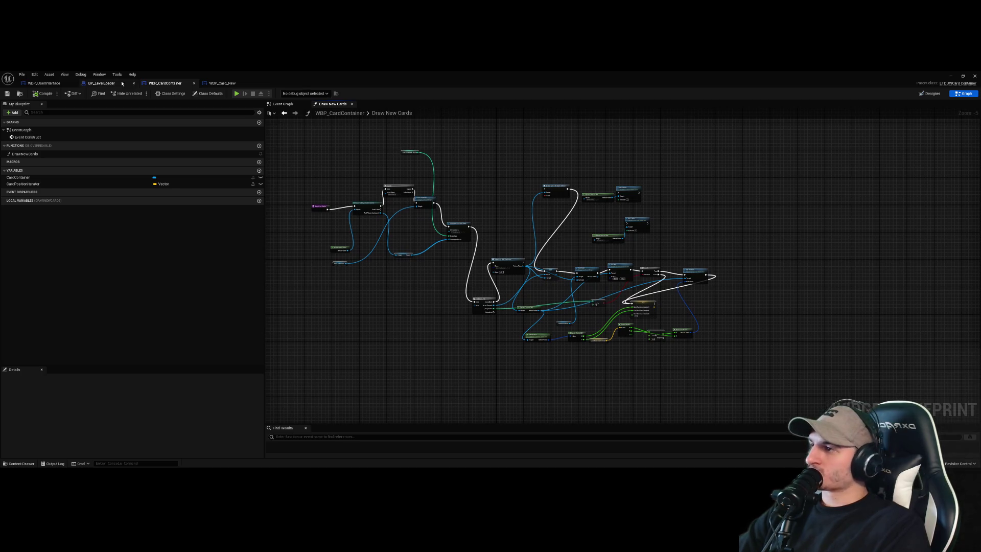
- Check BP_LevelLoader and WBP_UserInterface, then open the WBP_Card_New widget designer
left_click(102, 83)
left_click(44, 84)
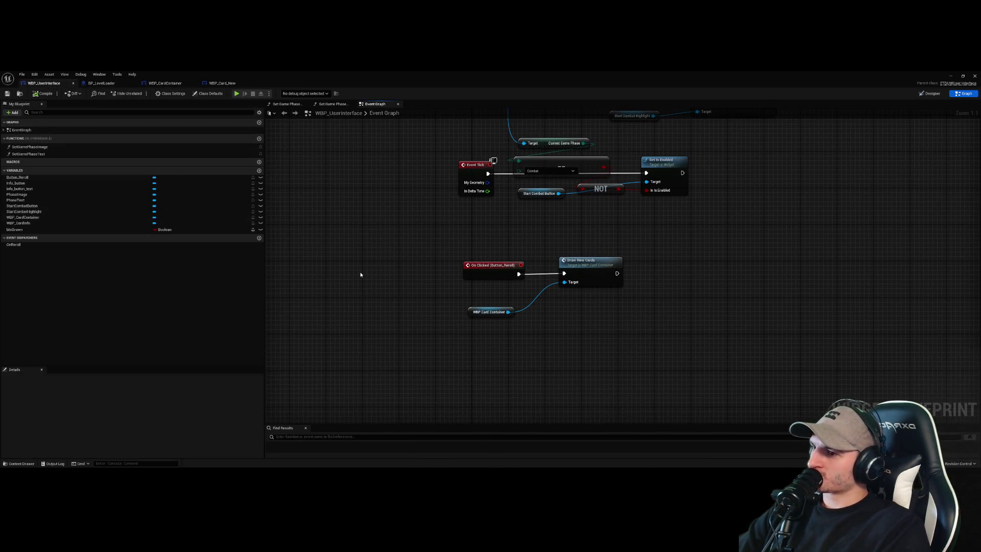
left_click(104, 83)
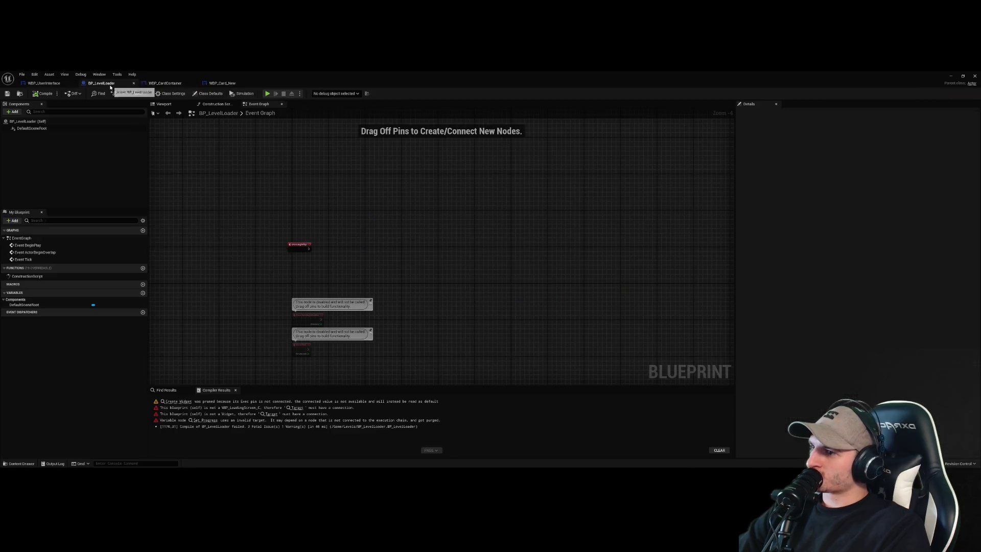
left_click(221, 83)
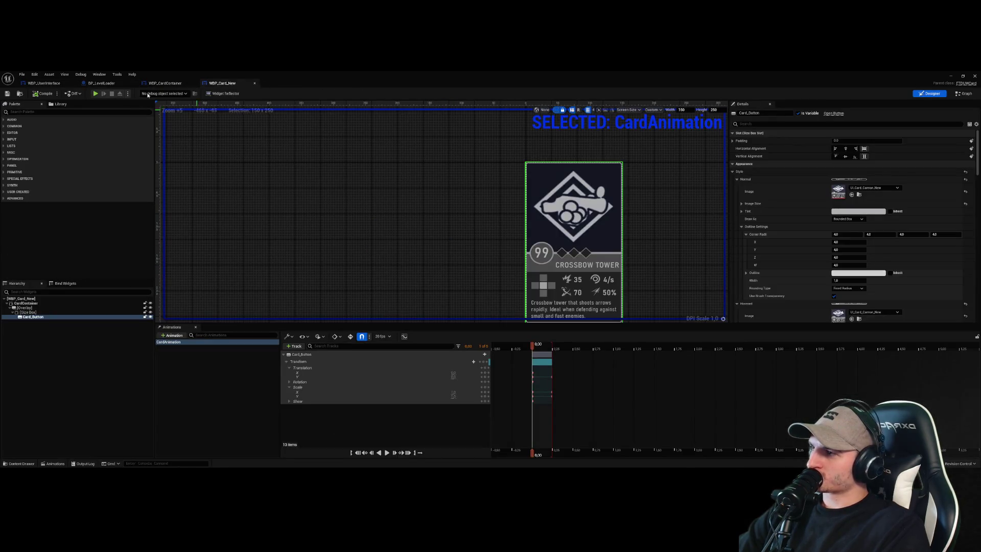